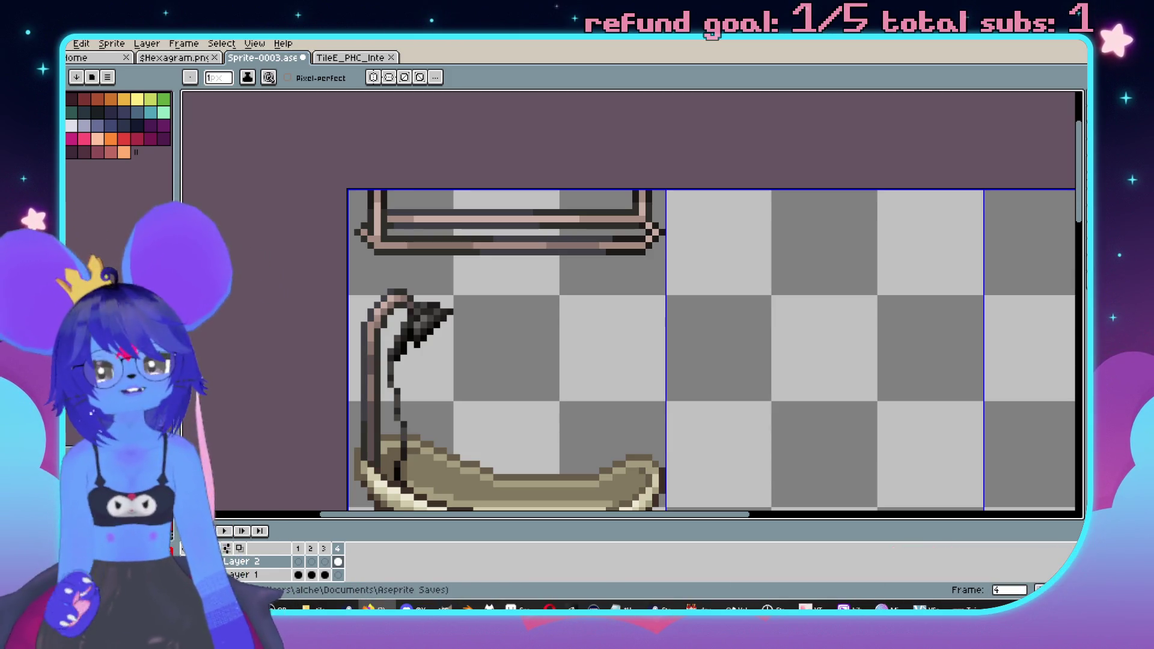
- Zoom and pan to bring the bathtub, shower and rail art into view
{"action": "scroll", "scroll_direction": "down", "scroll_amount": 3}
{"action": "scroll", "scroll_direction": "up", "scroll_amount": 3}
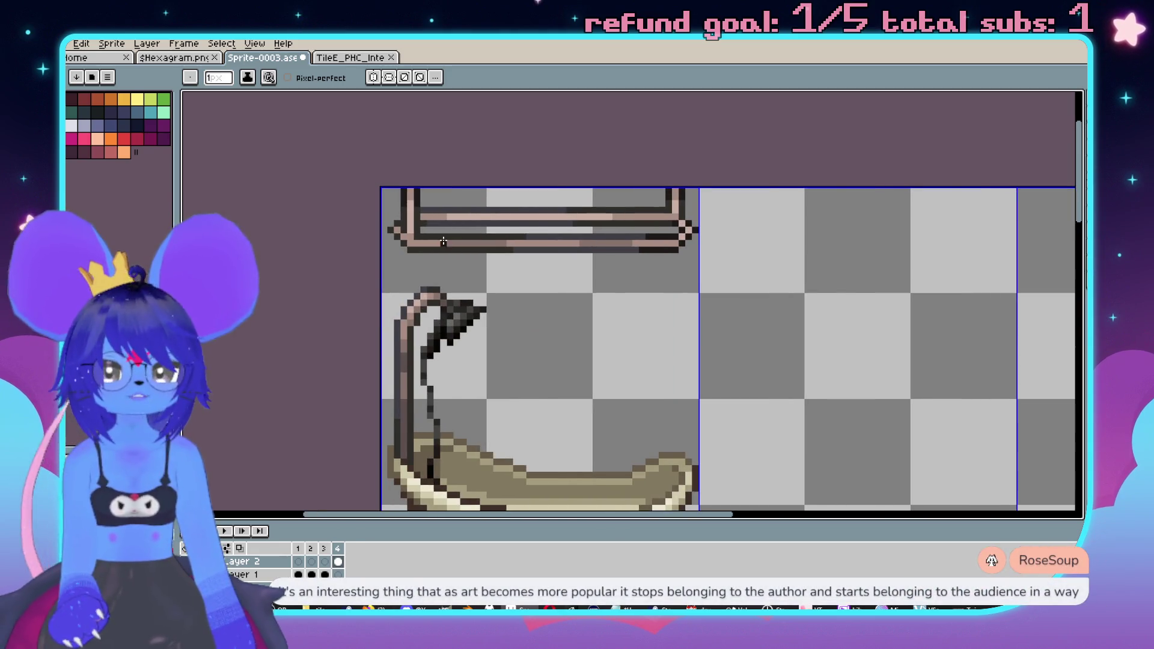
{"action": "scroll", "scroll_direction": "down", "scroll_amount": 3}
{"action": "scroll", "scroll_direction": "up", "scroll_amount": 3}
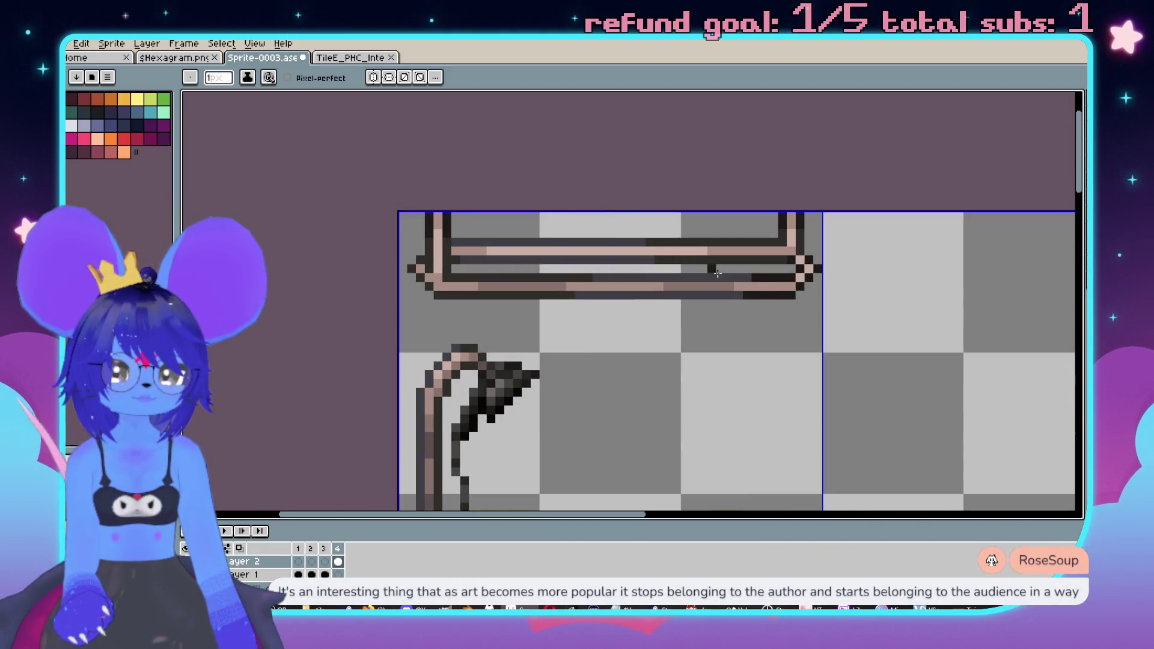
{"action": "scroll", "scroll_direction": "up", "scroll_amount": 3}
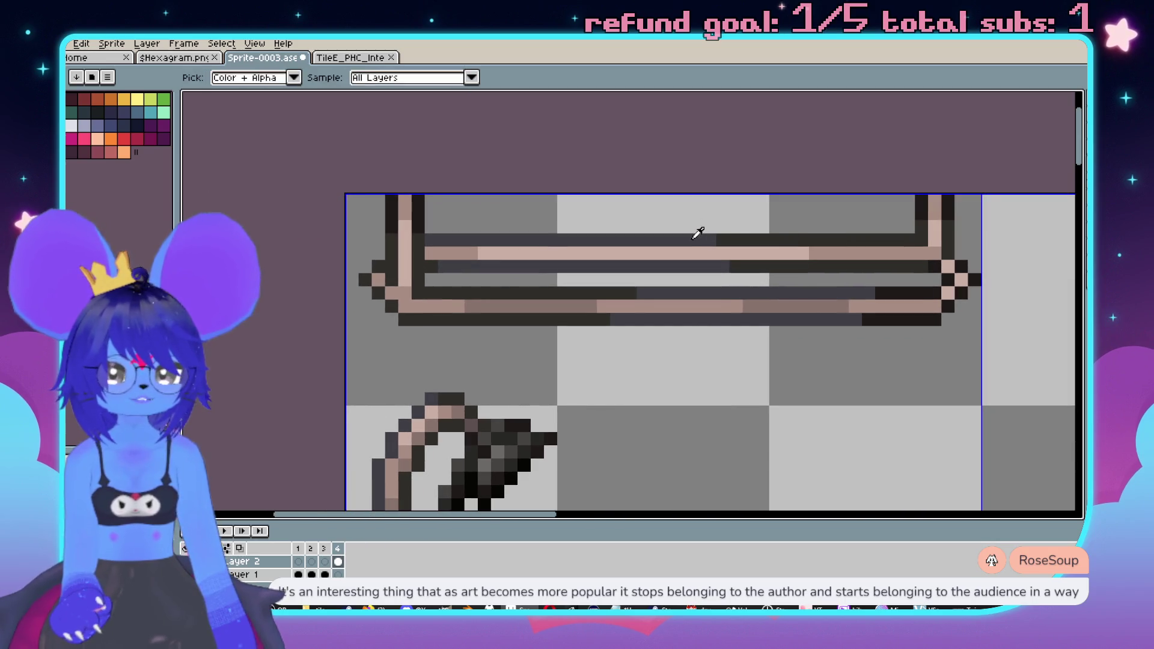
{"action": "scroll", "scroll_direction": "down", "scroll_amount": 3}
{"action": "scroll", "scroll_direction": "up", "scroll_amount": 3}
{"action": "scroll", "scroll_direction": "up", "scroll_amount": 3}
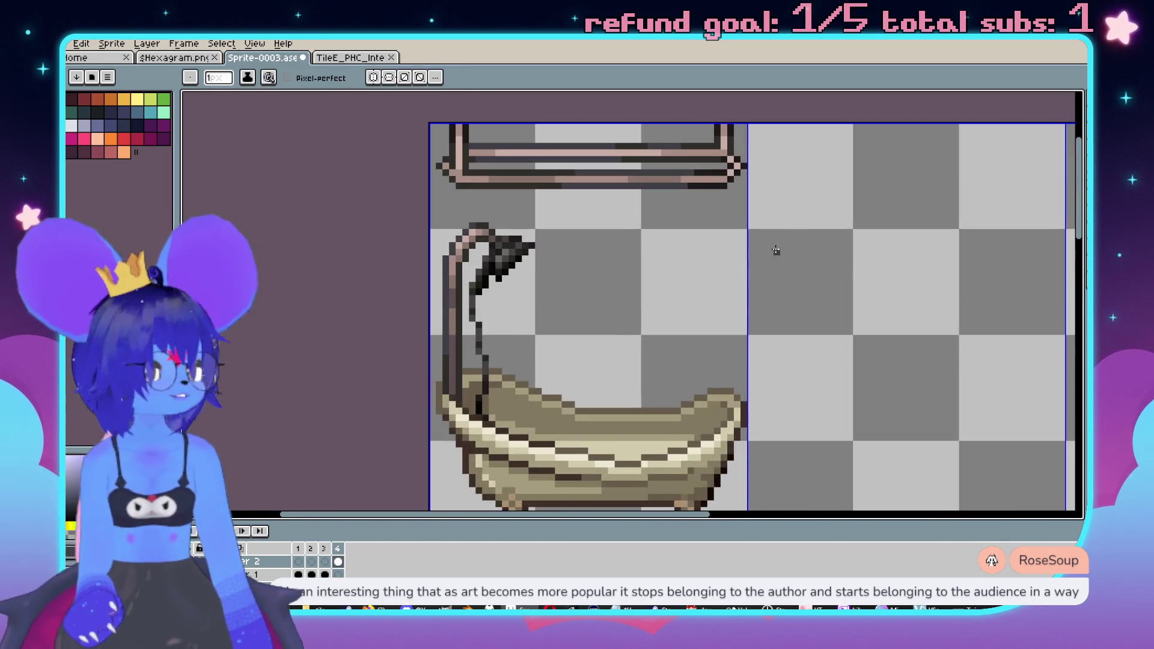
{"action": "left_click_drag", "start_coordinate": [640, 232], "coordinate": [674, 263]}
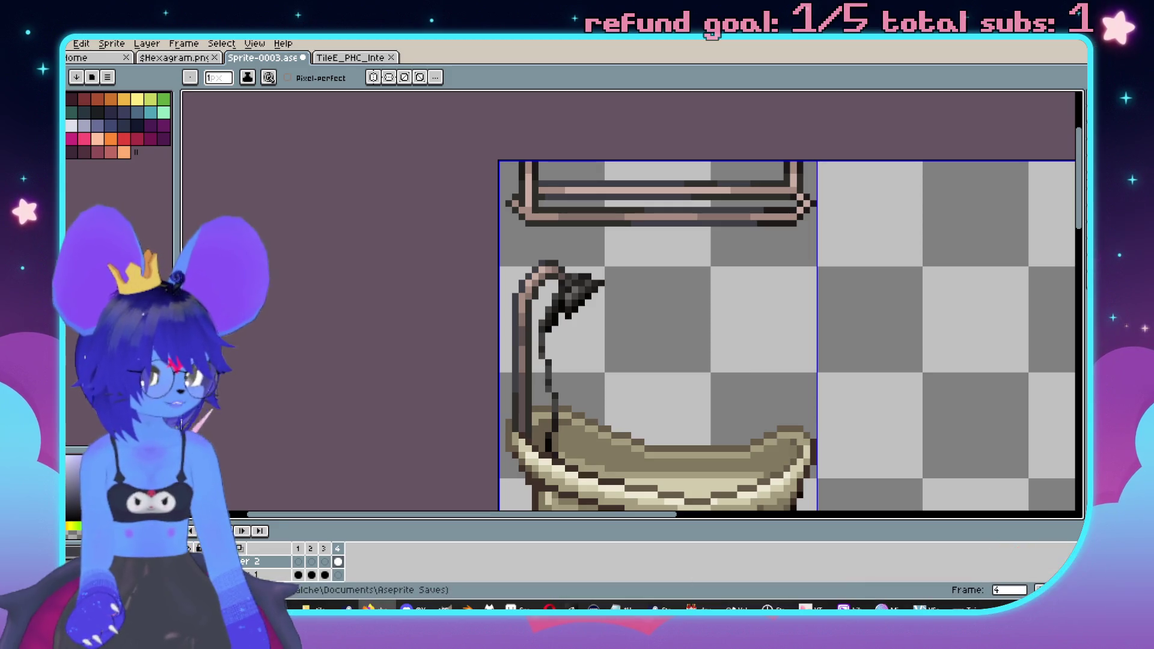
{"action": "scroll", "scroll_direction": "up", "scroll_amount": 3}
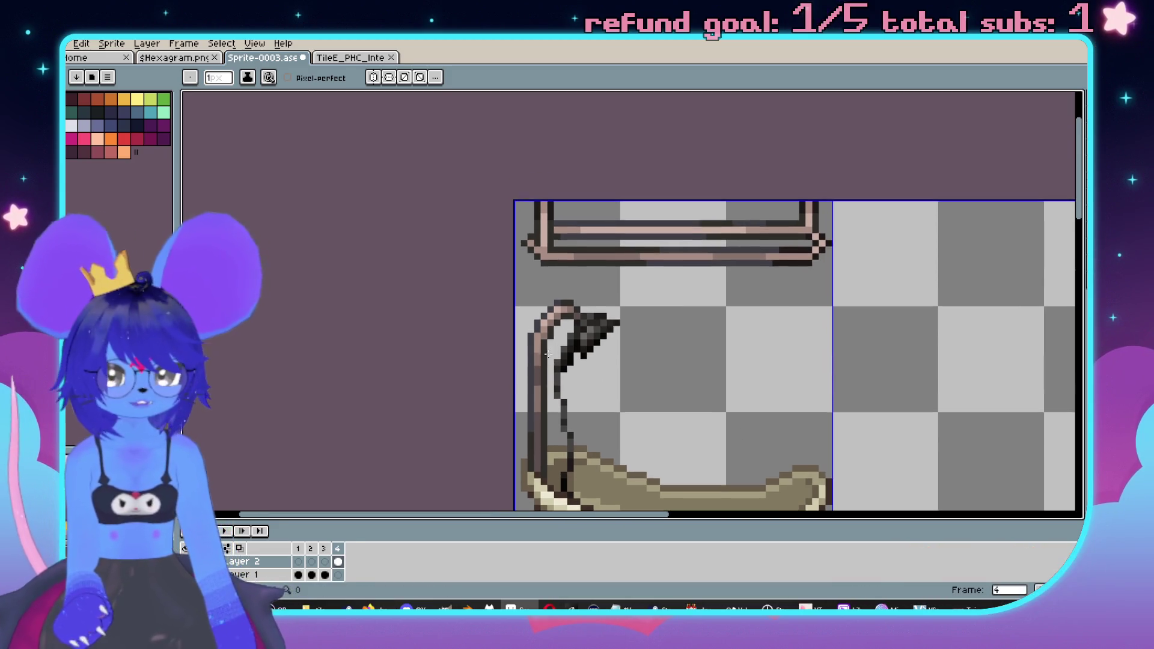
{"action": "scroll", "scroll_direction": "down", "scroll_amount": 3}
{"action": "scroll", "scroll_direction": "up", "scroll_amount": 3}
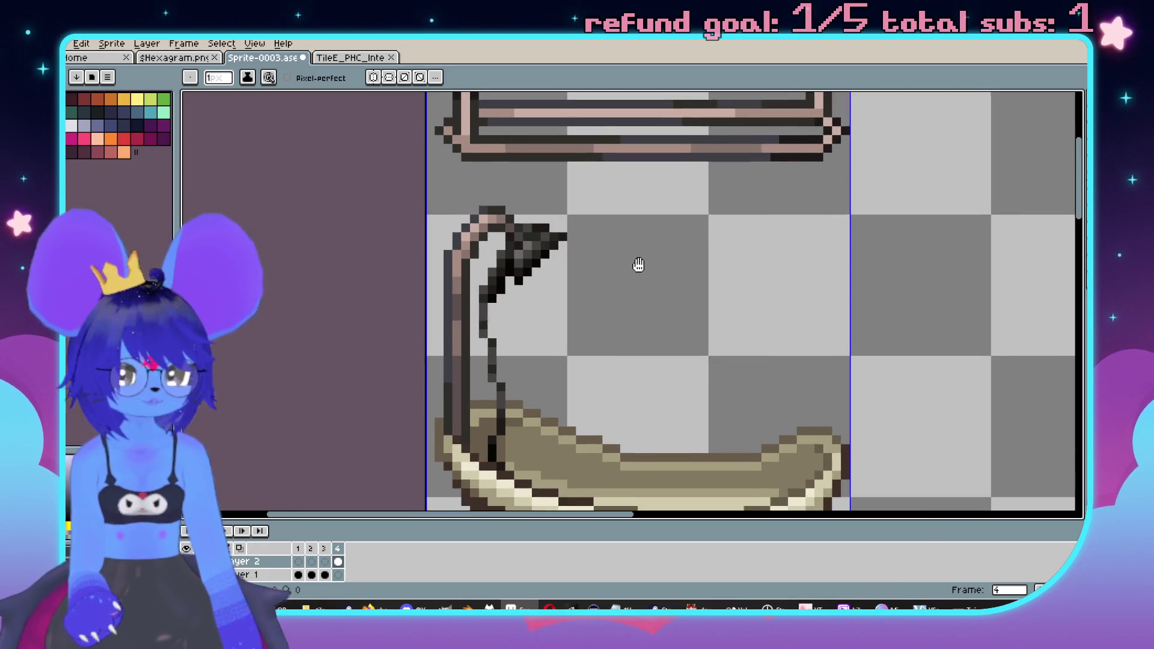
{"action": "scroll", "scroll_direction": "up", "scroll_amount": 3}
- Magic Wand-select the transparent background around the bathtub art, then switch to the furniture tileset
{"action": "key", "text": "w"}
{"action": "left_click", "coordinate": [613, 348]}
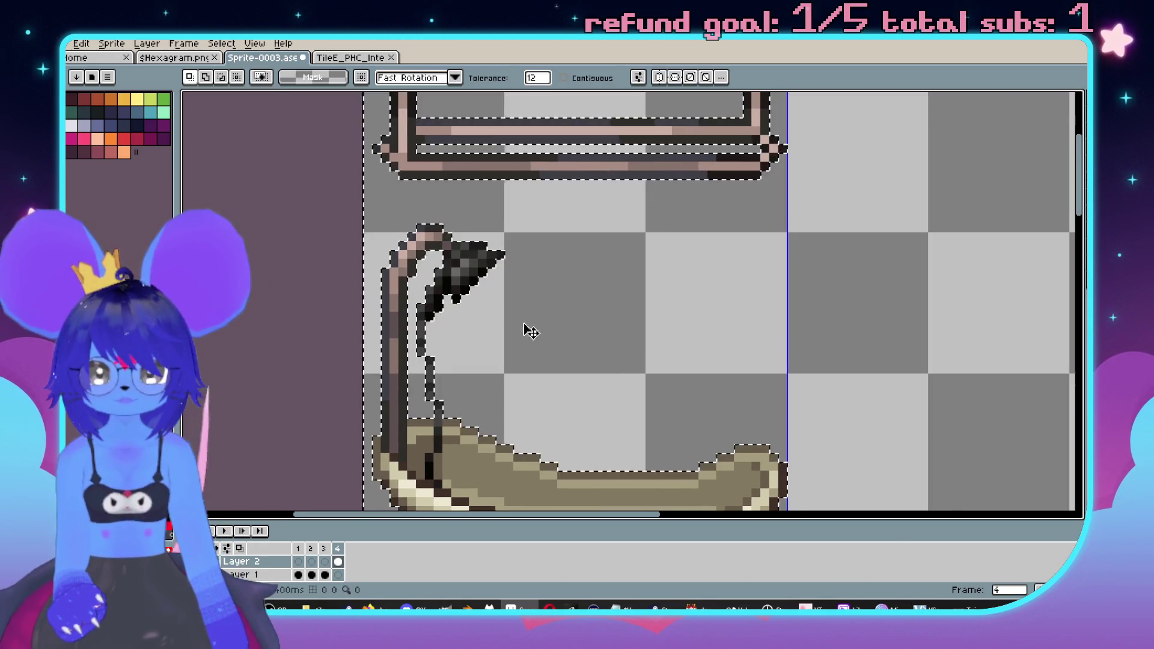
{"action": "scroll", "scroll_direction": "down", "scroll_amount": 3}
{"action": "scroll", "scroll_direction": "up", "scroll_amount": 3}
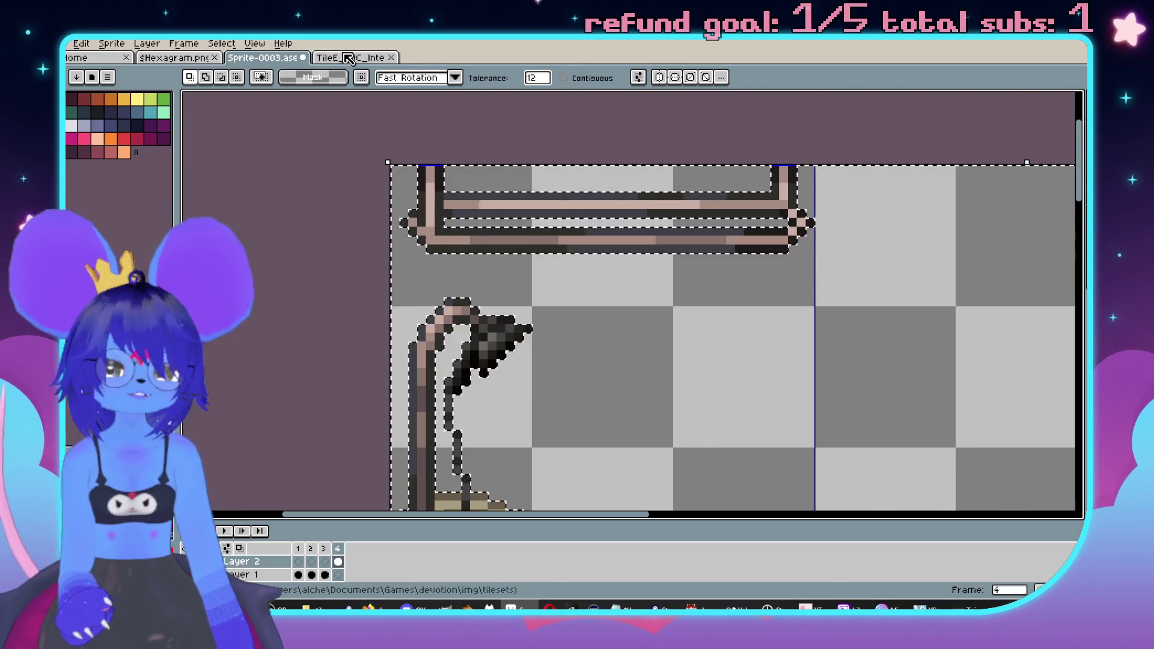
{"action": "key", "text": "ctrl+Tab"}
- Zoom around the furniture tileset, then look over the bathtub sprite and the hexagram image
{"action": "scroll", "scroll_direction": "down", "scroll_amount": 3}
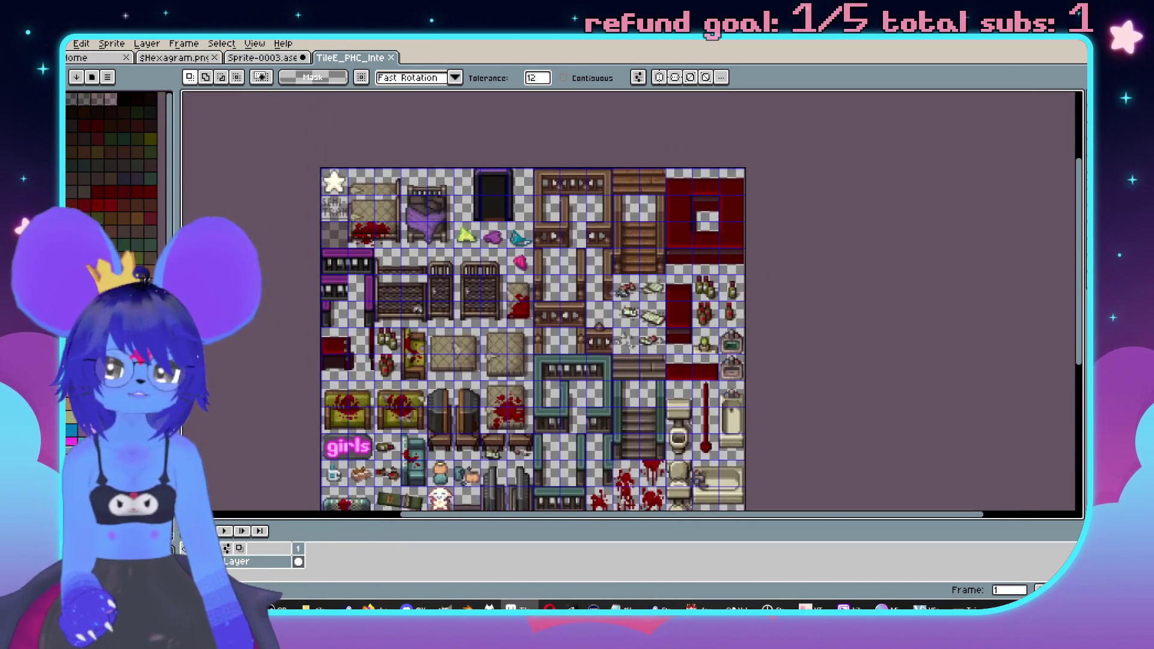
{"action": "scroll", "scroll_direction": "down", "scroll_amount": 3}
{"action": "scroll", "scroll_direction": "up", "scroll_amount": 3}
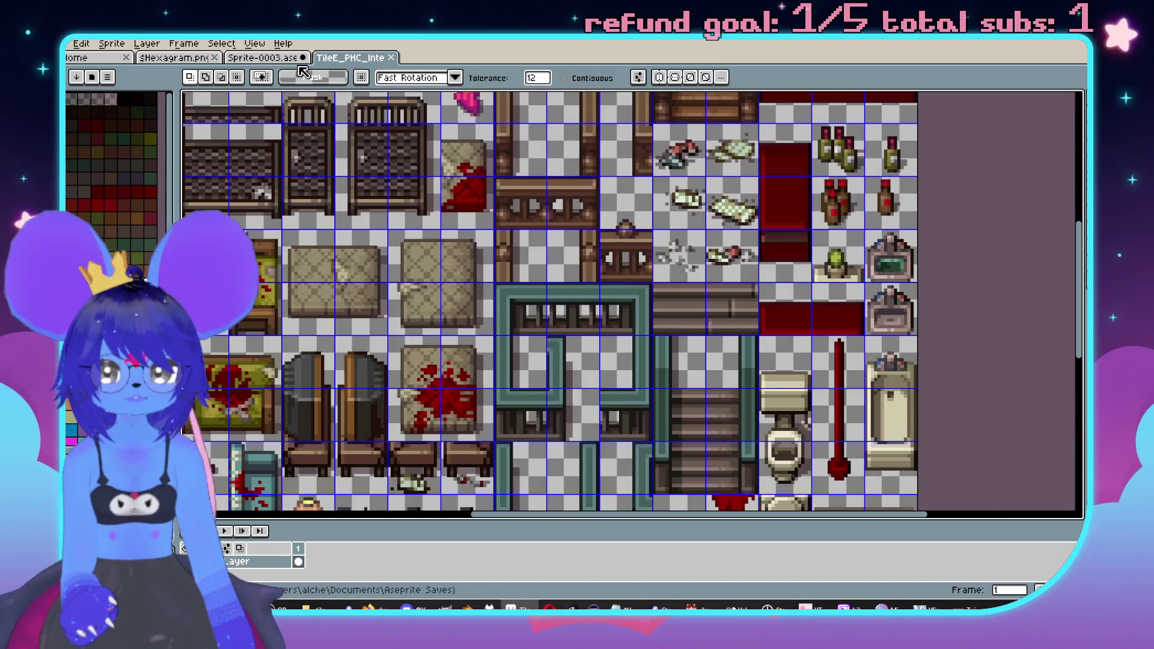
{"action": "left_click", "coordinate": [266, 59]}
{"action": "left_click", "coordinate": [191, 59]}
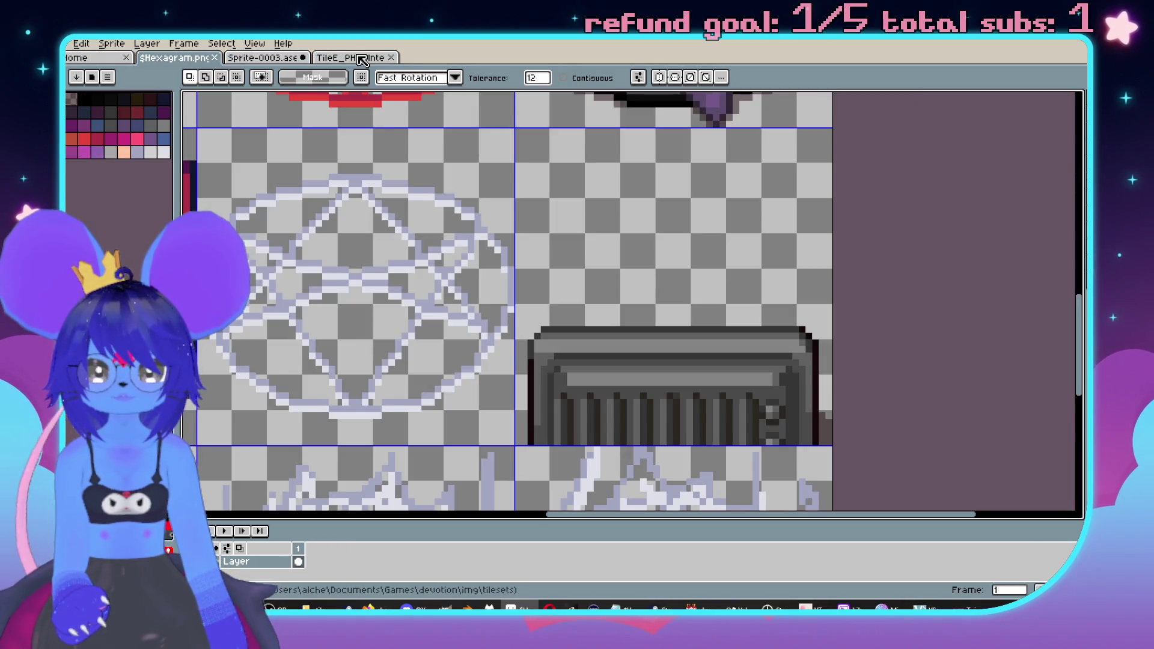
{"action": "scroll", "scroll_direction": "down", "scroll_amount": 3}
{"action": "scroll", "scroll_direction": "up", "scroll_amount": 3}
{"action": "scroll", "scroll_direction": "down", "scroll_amount": 3}
{"action": "scroll", "scroll_direction": "up", "scroll_amount": 3}
- Zoom through the furniture tileset again and return to the bathtub sprite
{"action": "left_click", "coordinate": [352, 56]}
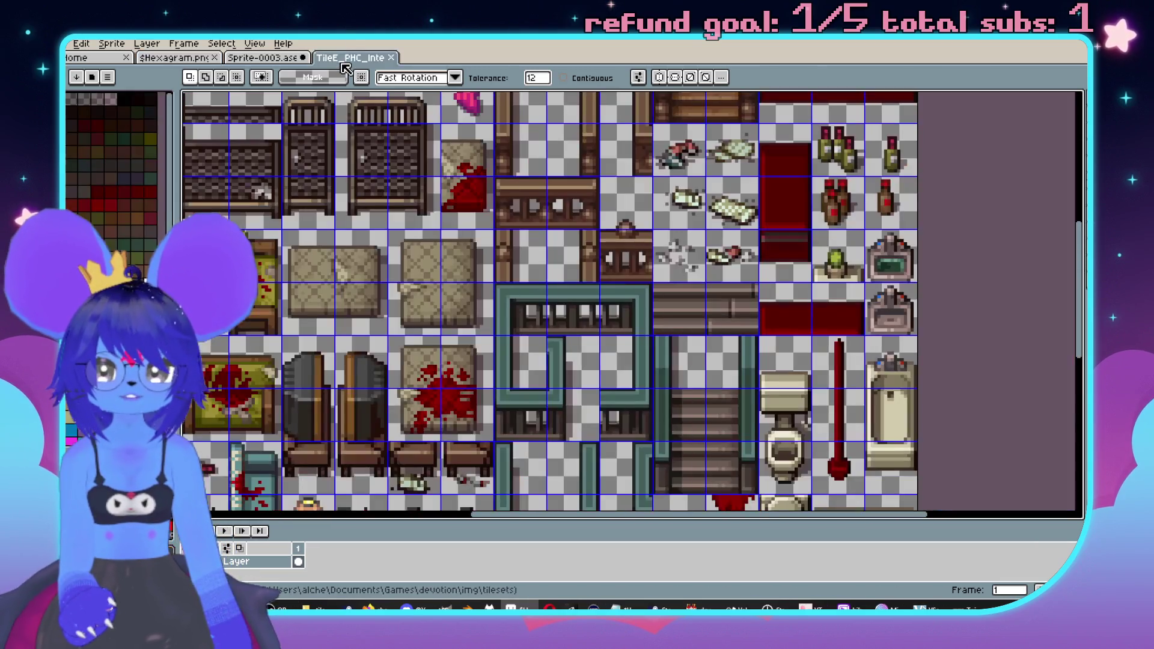
{"action": "scroll", "scroll_direction": "down", "scroll_amount": 3}
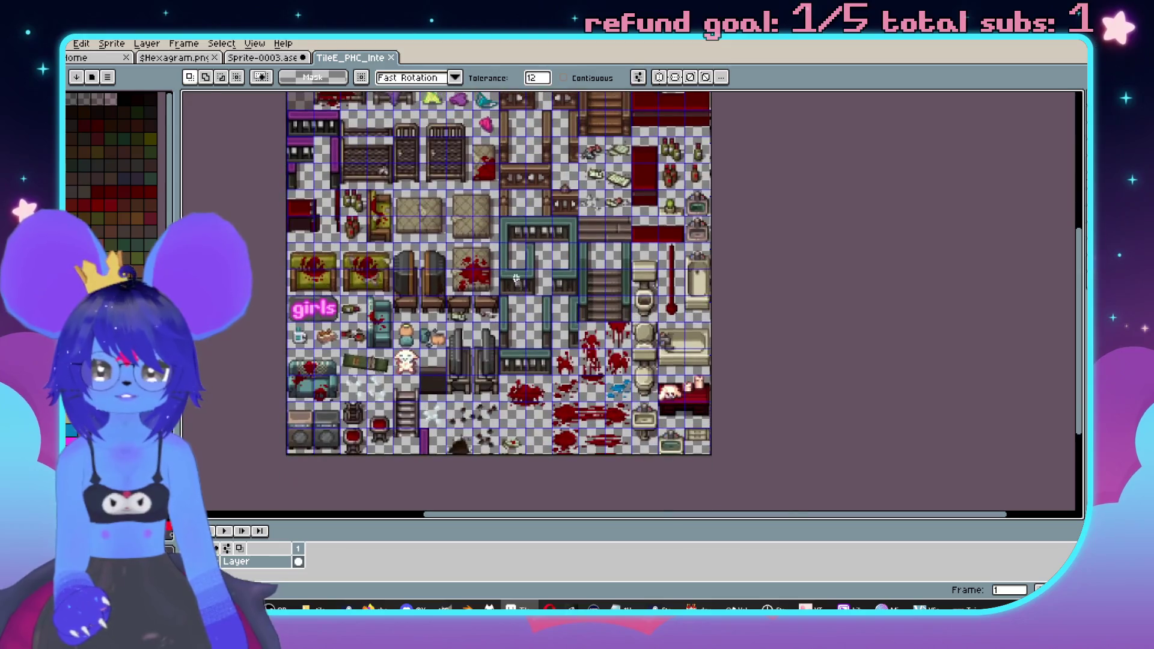
{"action": "scroll", "scroll_direction": "up", "scroll_amount": 3}
{"action": "scroll", "scroll_direction": "down", "scroll_amount": 3}
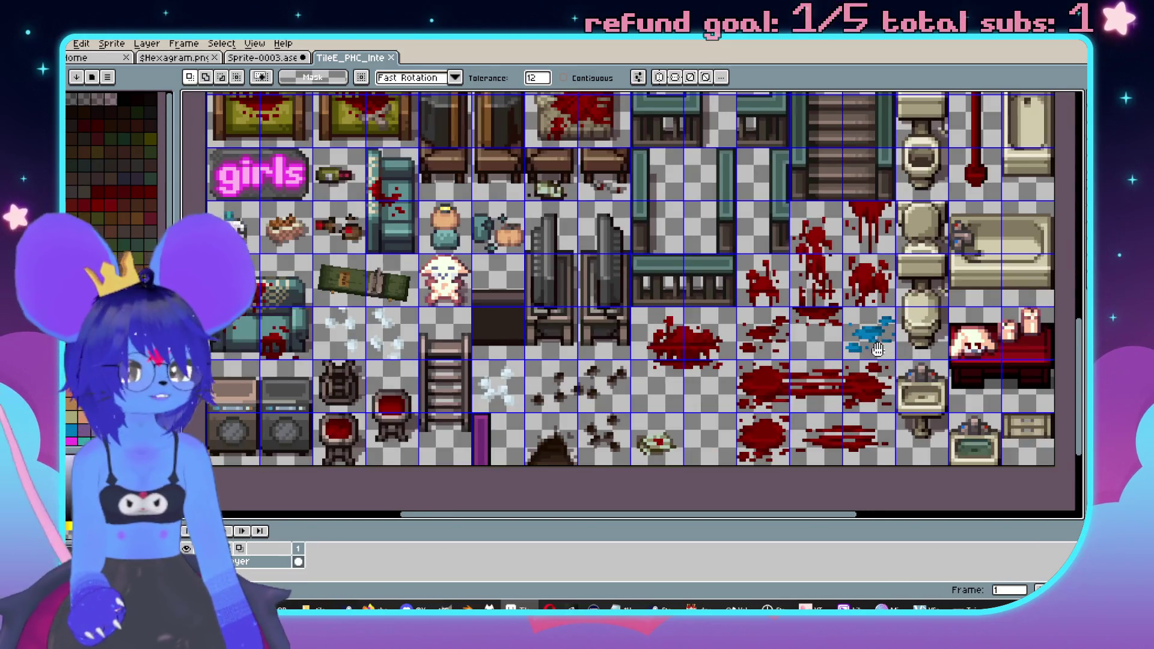
{"action": "scroll", "scroll_direction": "down", "scroll_amount": 3}
{"action": "scroll", "scroll_direction": "up", "scroll_amount": 3}
{"action": "scroll", "scroll_direction": "down", "scroll_amount": 3}
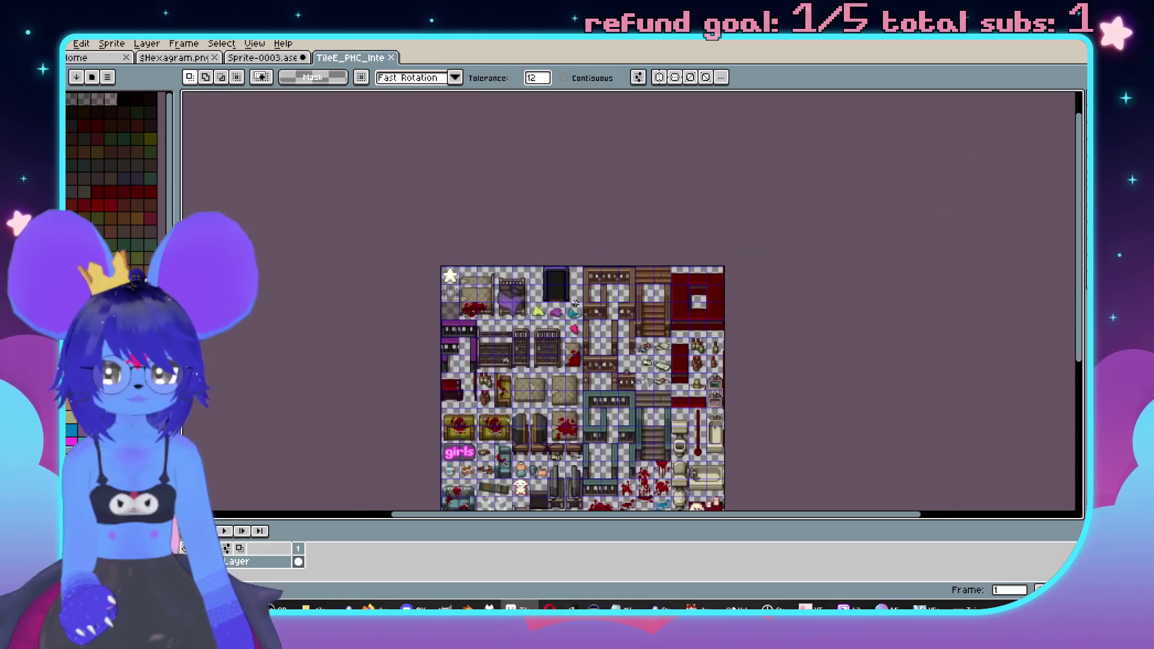
{"action": "scroll", "scroll_direction": "up", "scroll_amount": 3}
{"action": "scroll", "scroll_direction": "up", "scroll_amount": 3}
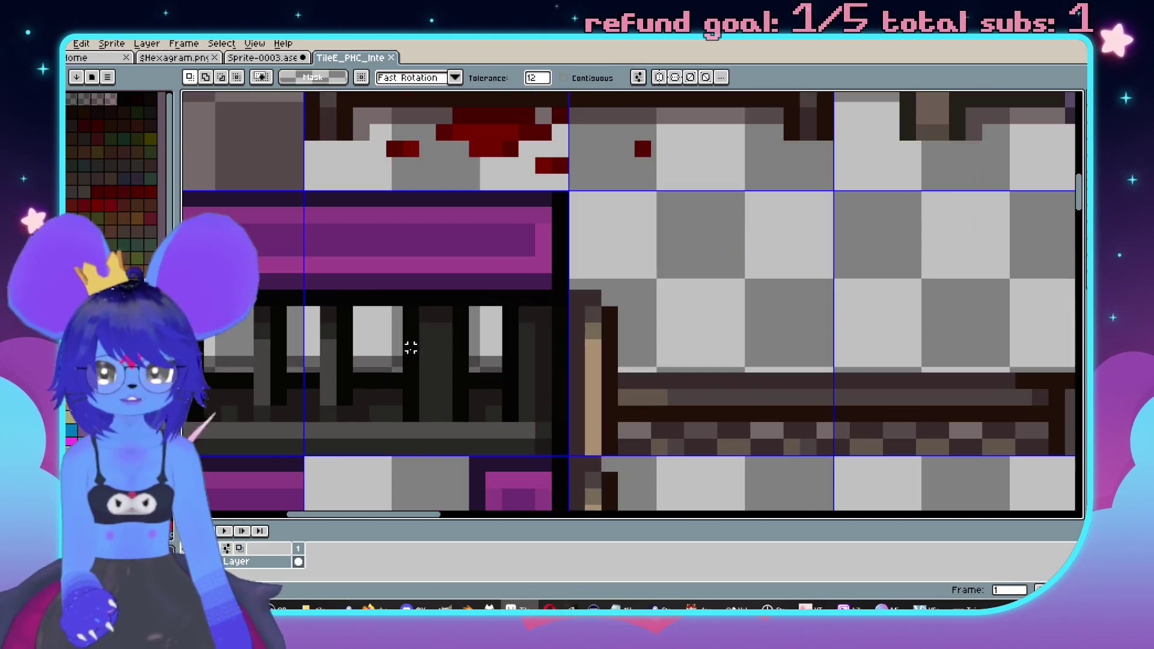
{"action": "scroll", "scroll_direction": "down", "scroll_amount": 3}
{"action": "scroll", "scroll_direction": "down", "scroll_amount": 3}
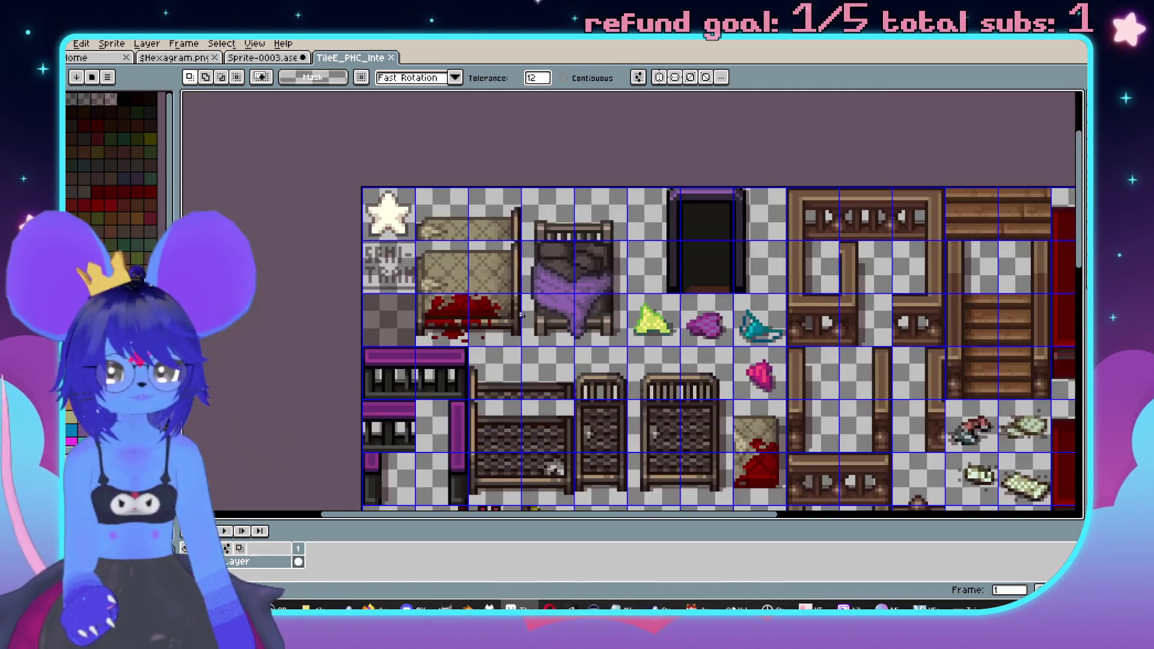
{"action": "left_click", "coordinate": [262, 57]}
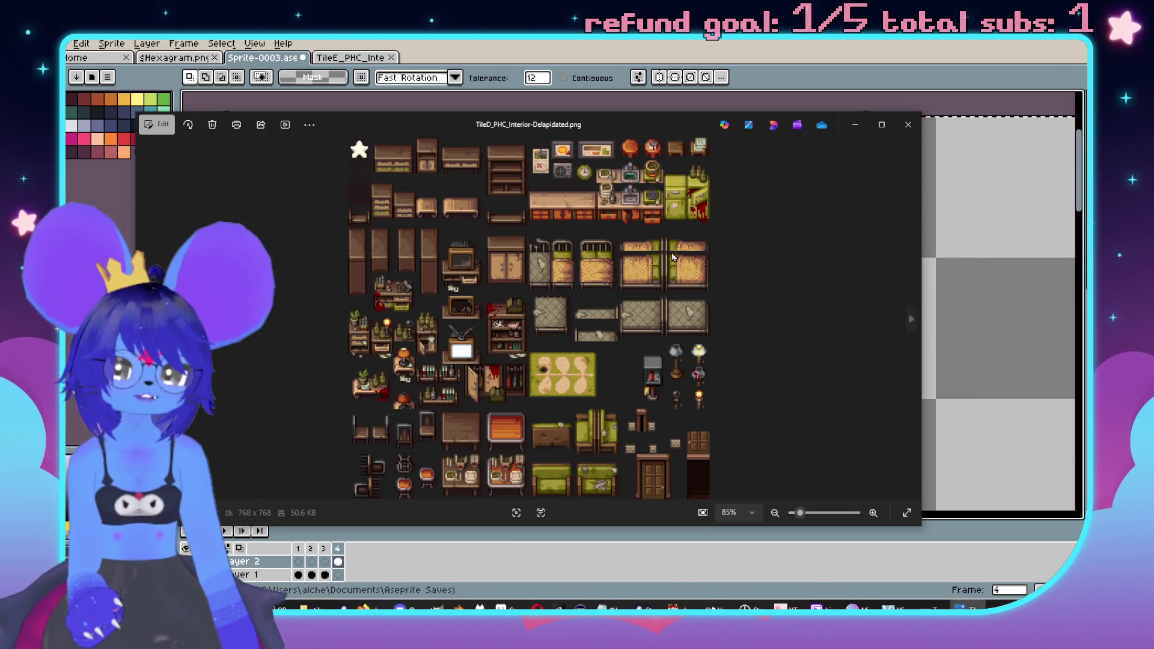
- Page through the PHC tileset images in Photos until TileA4_PHC_Interior-General.png is displayed
{"action": "key", "text": "Left"}
{"action": "key", "text": "Left"}
{"action": "key", "text": "Left"}
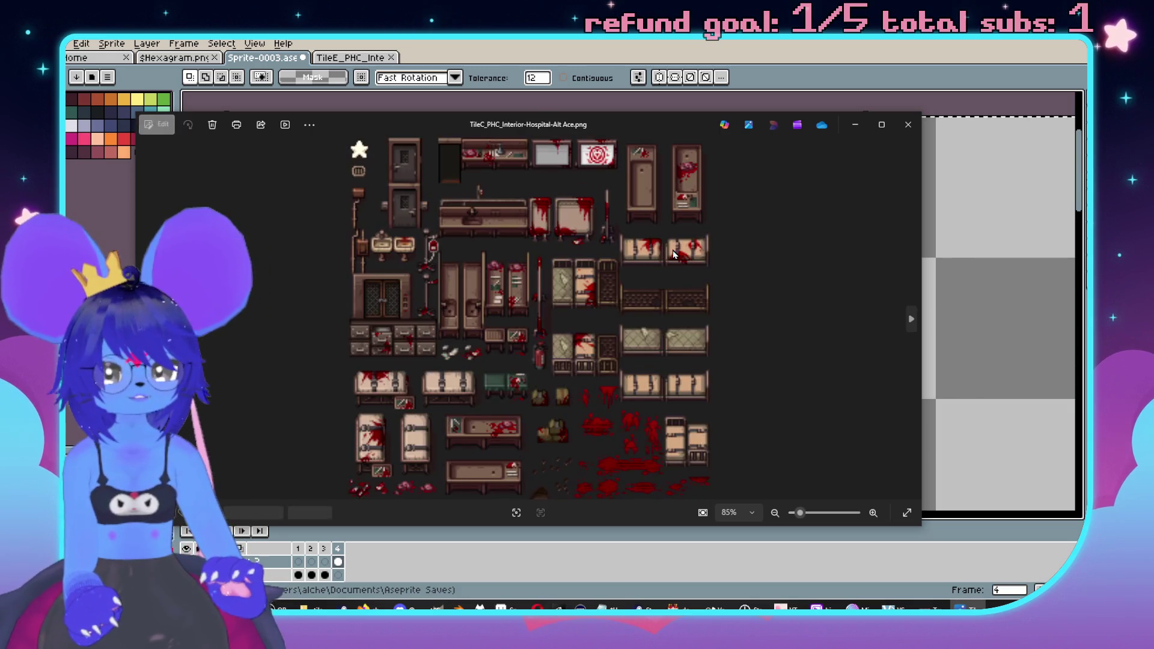
{"action": "key", "text": "Left"}
{"action": "key", "text": "Left"}
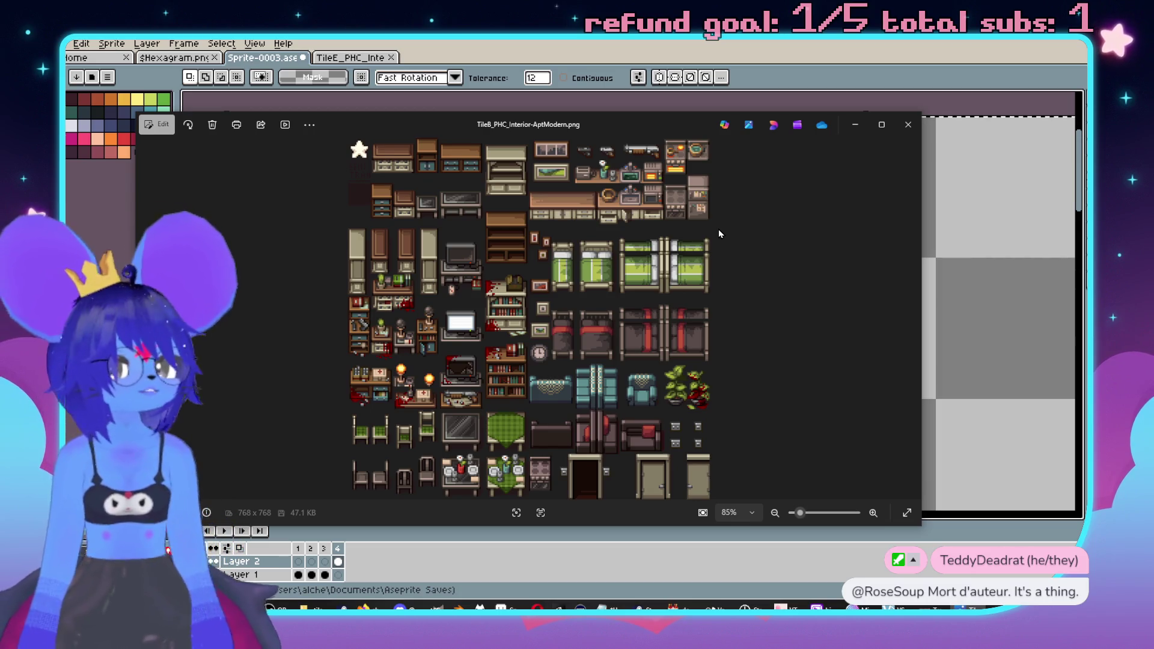
{"action": "key", "text": "Left"}
{"action": "key", "text": "Left"}
{"action": "key", "text": "Left"}
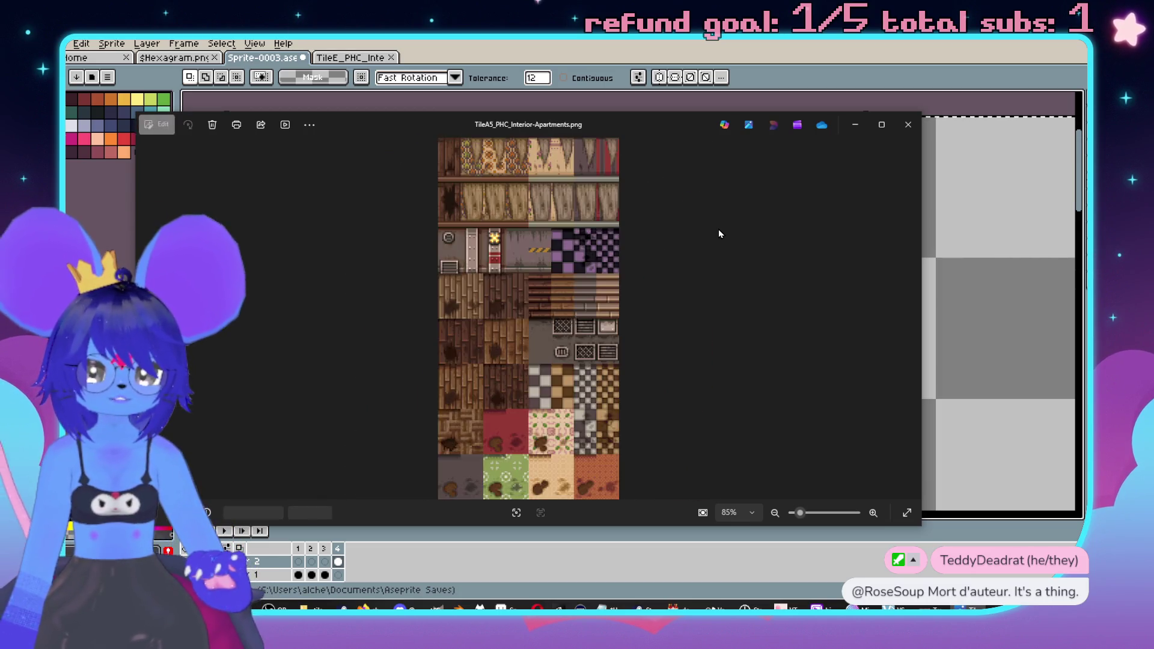
{"action": "key", "text": "Left"}
{"action": "key", "text": "Left"}
{"action": "key", "text": "Left"}
{"action": "key", "text": "Left"}
{"action": "key", "text": "Left"}
{"action": "key", "text": "Right"}
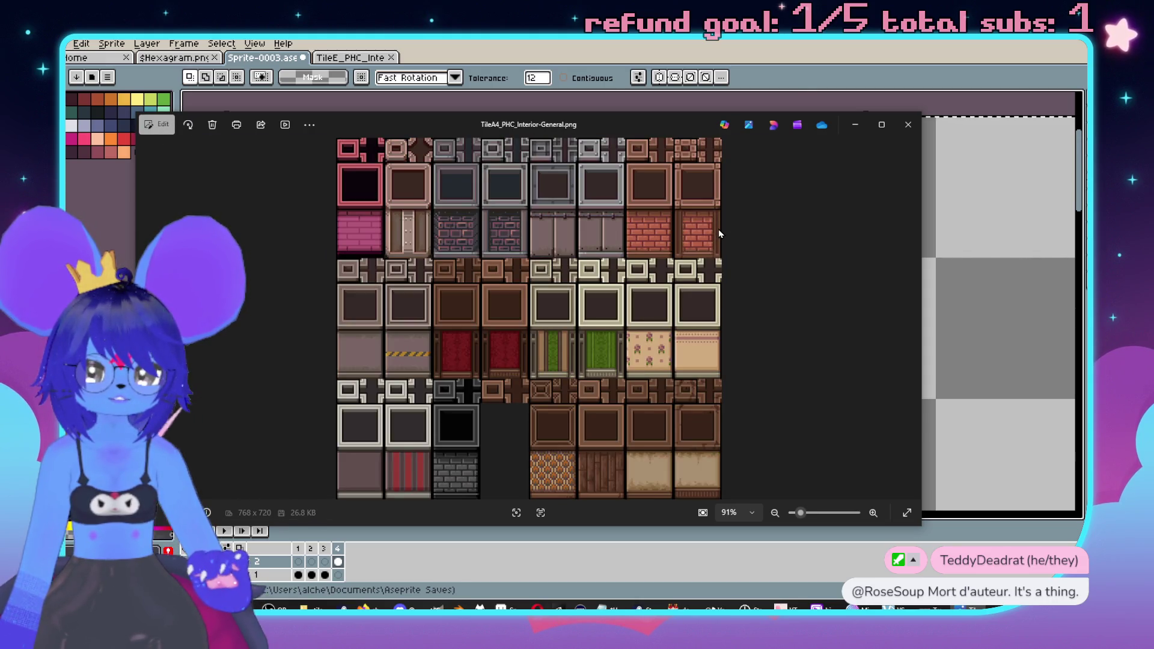
{"action": "key", "text": "Right"}
{"action": "key", "text": "Left"}
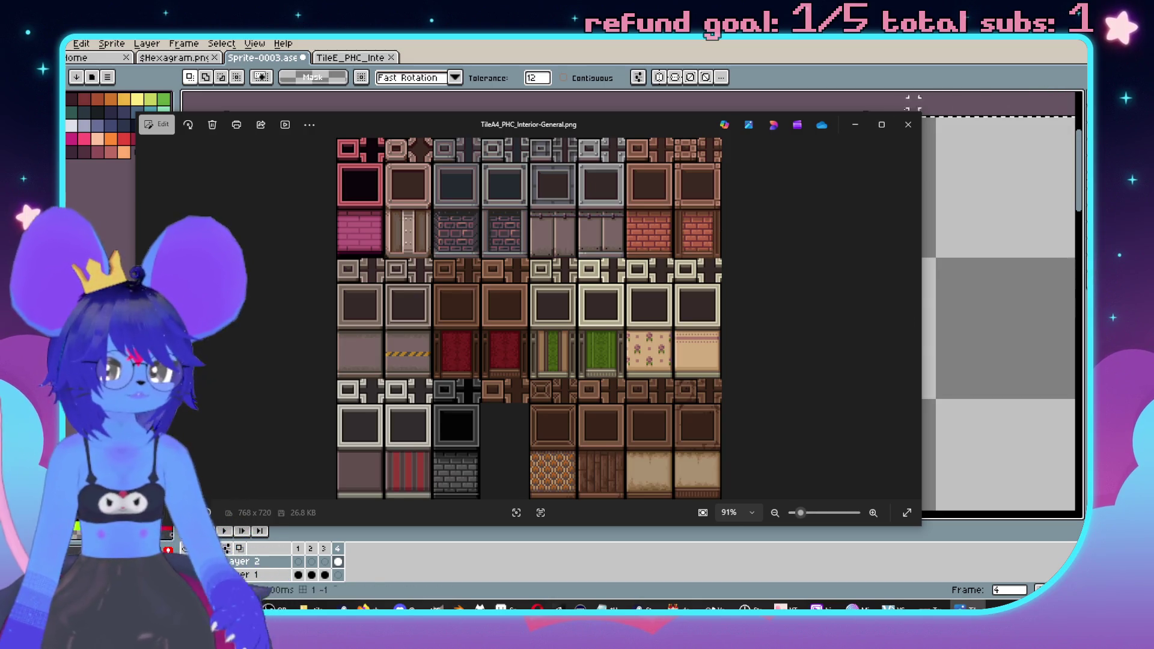
- Close the Photos viewer and look over the TileA4 tileset in Aseprite
{"action": "left_click", "coordinate": [906, 125]}
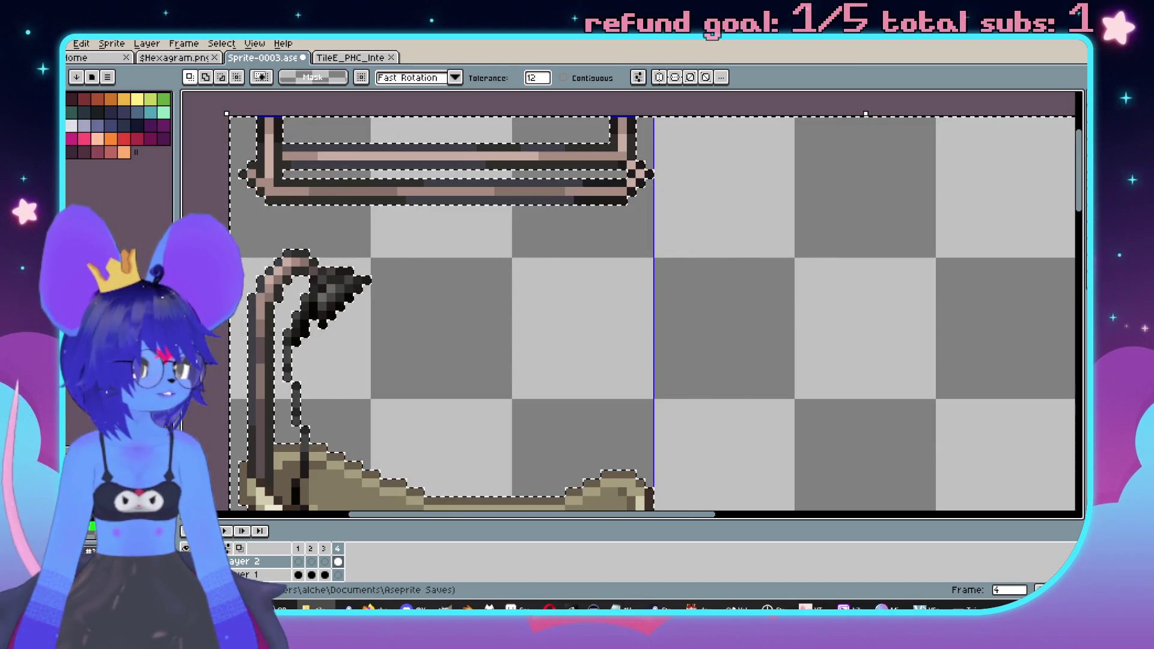
{"action": "scroll", "scroll_direction": "down", "scroll_amount": 3}
{"action": "scroll", "scroll_direction": "down", "scroll_amount": 3}
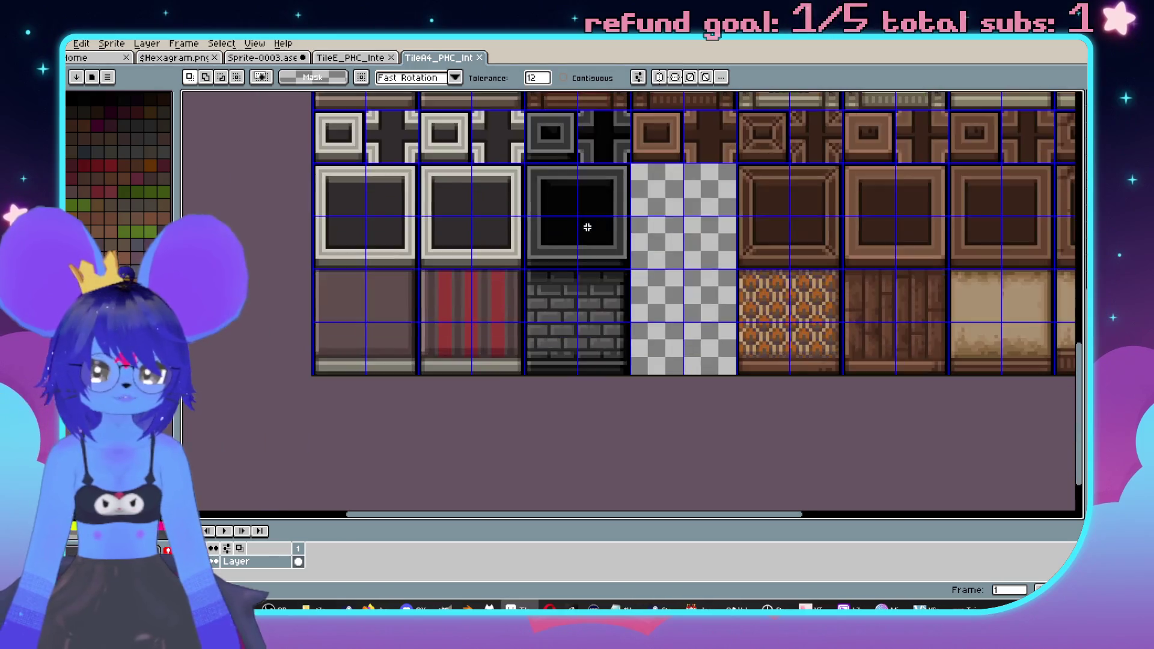
{"action": "scroll", "scroll_direction": "up", "scroll_amount": 3}
- Toggle the Eyedropper and back to the Magic Wand, then return to the bathtub sprite via the furniture tileset
{"action": "key", "text": "i"}
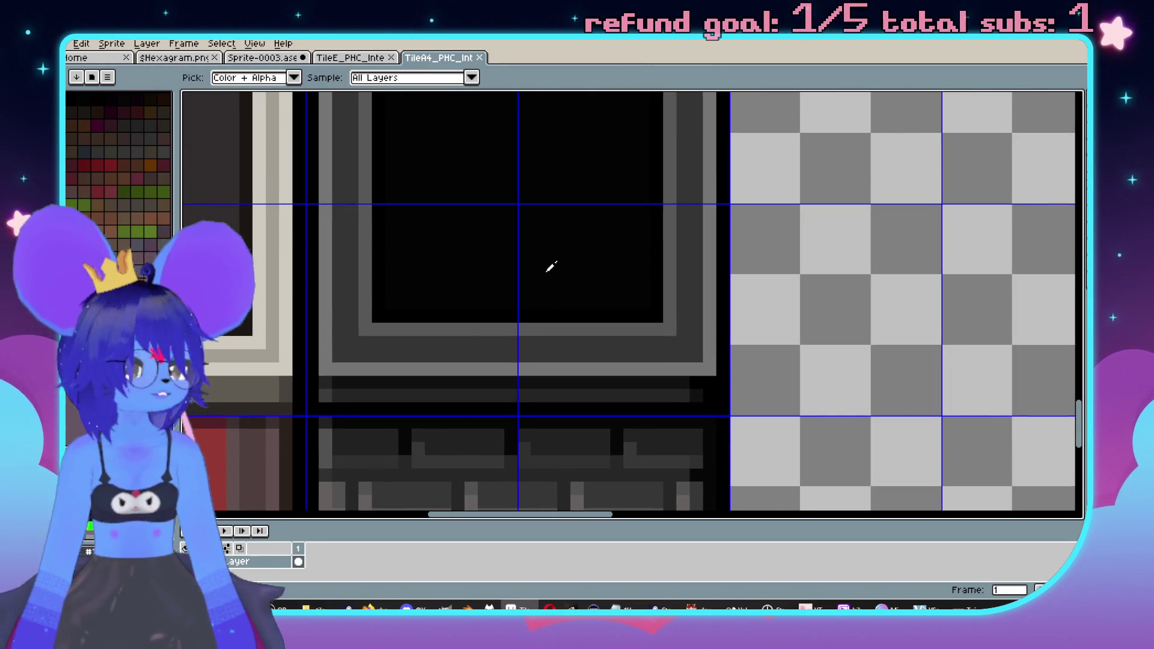
{"action": "key", "text": "w"}
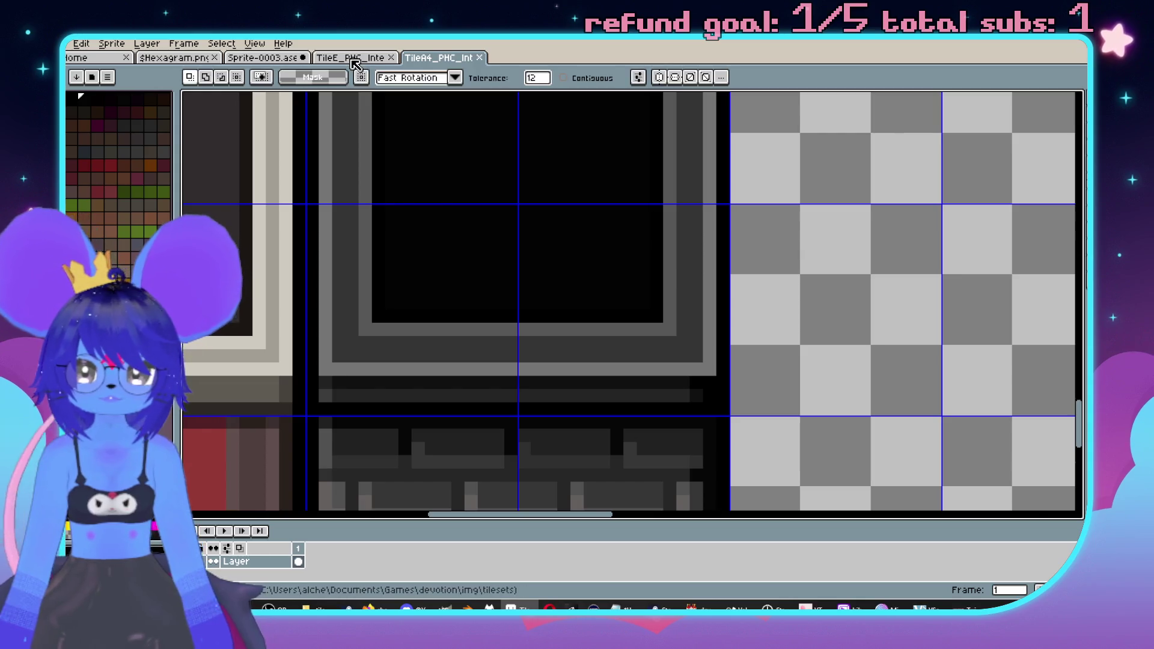
{"action": "left_click", "coordinate": [351, 57]}
{"action": "left_click", "coordinate": [278, 58]}
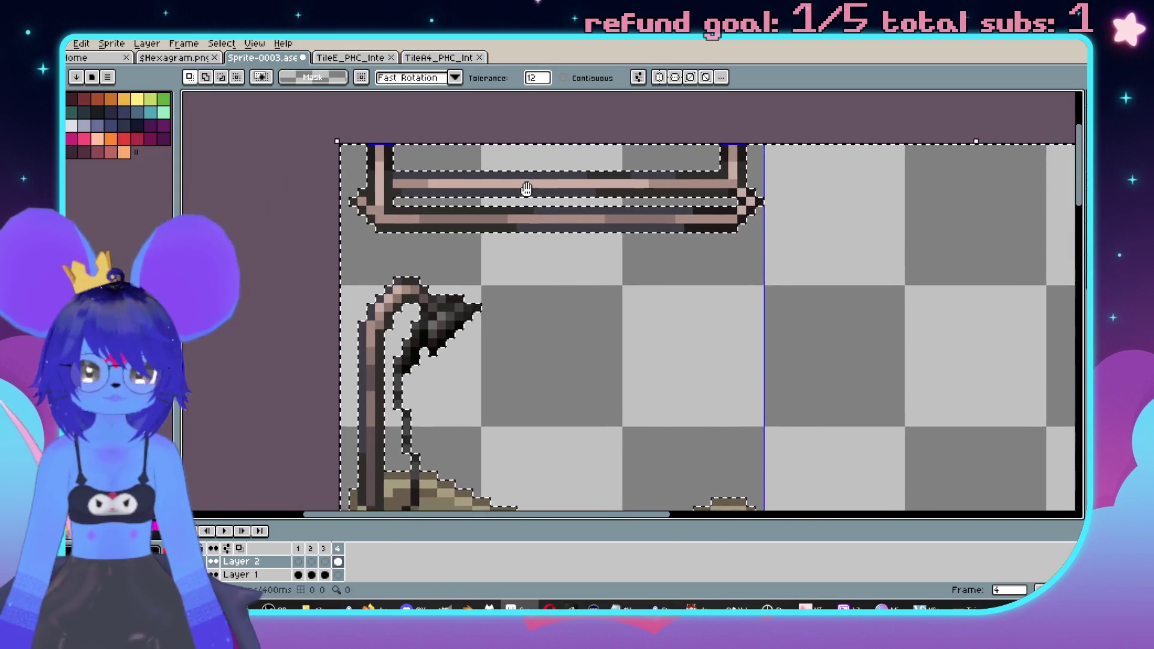
- Draw two black vertical Pencil lines from the shower rail down to the tub
{"action": "scroll", "scroll_direction": "up", "scroll_amount": 3}
{"action": "scroll", "scroll_direction": "down", "scroll_amount": 3}
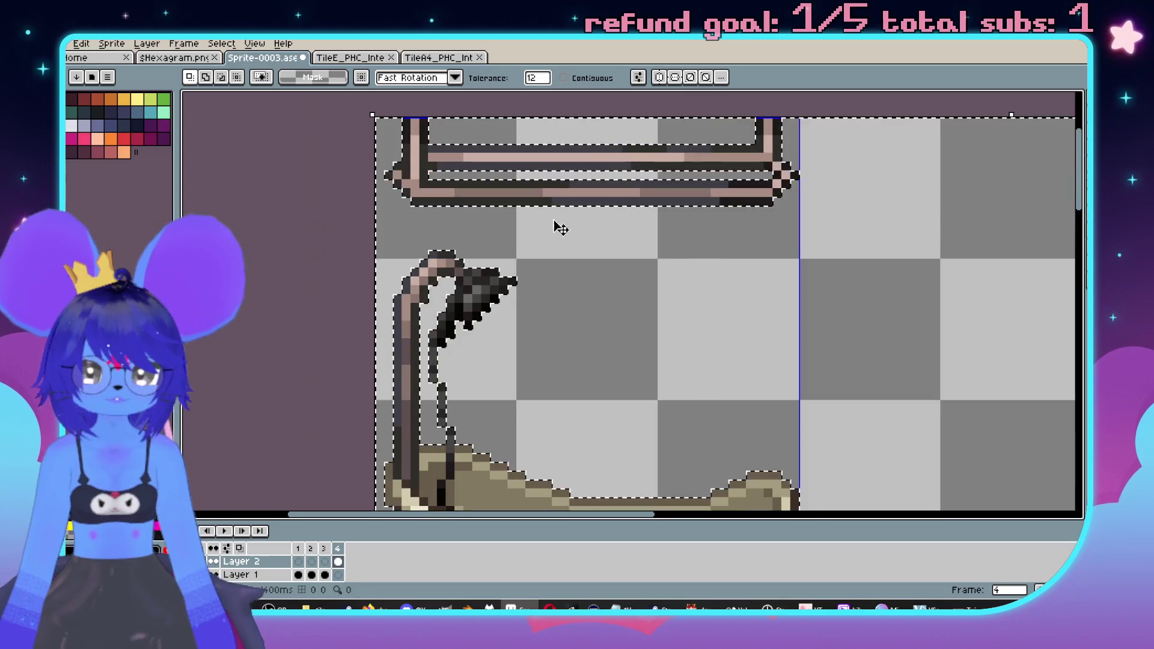
{"action": "scroll", "scroll_direction": "up", "scroll_amount": 3}
{"action": "scroll", "scroll_direction": "down", "scroll_amount": 3}
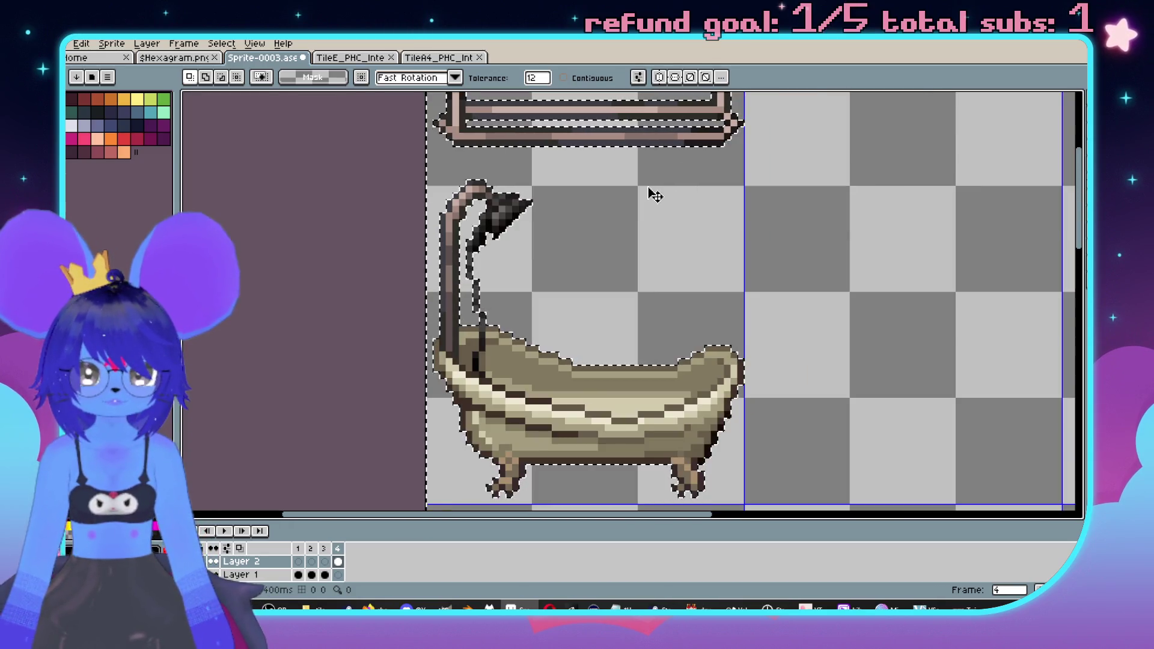
{"action": "scroll", "scroll_direction": "right", "scroll_amount": 3}
{"action": "scroll", "scroll_direction": "up", "scroll_amount": 3}
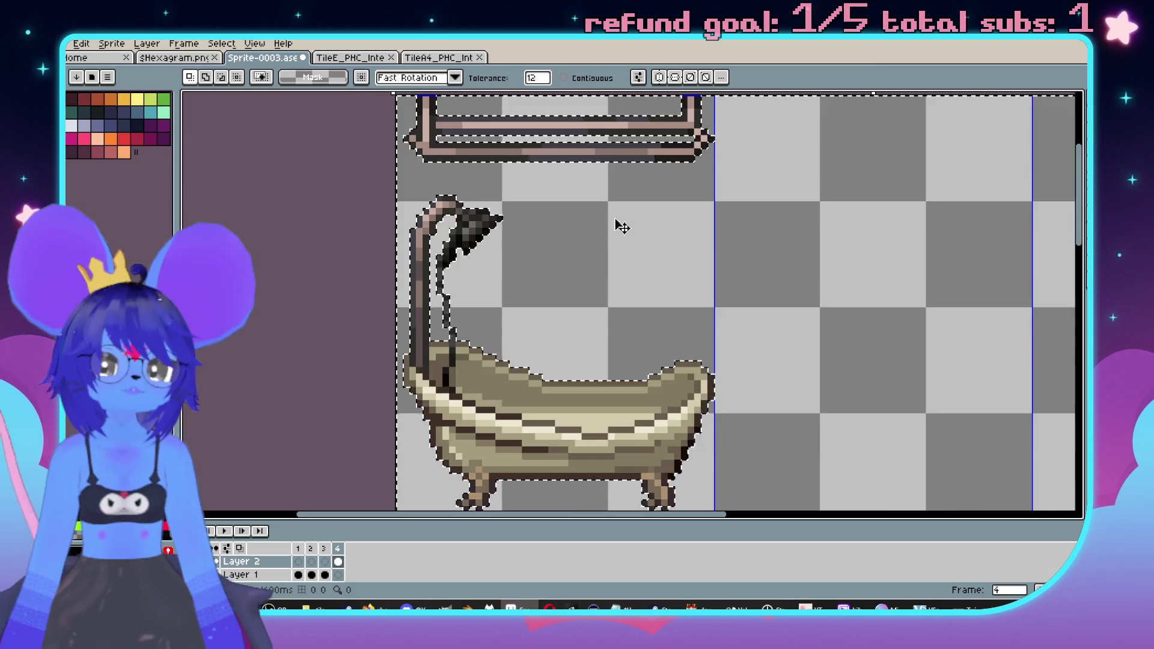
{"action": "scroll", "scroll_direction": "up", "scroll_amount": 3}
{"action": "key", "text": "b"}
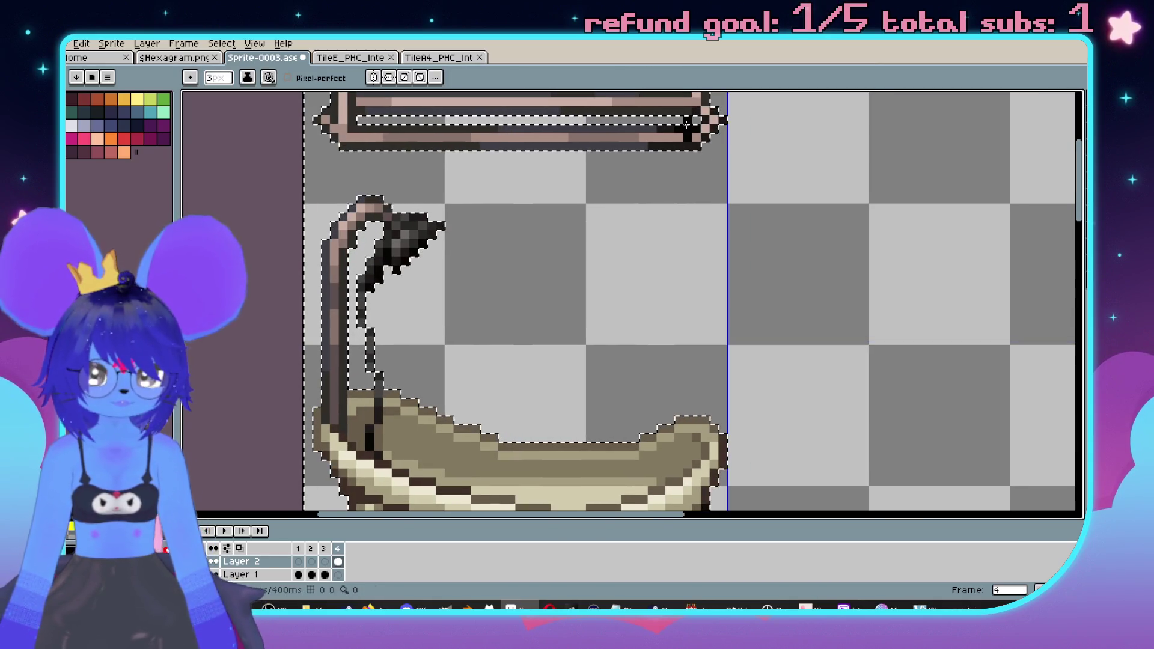
{"action": "left_click_drag", "start_coordinate": [688, 119], "coordinate": [688, 412]}
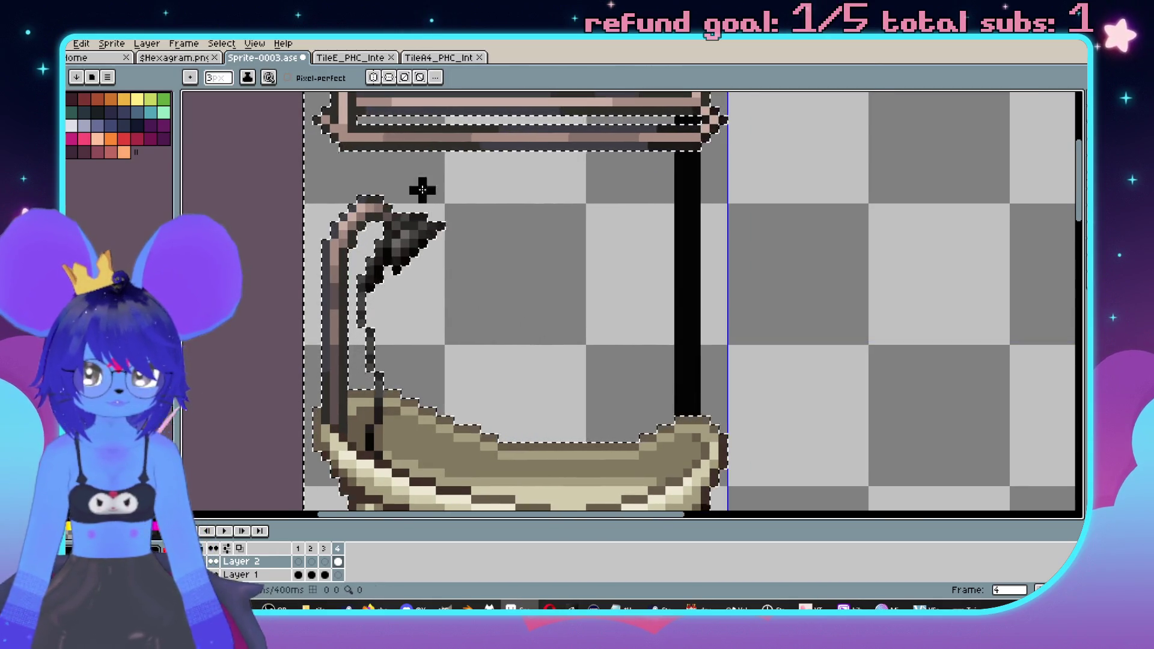
{"action": "left_click_drag", "start_coordinate": [484, 120], "coordinate": [483, 468]}
- Fill the space between the two lines with black, then bring up the TileA4 tileset
{"action": "key", "text": "minus"}
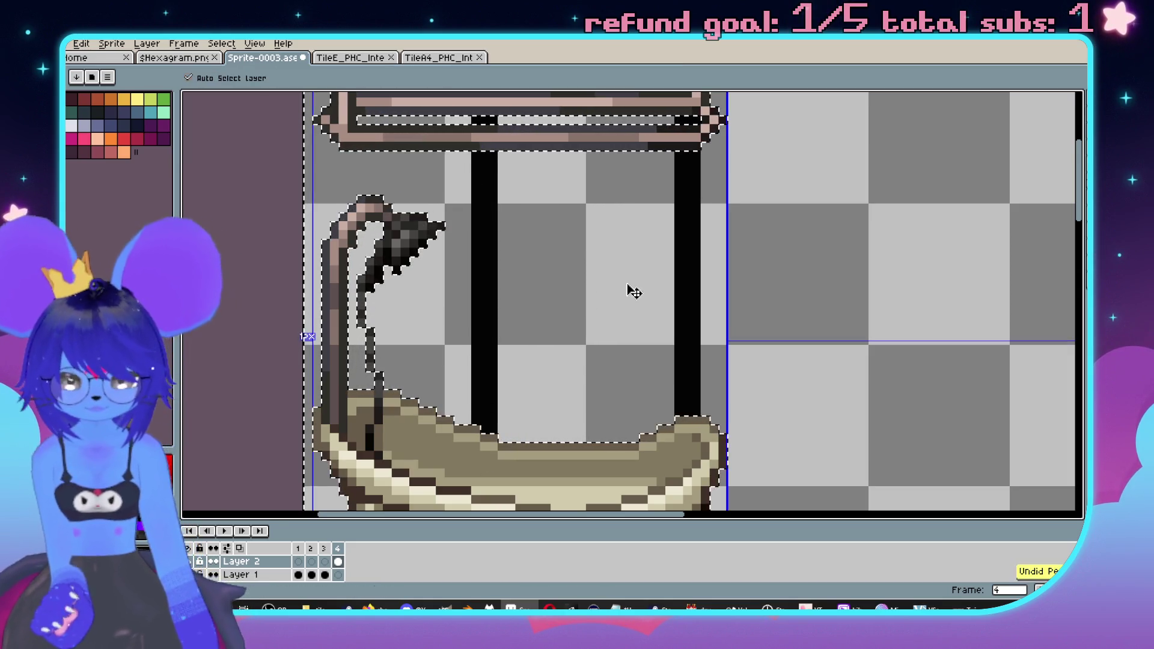
{"action": "key", "text": "g"}
{"action": "left_click", "coordinate": [596, 281]}
{"action": "scroll", "scroll_direction": "down", "scroll_amount": 3}
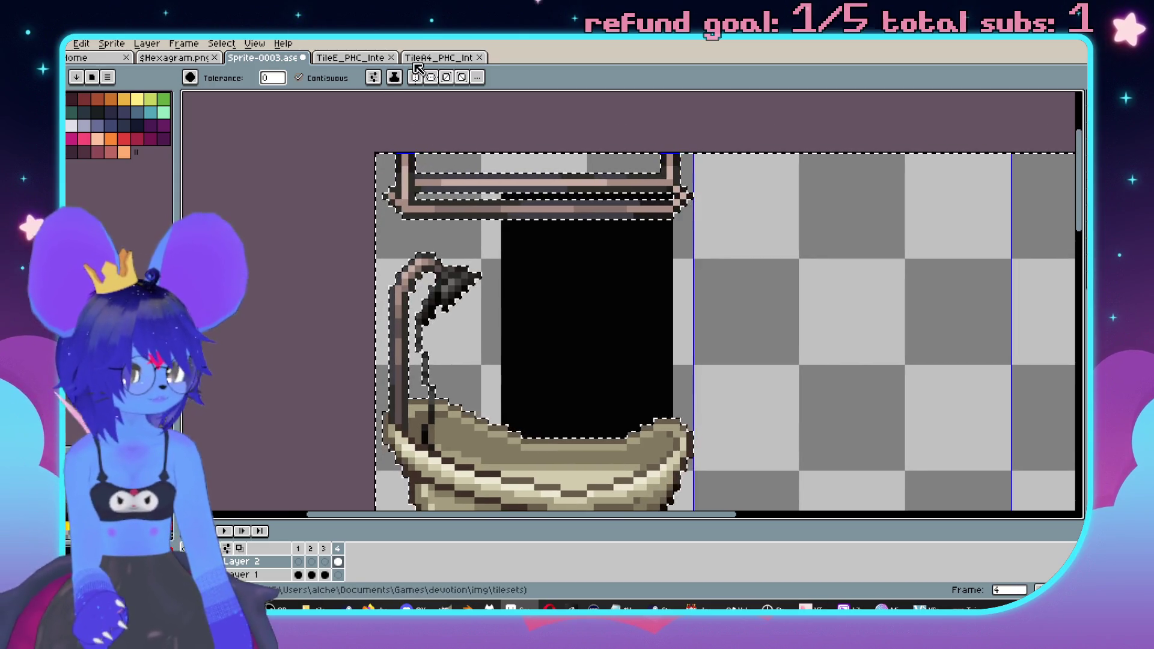
{"action": "left_click", "coordinate": [442, 57]}
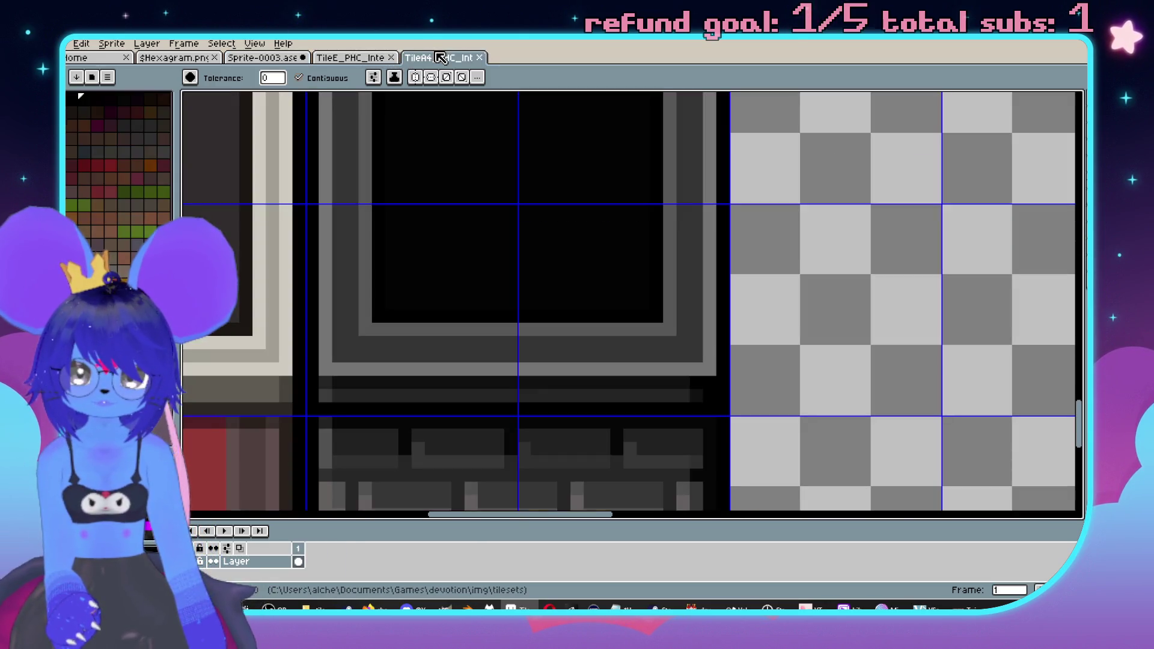
- Sample a dark grey from the TileA4 wall tiles and set a 2px Pencil on the bathtub sprite
{"action": "left_click_drag", "start_coordinate": [574, 324], "coordinate": [613, 196]}
{"action": "left_click", "coordinate": [747, 284]}
{"action": "key", "text": "ctrl+shift+Tab"}
{"action": "key", "text": "ctrl+shift+Tab"}
{"action": "scroll", "scroll_direction": "up", "scroll_amount": 3}
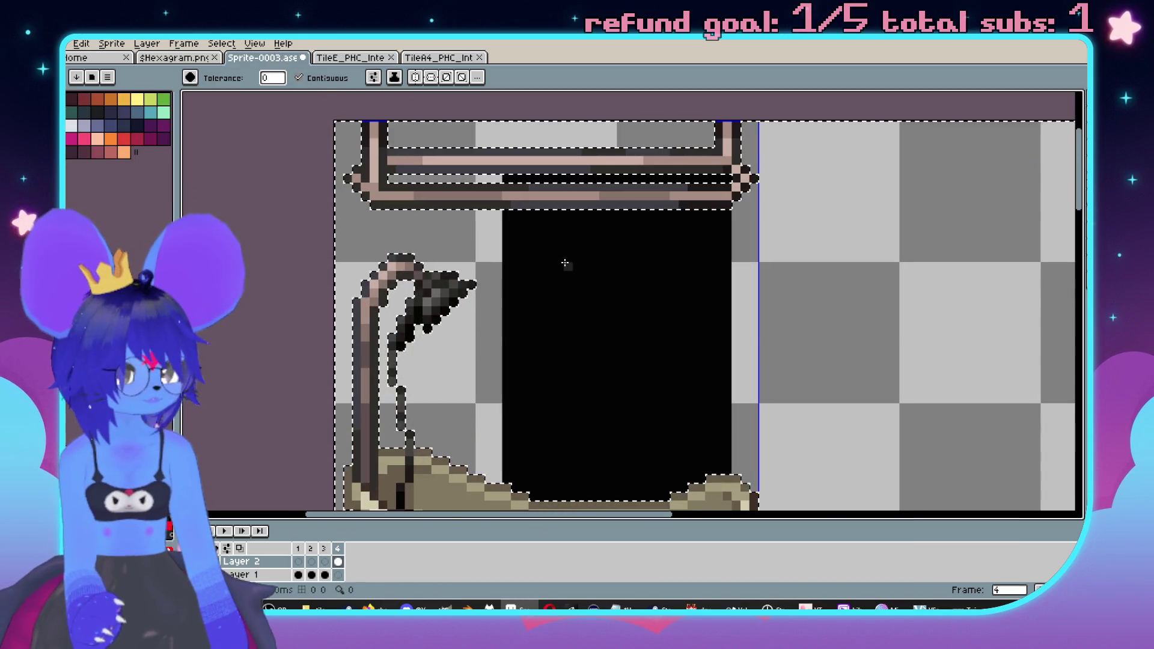
{"action": "scroll", "scroll_direction": "up", "scroll_amount": 3}
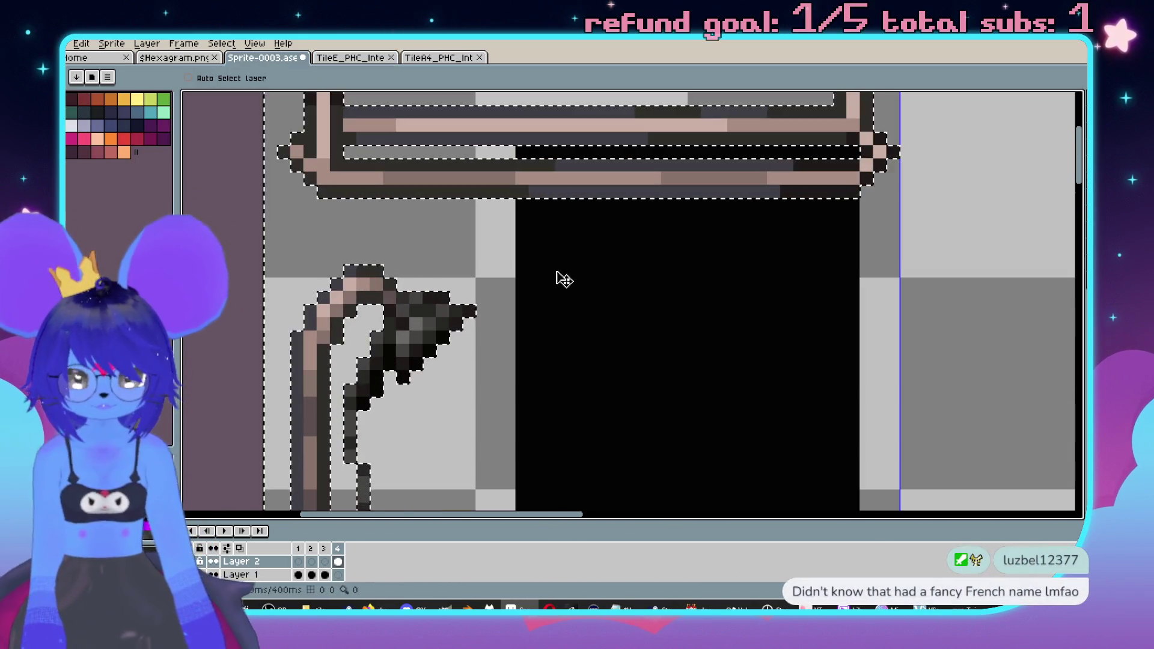
{"action": "key", "text": "b"}
{"action": "scroll", "scroll_direction": "down", "scroll_amount": 3}
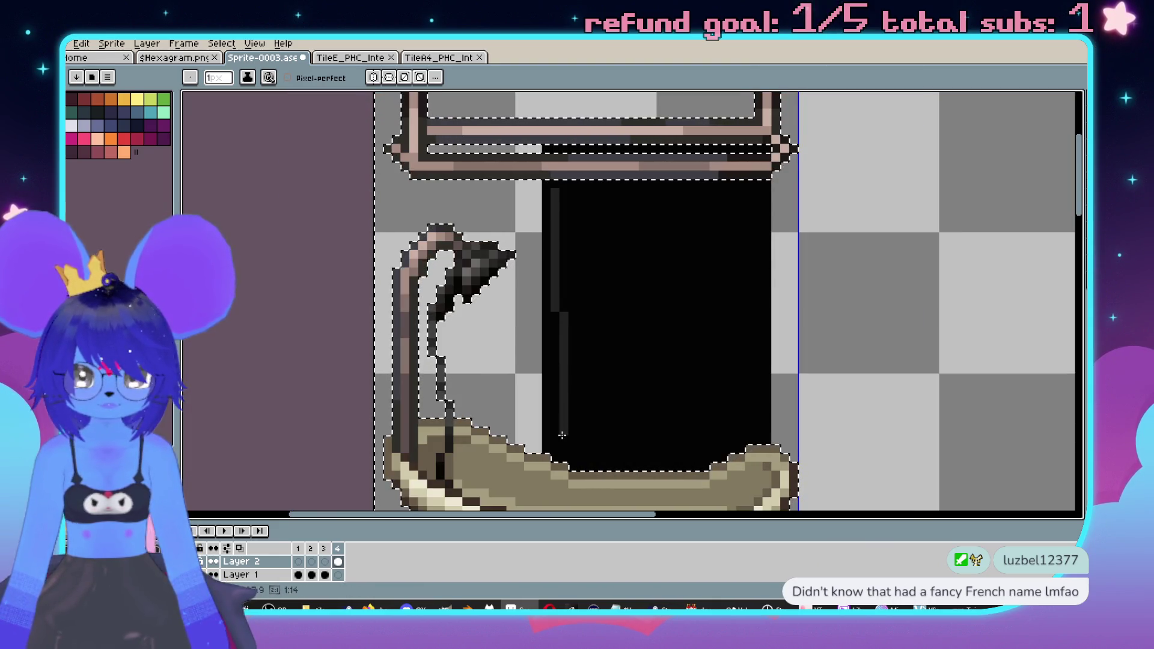
{"action": "key", "text": "plus"}
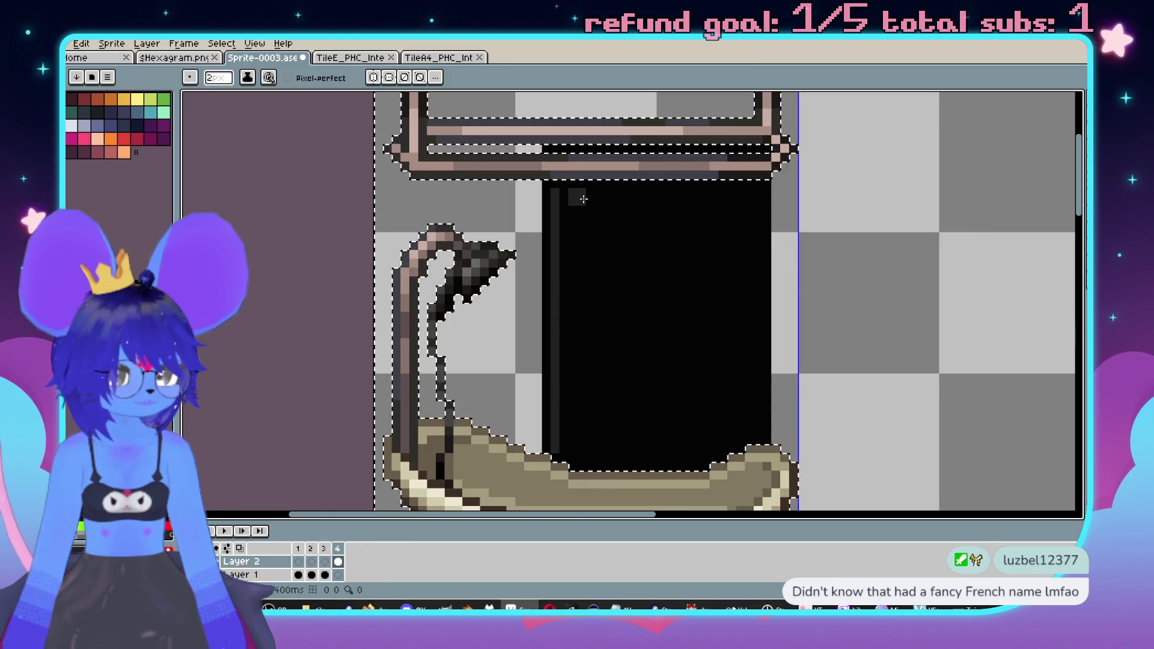
- Paint five dark-grey vertical stripes down the black panel toward the tub
{"action": "left_click_drag", "start_coordinate": [583, 198], "coordinate": [583, 451]}
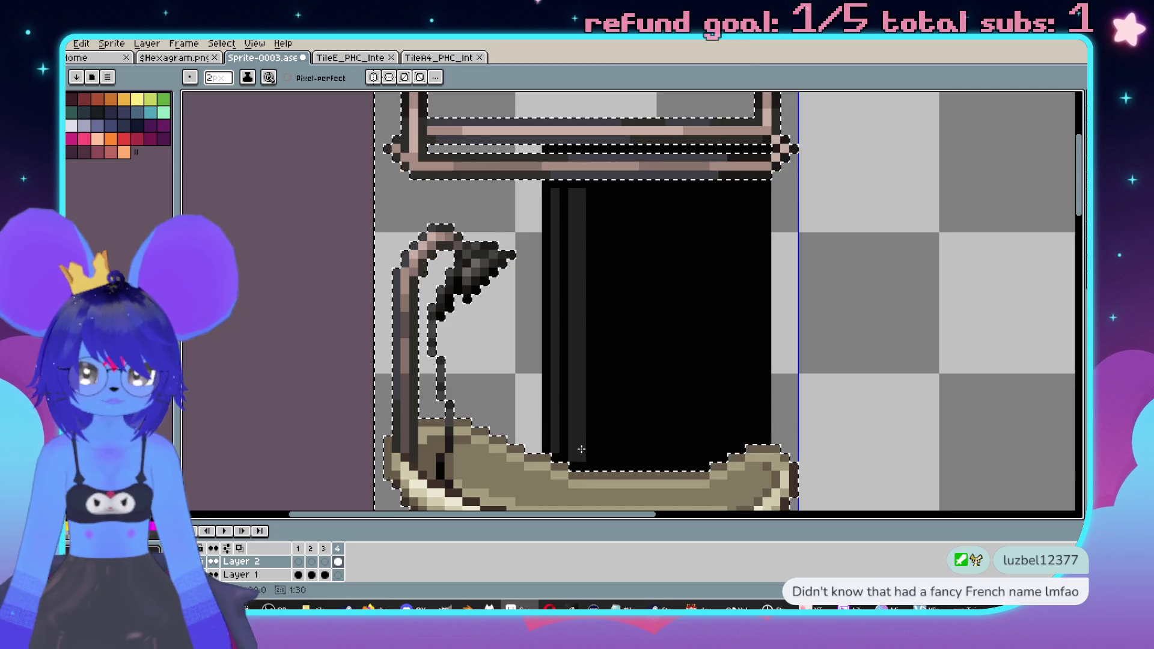
{"action": "left_click_drag", "start_coordinate": [612, 198], "coordinate": [617, 395]}
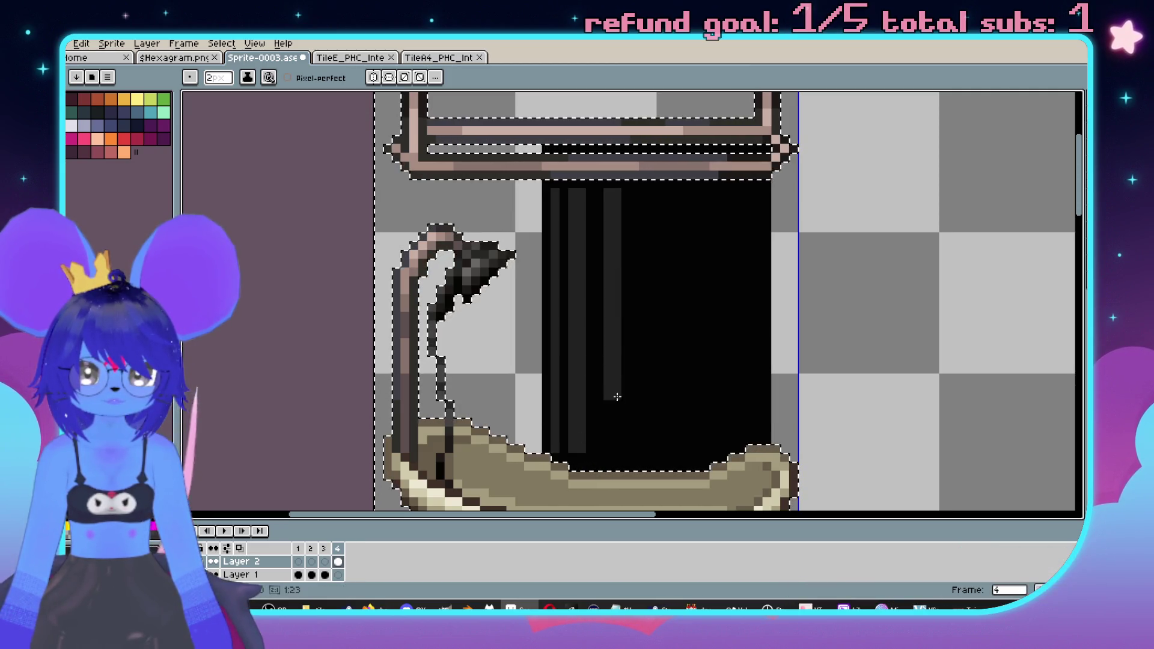
{"action": "left_click_drag", "start_coordinate": [614, 442], "coordinate": [652, 201]}
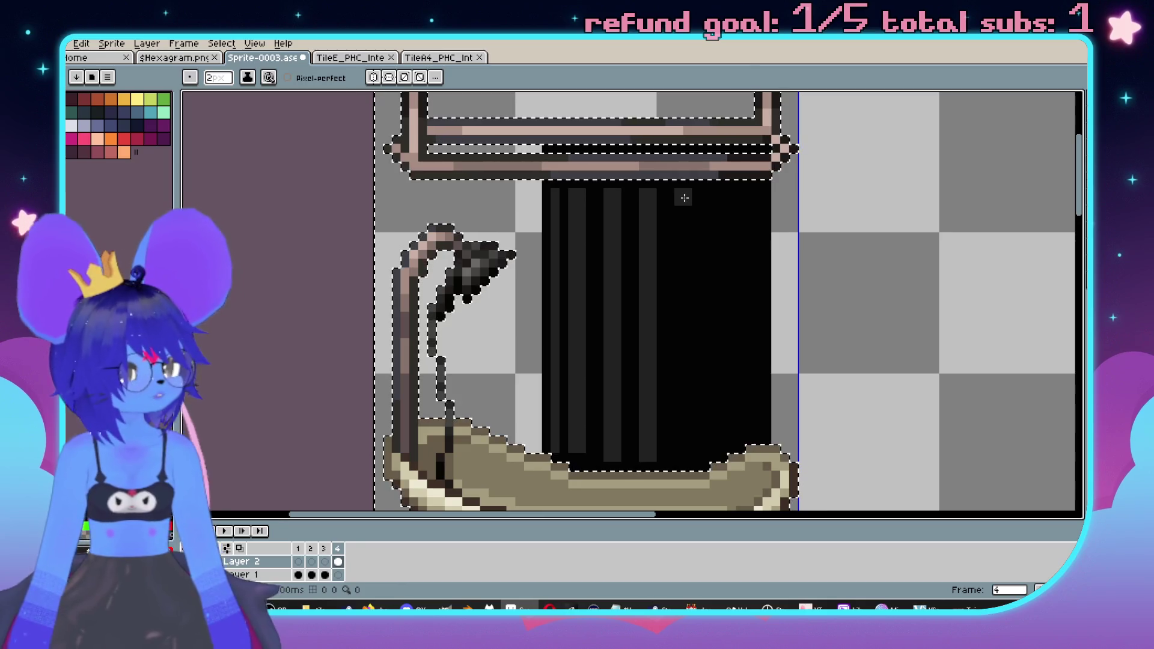
{"action": "left_click_drag", "start_coordinate": [683, 205], "coordinate": [690, 455]}
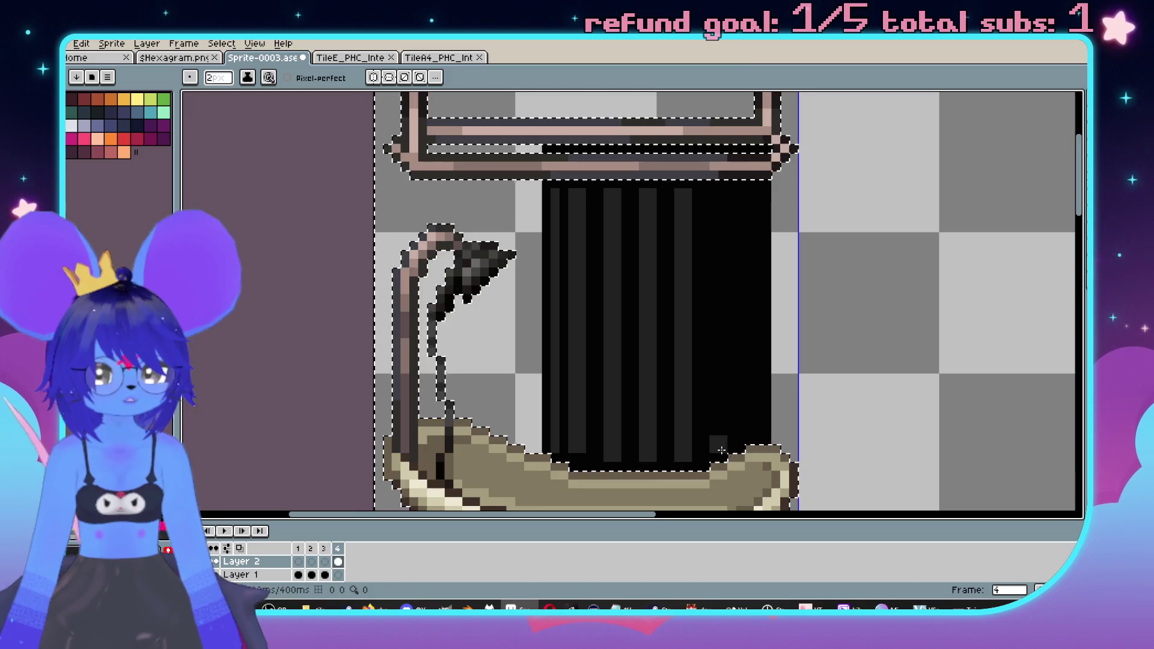
{"action": "left_click_drag", "start_coordinate": [719, 445], "coordinate": [720, 207]}
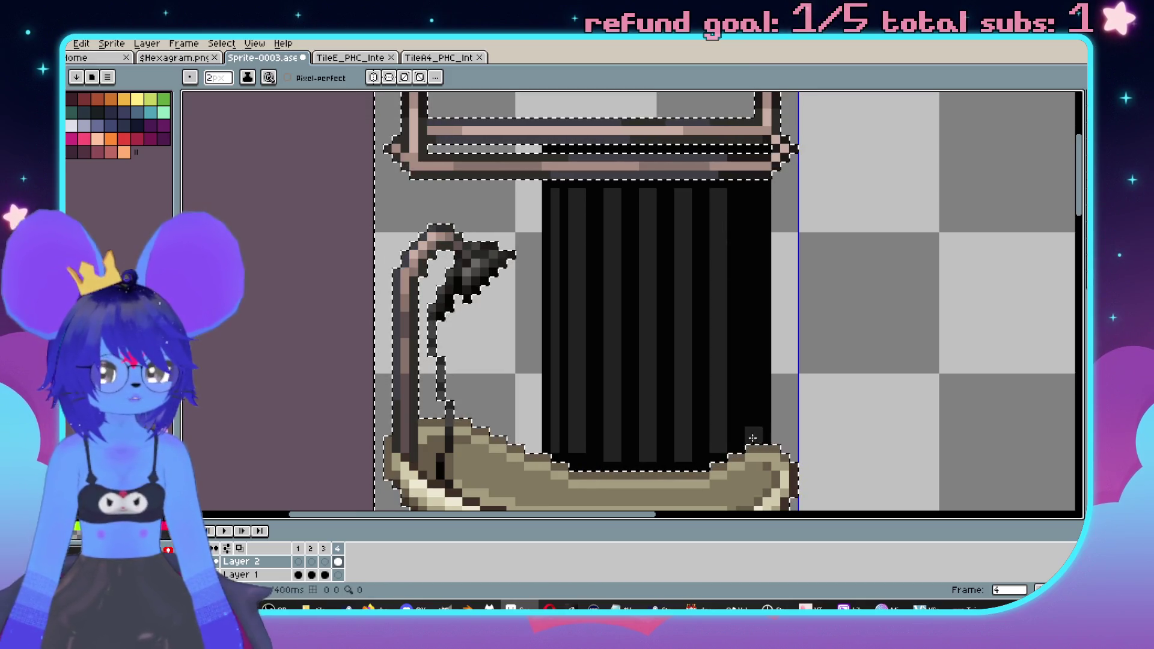
{"action": "left_click_drag", "start_coordinate": [754, 435], "coordinate": [755, 285]}
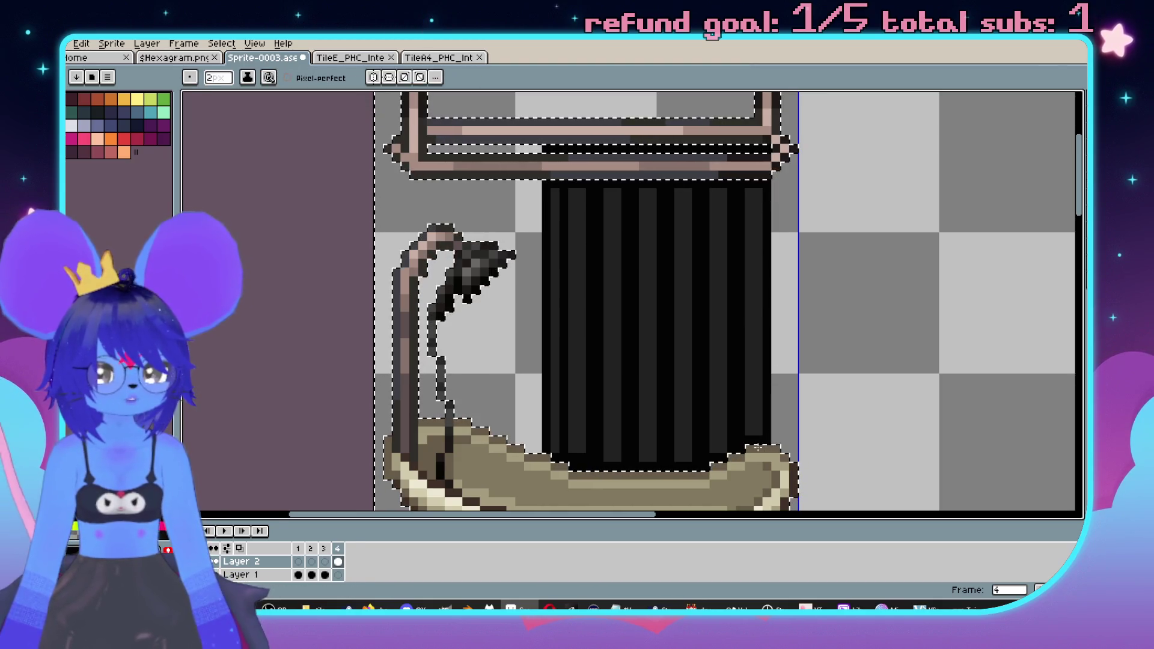
{"action": "scroll", "scroll_direction": "down", "scroll_amount": 3}
{"action": "scroll", "scroll_direction": "up", "scroll_amount": 3}
{"action": "scroll", "scroll_direction": "up", "scroll_amount": 3}
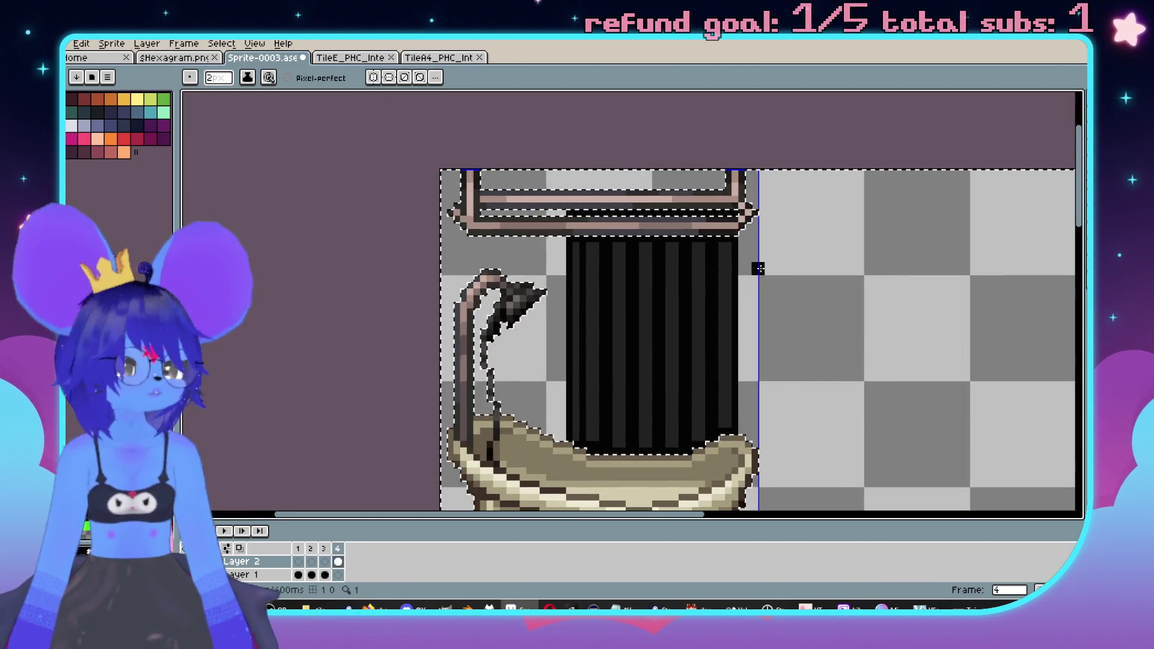
{"action": "scroll", "scroll_direction": "down", "scroll_amount": 3}
- Eyedrop a darker shade from the TileA4 tileset and return to the bathtub sprite with the Pencil
{"action": "left_click", "coordinate": [436, 58]}
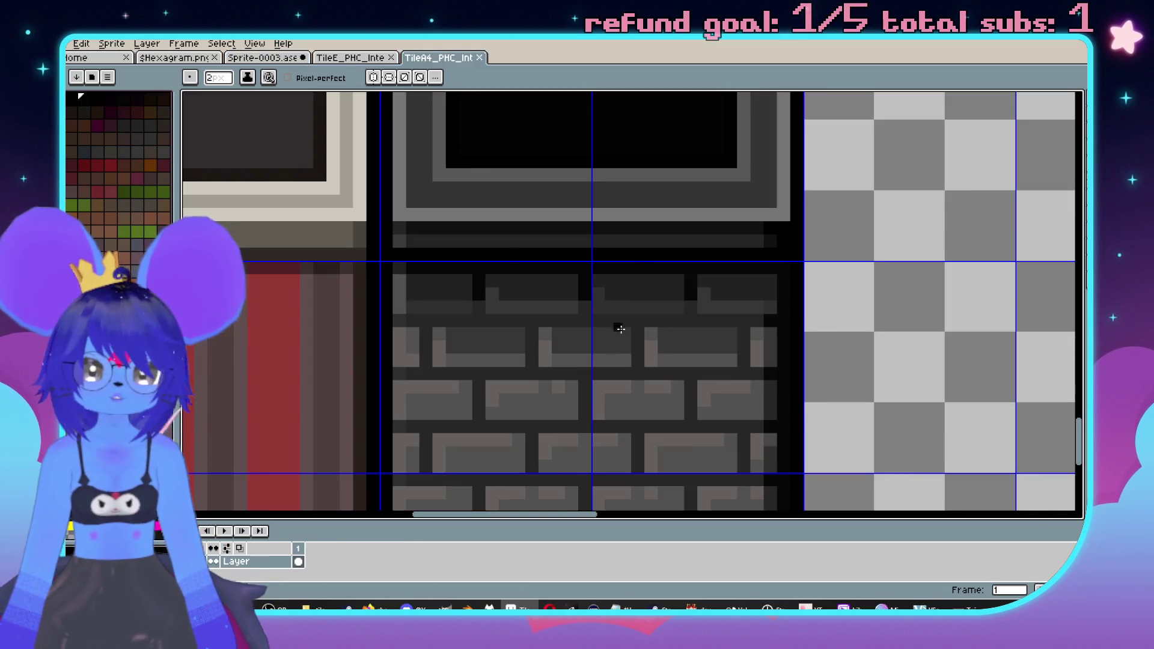
{"action": "key", "text": "i"}
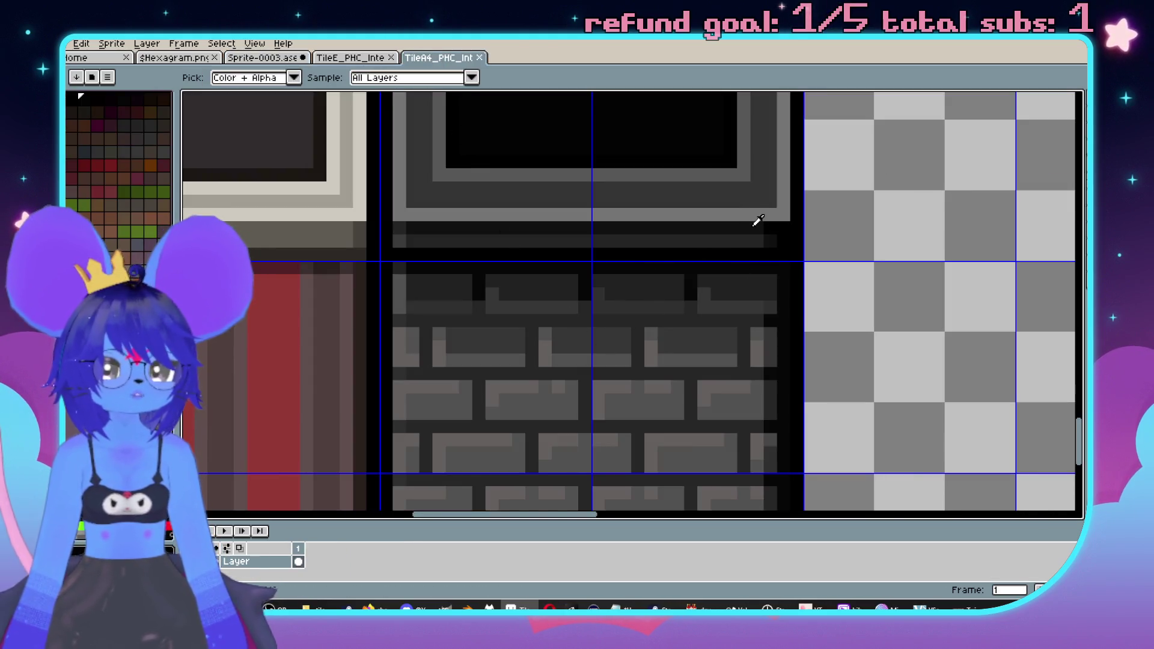
{"action": "left_click", "coordinate": [361, 58]}
{"action": "key", "text": "b"}
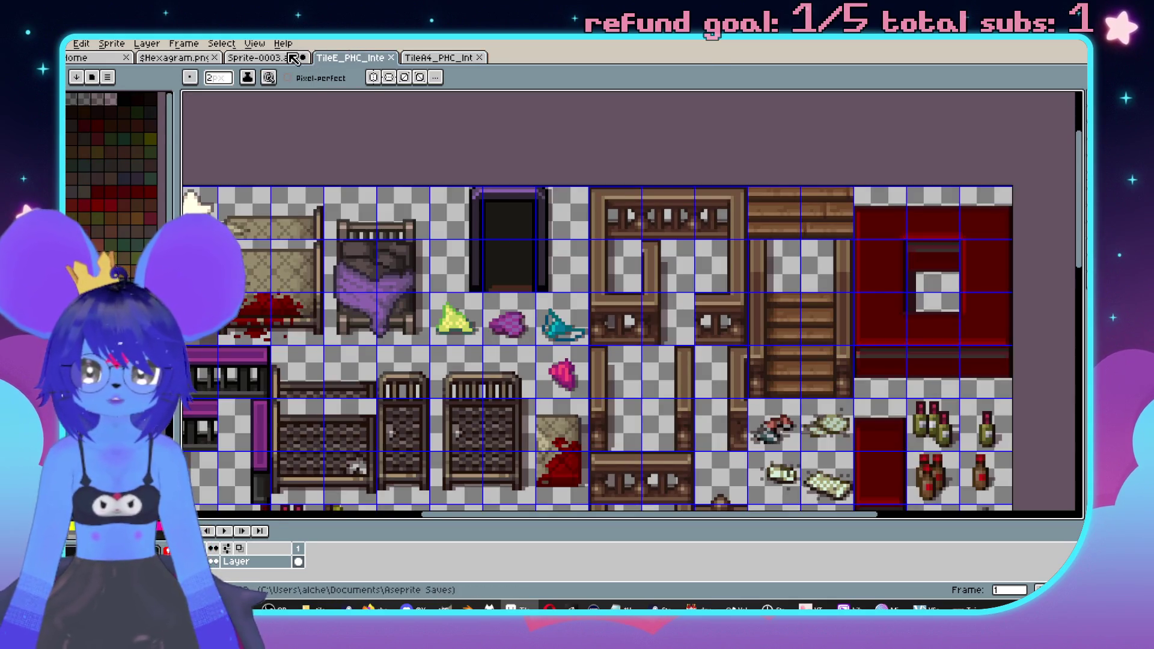
{"action": "left_click", "coordinate": [293, 58]}
{"action": "scroll", "scroll_direction": "up", "scroll_amount": 3}
{"action": "key", "text": "v"}
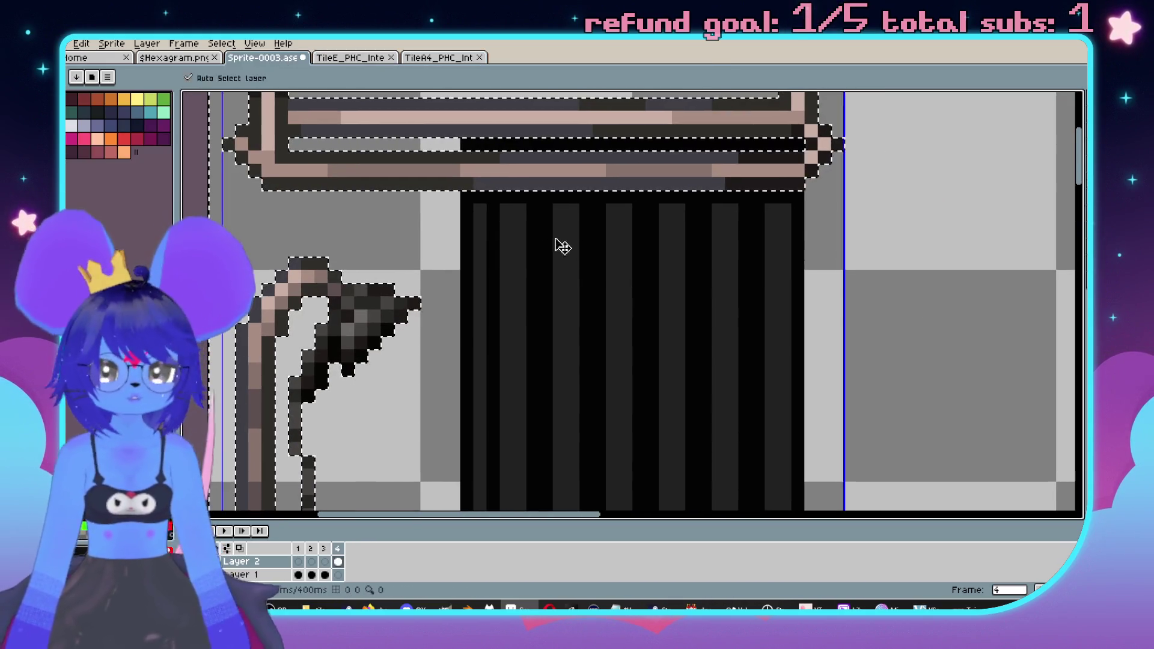
{"action": "key", "text": "b"}
{"action": "scroll", "scroll_direction": "down", "scroll_amount": 3}
{"action": "scroll", "scroll_direction": "down", "scroll_amount": 3}
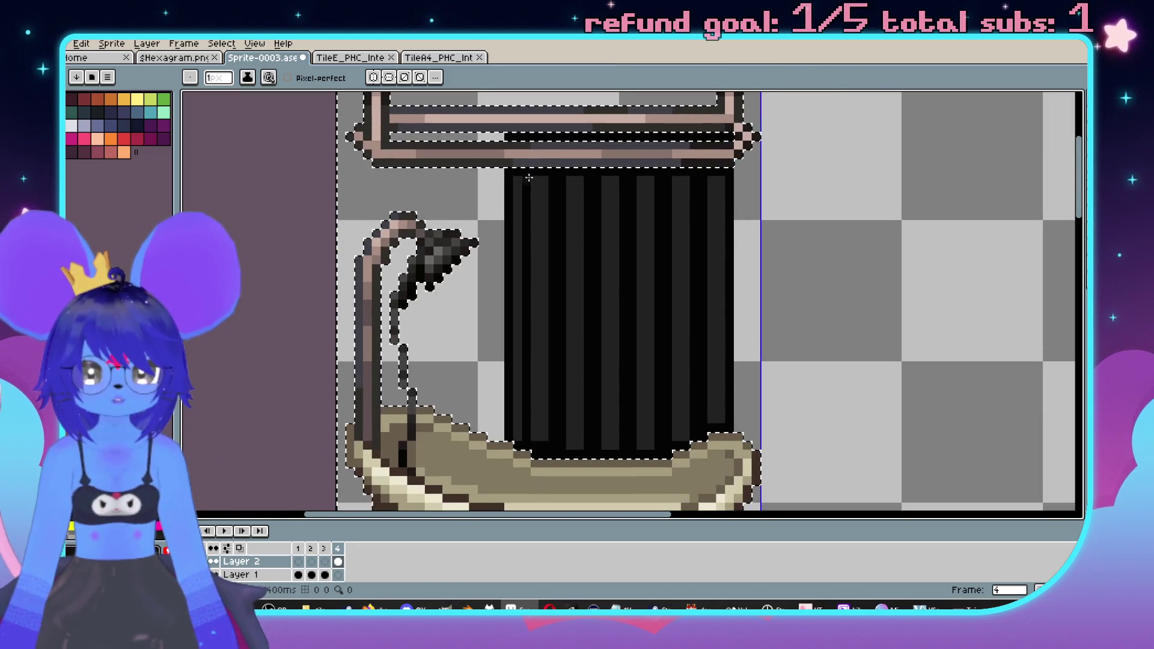
- Add a dark stripe near the curtain's left edge and darken the middle and right stripes
{"action": "left_click_drag", "start_coordinate": [545, 179], "coordinate": [543, 438]}
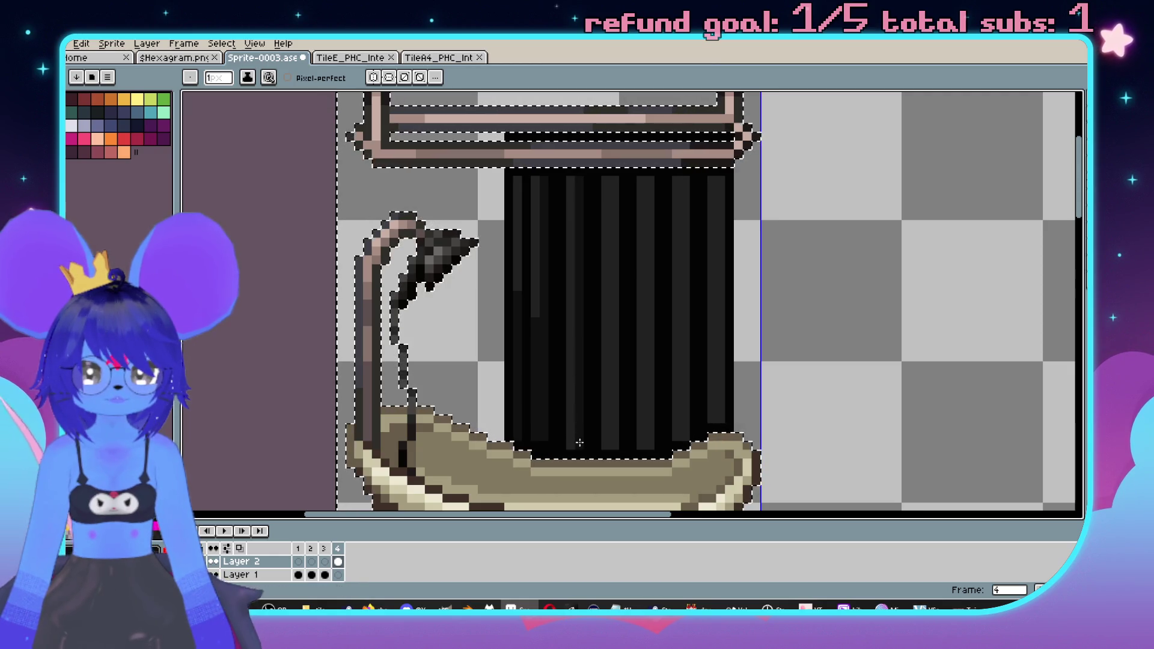
{"action": "left_click_drag", "start_coordinate": [621, 234], "coordinate": [650, 445]}
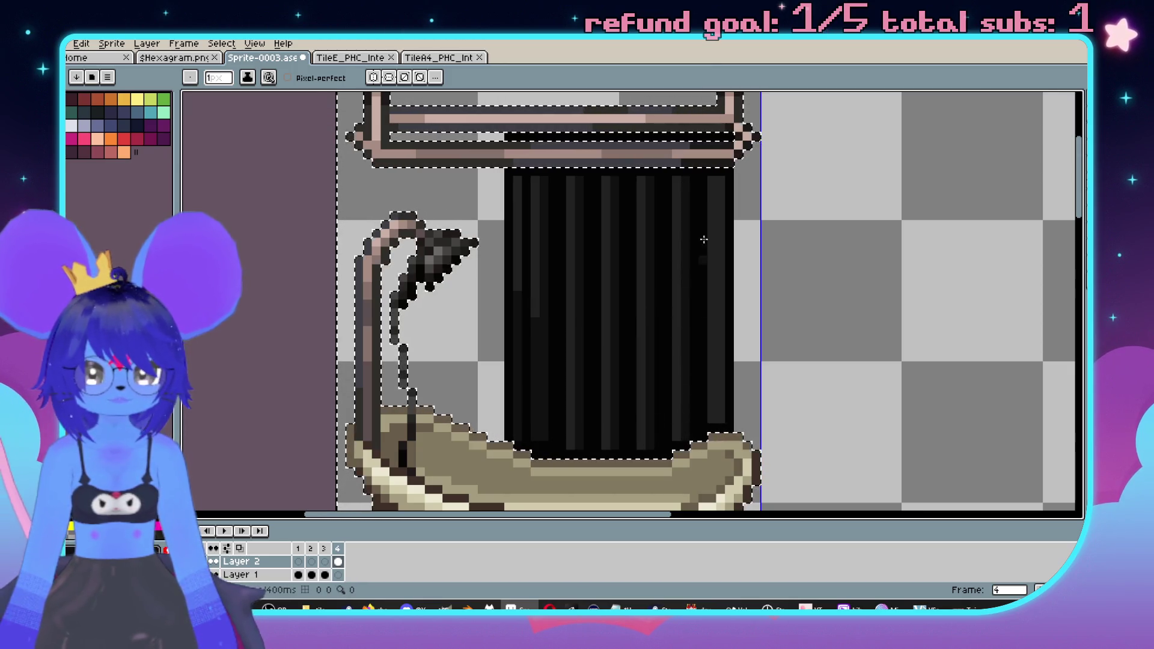
{"action": "left_click_drag", "start_coordinate": [719, 184], "coordinate": [716, 406]}
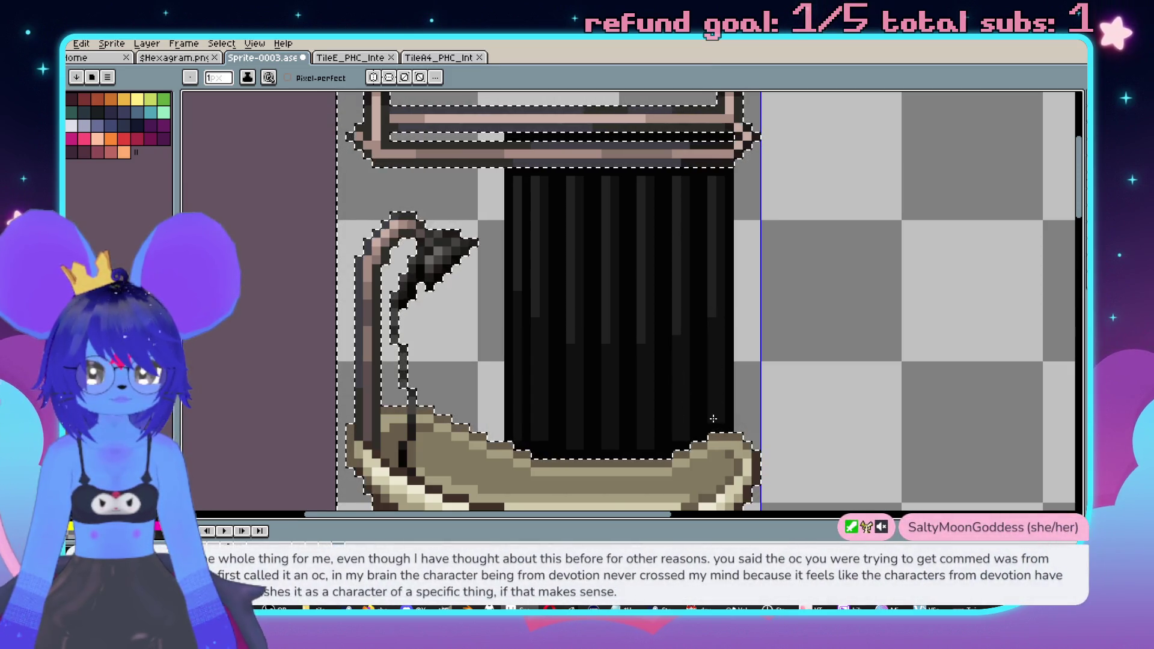
- Sample a colour from the brick tileset, then glance at the furniture tileset and bathtub sprite
{"action": "scroll", "scroll_direction": "down", "scroll_amount": 3}
{"action": "scroll", "scroll_direction": "up", "scroll_amount": 3}
{"action": "scroll", "scroll_direction": "down", "scroll_amount": 3}
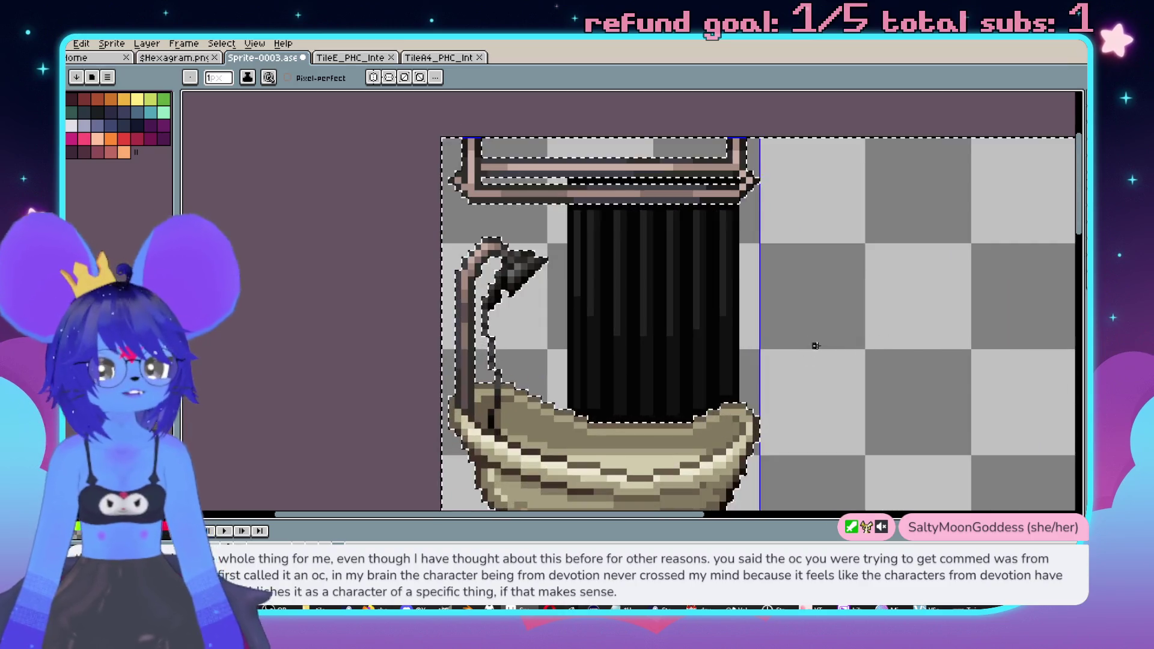
{"action": "left_click", "coordinate": [428, 59]}
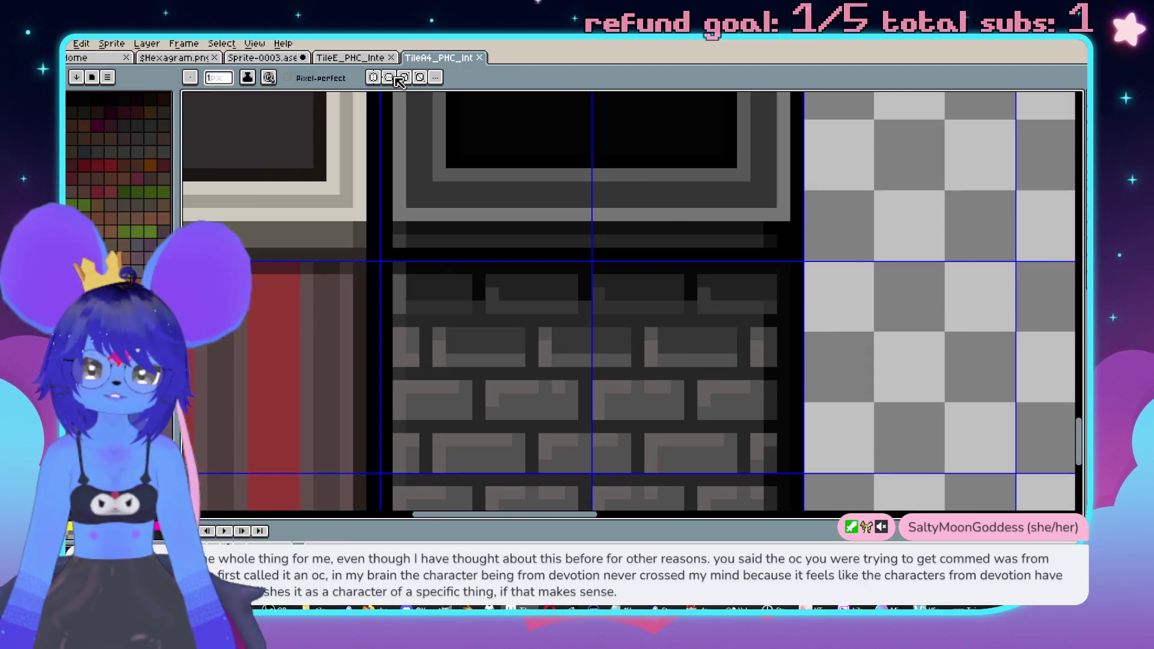
{"action": "scroll", "scroll_direction": "up", "scroll_amount": 3}
{"action": "left_click", "coordinate": [675, 255]}
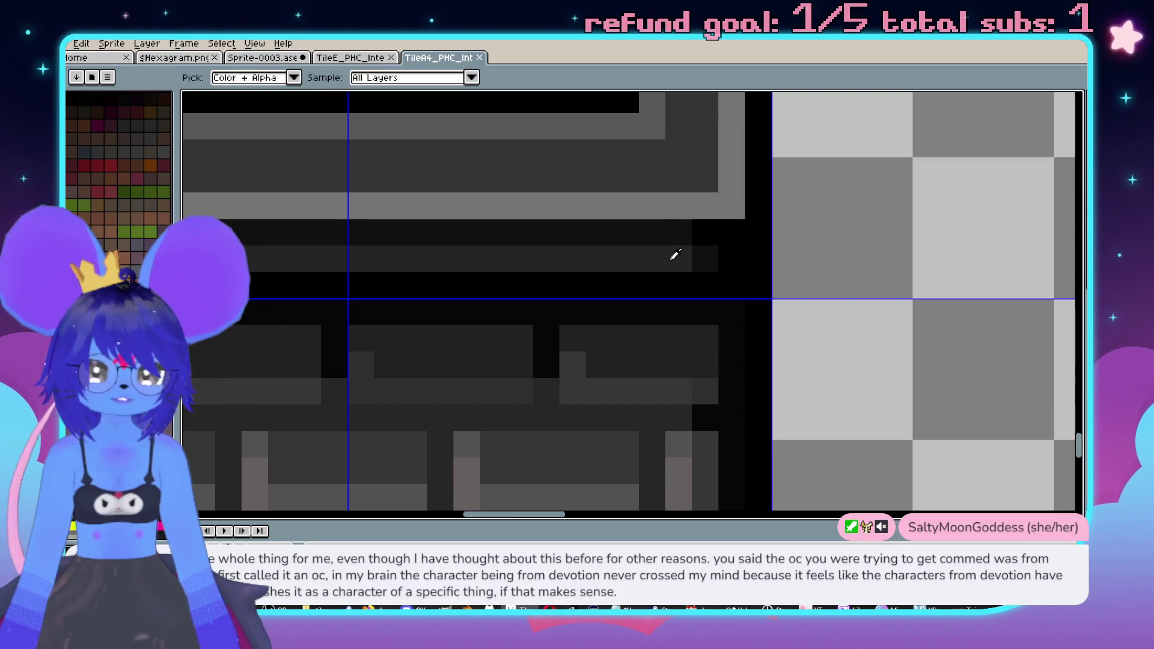
{"action": "left_click", "coordinate": [352, 59]}
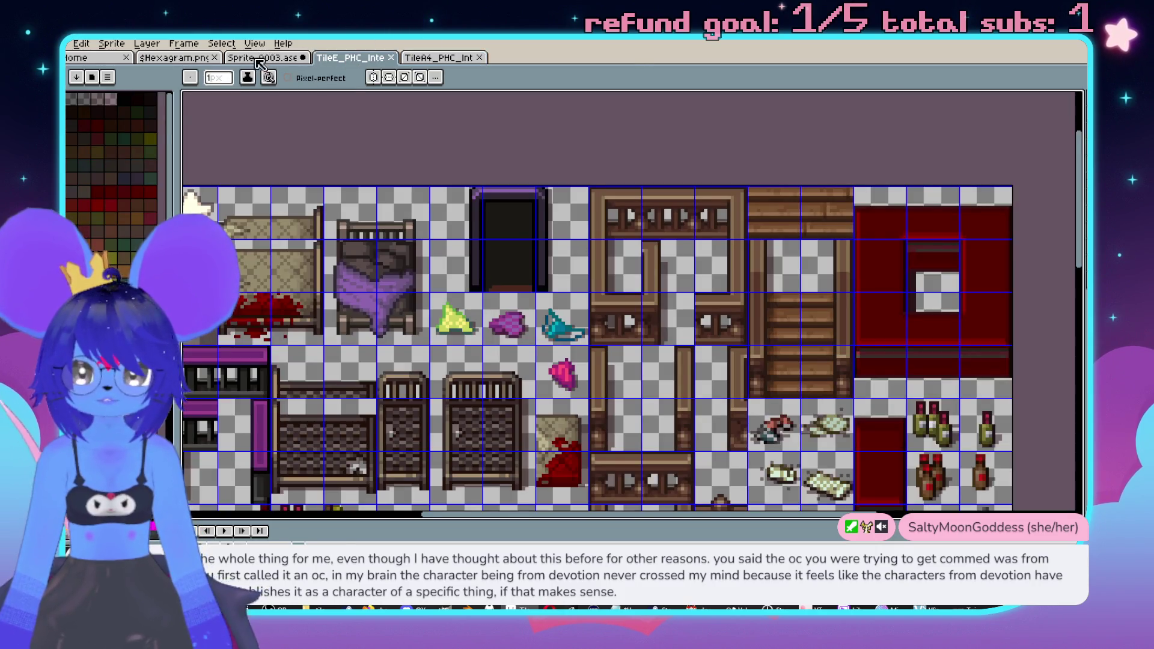
{"action": "left_click", "coordinate": [259, 60]}
- Pan the bathtub sprite and compare the furniture and brick tilesets with the Eyedropper
{"action": "scroll", "scroll_direction": "up", "scroll_amount": 3}
{"action": "scroll", "scroll_direction": "up", "scroll_amount": 3}
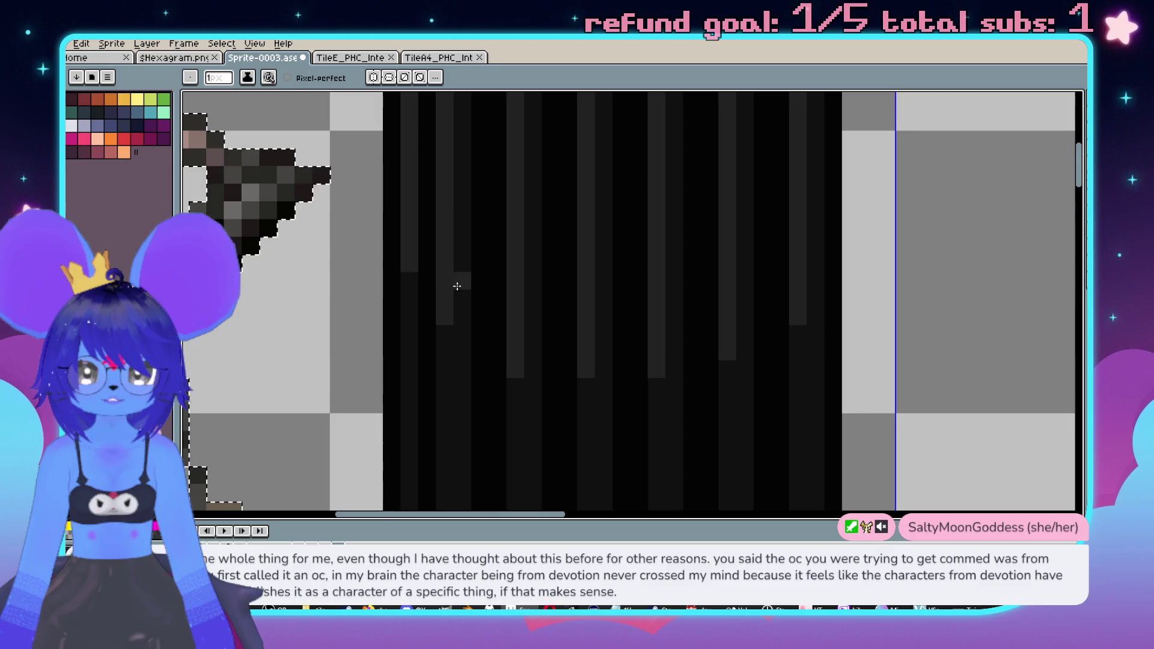
{"action": "scroll", "scroll_direction": "down", "scroll_amount": 3}
{"action": "scroll", "scroll_direction": "up", "scroll_amount": 3}
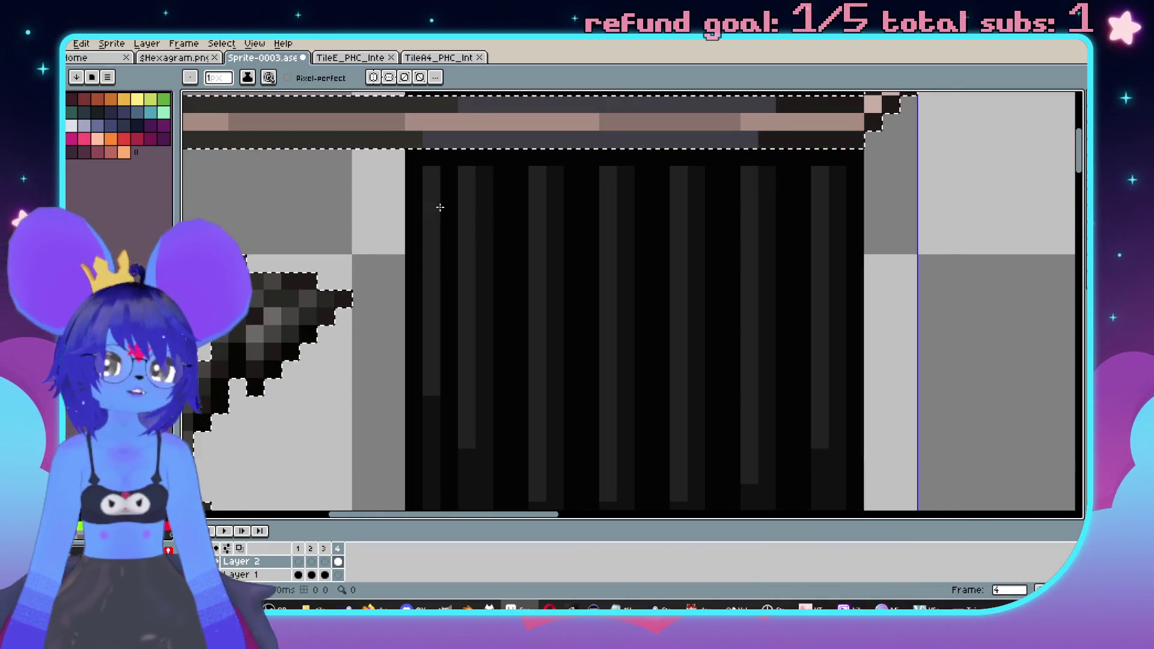
{"action": "scroll", "scroll_direction": "left", "scroll_amount": 3}
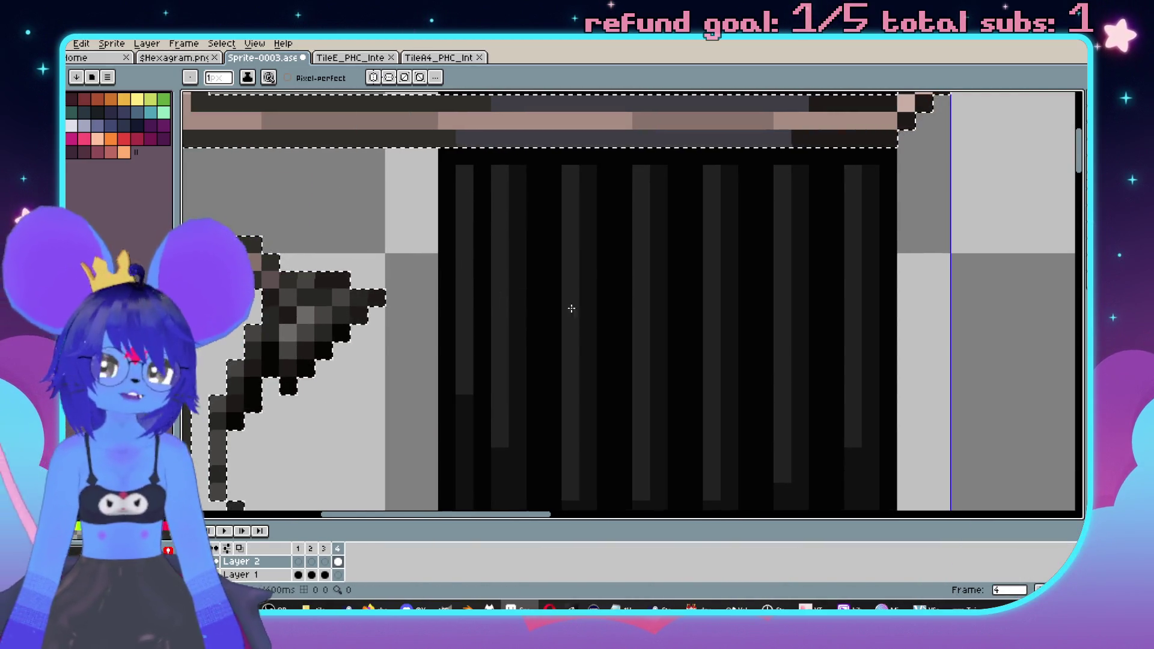
{"action": "left_click", "coordinate": [363, 61]}
{"action": "left_click", "coordinate": [430, 57]}
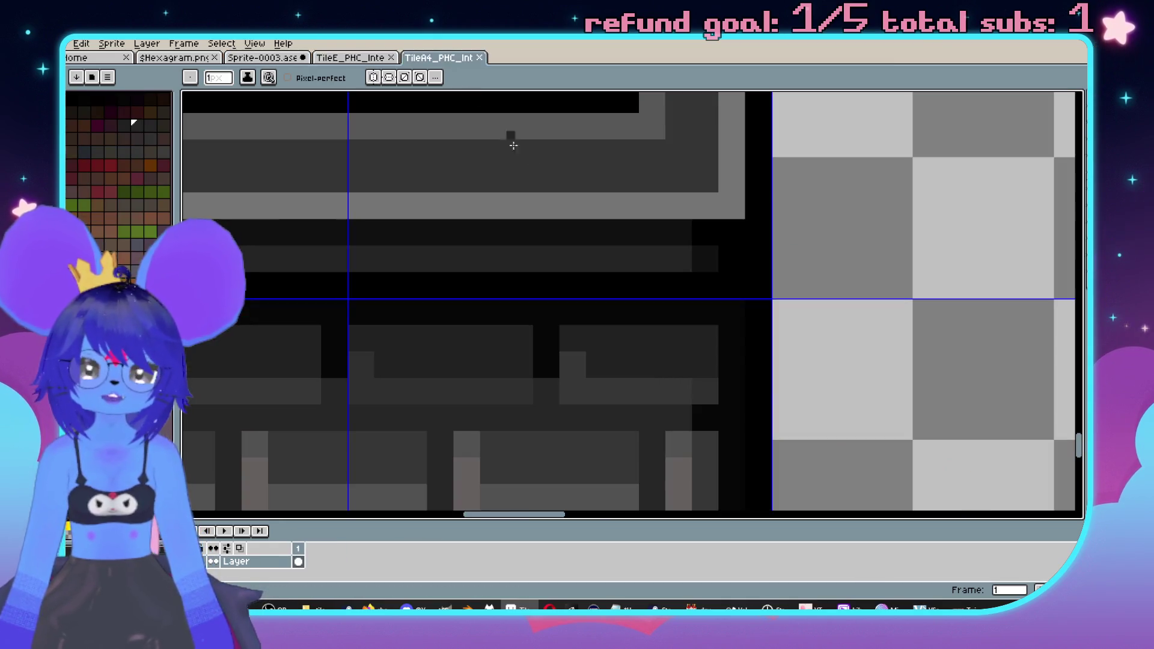
{"action": "scroll", "scroll_direction": "up", "scroll_amount": 3}
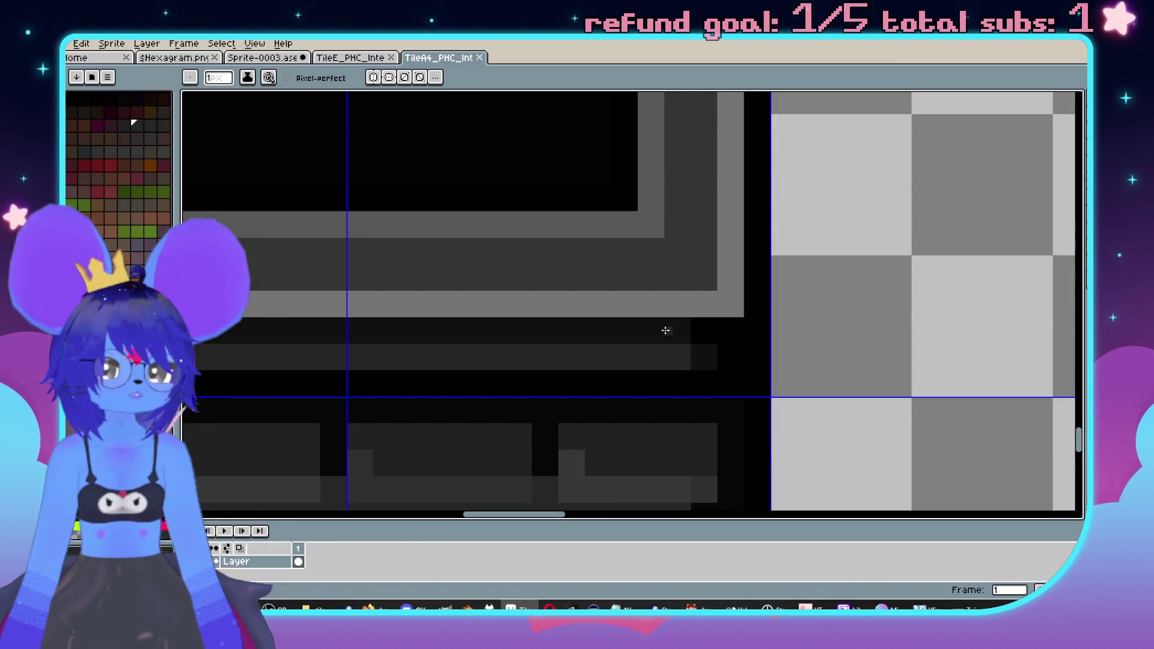
{"action": "scroll", "scroll_direction": "down", "scroll_amount": 3}
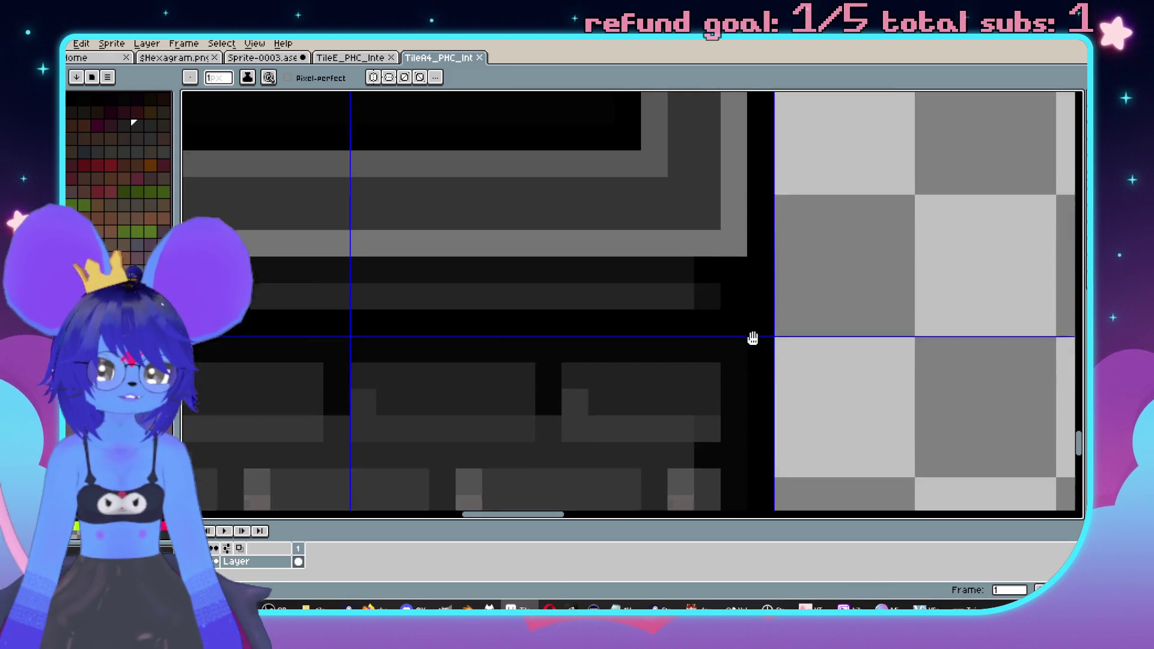
{"action": "key", "text": "i"}
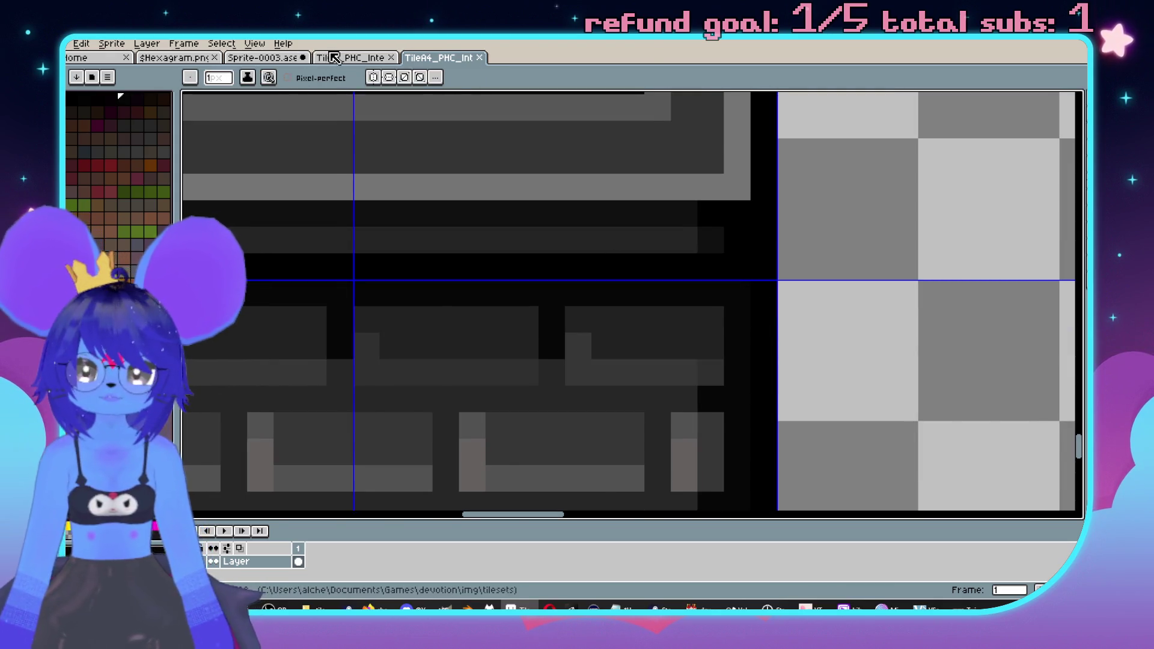
{"action": "key", "text": "ctrl+shift+Tab"}
{"action": "key", "text": "ctrl+shift+Tab"}
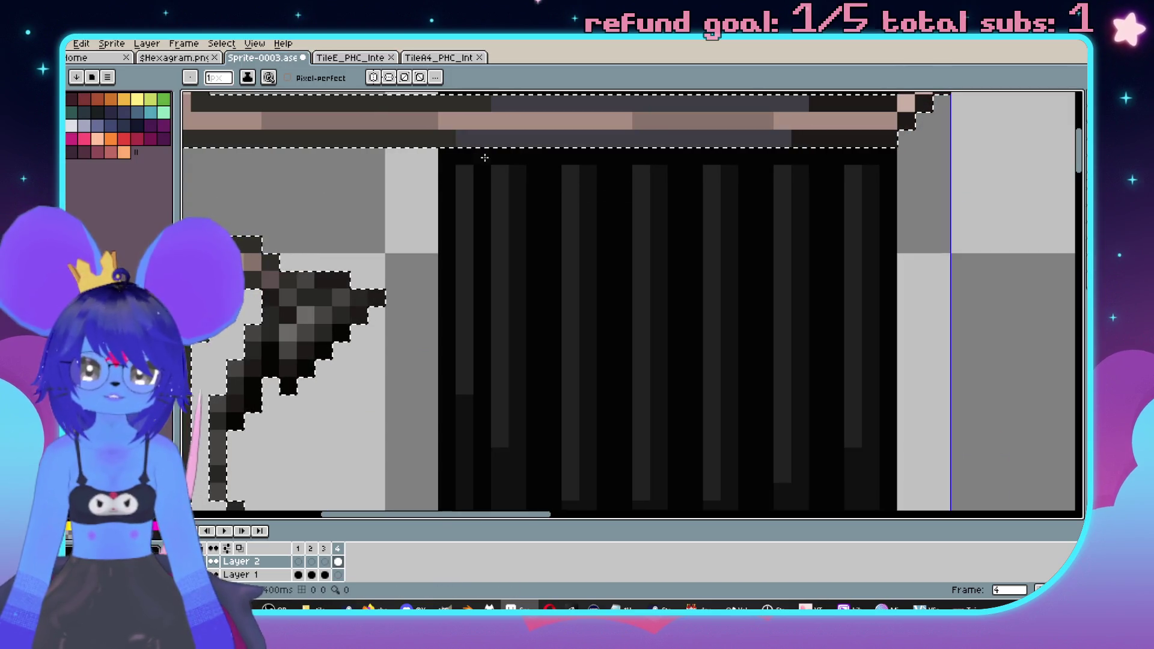
- Move the brick tileset tab ahead of the furniture tileset and return to the bathtub sprite
{"action": "left_click", "coordinate": [358, 60]}
{"action": "left_click_drag", "start_coordinate": [431, 63], "coordinate": [359, 56]}
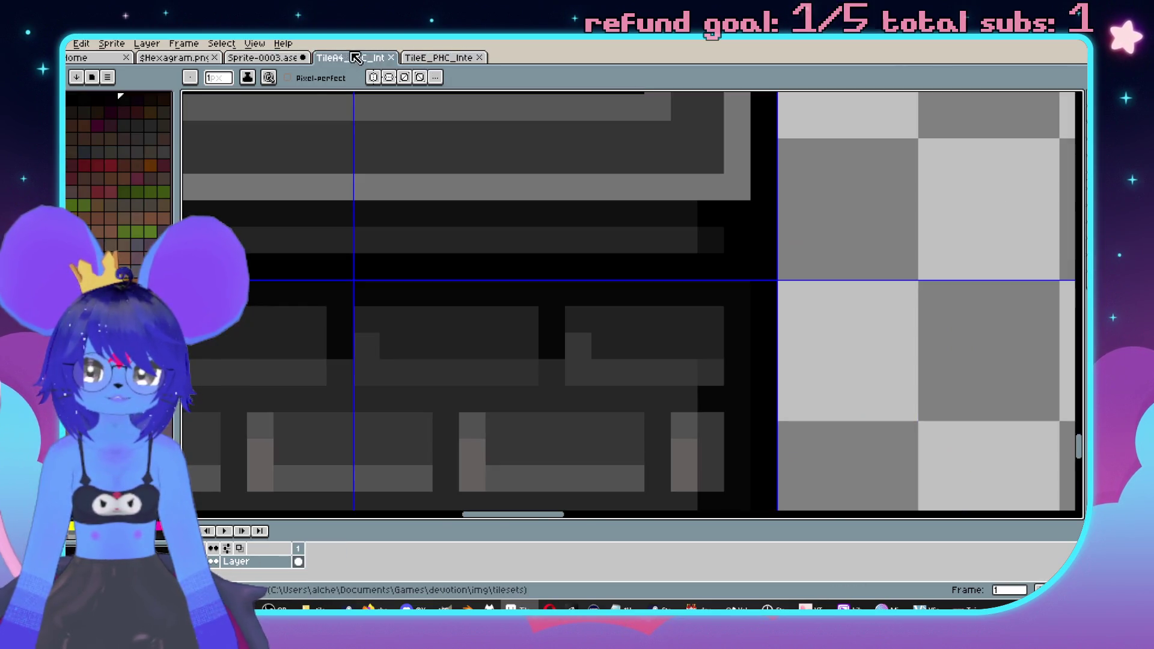
{"action": "scroll", "scroll_direction": "down", "scroll_amount": 3}
{"action": "scroll", "scroll_direction": "down", "scroll_amount": 3}
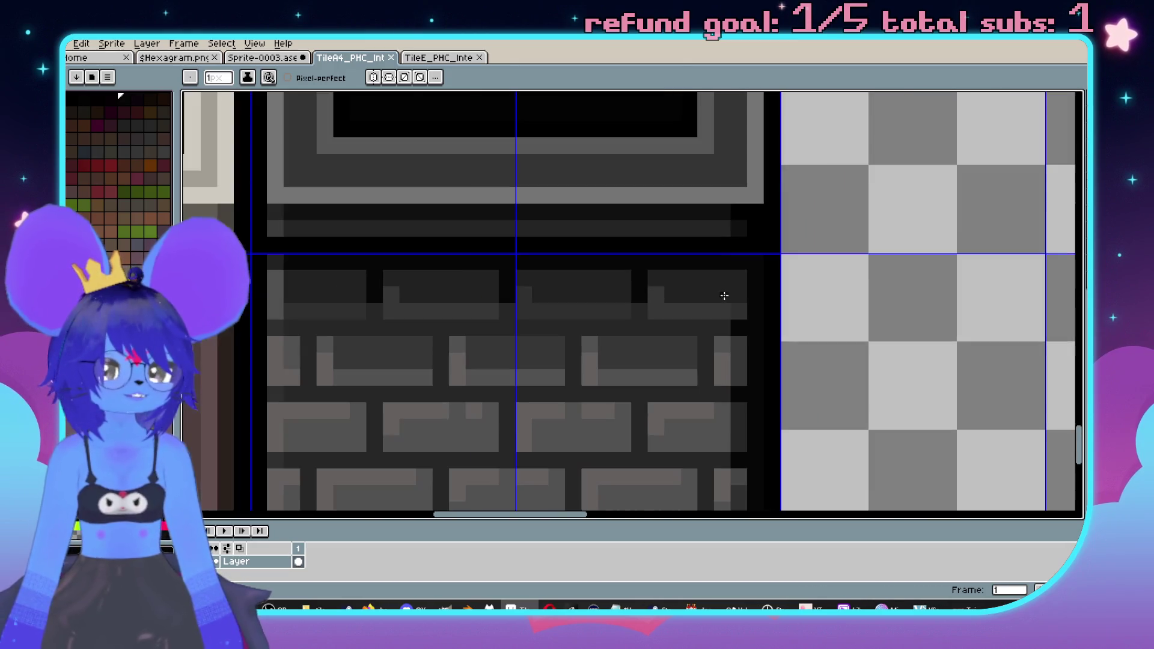
{"action": "scroll", "scroll_direction": "up", "scroll_amount": 3}
{"action": "key", "text": "alt"}
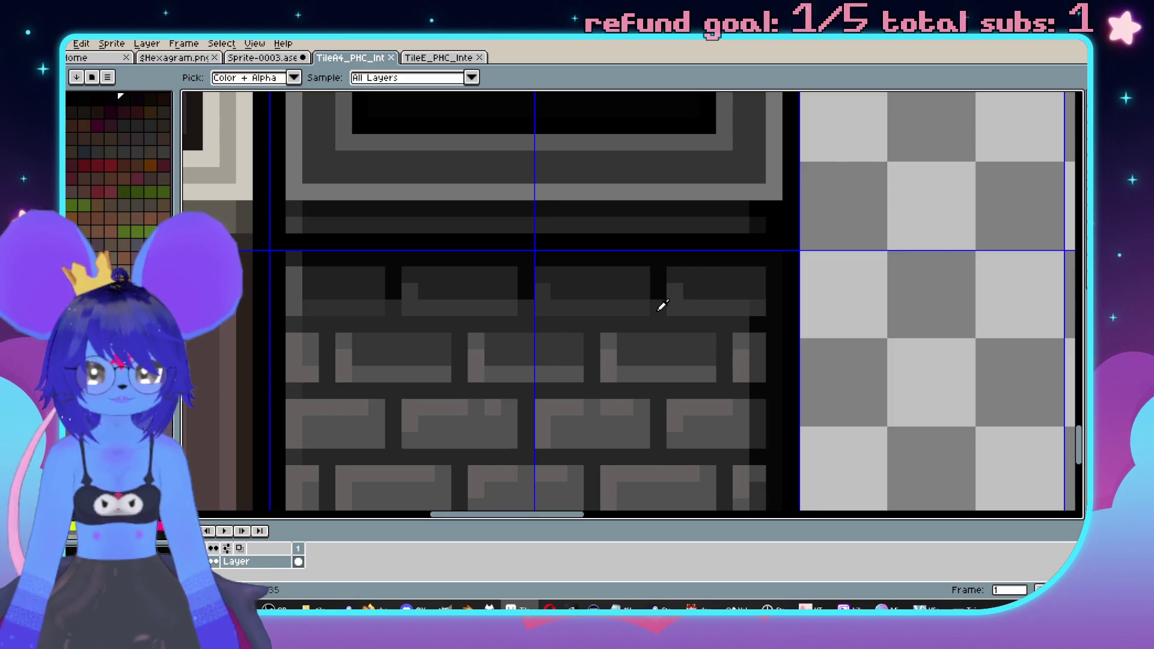
{"action": "scroll", "scroll_direction": "down", "scroll_amount": 3}
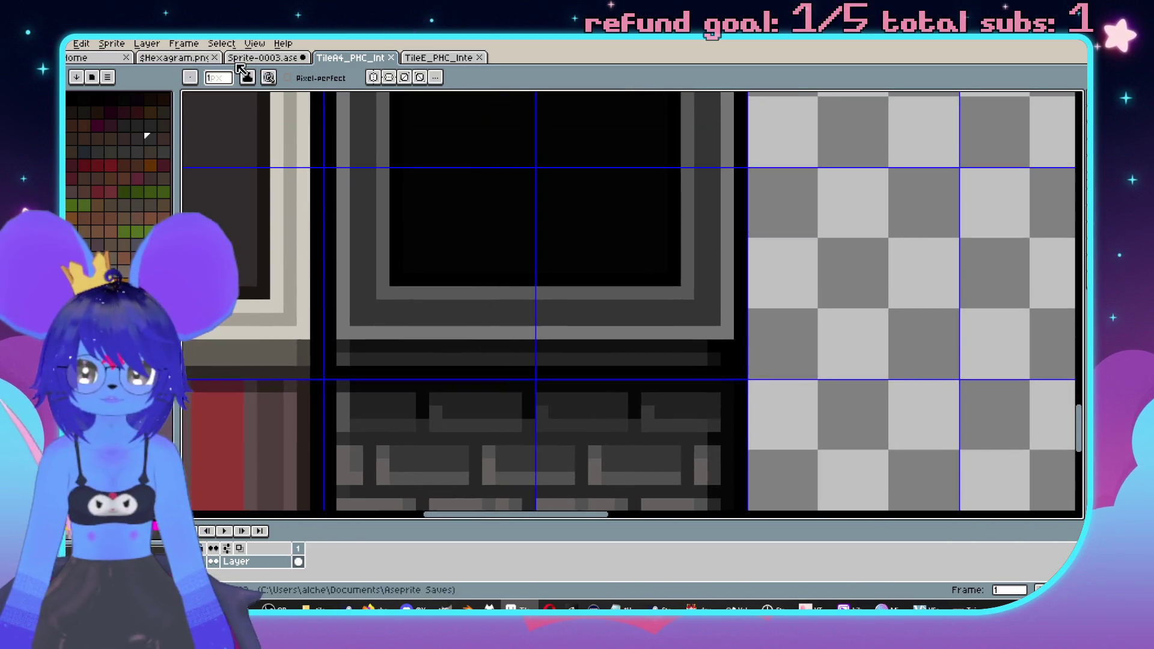
{"action": "left_click", "coordinate": [263, 57]}
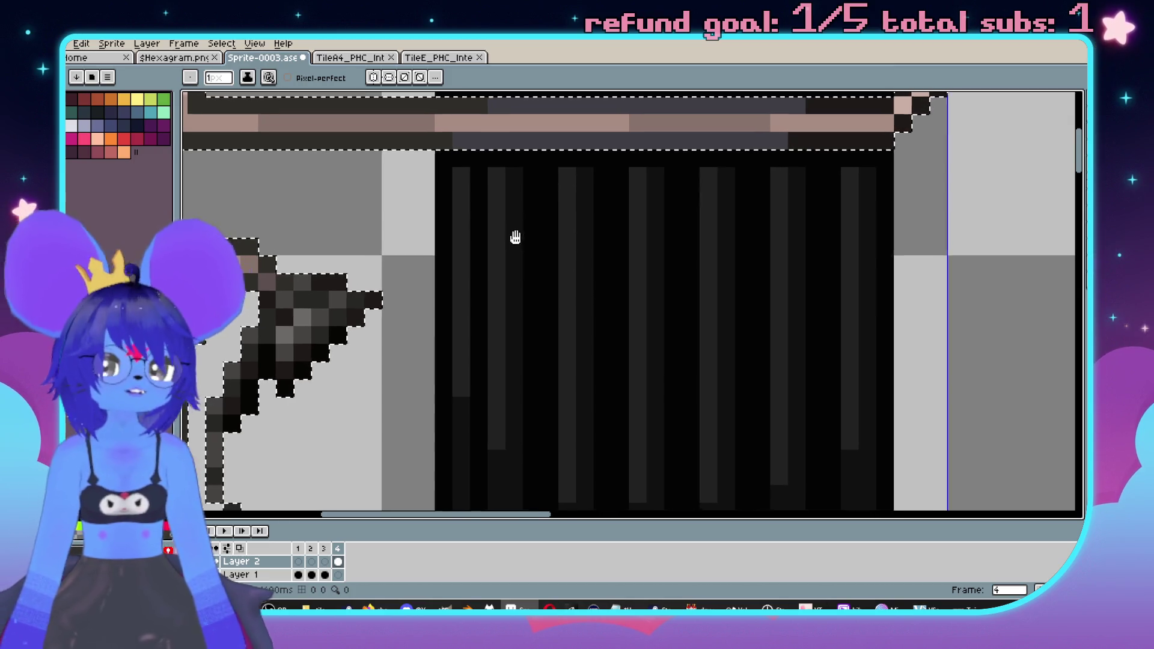
- Pick colours from the shower curtain with the Alt eyedropper
{"action": "key", "text": "alt"}
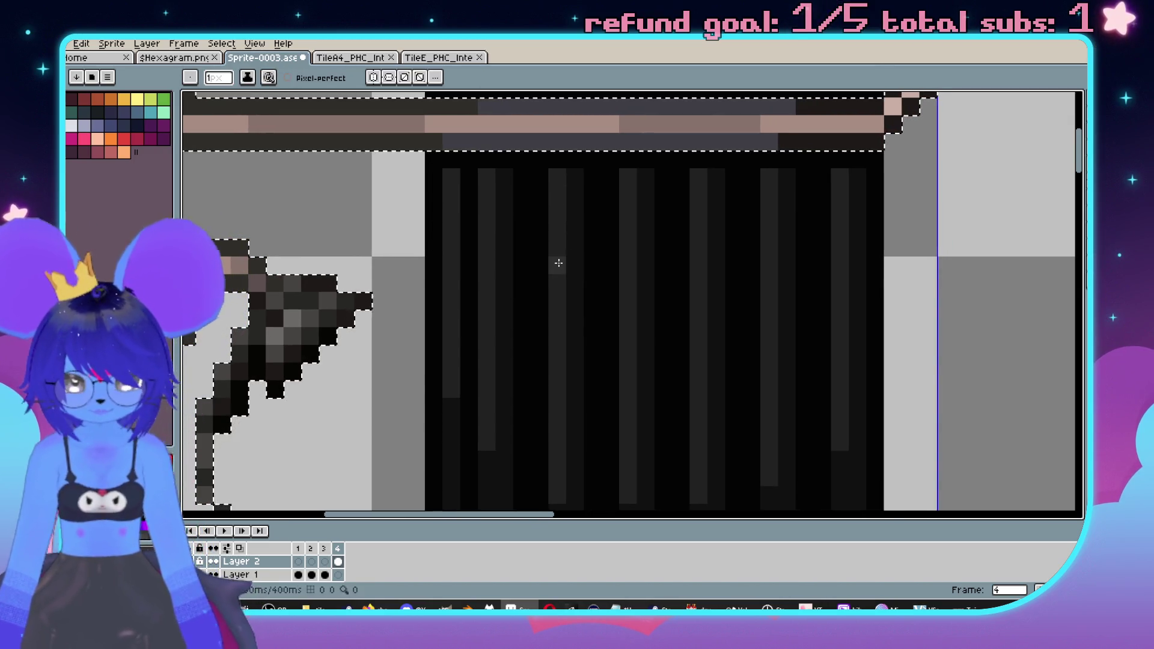
{"action": "scroll", "scroll_direction": "down", "scroll_amount": 3}
{"action": "scroll", "scroll_direction": "up", "scroll_amount": 3}
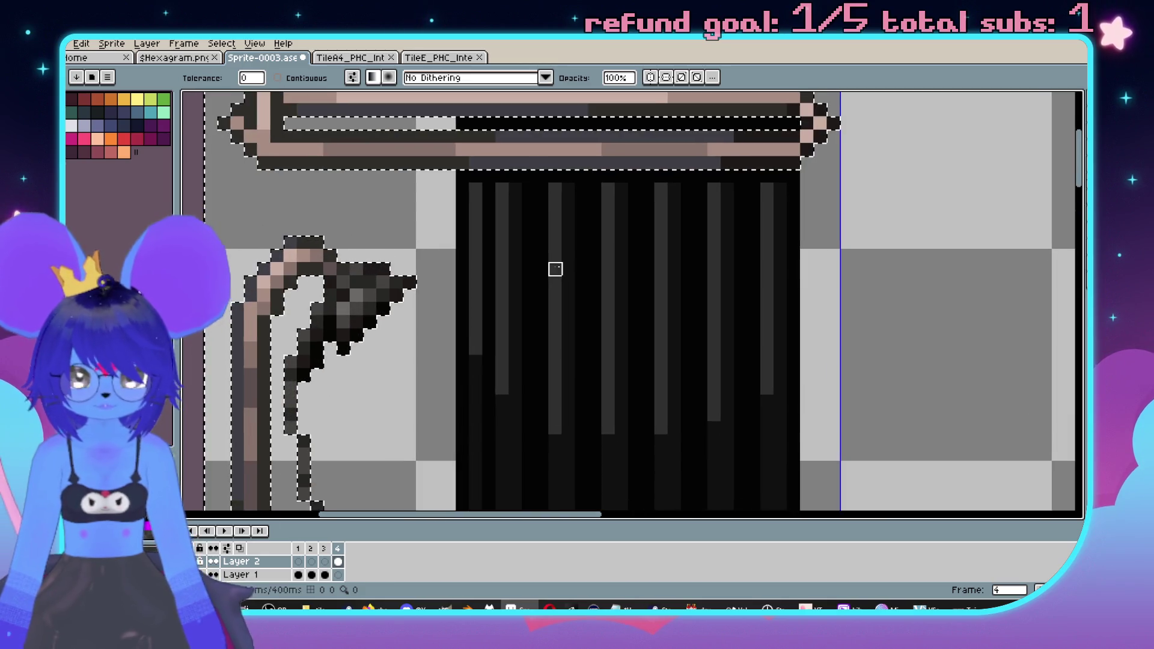
{"action": "key", "text": "alt"}
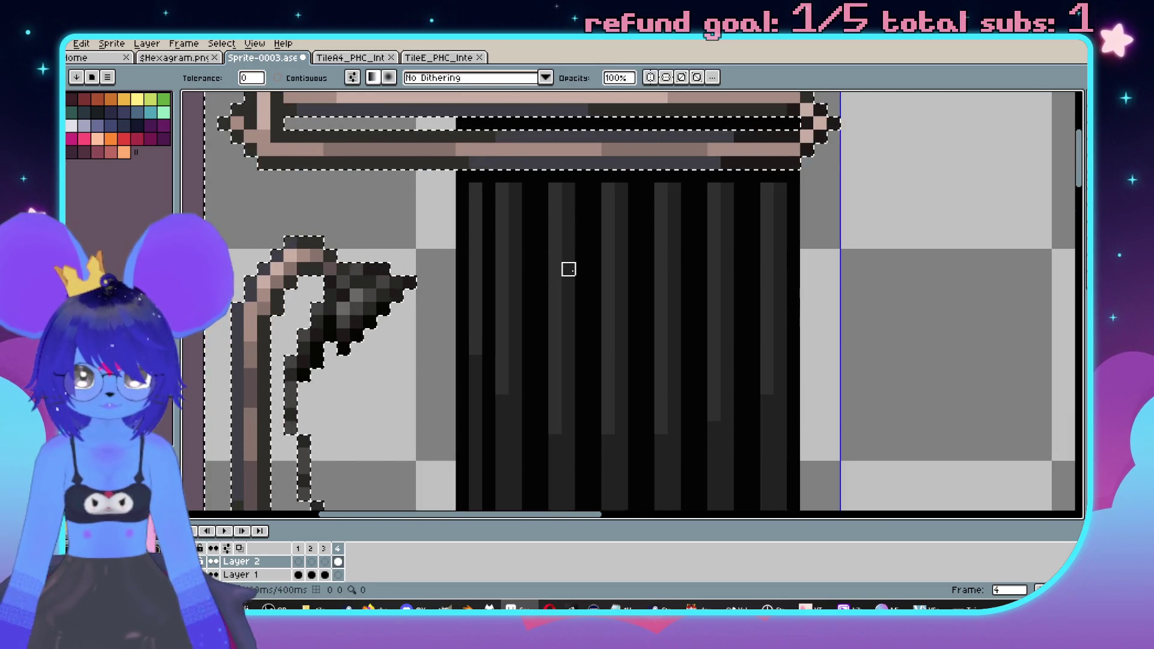
{"action": "scroll", "scroll_direction": "down", "scroll_amount": 3}
{"action": "scroll", "scroll_direction": "up", "scroll_amount": 3}
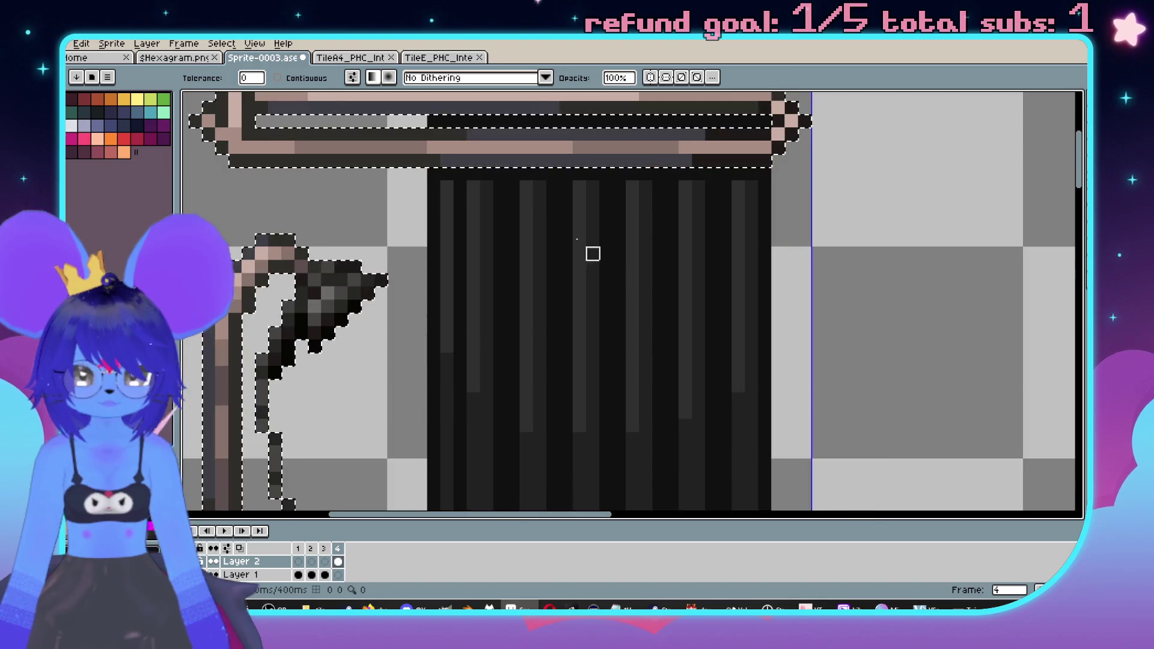
- Sample a colour from the brick tile and return to the bathtub sprite
{"action": "left_click", "coordinate": [439, 57]}
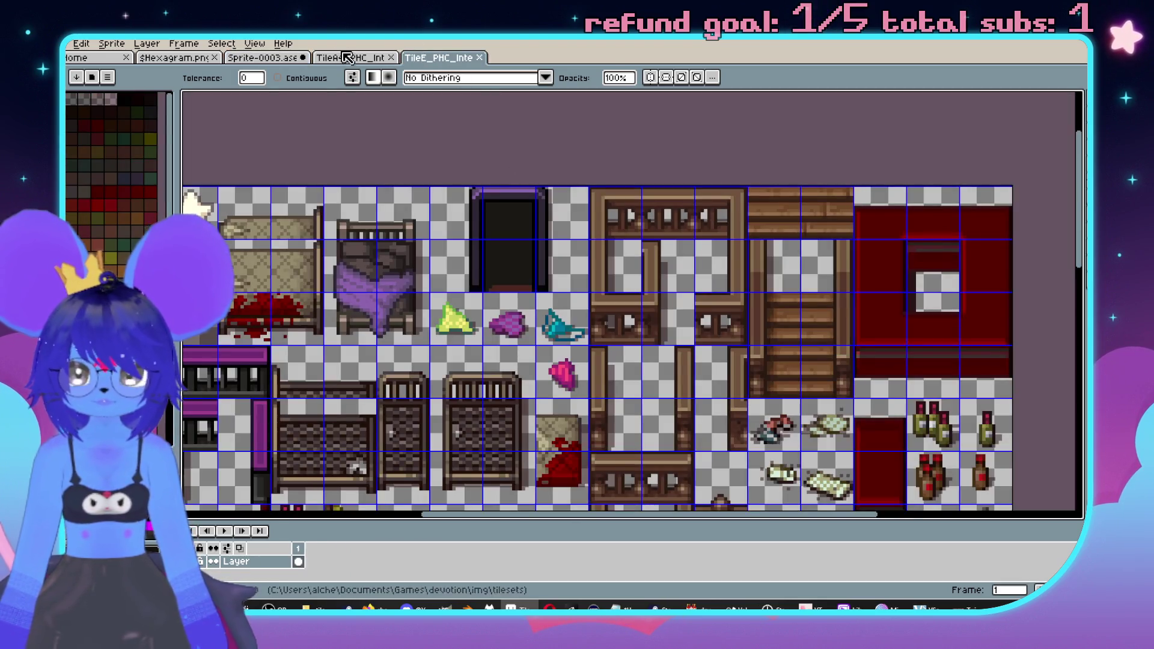
{"action": "left_click", "coordinate": [350, 58]}
{"action": "key", "text": "alt"}
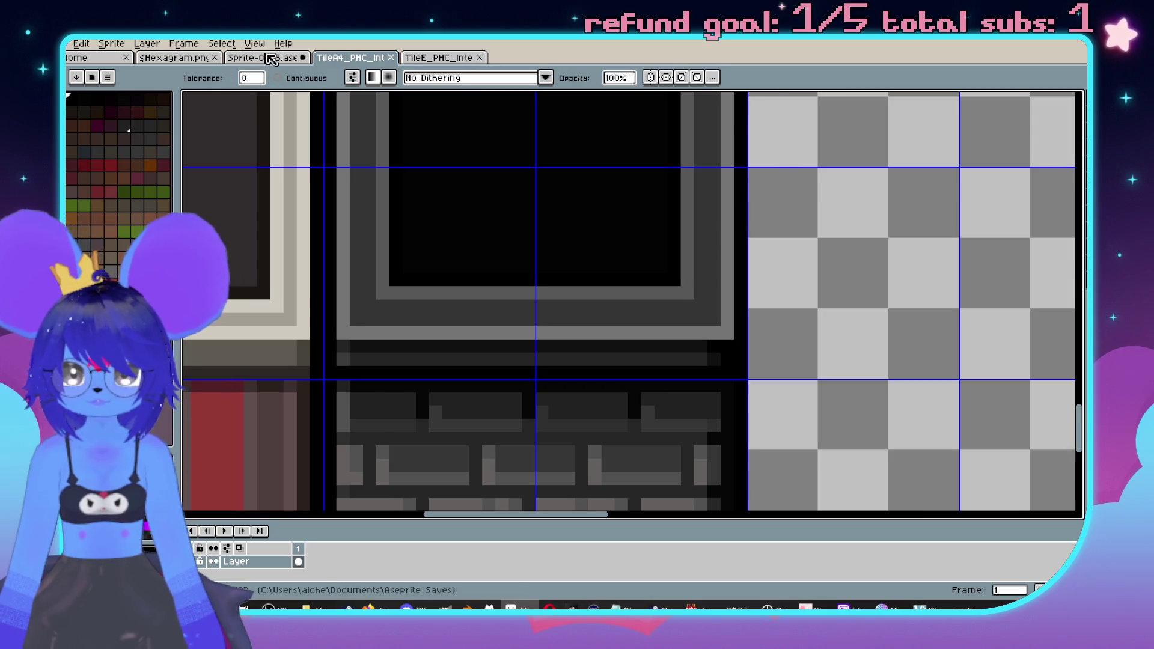
{"action": "left_click", "coordinate": [271, 58]}
- Redraw the curtain's left edge and darken its right edge with the single-pixel pencil
{"action": "key", "text": "b"}
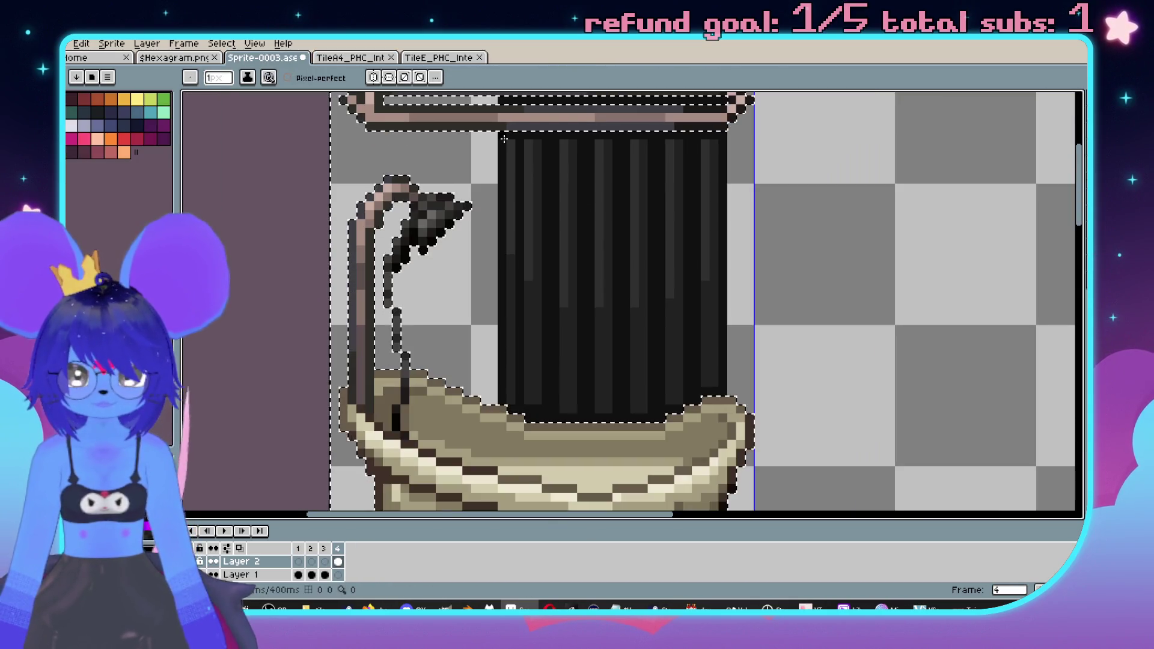
{"action": "left_click_drag", "start_coordinate": [502, 315], "coordinate": [499, 390]}
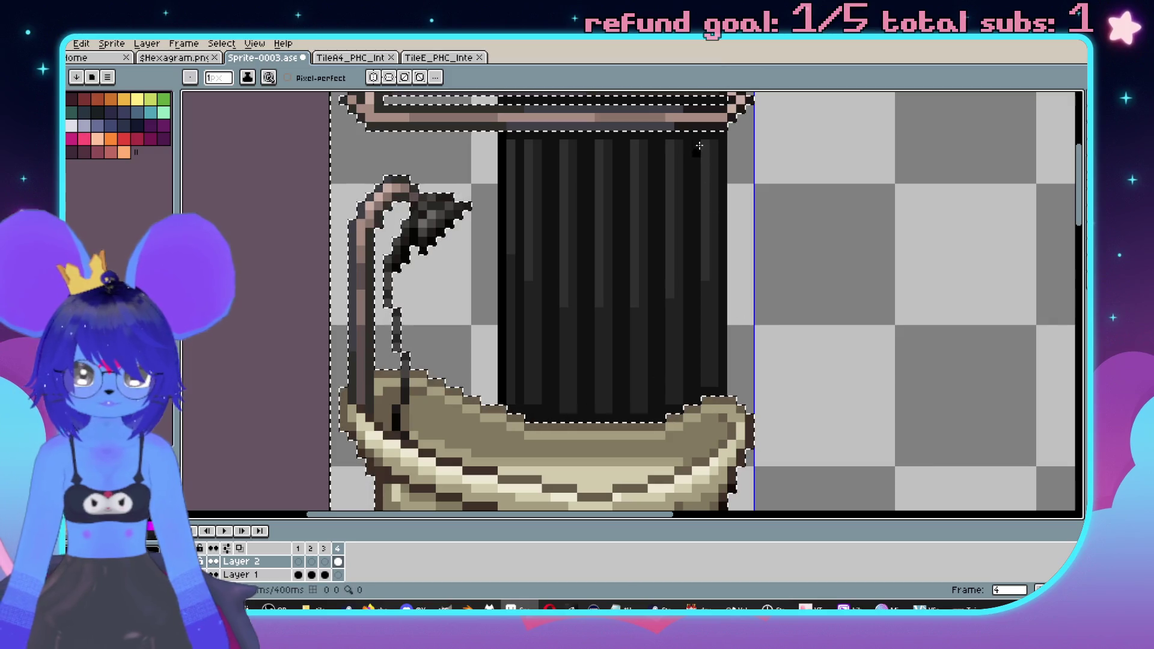
{"action": "left_click_drag", "start_coordinate": [727, 176], "coordinate": [720, 399]}
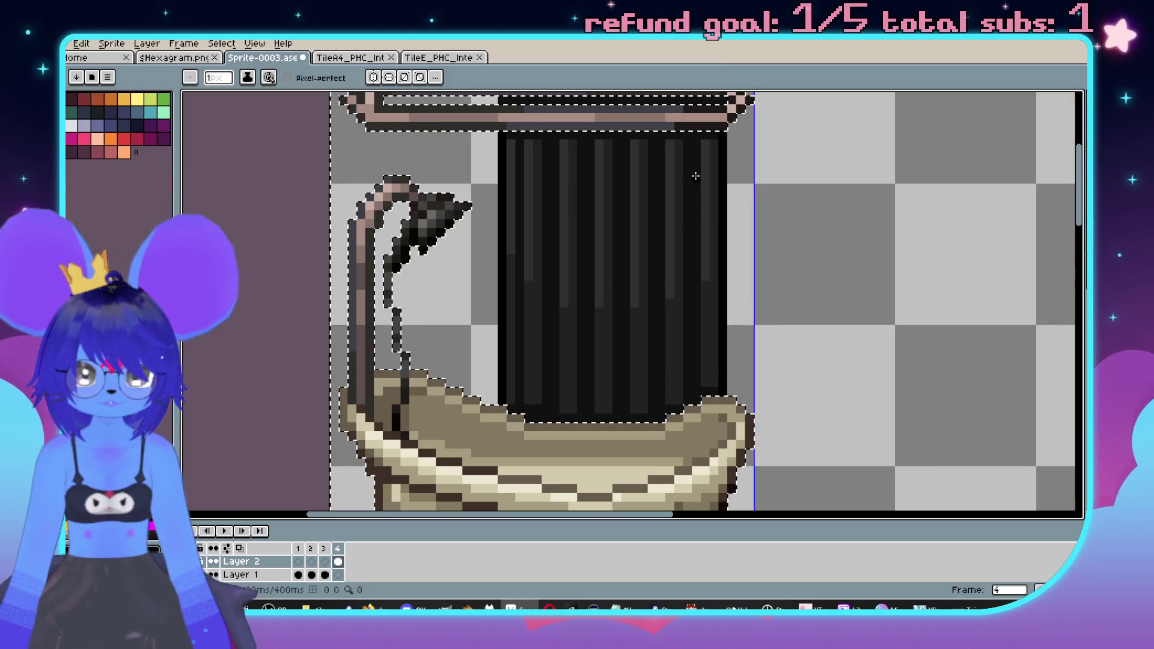
- Shift the inner dark stripe right and repaint the curtain stripes down to the tub
{"action": "left_click_drag", "start_coordinate": [687, 318], "coordinate": [650, 172]}
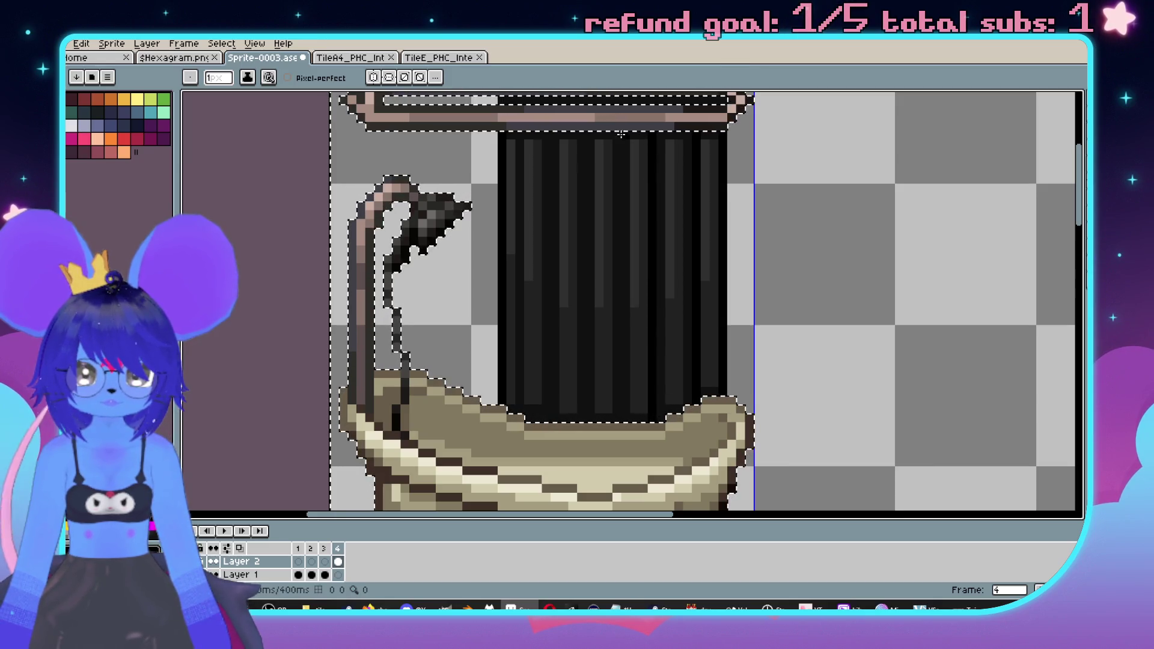
{"action": "left_click_drag", "start_coordinate": [614, 138], "coordinate": [544, 426]}
{"action": "left_click_drag", "start_coordinate": [521, 136], "coordinate": [522, 415]}
{"action": "key", "text": "w"}
{"action": "left_click", "coordinate": [562, 358]}
{"action": "key", "text": "b"}
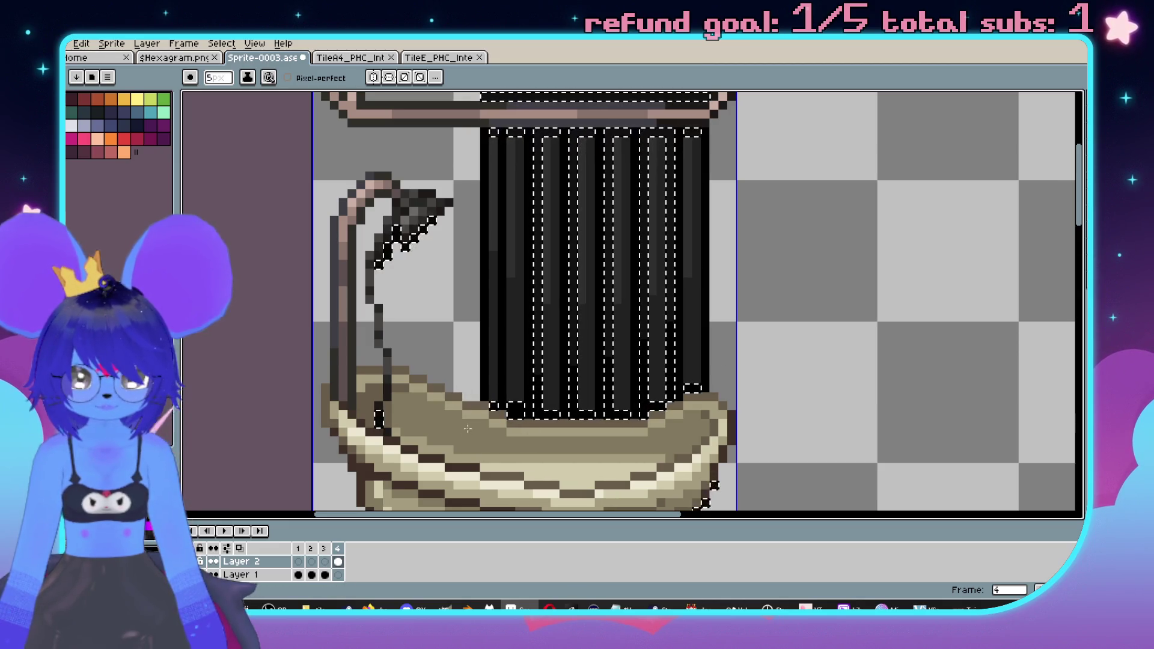
{"action": "scroll", "scroll_direction": "up", "scroll_amount": 3}
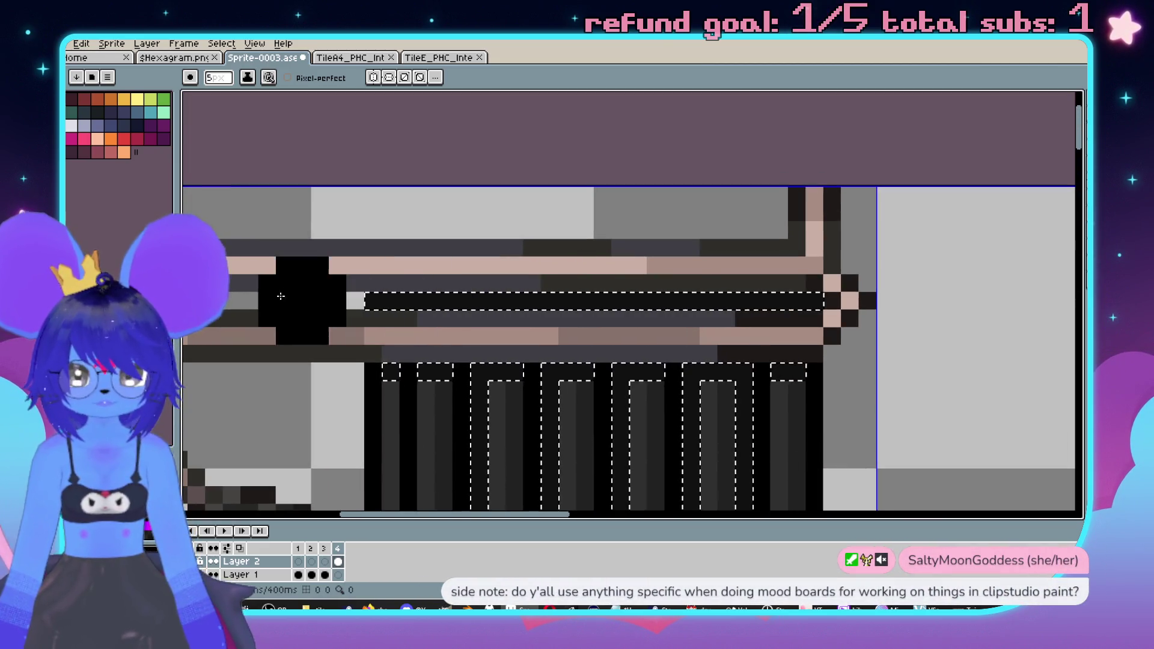
{"action": "left_click_drag", "start_coordinate": [295, 295], "coordinate": [907, 322]}
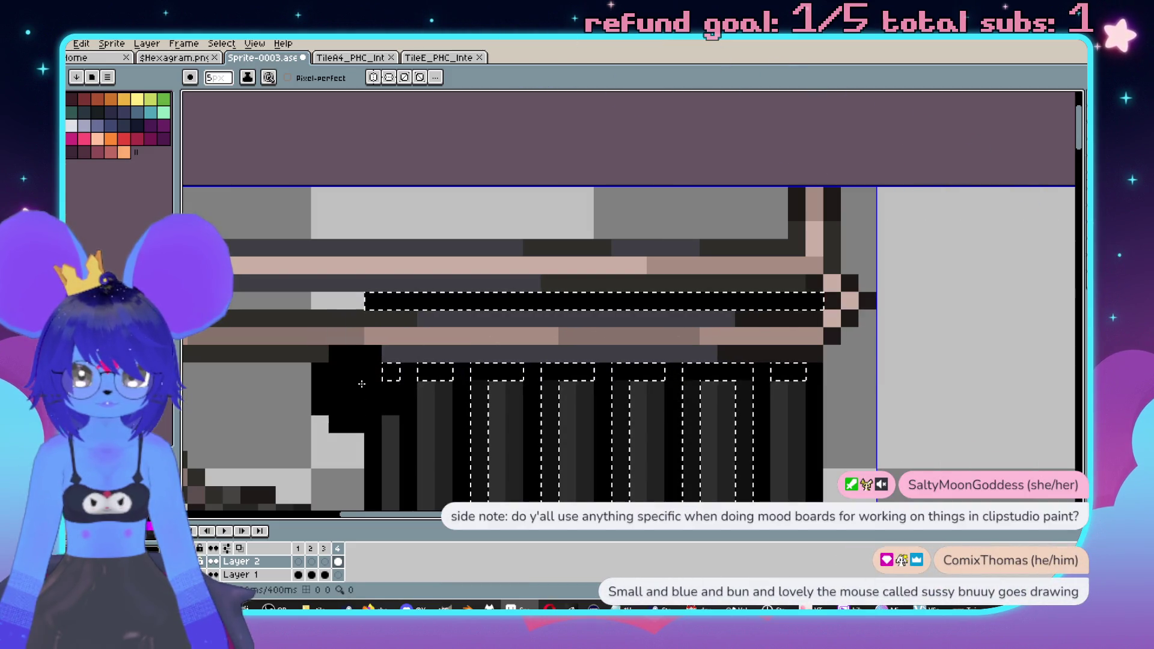
{"action": "scroll", "scroll_direction": "down", "scroll_amount": 3}
{"action": "scroll", "scroll_direction": "down", "scroll_amount": 3}
{"action": "left_click_drag", "start_coordinate": [850, 392], "coordinate": [676, 283]}
{"action": "scroll", "scroll_direction": "down", "scroll_amount": 3}
{"action": "scroll", "scroll_direction": "up", "scroll_amount": 3}
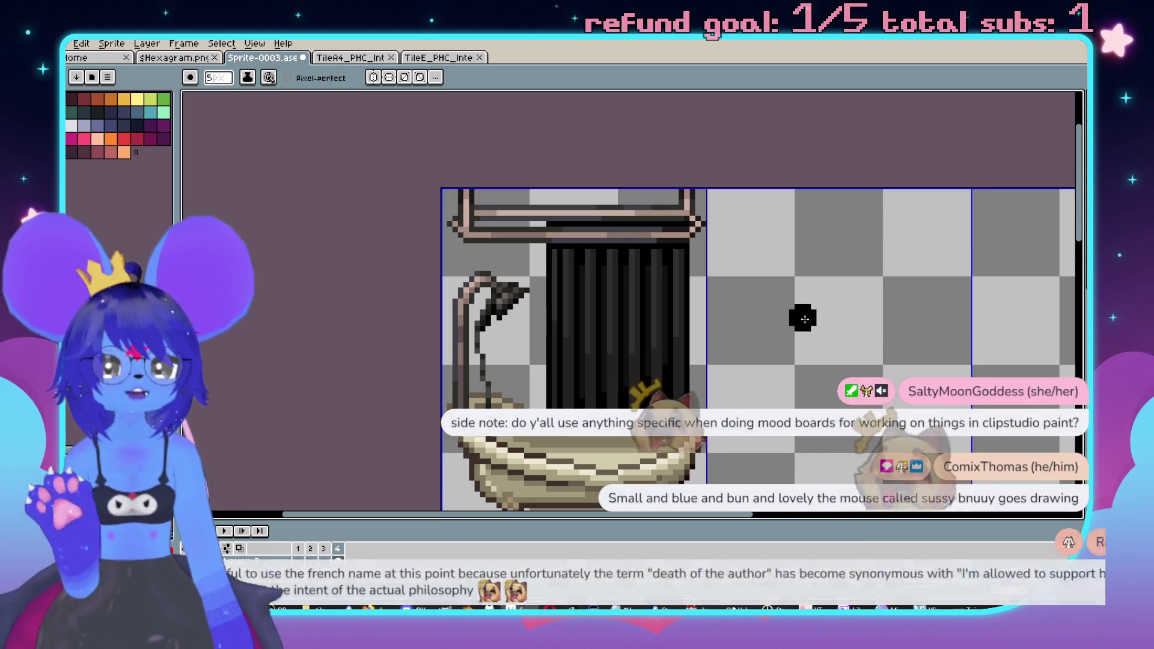
{"action": "left_click_drag", "start_coordinate": [803, 319], "coordinate": [820, 266]}
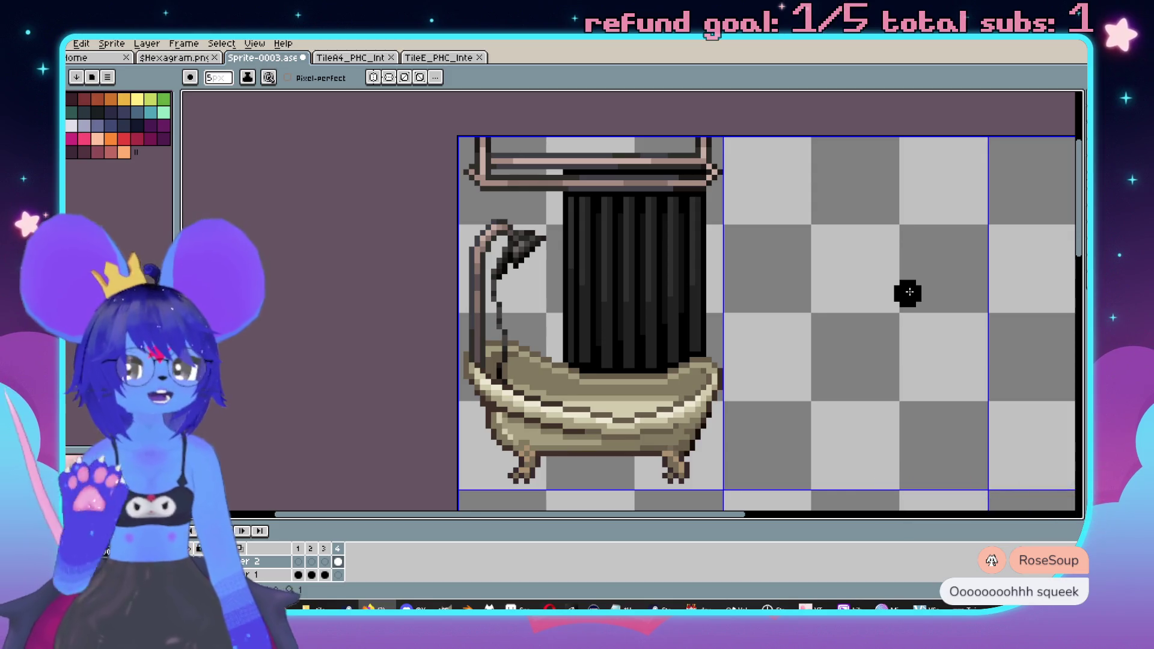
- Shrink the brush to 1 pixel wide
{"action": "scroll", "scroll_direction": "up", "scroll_amount": 3}
{"action": "scroll", "scroll_direction": "up", "scroll_amount": 3}
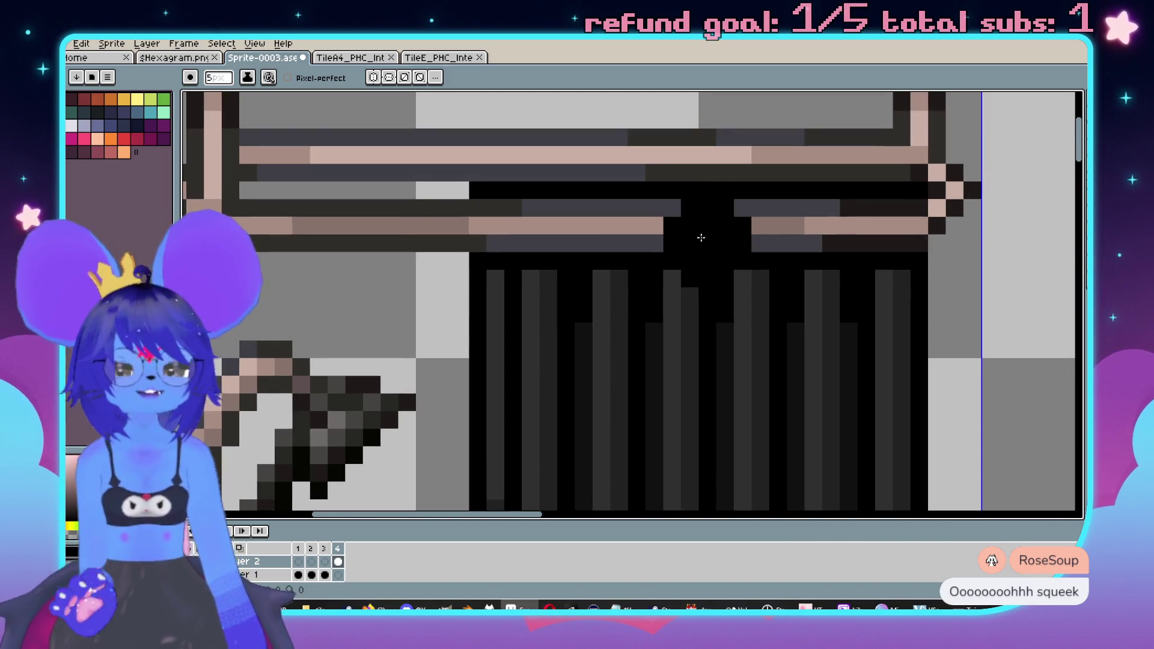
{"action": "key", "text": "minus"}
{"action": "key", "text": "minus"}
{"action": "key", "text": "minus"}
{"action": "scroll", "scroll_direction": "down", "scroll_amount": 3}
{"action": "scroll", "scroll_direction": "down", "scroll_amount": 3}
{"action": "scroll", "scroll_direction": "down", "scroll_amount": 3}
{"action": "scroll", "scroll_direction": "up", "scroll_amount": 3}
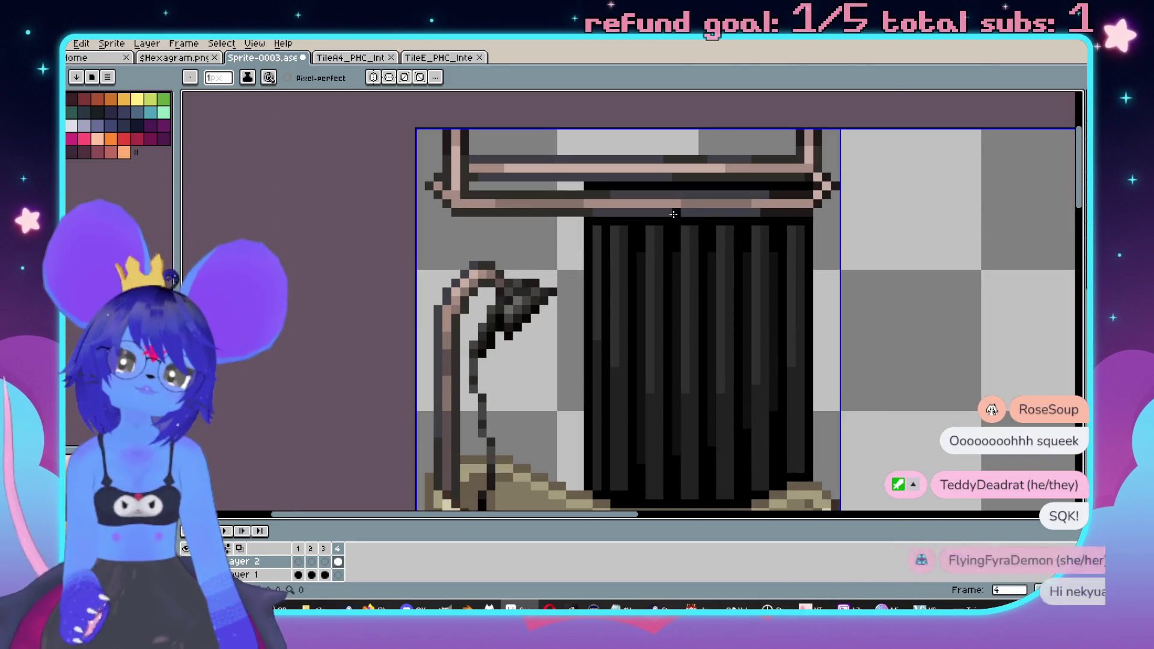
{"action": "scroll", "scroll_direction": "up", "scroll_amount": 3}
- Eyedrop the rail's dark shade and darken two pink pixels on the curtain rail
{"action": "key", "text": "i"}
{"action": "left_click", "coordinate": [626, 247]}
{"action": "key", "text": "b"}
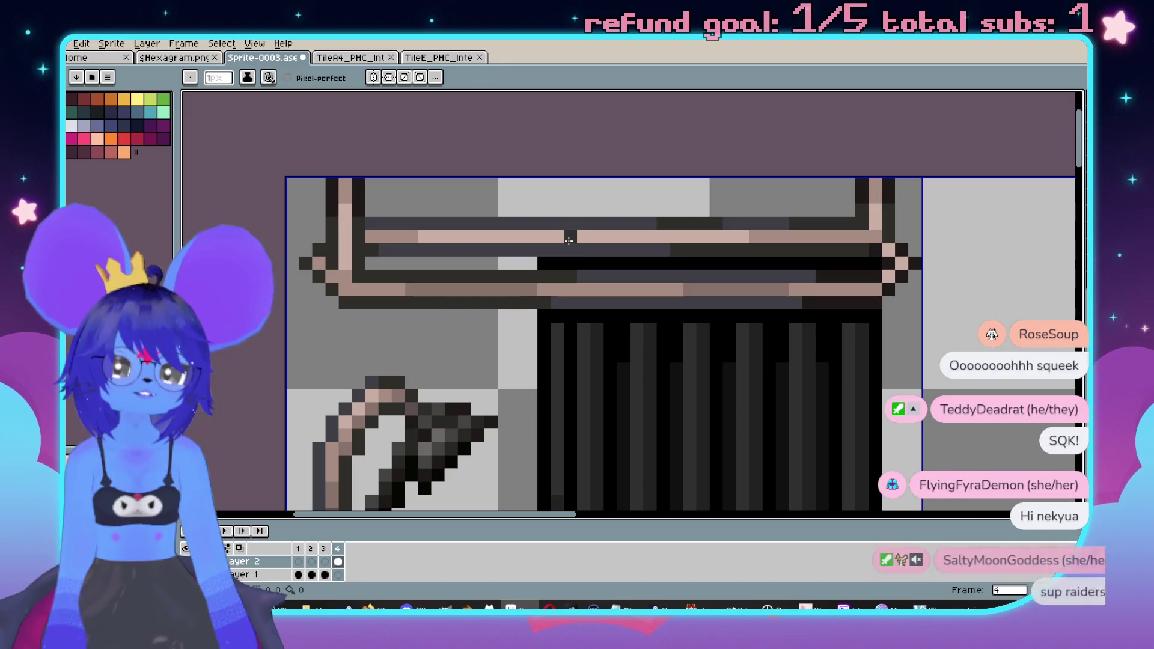
{"action": "left_click", "coordinate": [571, 237]}
{"action": "left_click", "coordinate": [597, 236]}
{"action": "scroll", "scroll_direction": "down", "scroll_amount": 3}
{"action": "scroll", "scroll_direction": "down", "scroll_amount": 3}
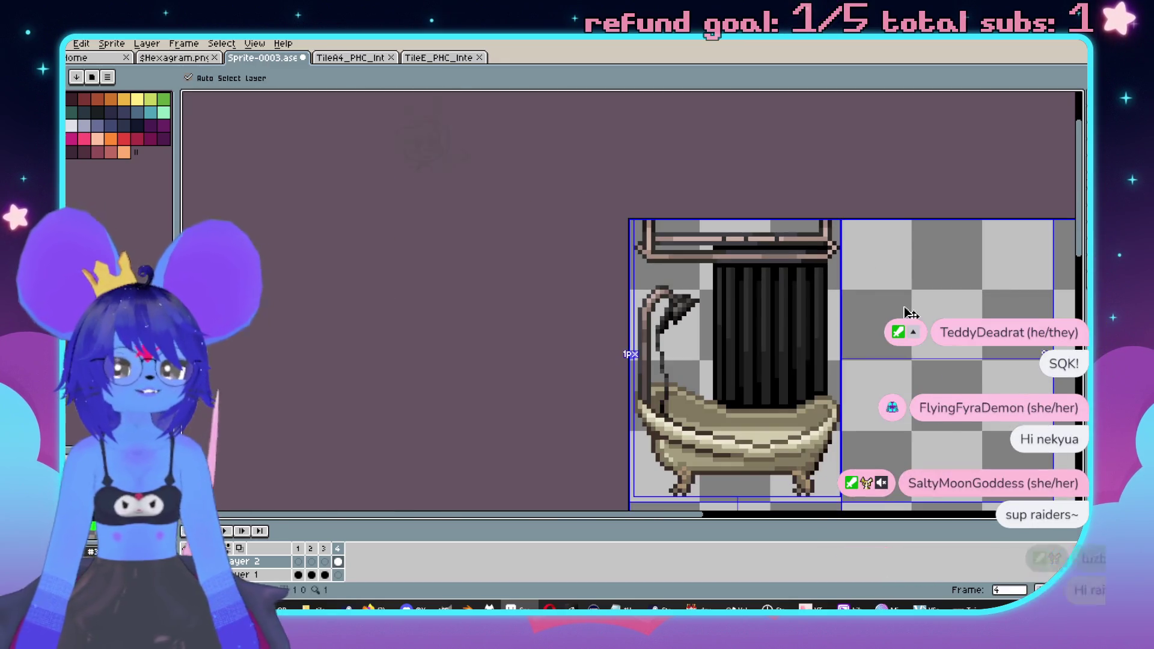
{"action": "left_click_drag", "start_coordinate": [930, 394], "coordinate": [756, 338]}
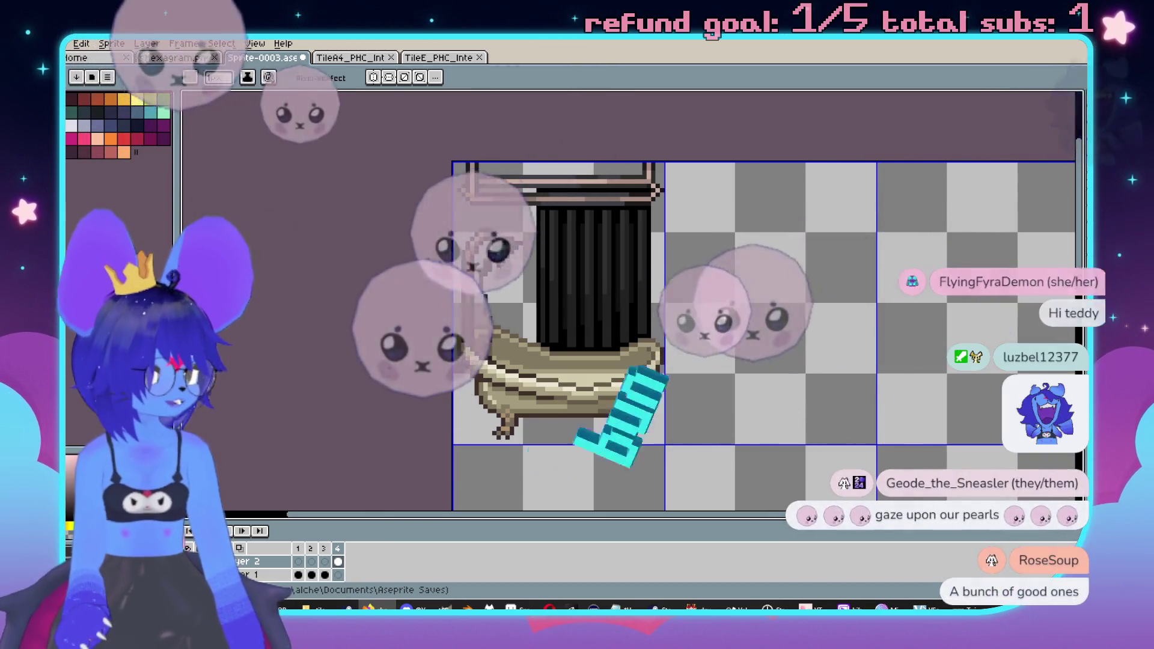
- Return to the Pencil, then enlarge and reposition the Photos window showing the character illustration
{"action": "key", "text": "b"}
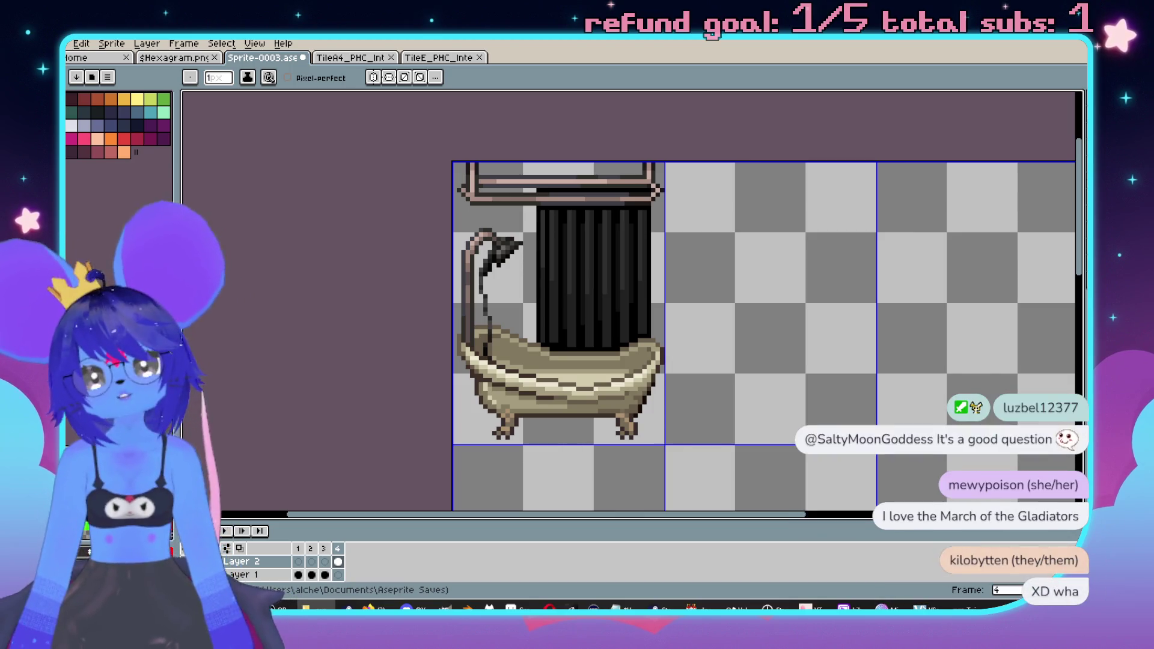
{"action": "left_click_drag", "start_coordinate": [682, 140], "coordinate": [676, 40]}
{"action": "left_click_drag", "start_coordinate": [777, 64], "coordinate": [781, 74]}
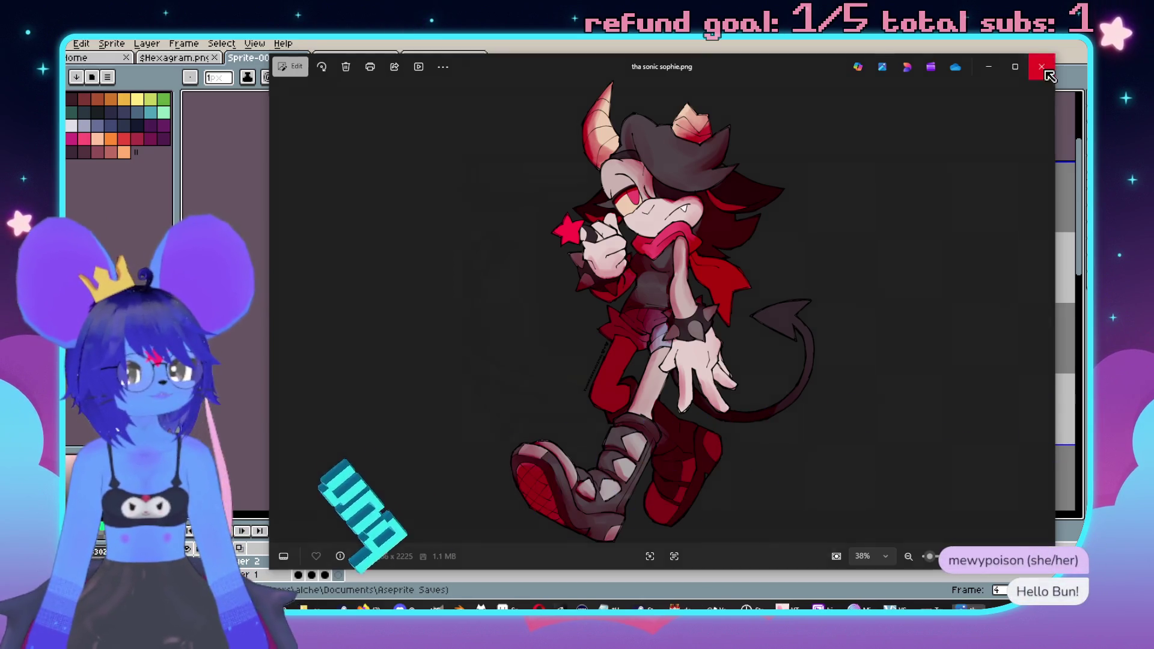
- Close the Photos viewer showing the hedgehog character illustration
{"action": "left_click", "coordinate": [1042, 66]}
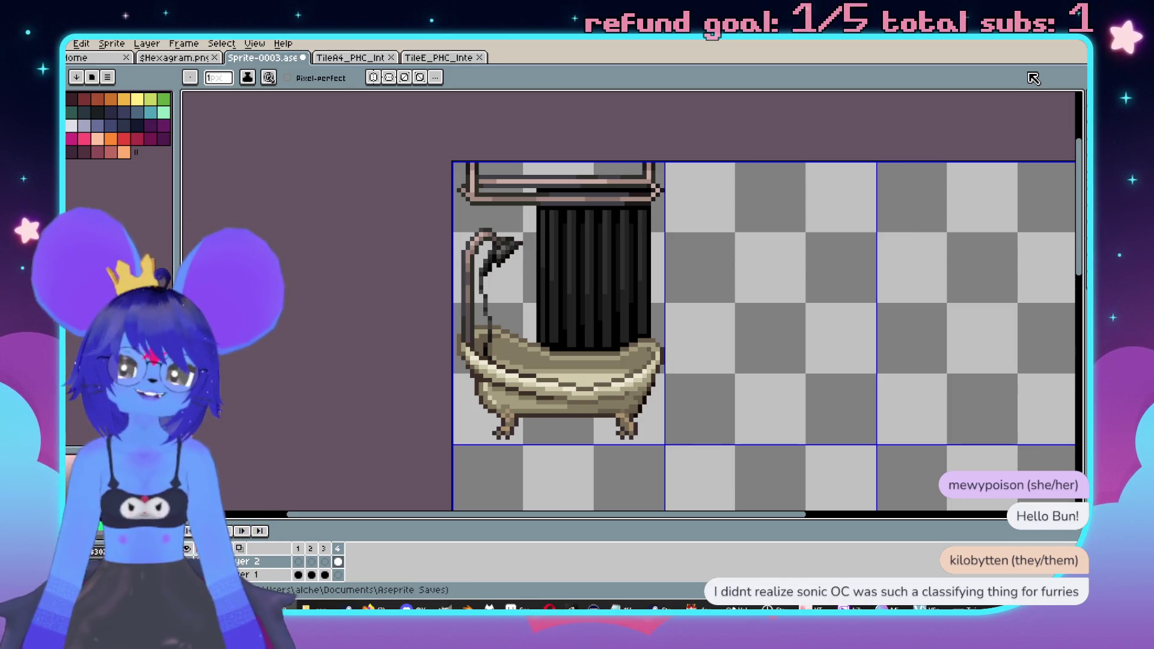
- Magic-wand select the dark-grey curtain stripes, then deselect them
{"action": "scroll", "scroll_direction": "up", "scroll_amount": 3}
{"action": "scroll", "scroll_direction": "up", "scroll_amount": 3}
{"action": "key", "text": "i"}
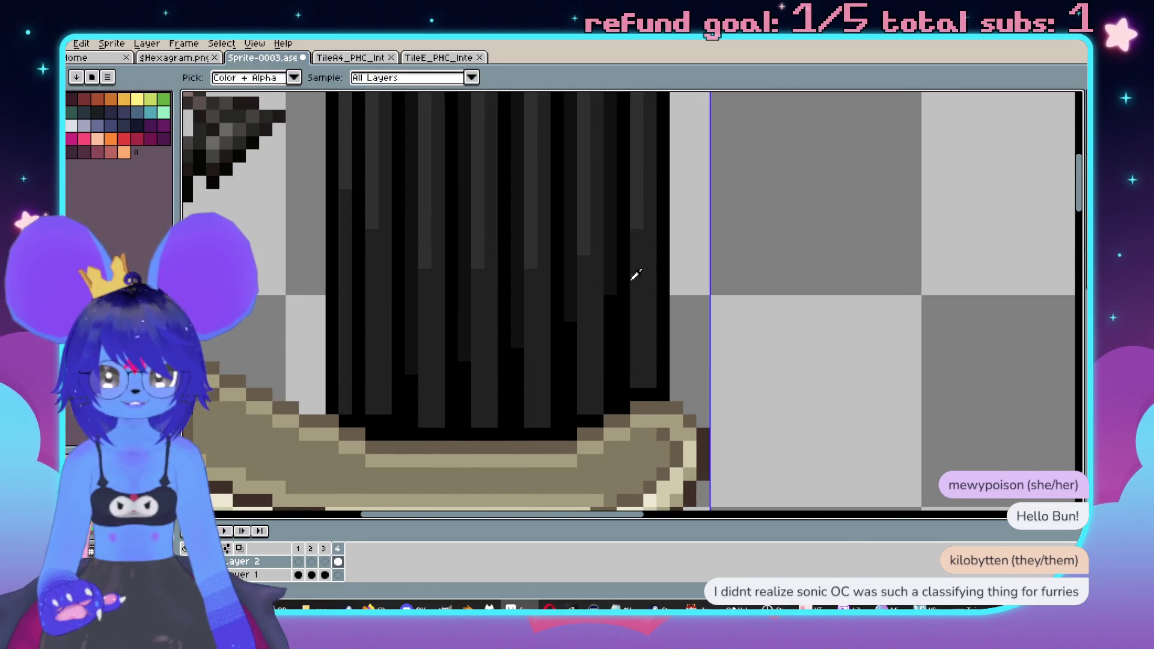
{"action": "scroll", "scroll_direction": "left", "scroll_amount": 3}
{"action": "scroll", "scroll_direction": "up", "scroll_amount": 3}
{"action": "scroll", "scroll_direction": "left", "scroll_amount": 3}
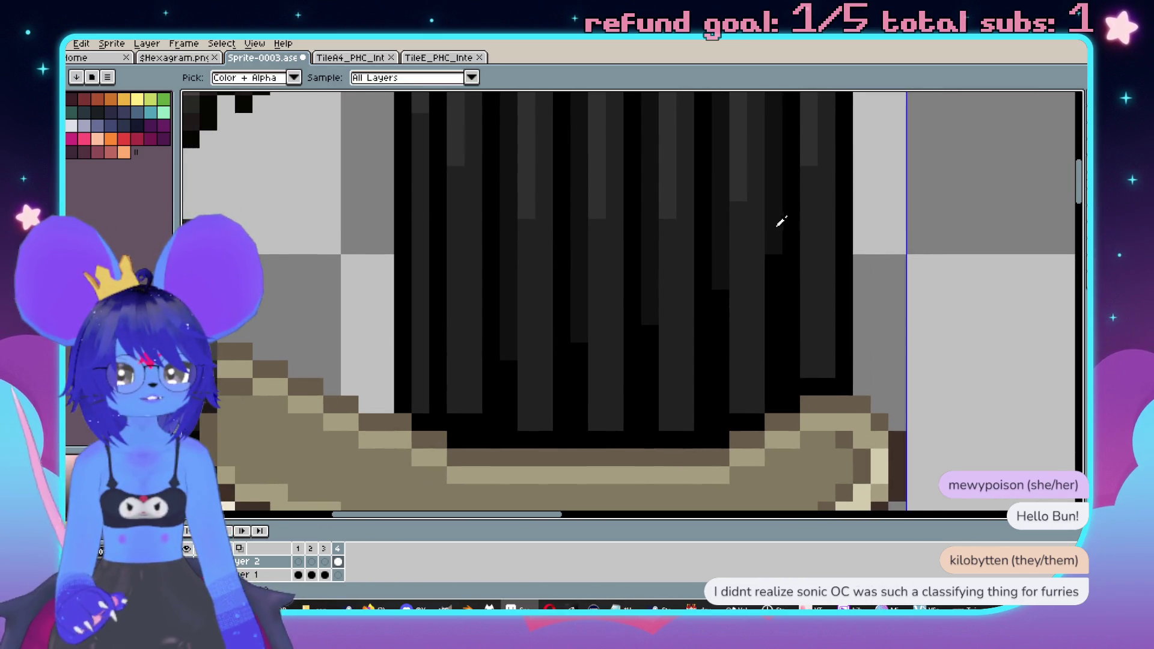
{"action": "key", "text": "w"}
{"action": "left_click", "coordinate": [842, 277]}
{"action": "key", "text": "b"}
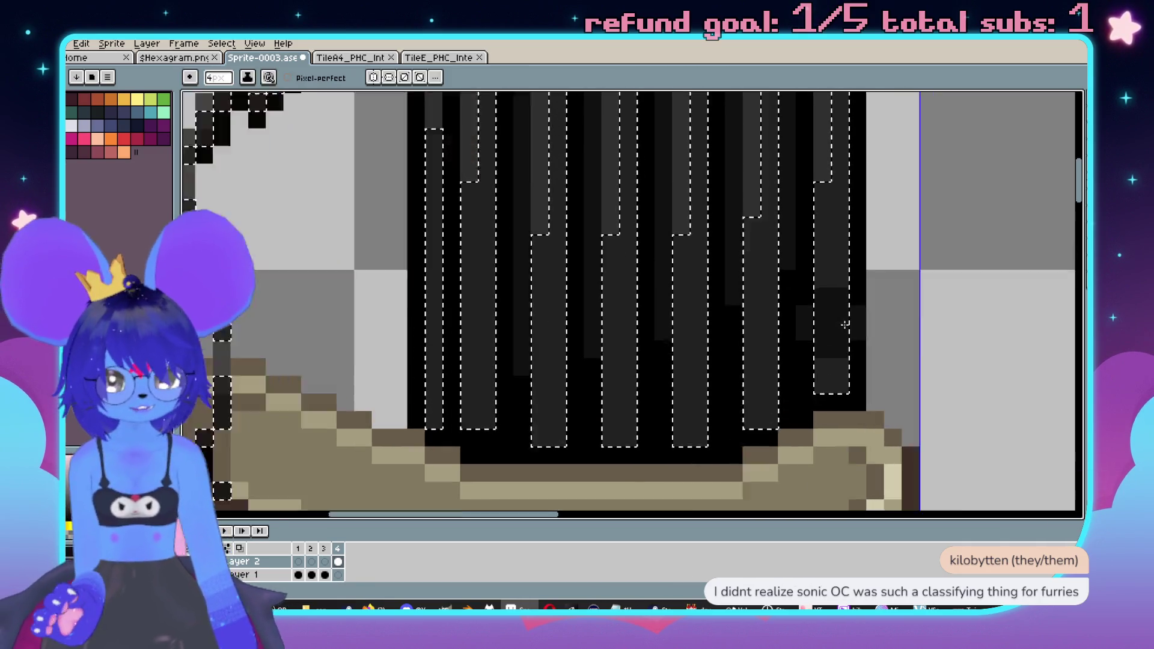
{"action": "scroll", "scroll_direction": "down", "scroll_amount": 3}
{"action": "scroll", "scroll_direction": "down", "scroll_amount": 3}
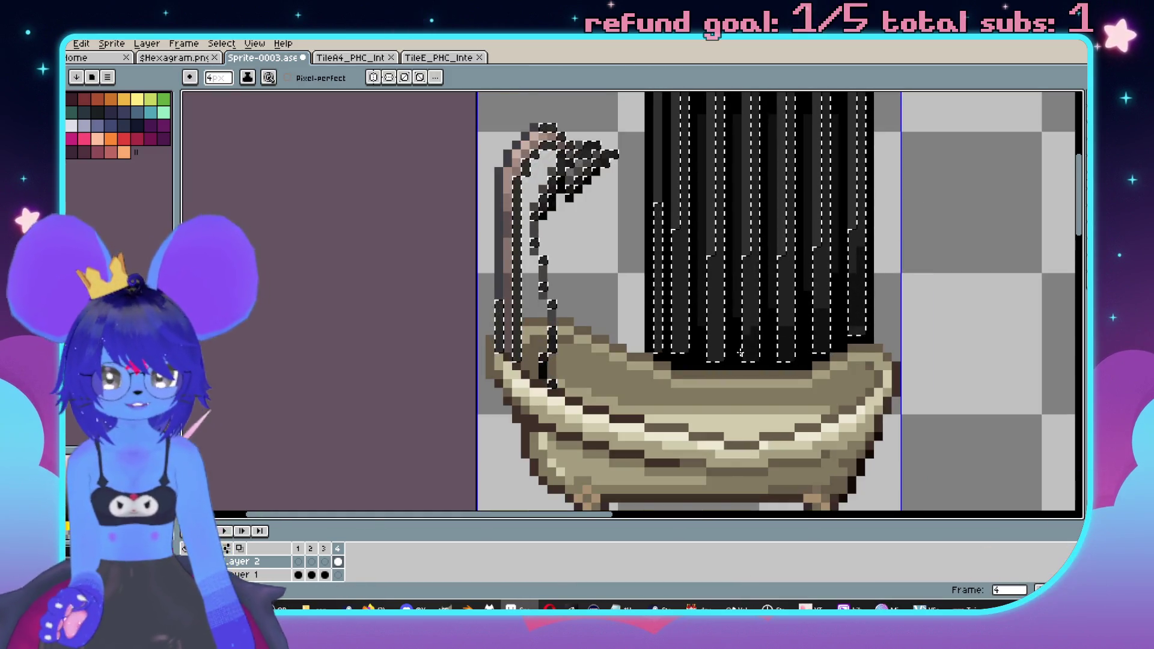
{"action": "key", "text": "ctrl+d"}
- Magic-wand select one dark shade of curtain pixels, then clear the selection
{"action": "scroll", "scroll_direction": "down", "scroll_amount": 3}
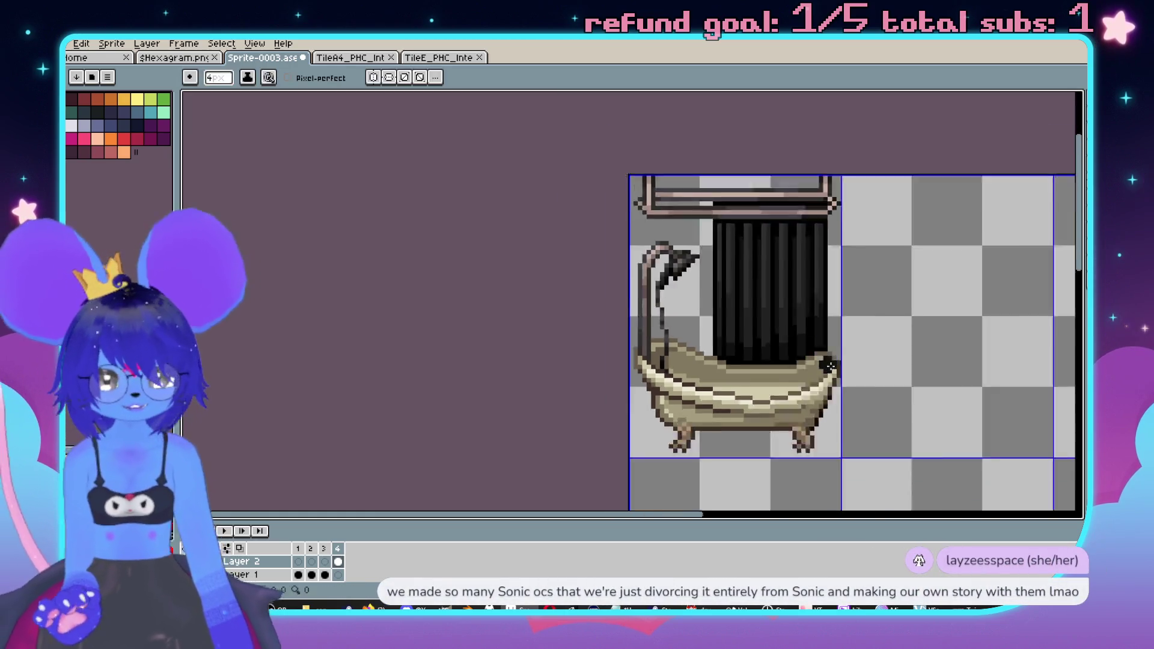
{"action": "scroll", "scroll_direction": "up", "scroll_amount": 3}
{"action": "scroll", "scroll_direction": "up", "scroll_amount": 3}
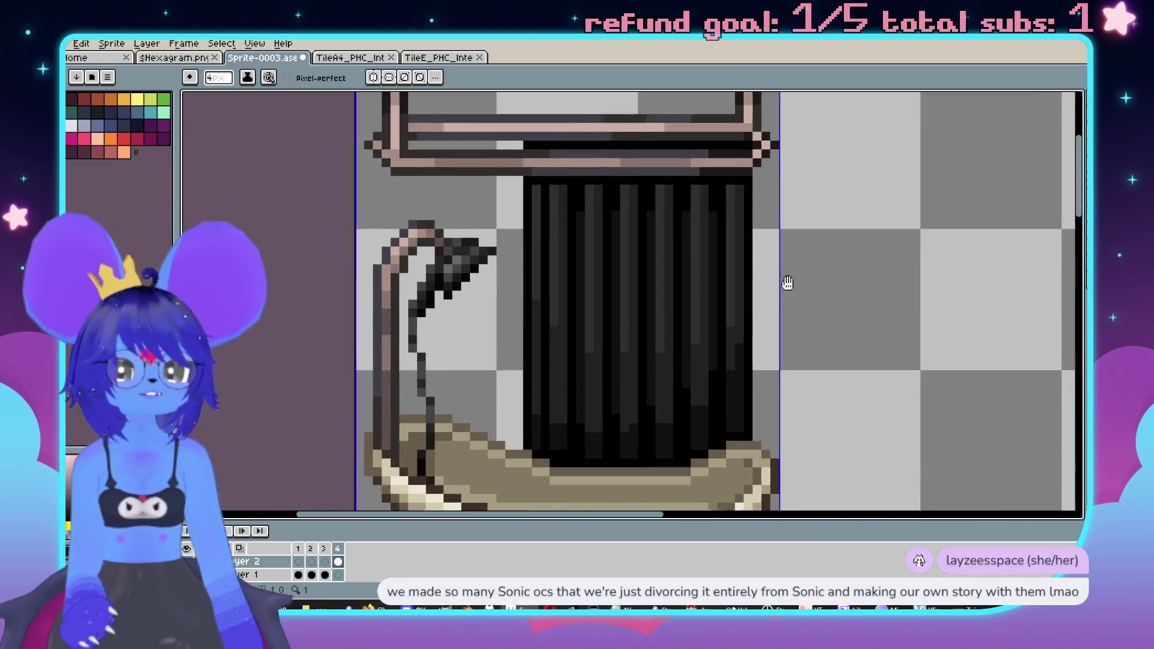
{"action": "scroll", "scroll_direction": "up", "scroll_amount": 3}
{"action": "key", "text": "i"}
{"action": "scroll", "scroll_direction": "down", "scroll_amount": 3}
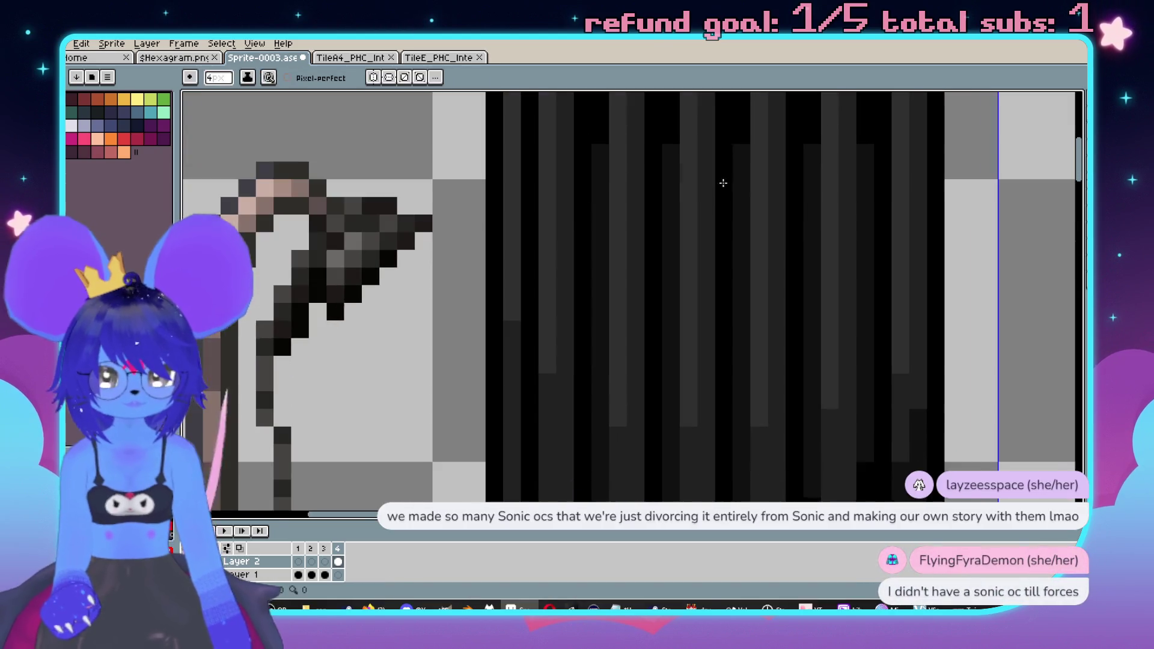
{"action": "key", "text": "w"}
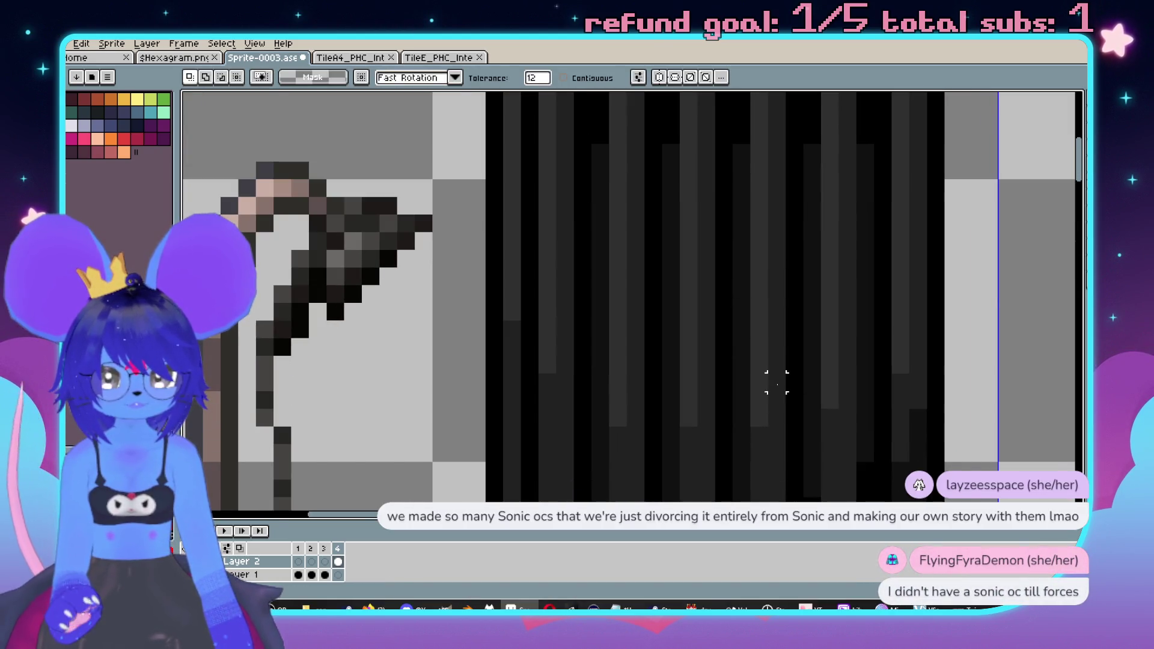
{"action": "left_click", "coordinate": [774, 381]}
{"action": "scroll", "scroll_direction": "down", "scroll_amount": 3}
{"action": "key", "text": "b"}
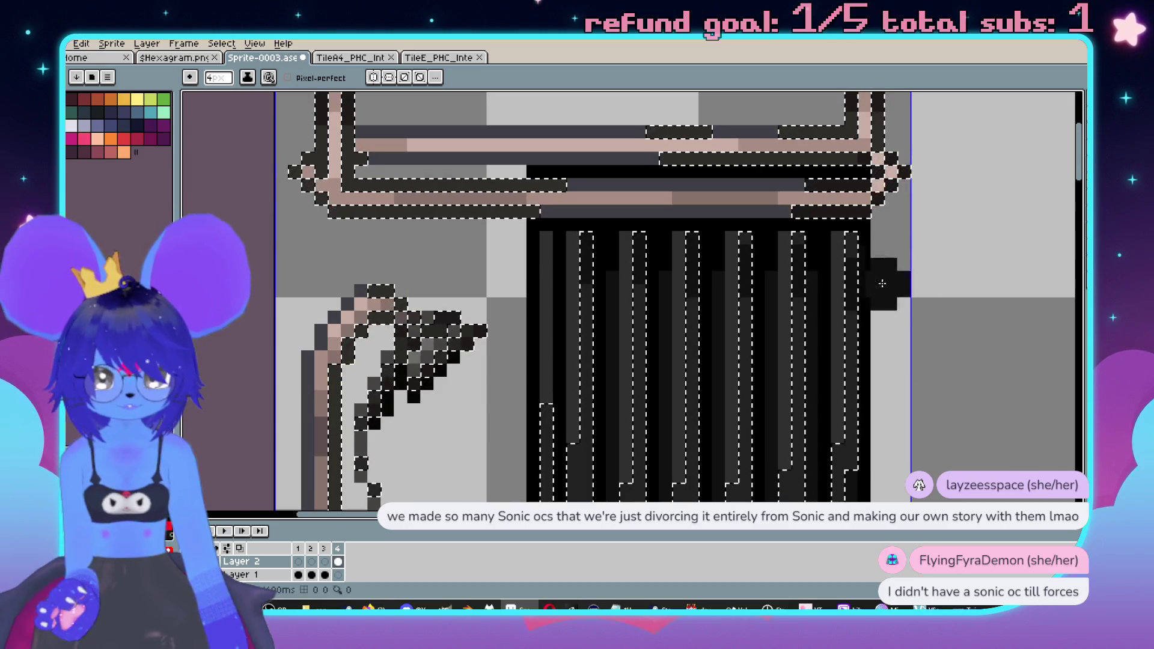
{"action": "key", "text": "v"}
{"action": "key", "text": "ctrl+d"}
- Select all same-coloured dark curtain columns, then deselect and review the sprite
{"action": "scroll", "scroll_direction": "up", "scroll_amount": 3}
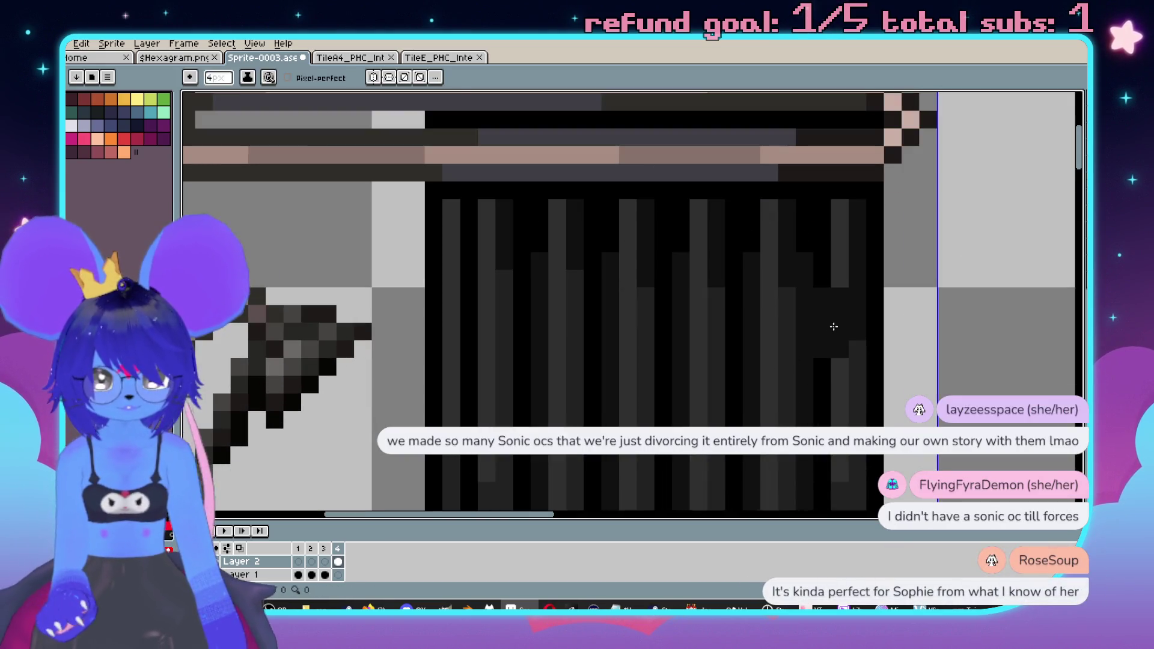
{"action": "key", "text": "i"}
{"action": "key", "text": "w"}
{"action": "left_click", "coordinate": [708, 348]}
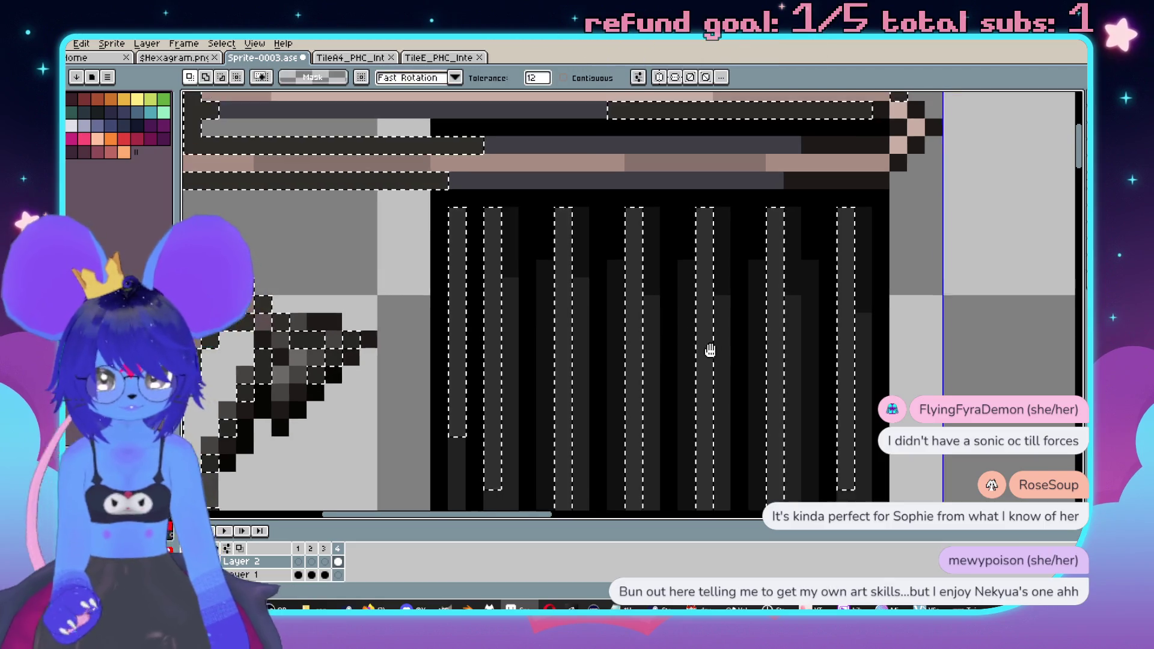
{"action": "key", "text": "b"}
{"action": "key", "text": "ctrl+d"}
{"action": "scroll", "scroll_direction": "down", "scroll_amount": 3}
{"action": "scroll", "scroll_direction": "up", "scroll_amount": 3}
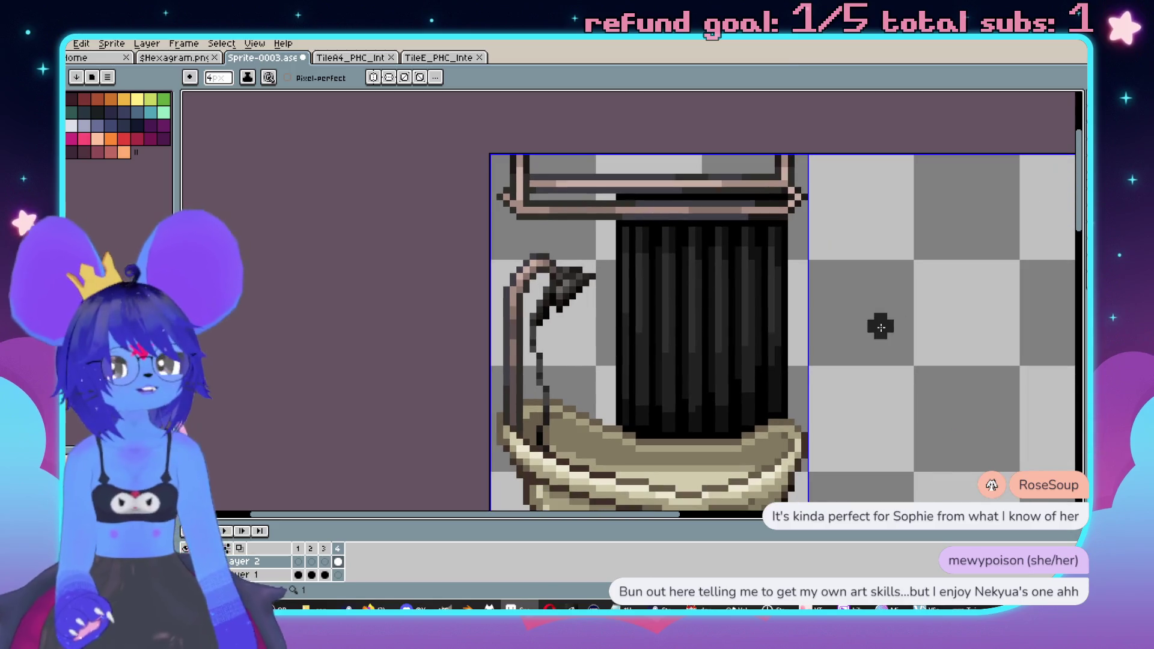
- Zoom around the sprite and pan so the tub sits further left
{"action": "scroll", "scroll_direction": "down", "scroll_amount": 3}
{"action": "scroll", "scroll_direction": "up", "scroll_amount": 3}
{"action": "scroll", "scroll_direction": "down", "scroll_amount": 3}
{"action": "scroll", "scroll_direction": "up", "scroll_amount": 3}
{"action": "scroll", "scroll_direction": "down", "scroll_amount": 3}
{"action": "scroll", "scroll_direction": "up", "scroll_amount": 3}
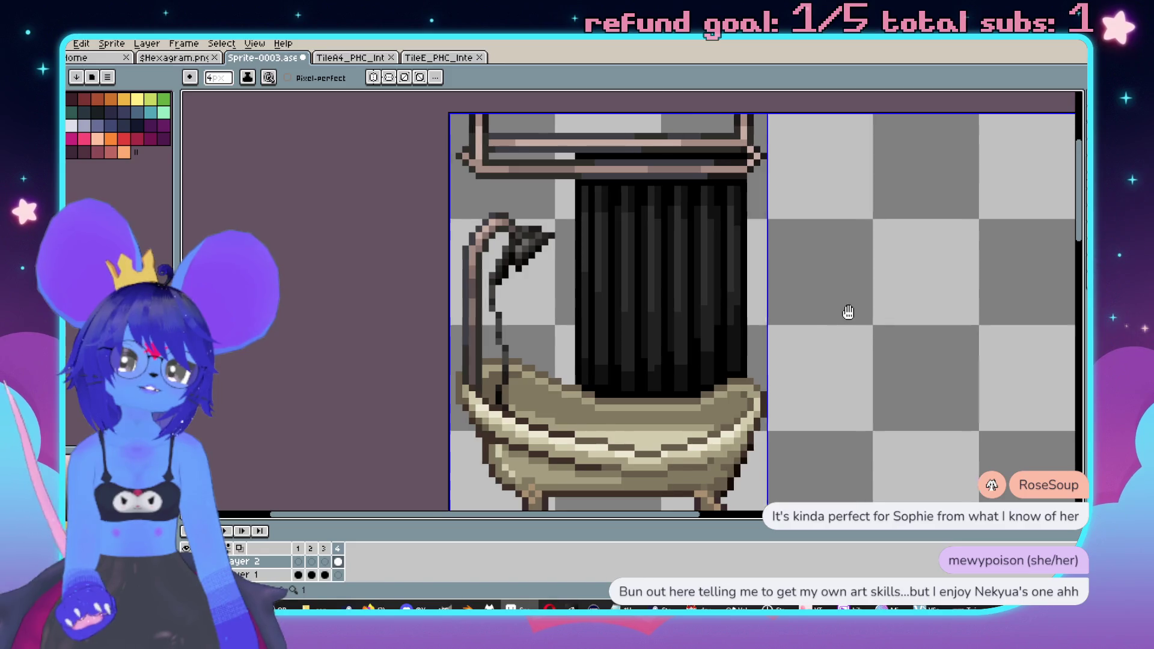
{"action": "scroll", "scroll_direction": "down", "scroll_amount": 3}
{"action": "scroll", "scroll_direction": "up", "scroll_amount": 3}
{"action": "scroll", "scroll_direction": "down", "scroll_amount": 3}
{"action": "scroll", "scroll_direction": "up", "scroll_amount": 3}
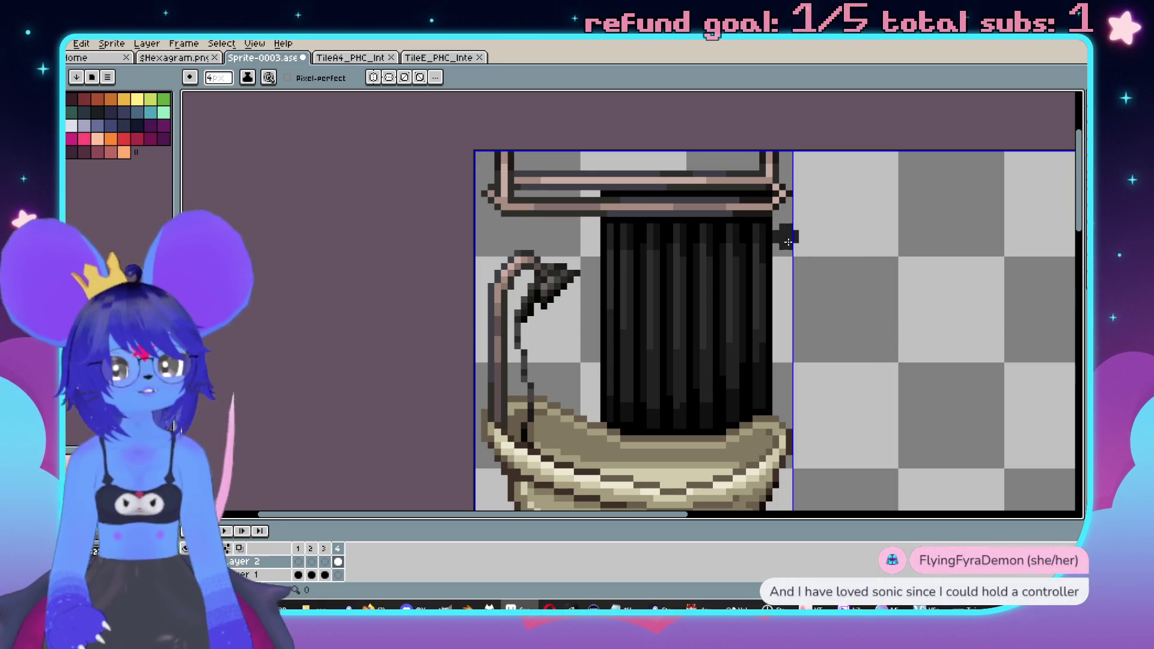
{"action": "left_click_drag", "start_coordinate": [783, 267], "coordinate": [670, 246]}
- Show animation frame 3 on Layer 2 with the curved shower fixture
{"action": "scroll", "scroll_direction": "down", "scroll_amount": 3}
{"action": "scroll", "scroll_direction": "up", "scroll_amount": 3}
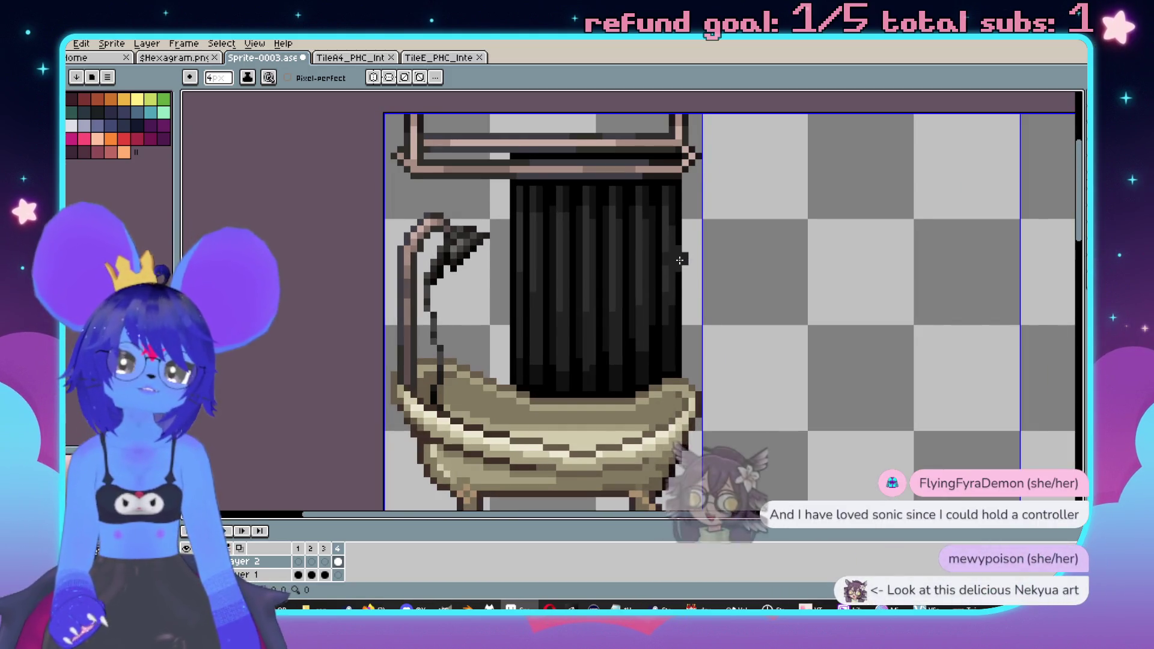
{"action": "scroll", "scroll_direction": "down", "scroll_amount": 3}
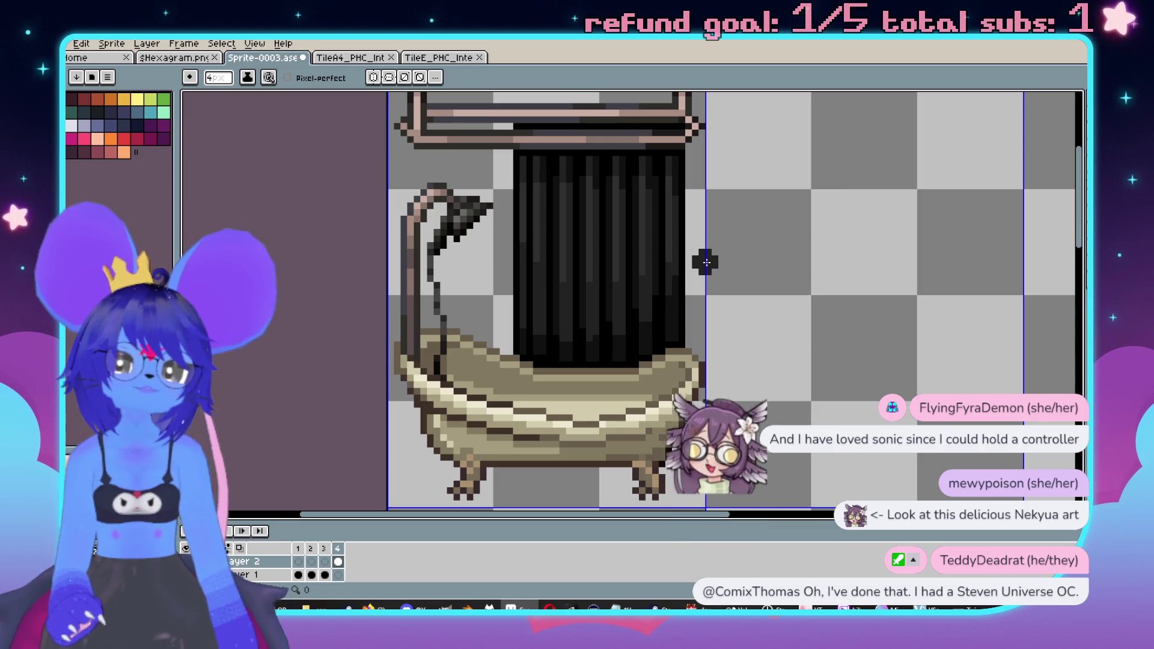
{"action": "scroll", "scroll_direction": "down", "scroll_amount": 3}
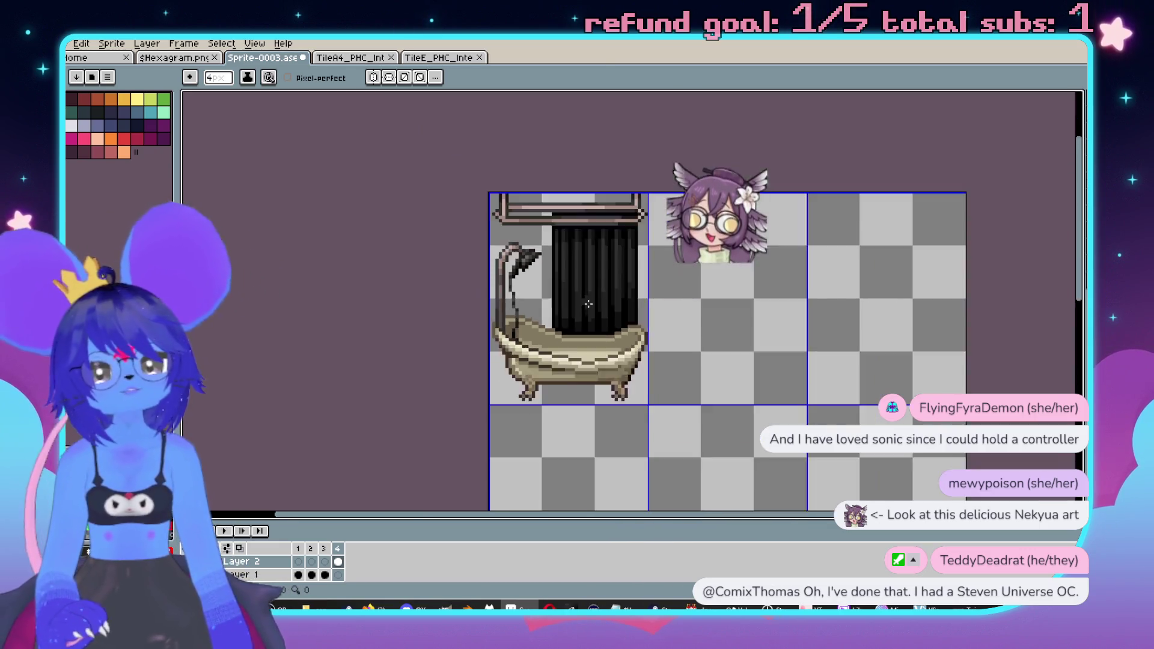
{"action": "scroll", "scroll_direction": "up", "scroll_amount": 3}
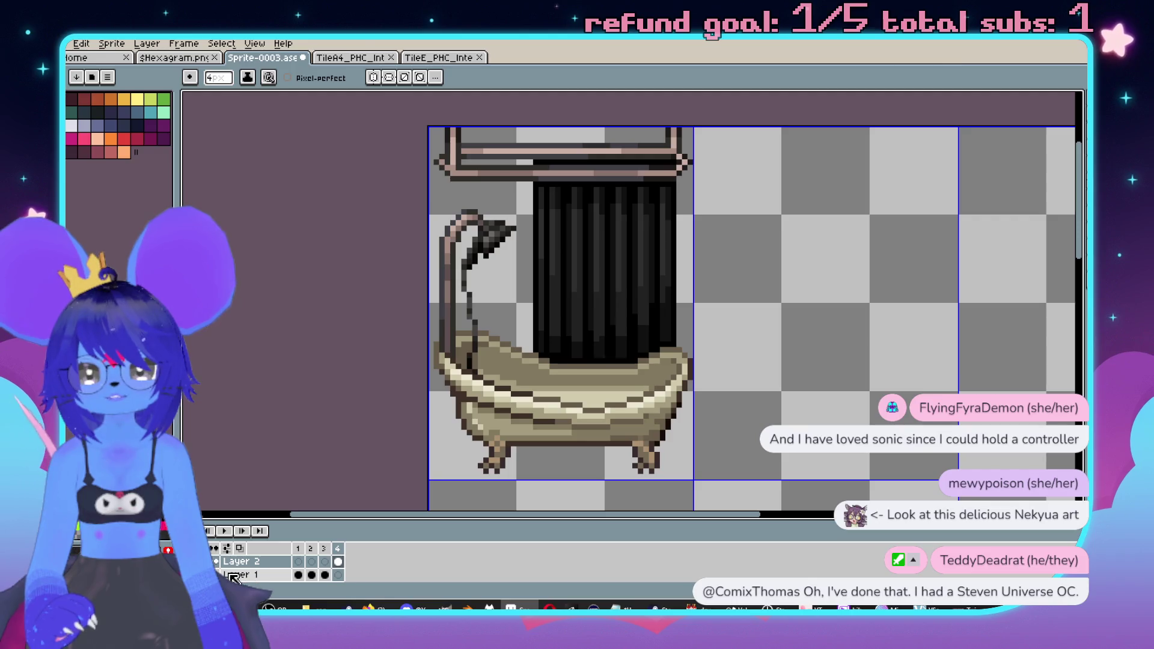
{"action": "left_click", "coordinate": [325, 562]}
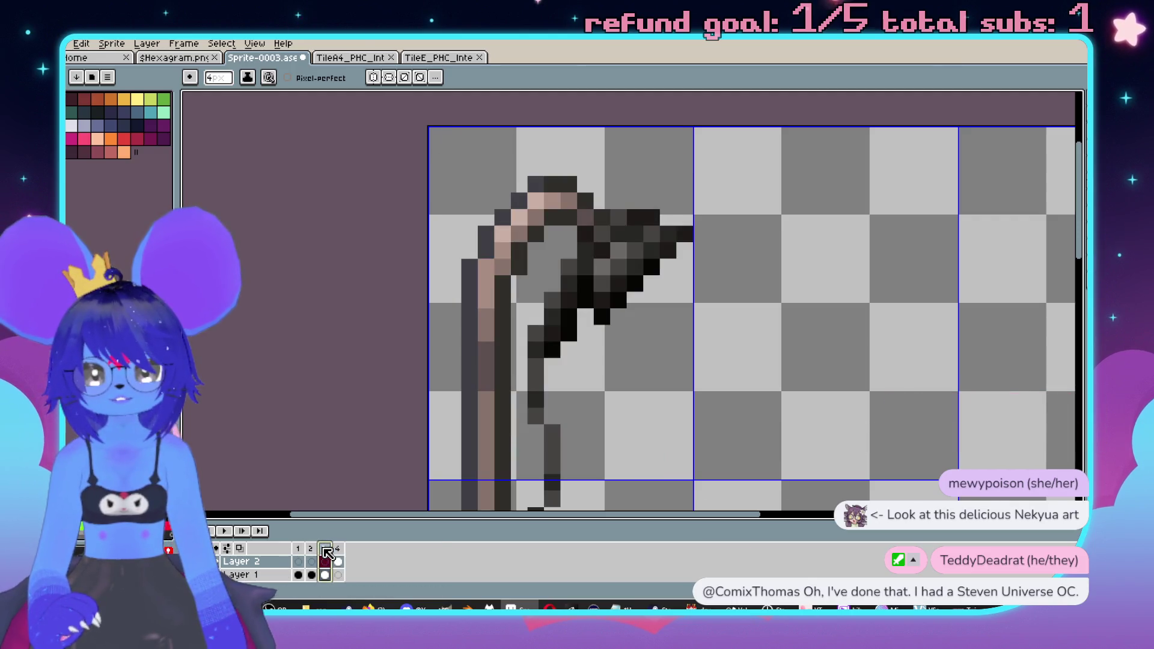
- Add a new empty frame 5 after frame 4 in the timeline
{"action": "left_click", "coordinate": [339, 559]}
{"action": "right_click", "coordinate": [342, 557]}
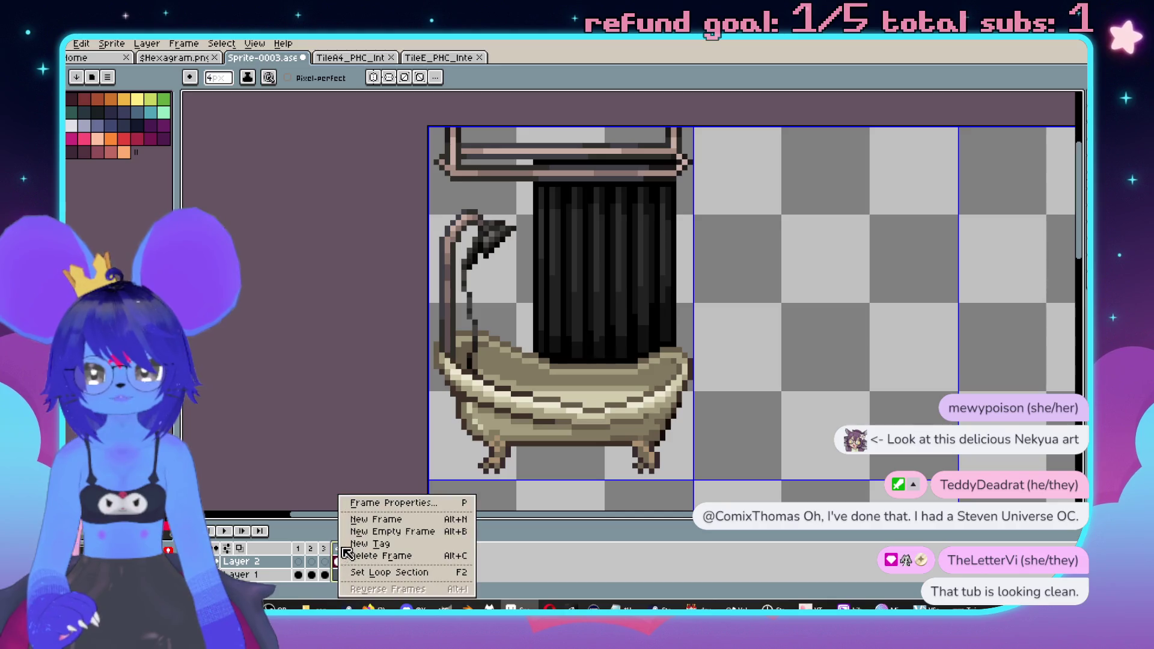
{"action": "left_click", "coordinate": [385, 532]}
- Select all of frame 3's bath and shower sprite and copy it
{"action": "left_click", "coordinate": [324, 575]}
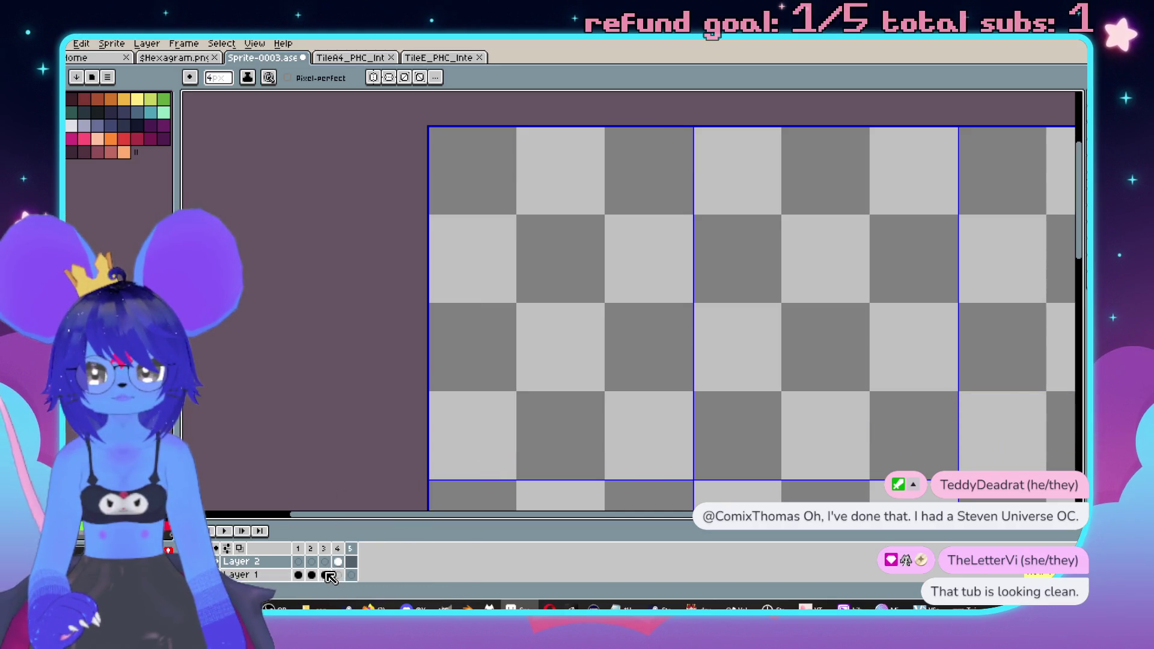
{"action": "scroll", "scroll_direction": "down", "scroll_amount": 3}
{"action": "scroll", "scroll_direction": "down", "scroll_amount": 3}
{"action": "key", "text": "m"}
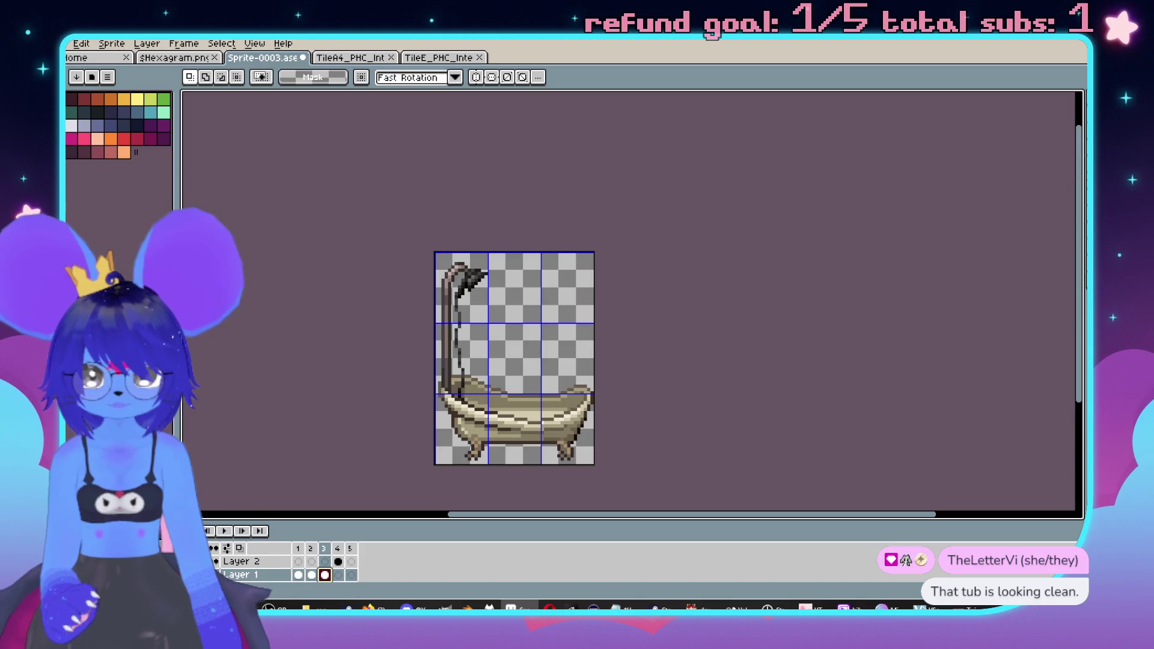
{"action": "key", "text": "ctrl+a"}
{"action": "scroll", "scroll_direction": "down", "scroll_amount": 3}
{"action": "scroll", "scroll_direction": "left", "scroll_amount": 3}
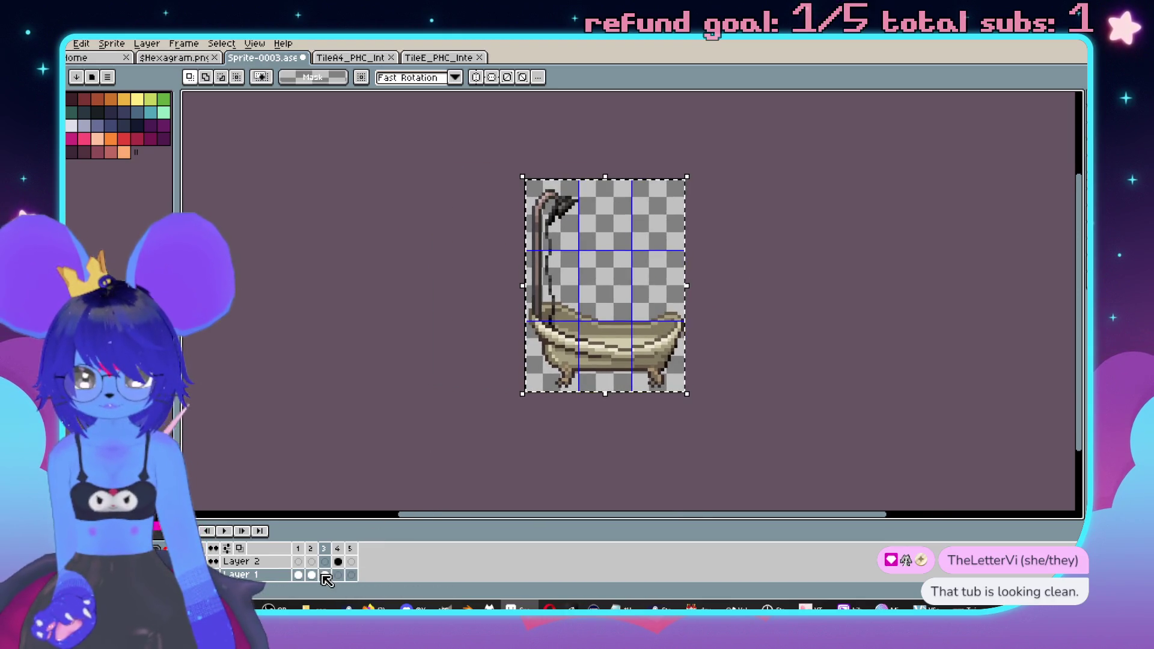
- Paste the bath into frame 5, position it, and commit
{"action": "left_click", "coordinate": [352, 561]}
{"action": "scroll", "scroll_direction": "up", "scroll_amount": 3}
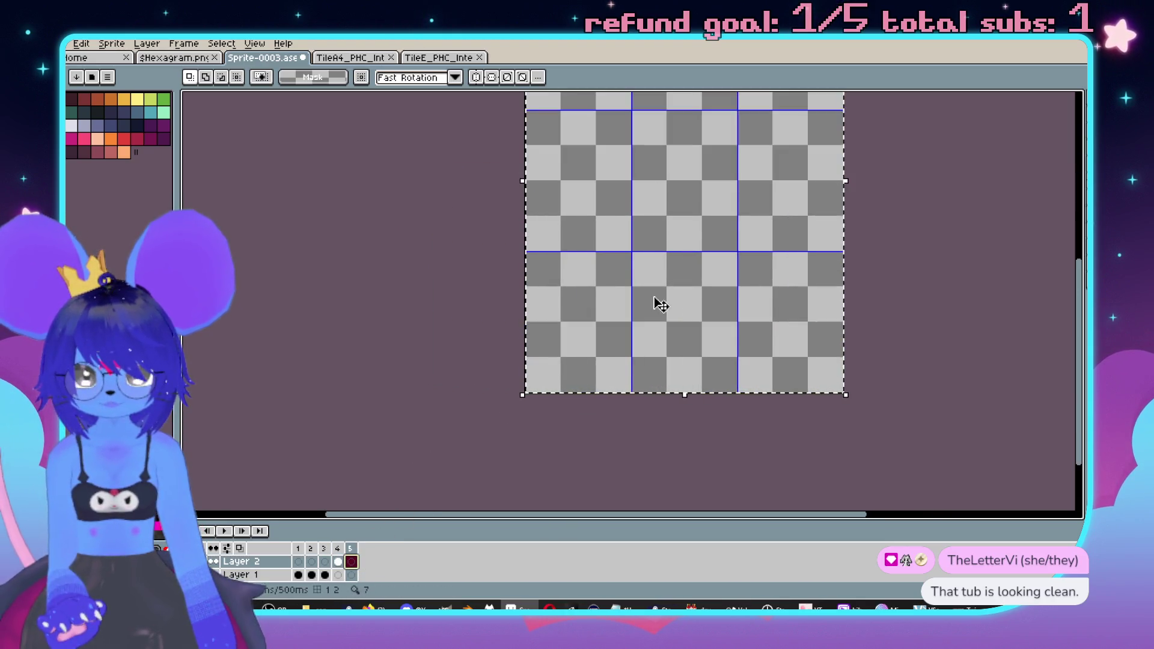
{"action": "scroll", "scroll_direction": "up", "scroll_amount": 3}
{"action": "scroll", "scroll_direction": "right", "scroll_amount": 3}
{"action": "key", "text": "ctrl+v"}
{"action": "left_click_drag", "start_coordinate": [760, 473], "coordinate": [556, 203]}
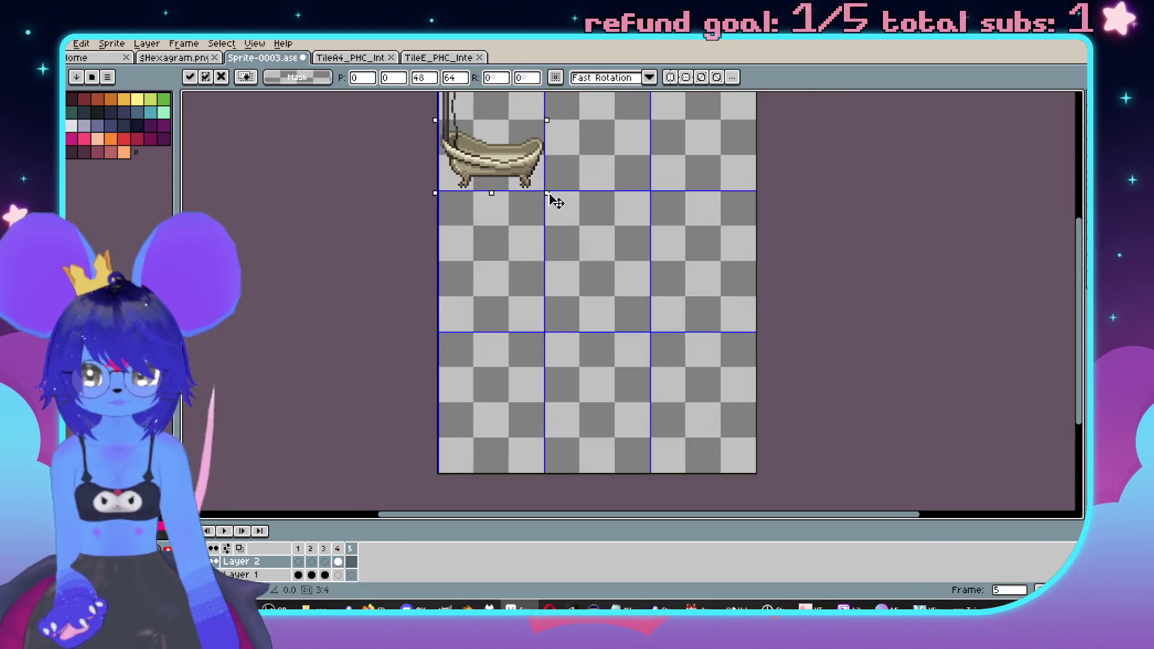
{"action": "scroll", "scroll_direction": "up", "scroll_amount": 3}
{"action": "scroll", "scroll_direction": "left", "scroll_amount": 3}
{"action": "key", "text": "Return"}
- Compare the curtain across frames, ending on frame 4
{"action": "scroll", "scroll_direction": "up", "scroll_amount": 3}
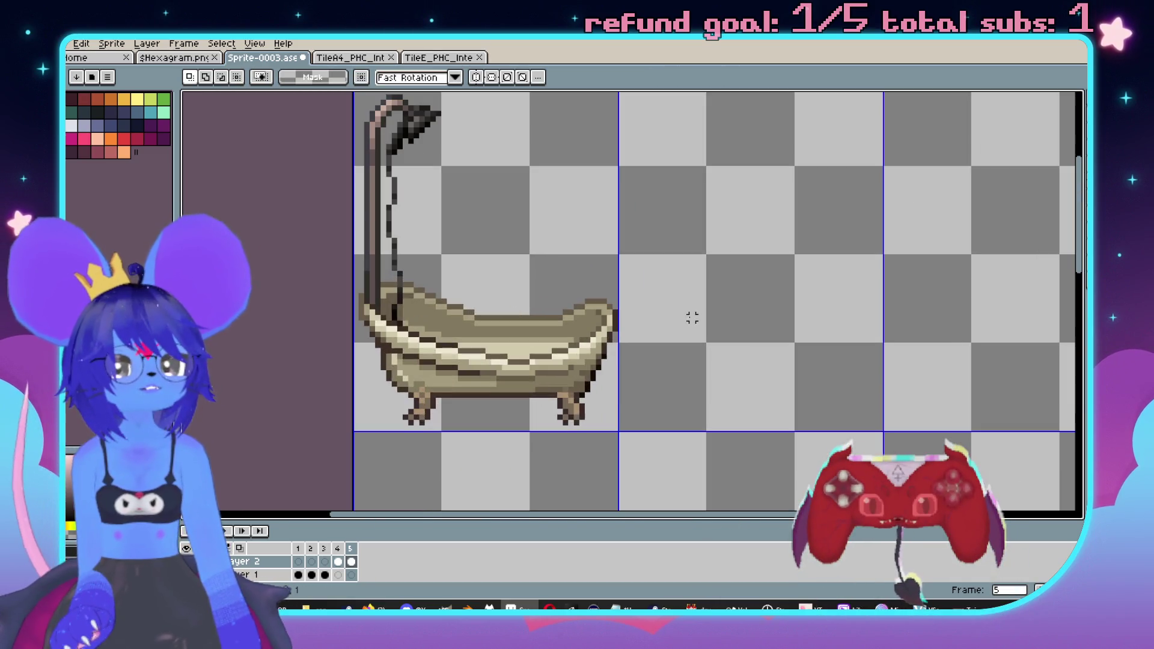
{"action": "scroll", "scroll_direction": "up", "scroll_amount": 3}
{"action": "scroll", "scroll_direction": "left", "scroll_amount": 3}
{"action": "scroll", "scroll_direction": "down", "scroll_amount": 3}
{"action": "scroll", "scroll_direction": "up", "scroll_amount": 3}
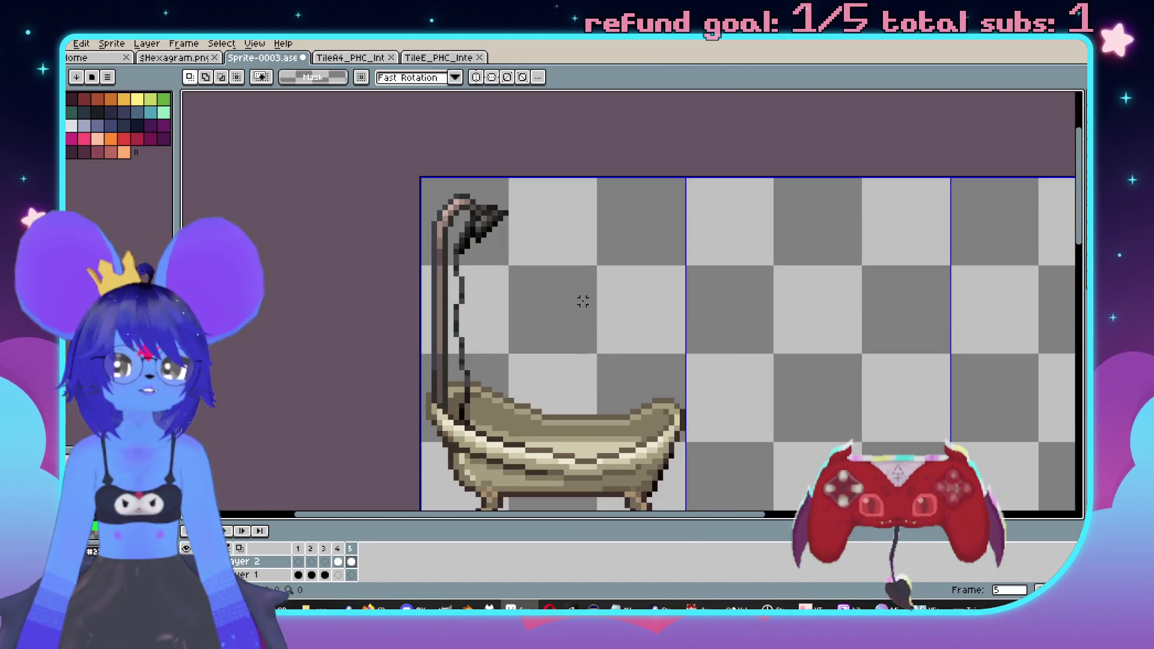
{"action": "scroll", "scroll_direction": "down", "scroll_amount": 3}
{"action": "scroll", "scroll_direction": "right", "scroll_amount": 3}
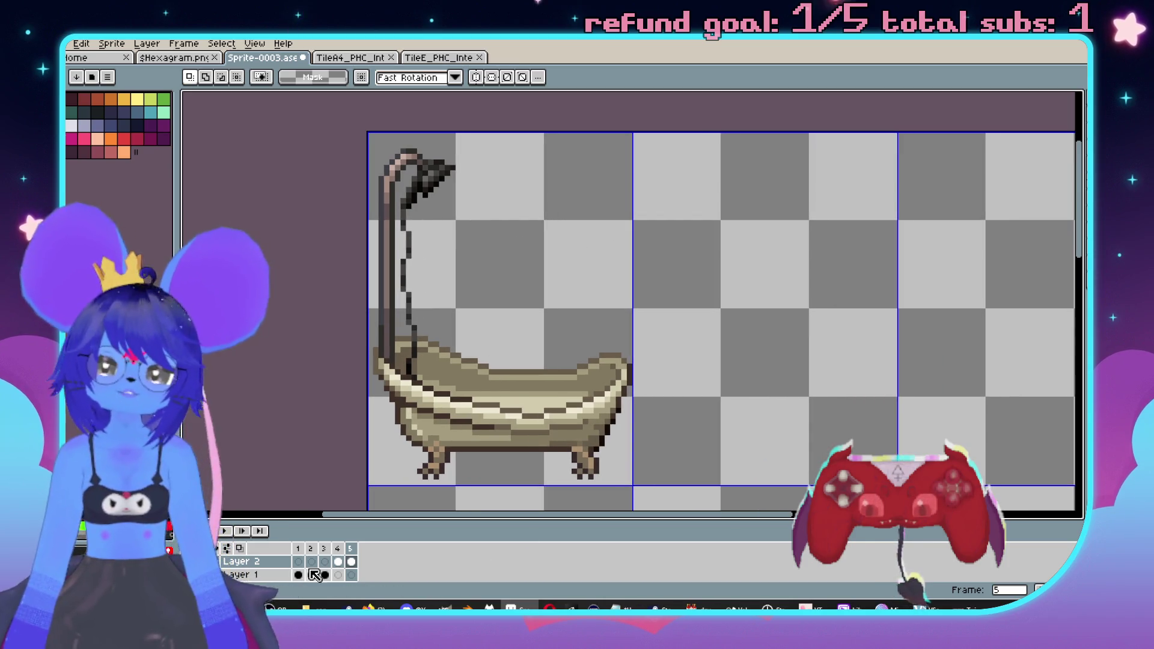
{"action": "left_click", "coordinate": [312, 575]}
{"action": "left_click", "coordinate": [354, 562]}
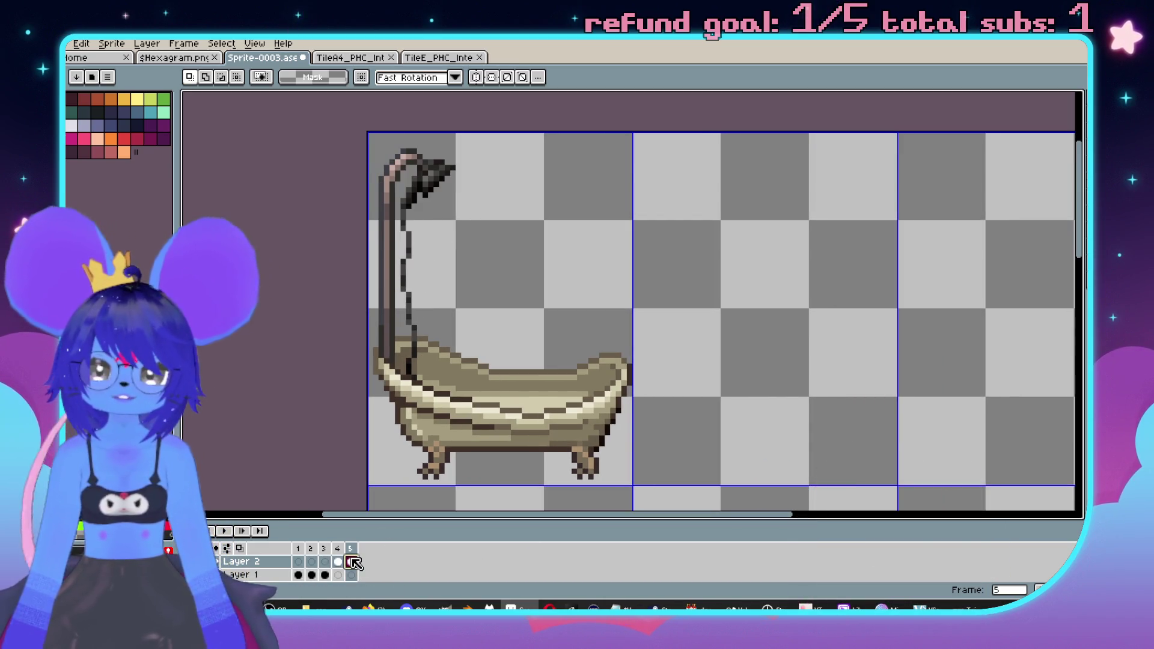
{"action": "left_click", "coordinate": [339, 562]}
- Marquee-select the curtain rod and curtain on frame 4
{"action": "scroll", "scroll_direction": "up", "scroll_amount": 3}
{"action": "scroll", "scroll_direction": "up", "scroll_amount": 3}
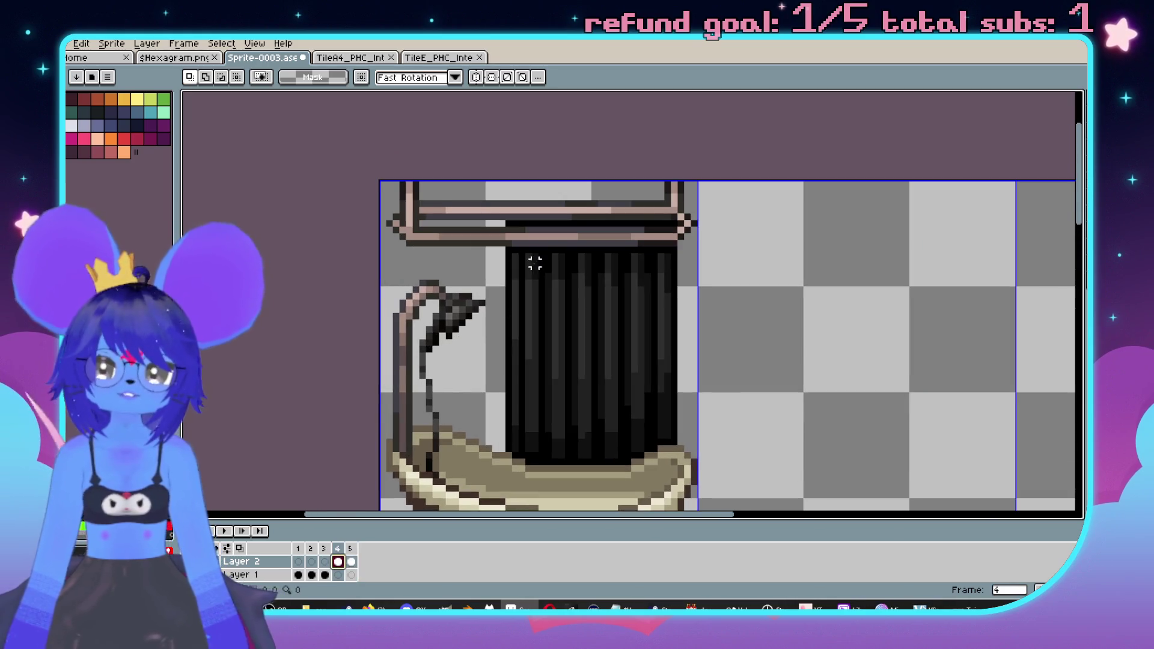
{"action": "scroll", "scroll_direction": "up", "scroll_amount": 3}
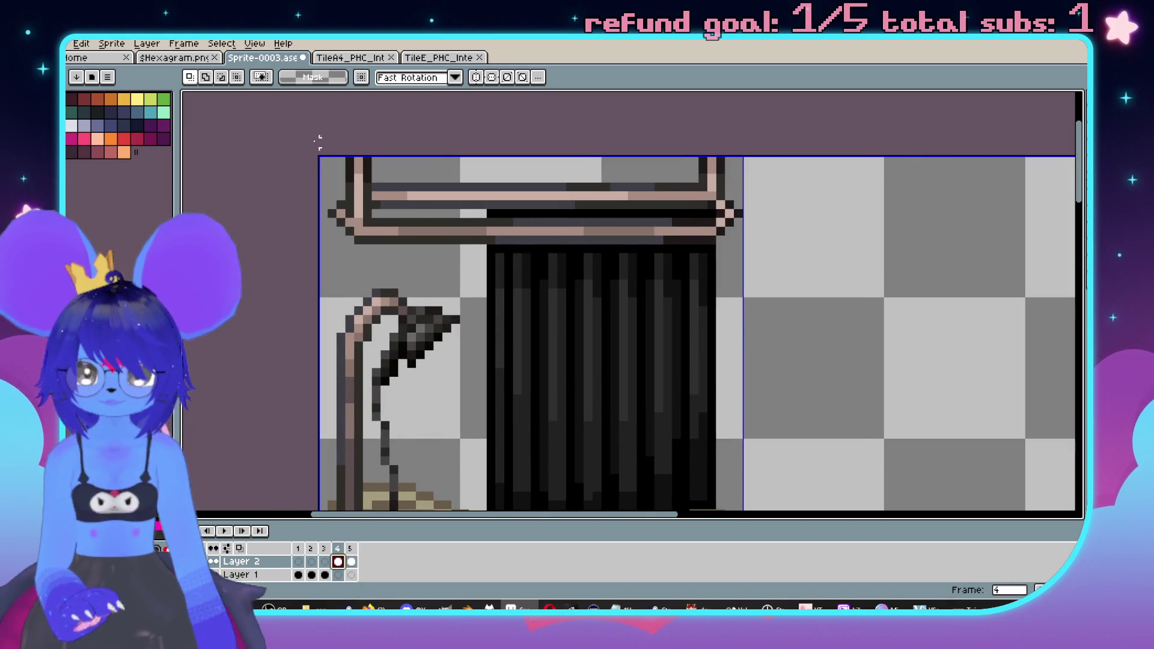
{"action": "left_click_drag", "start_coordinate": [329, 143], "coordinate": [781, 256]}
{"action": "scroll", "scroll_direction": "up", "scroll_amount": 3}
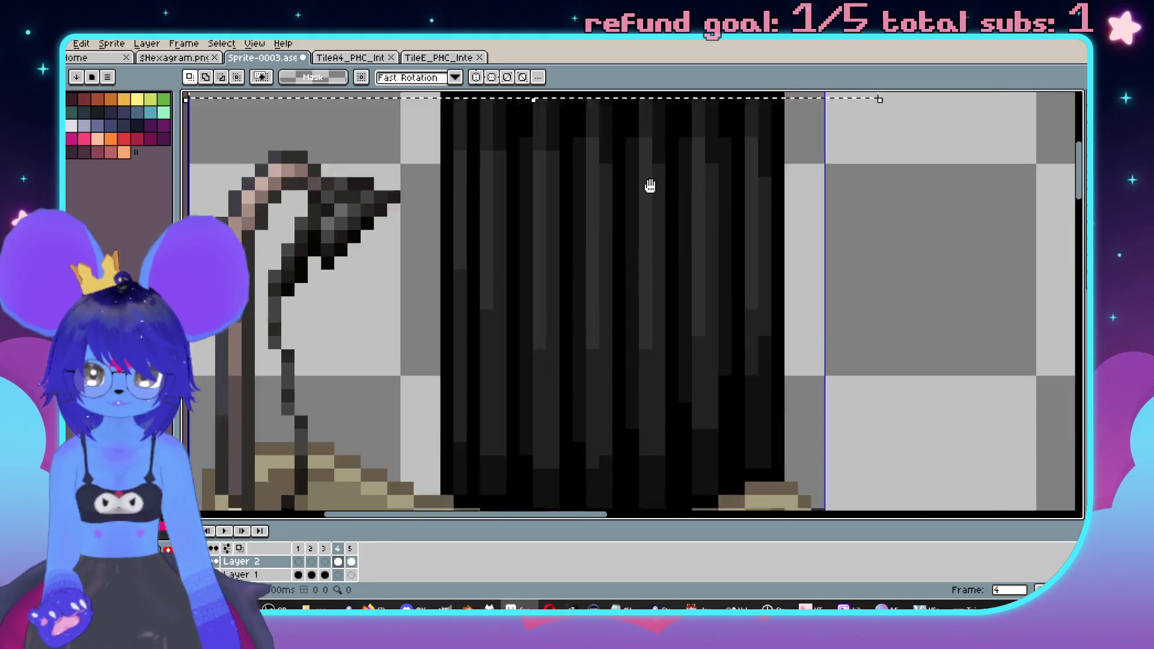
{"action": "scroll", "scroll_direction": "down", "scroll_amount": 3}
{"action": "left_click_drag", "start_coordinate": [493, 125], "coordinate": [471, 373]}
- Paste the rod and curtain into frame 5, shift it right, and commit
{"action": "scroll", "scroll_direction": "up", "scroll_amount": 3}
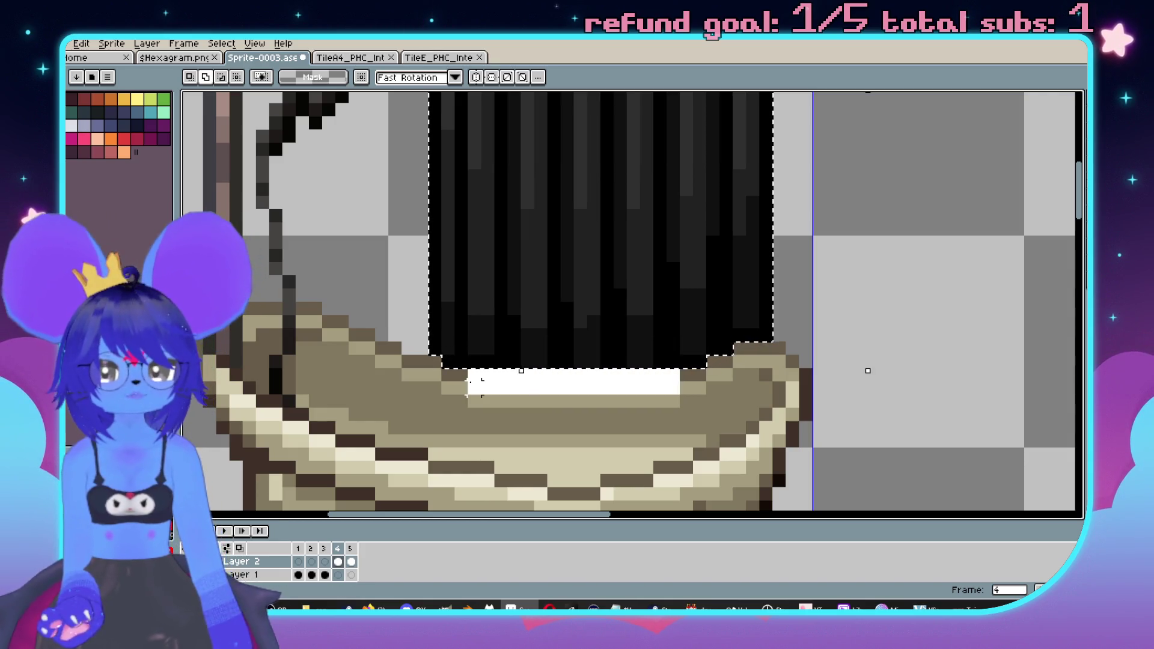
{"action": "scroll", "scroll_direction": "down", "scroll_amount": 3}
{"action": "scroll", "scroll_direction": "up", "scroll_amount": 3}
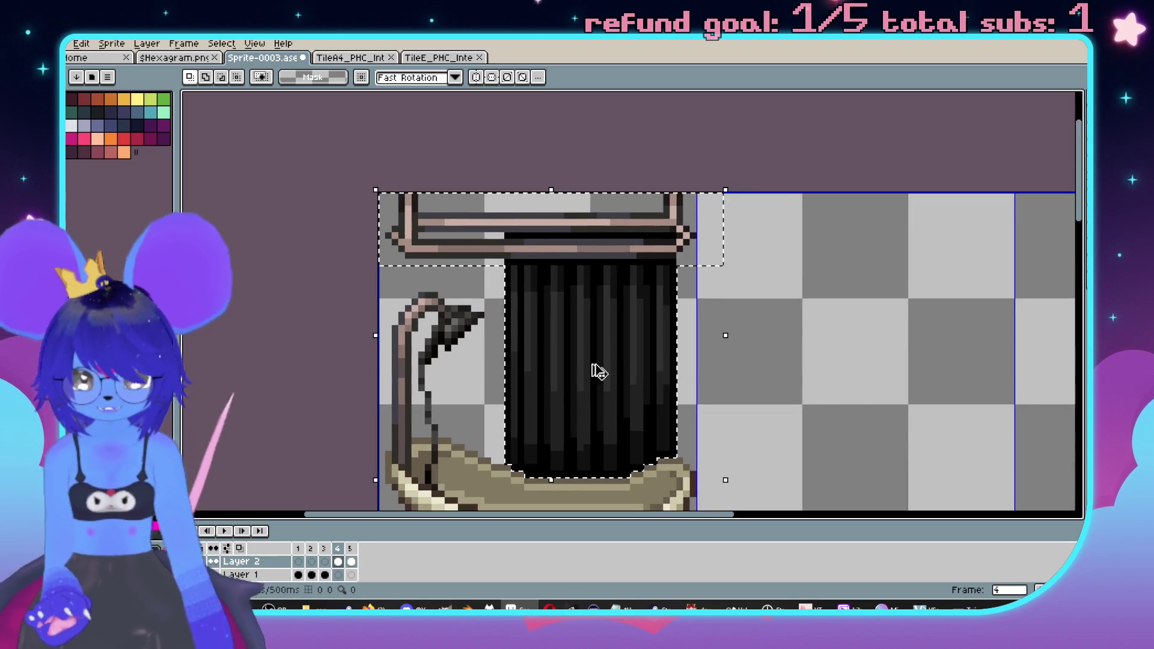
{"action": "left_click", "coordinate": [351, 563]}
{"action": "key", "text": "ctrl+v"}
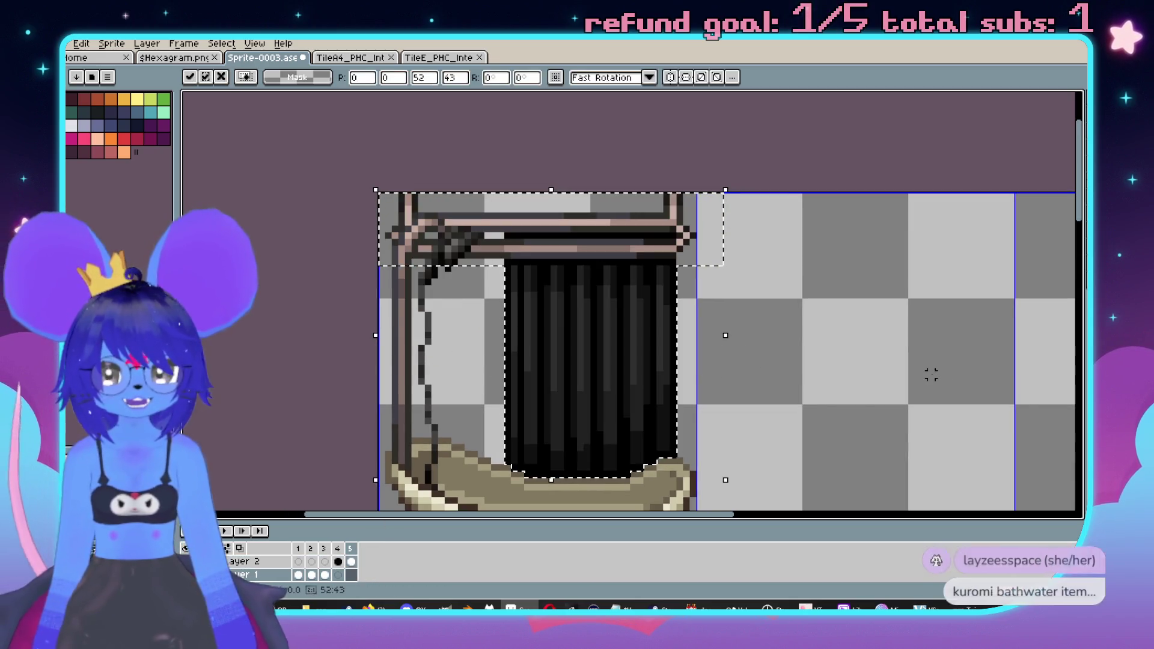
{"action": "left_click_drag", "start_coordinate": [616, 343], "coordinate": [731, 332]}
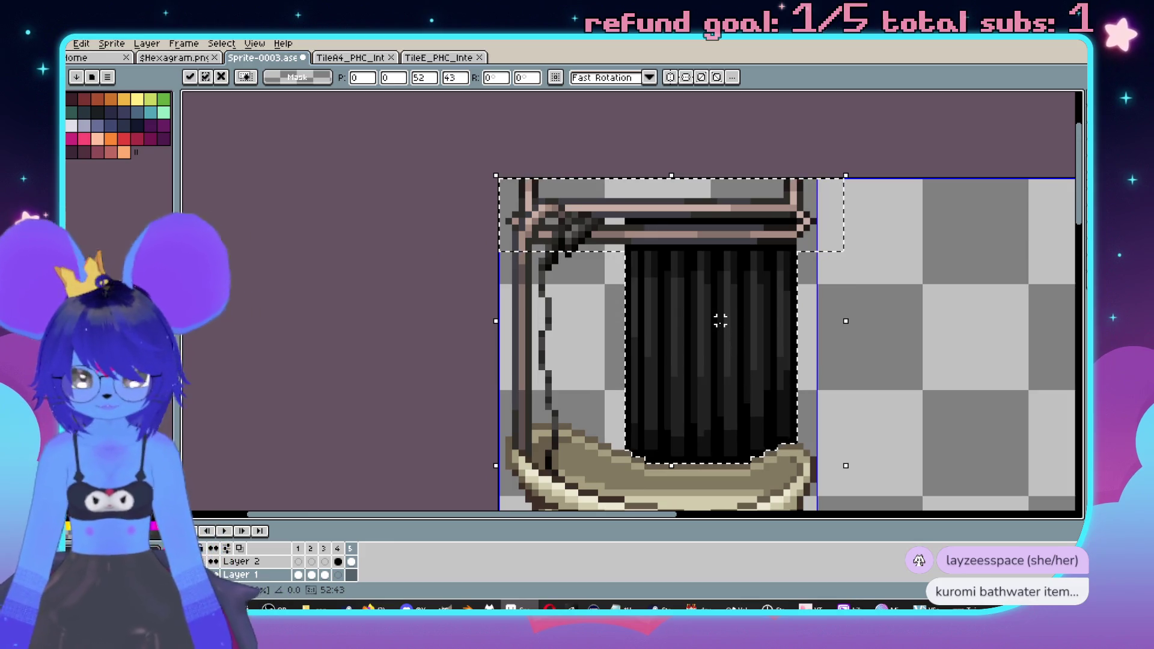
{"action": "key", "text": "Return"}
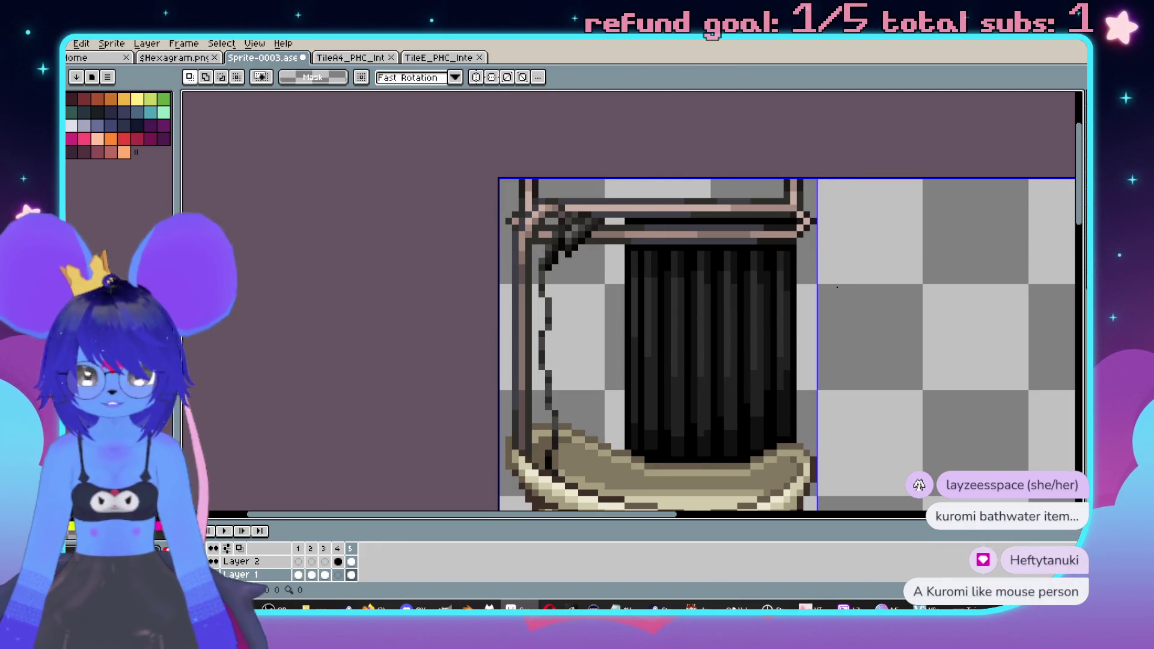
- Delete and re-paste the curtain block in frame 5 until it is committed
{"action": "left_click_drag", "start_coordinate": [952, 312], "coordinate": [899, 286]}
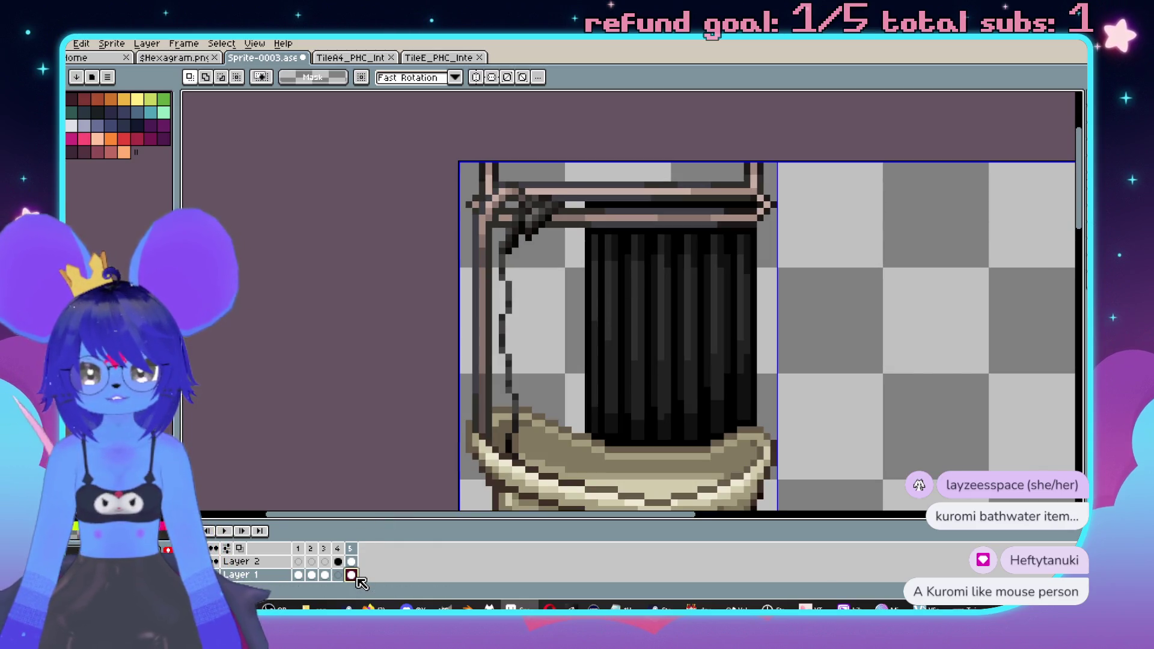
{"action": "key", "text": "Delete"}
{"action": "key", "text": "ctrl+z"}
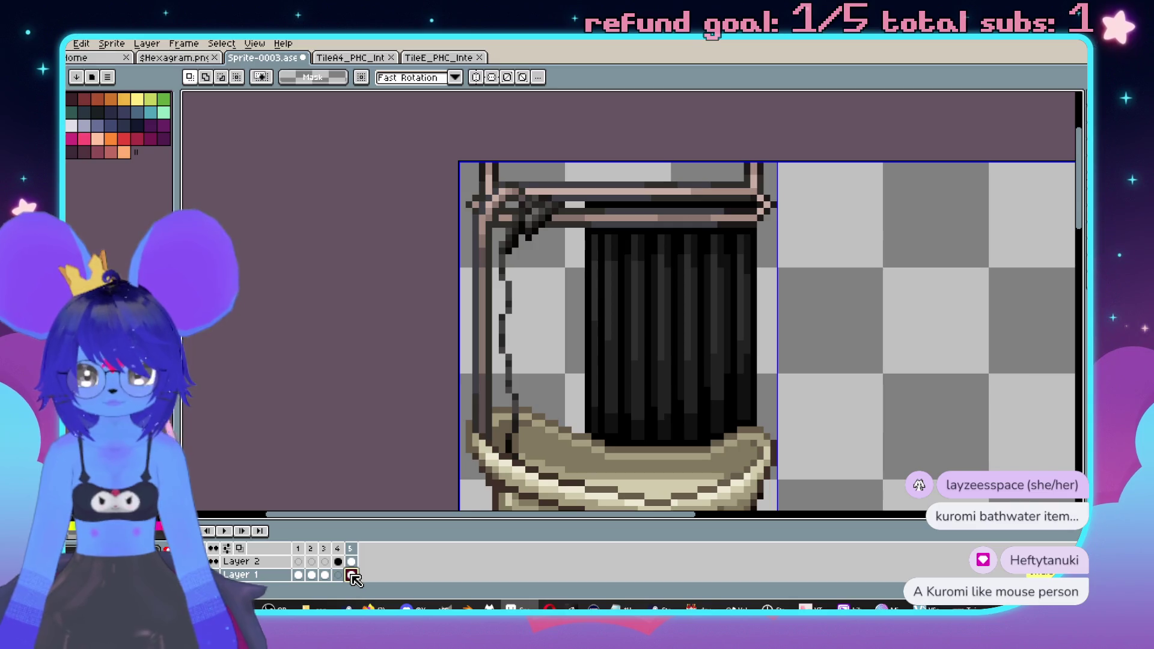
{"action": "key", "text": "Delete"}
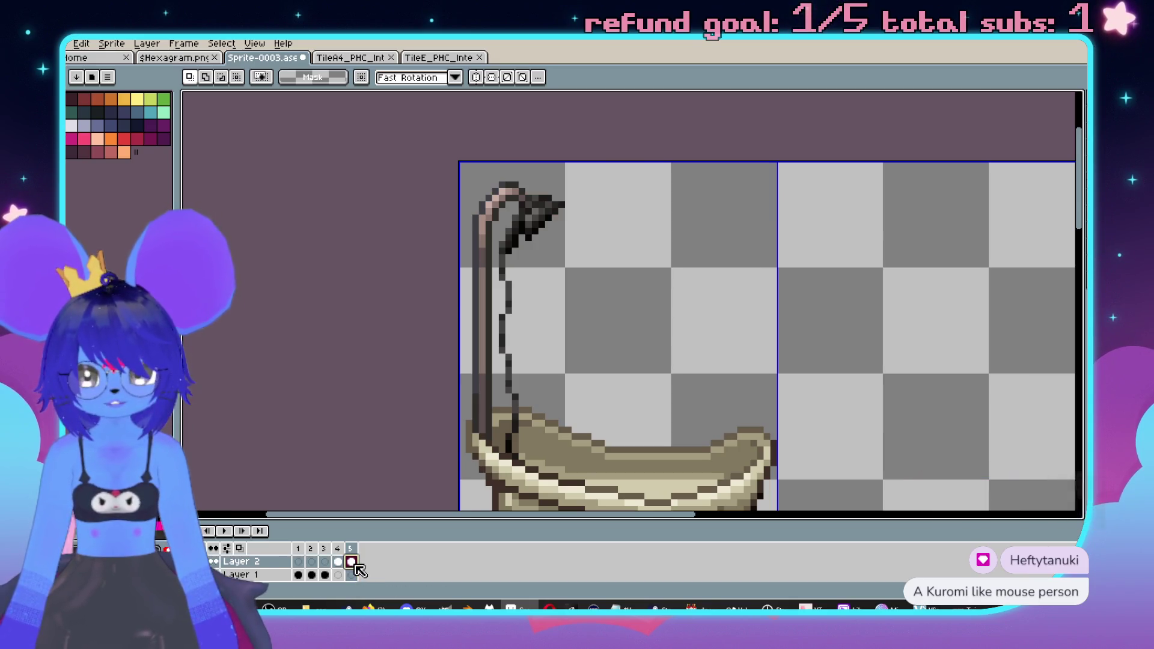
{"action": "key", "text": "ctrl+v"}
{"action": "key", "text": "Escape"}
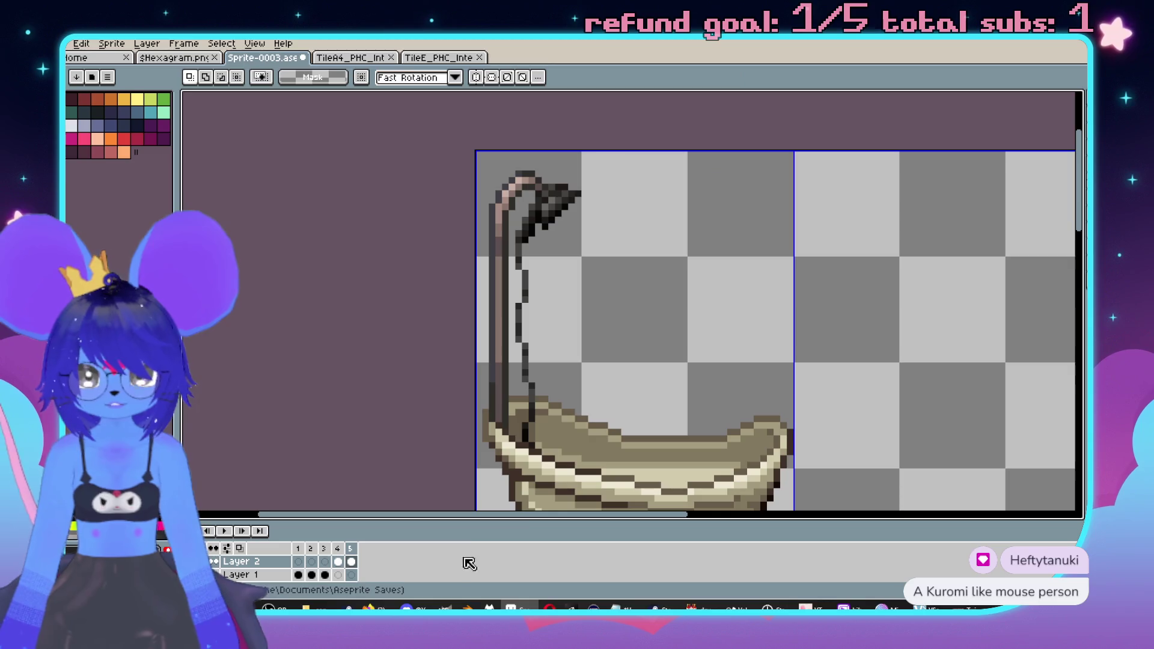
{"action": "key", "text": "ctrl+v"}
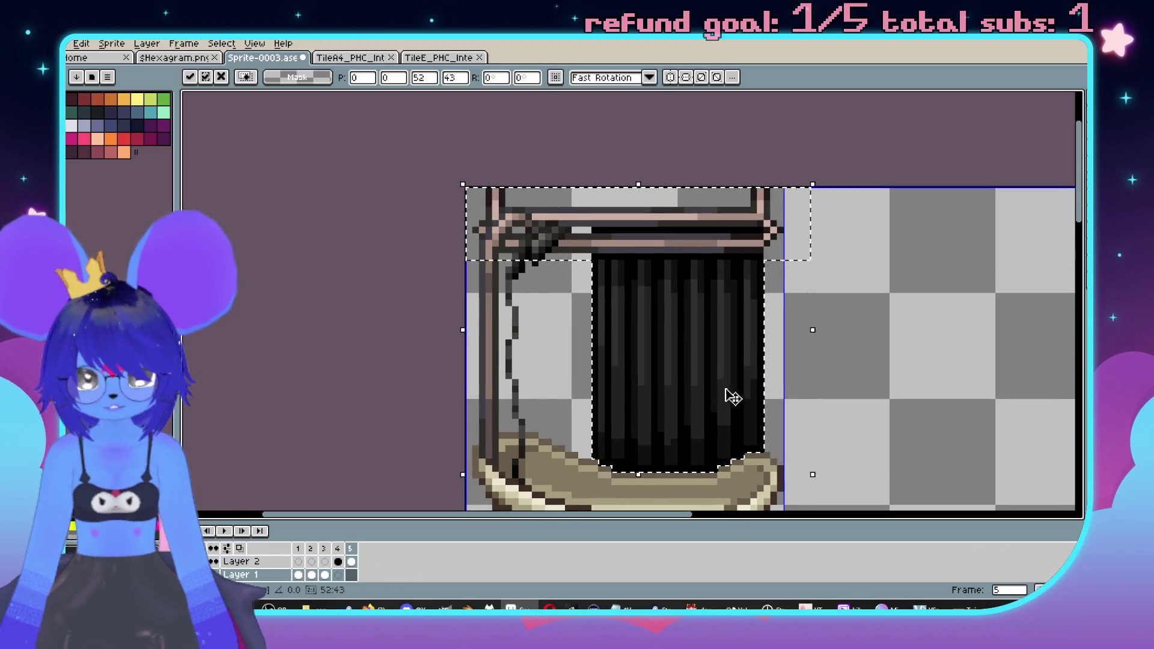
{"action": "key", "text": "Escape"}
{"action": "scroll", "scroll_direction": "up", "scroll_amount": 3}
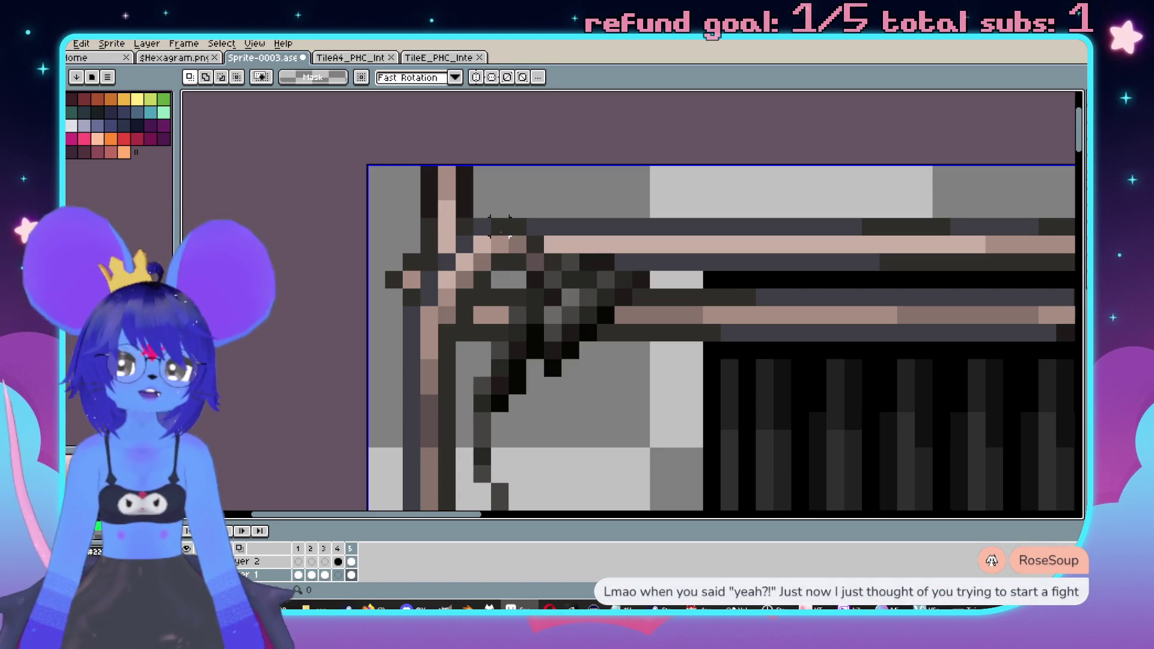
- Try a grey stroke on the curtain rod, undo it, and pick the dark rod colour with a 1-pixel brush
{"action": "key", "text": "b"}
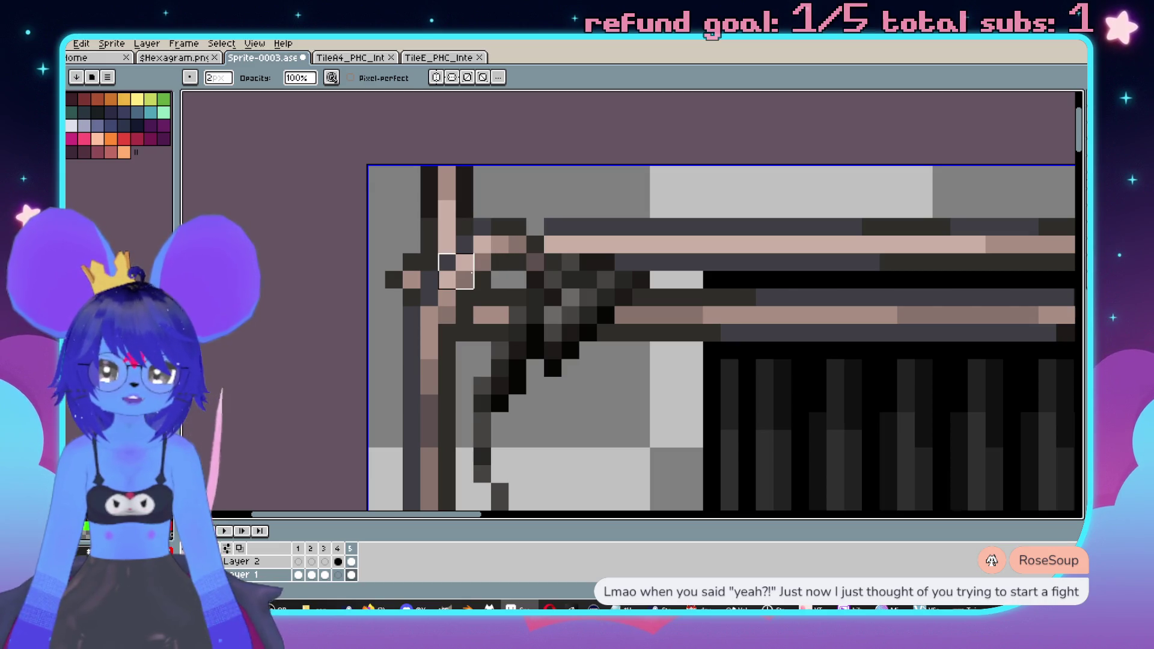
{"action": "left_click_drag", "start_coordinate": [596, 272], "coordinate": [654, 272]}
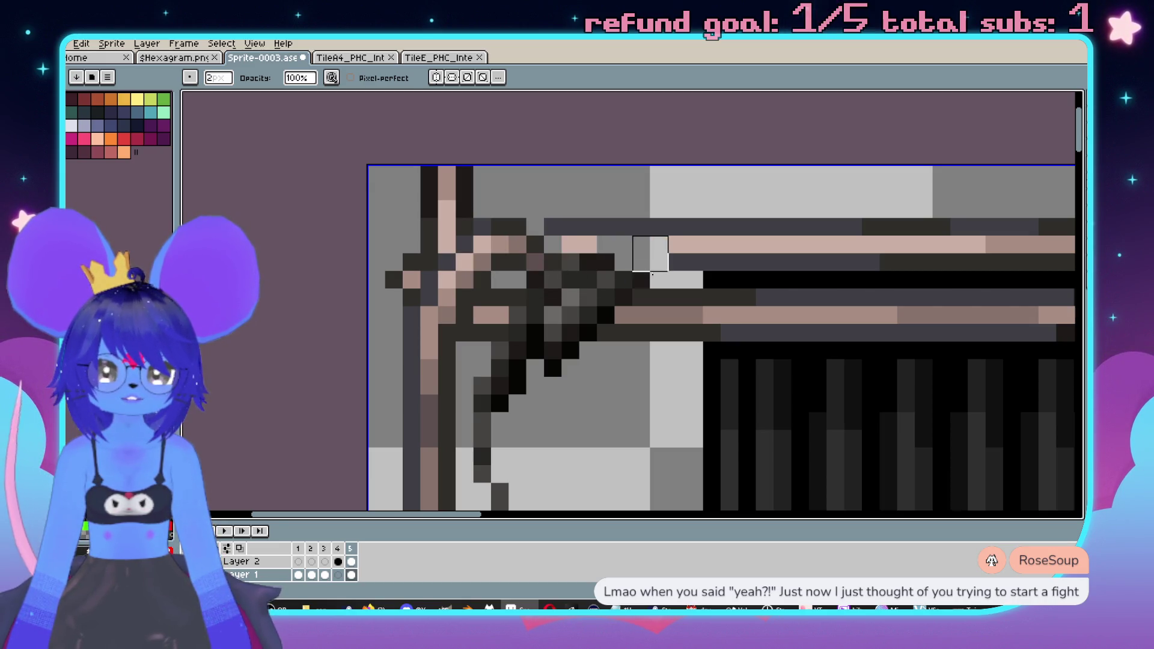
{"action": "key", "text": "ctrl+z"}
{"action": "scroll", "scroll_direction": "up", "scroll_amount": 3}
{"action": "key", "text": "minus"}
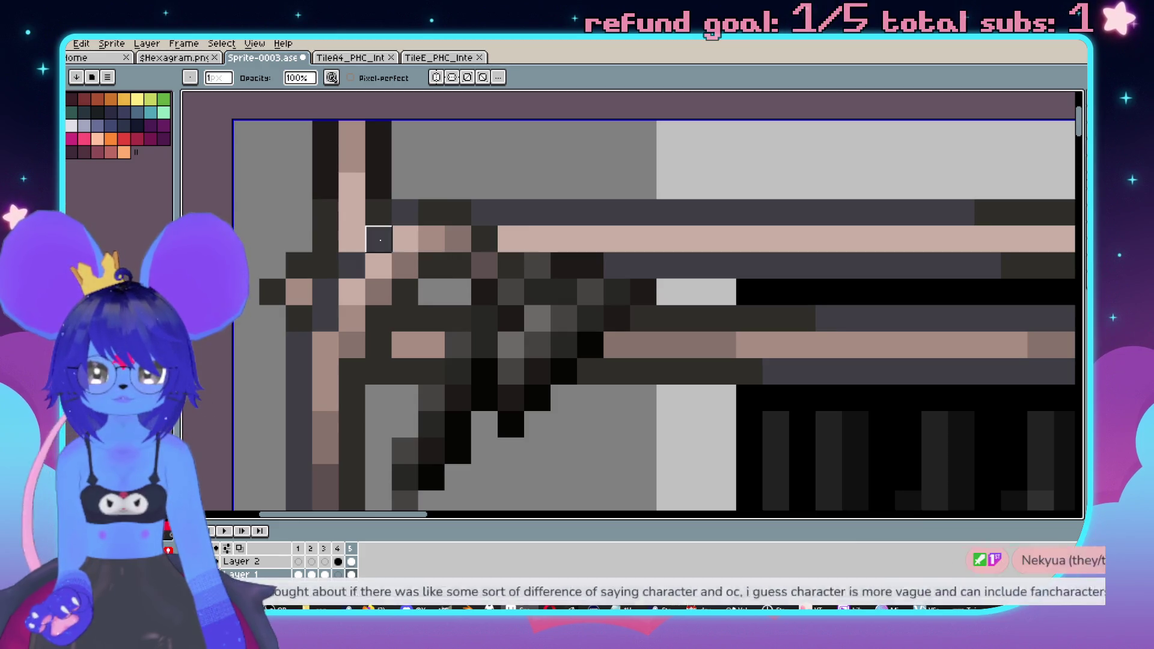
{"action": "scroll", "scroll_direction": "down", "scroll_amount": 3}
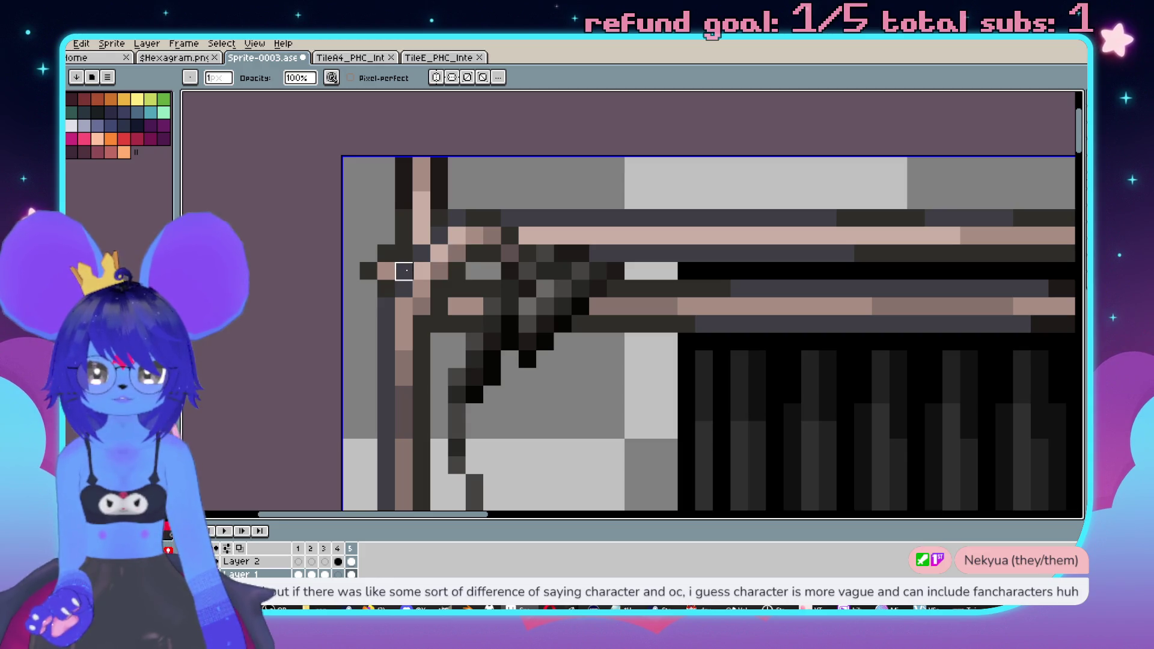
{"action": "left_click", "coordinate": [475, 271]}
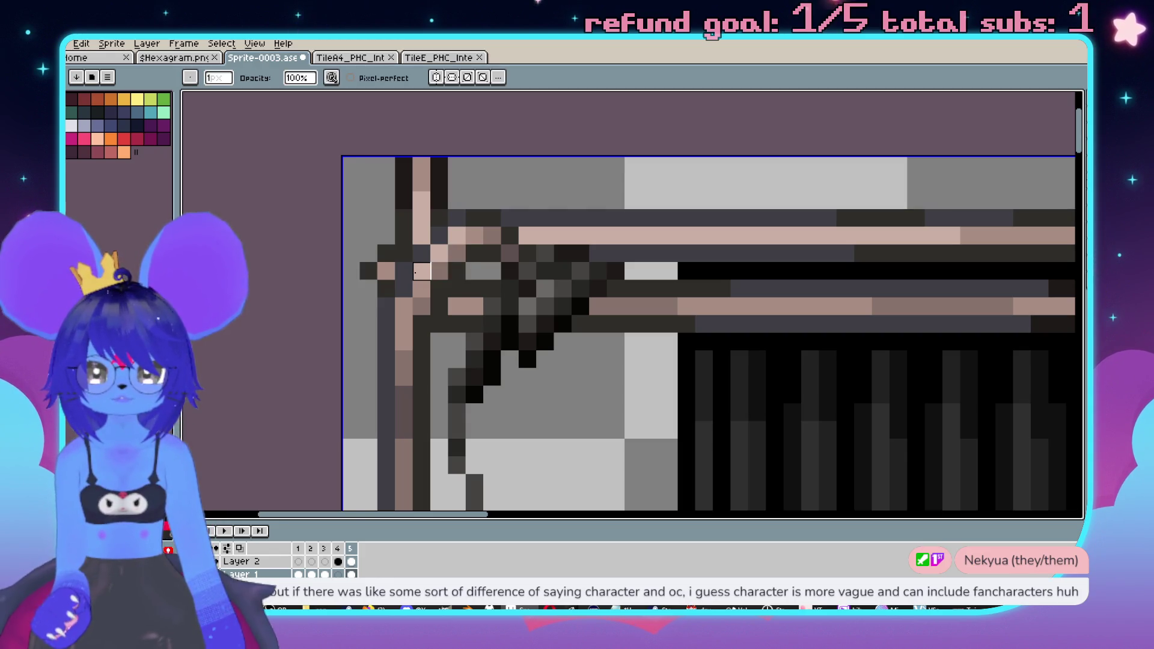
{"action": "scroll", "scroll_direction": "down", "scroll_amount": 3}
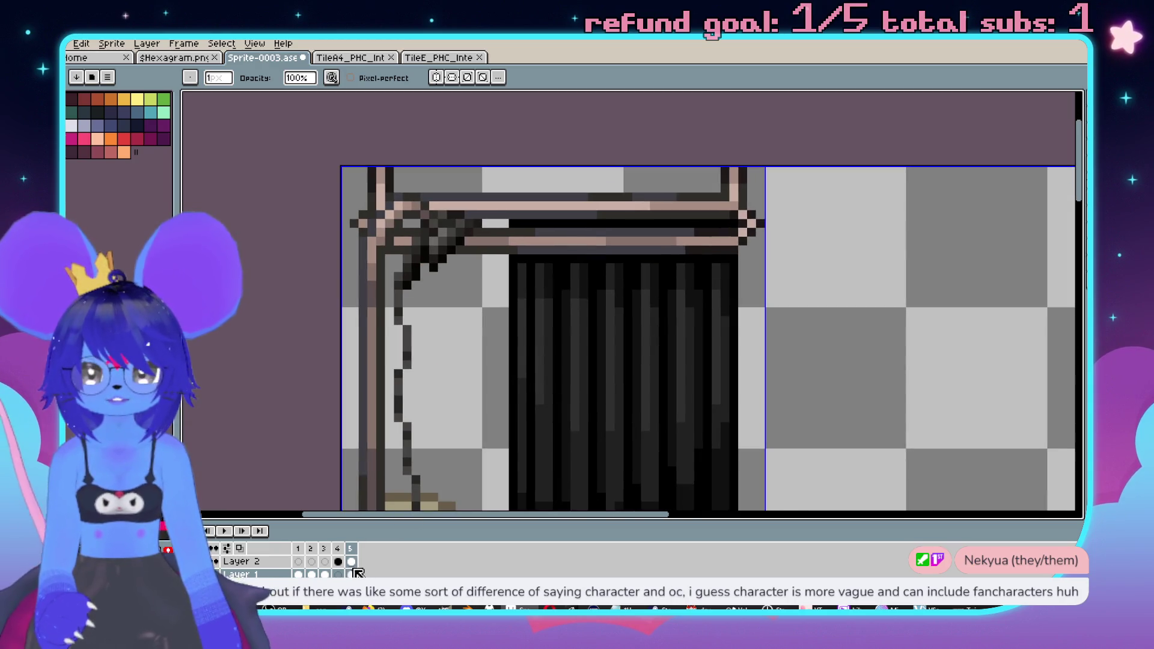
{"action": "scroll", "scroll_direction": "down", "scroll_amount": 3}
{"action": "scroll", "scroll_direction": "up", "scroll_amount": 3}
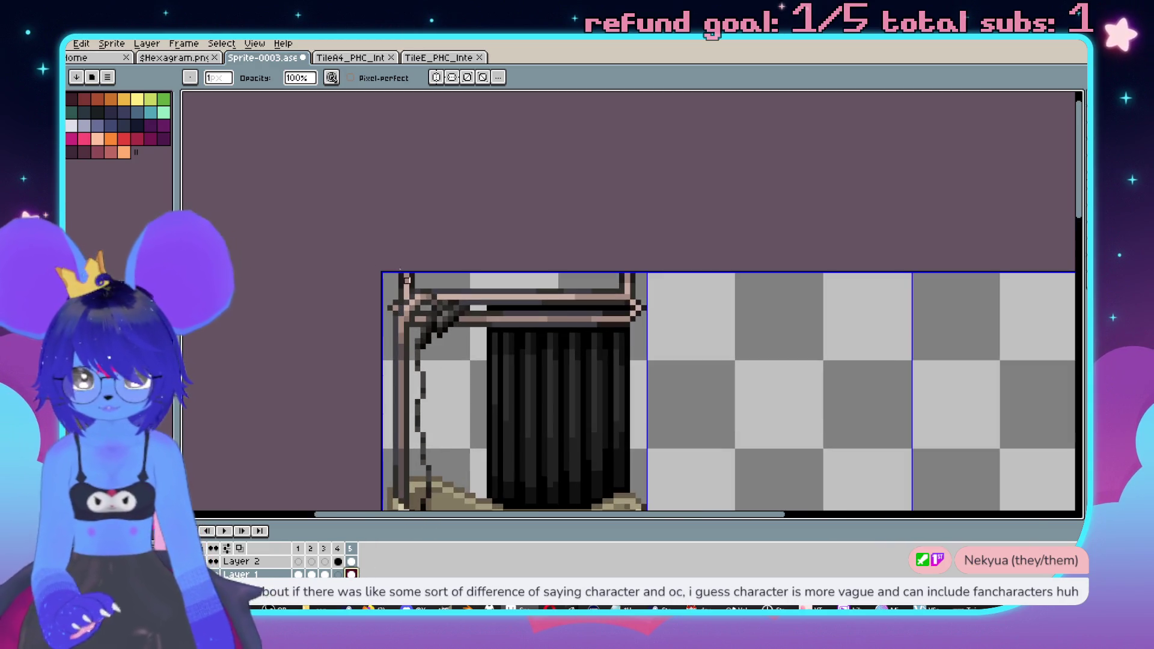
{"action": "scroll", "scroll_direction": "up", "scroll_amount": 3}
- Marquee-select the rail corner on Layer 2 frame 5, then deselect and zoom in to inspect
{"action": "key", "text": "m"}
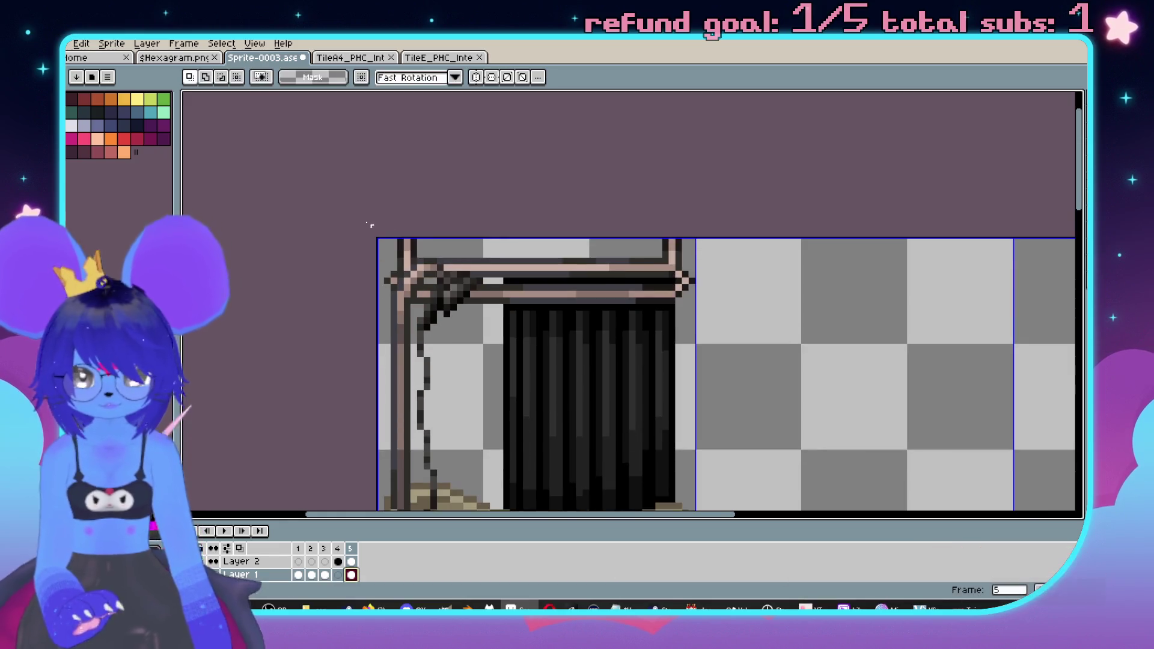
{"action": "left_click_drag", "start_coordinate": [385, 240], "coordinate": [763, 417]}
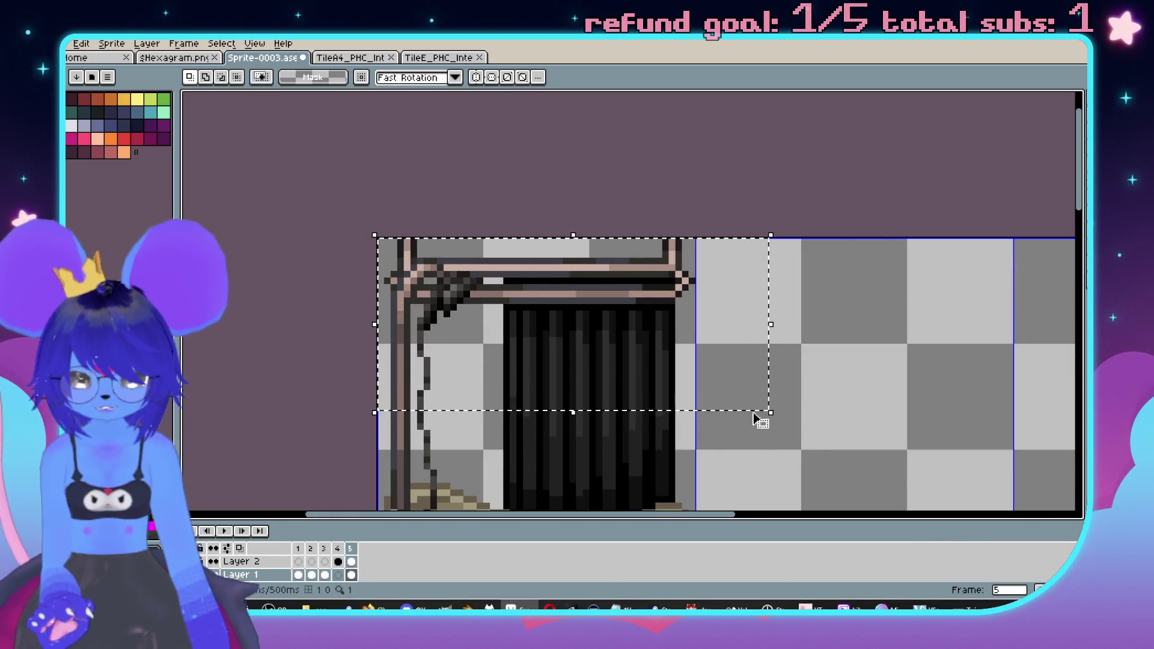
{"action": "key", "text": "ctrl+d"}
{"action": "left_click", "coordinate": [352, 562]}
{"action": "key", "text": "ctrl+shift+d"}
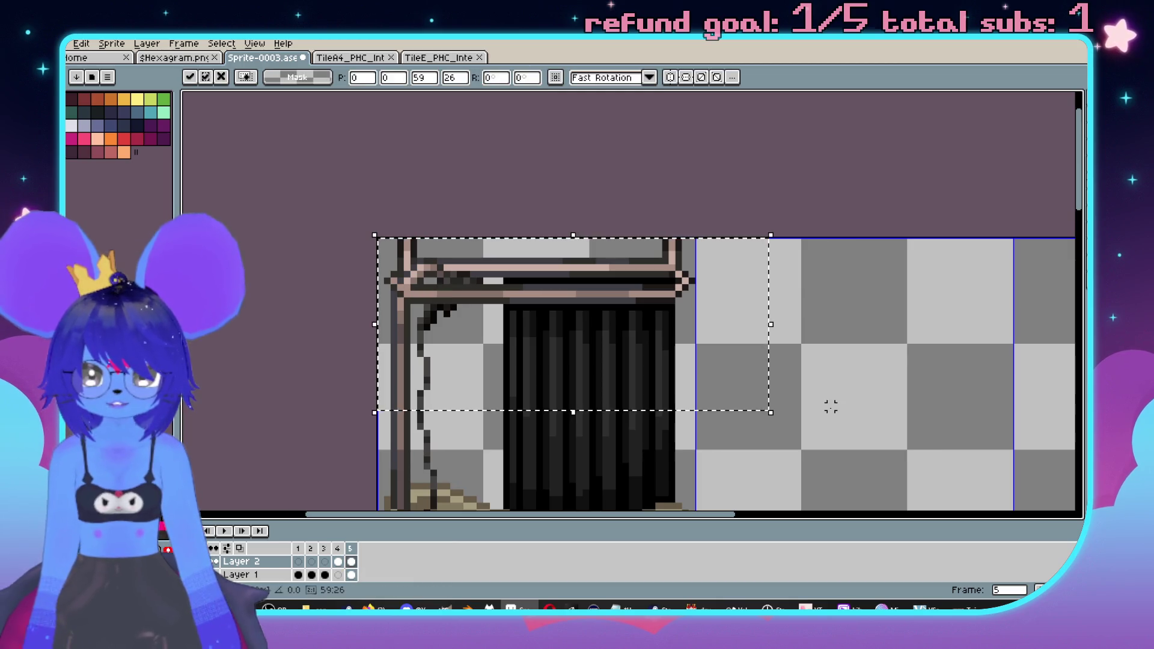
{"action": "key", "text": "ctrl+d"}
{"action": "scroll", "scroll_direction": "up", "scroll_amount": 3}
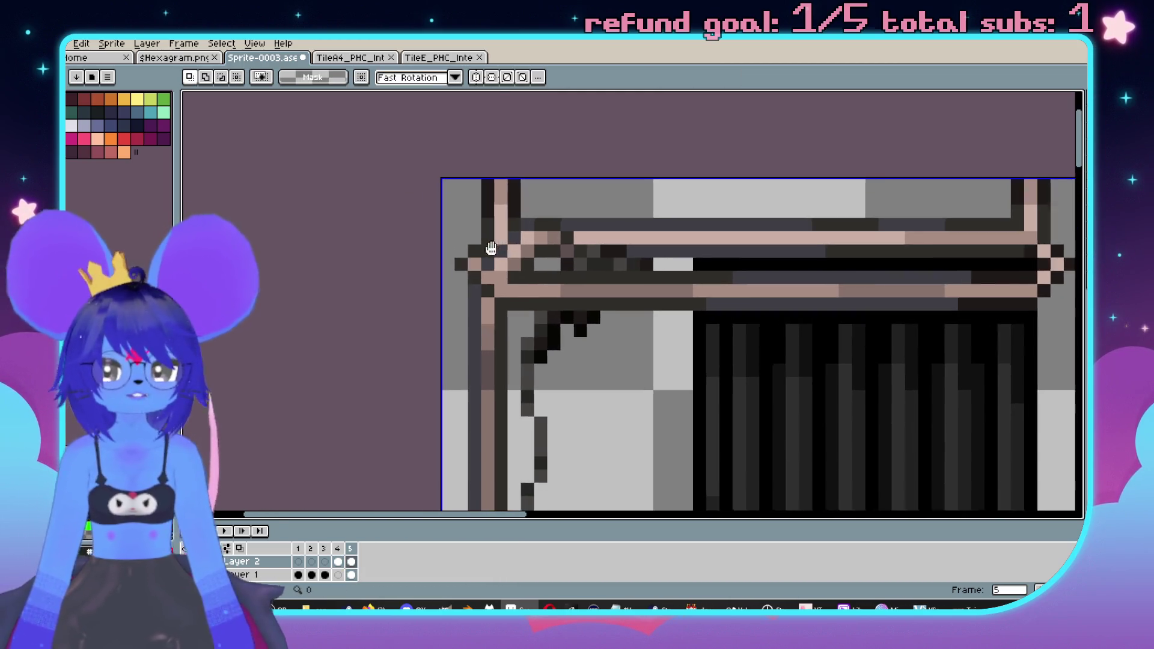
{"action": "scroll", "scroll_direction": "up", "scroll_amount": 3}
{"action": "scroll", "scroll_direction": "up", "scroll_amount": 3}
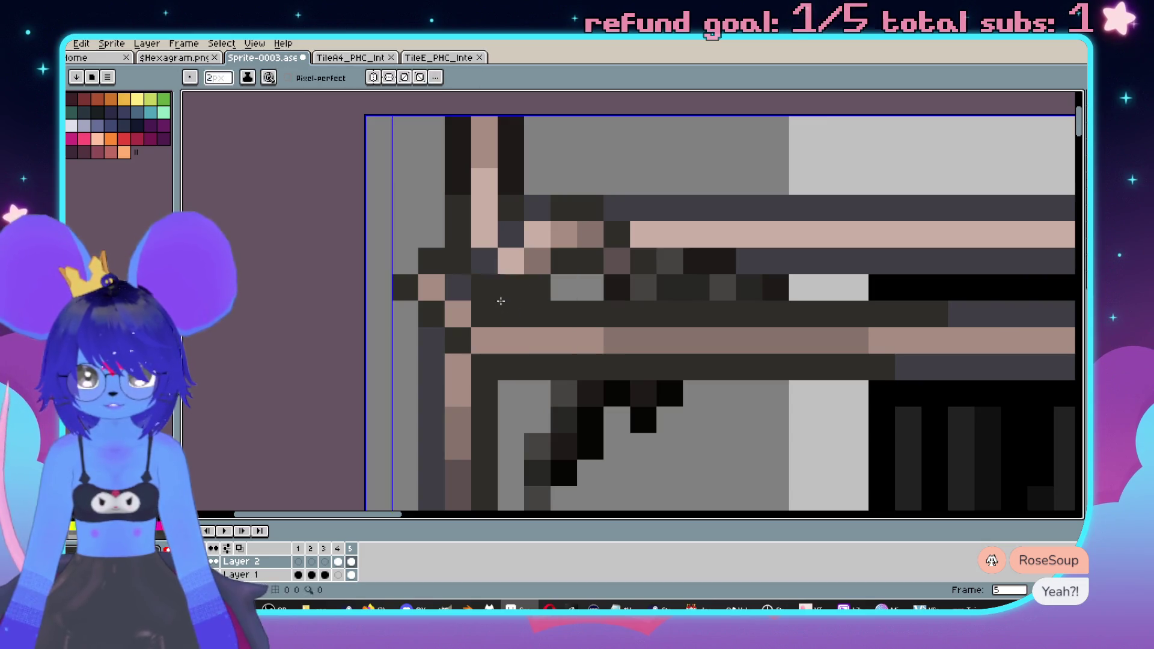
{"action": "scroll", "scroll_direction": "down", "scroll_amount": 3}
{"action": "scroll", "scroll_direction": "up", "scroll_amount": 3}
{"action": "scroll", "scroll_direction": "down", "scroll_amount": 3}
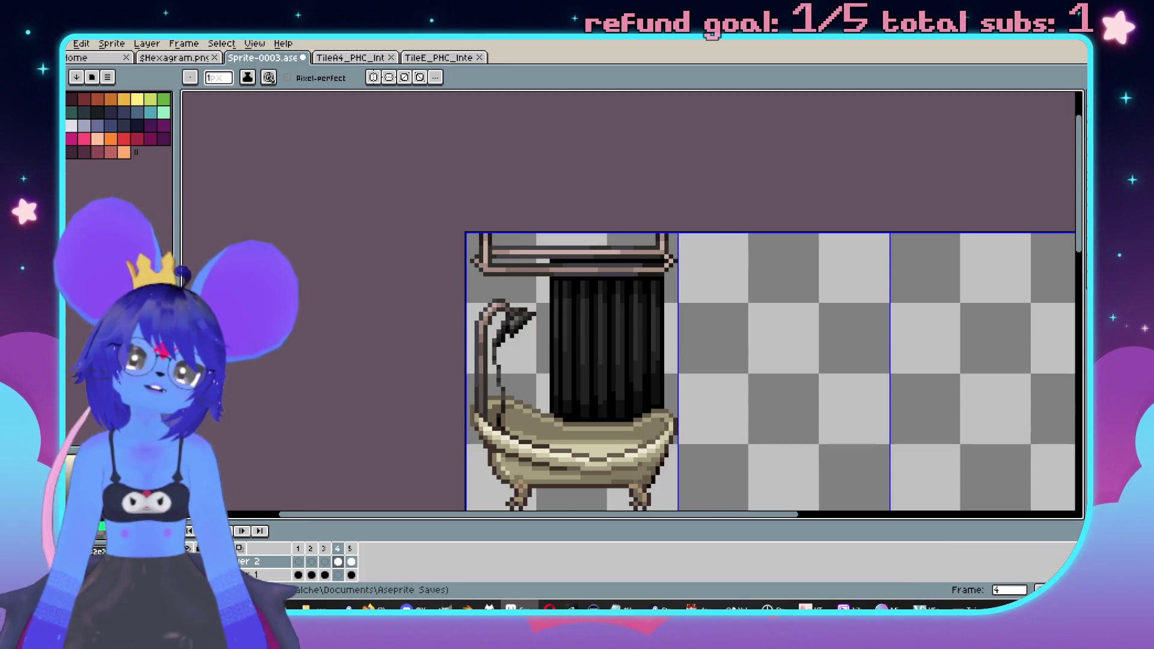
- Add a new empty Layer 3 above Layer 2 from the layer context menu
{"action": "left_click_drag", "start_coordinate": [665, 309], "coordinate": [733, 340]}
{"action": "scroll", "scroll_direction": "up", "scroll_amount": 3}
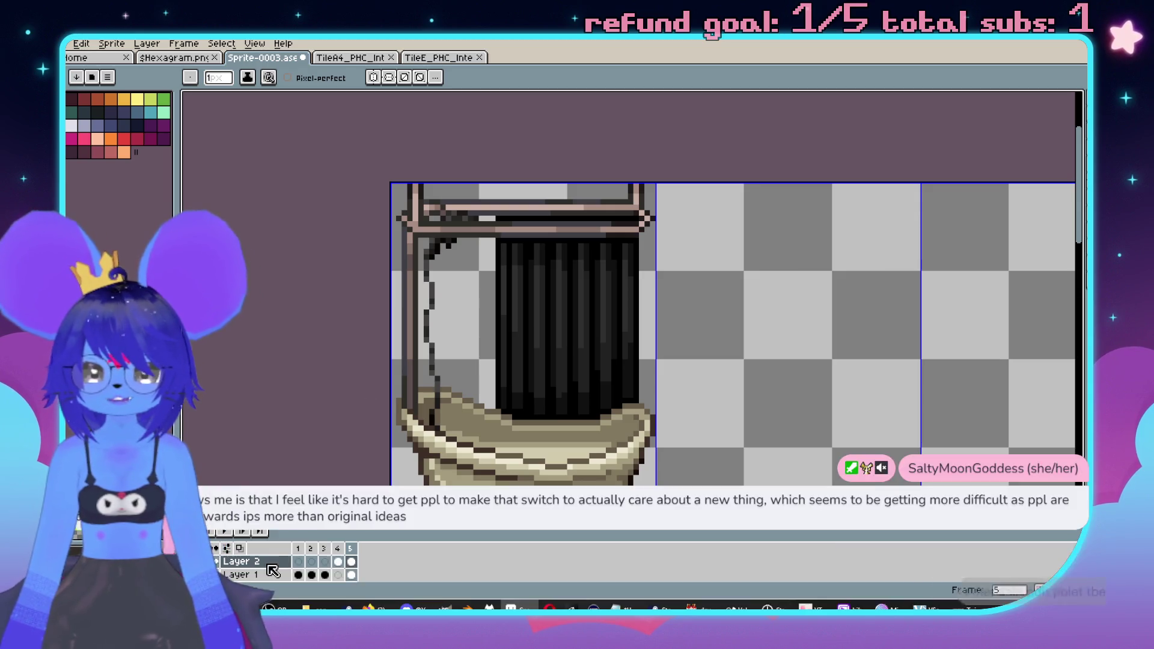
{"action": "right_click", "coordinate": [272, 570]}
{"action": "mouse_move", "coordinate": [312, 539]}
{"action": "left_click", "coordinate": [396, 539]}
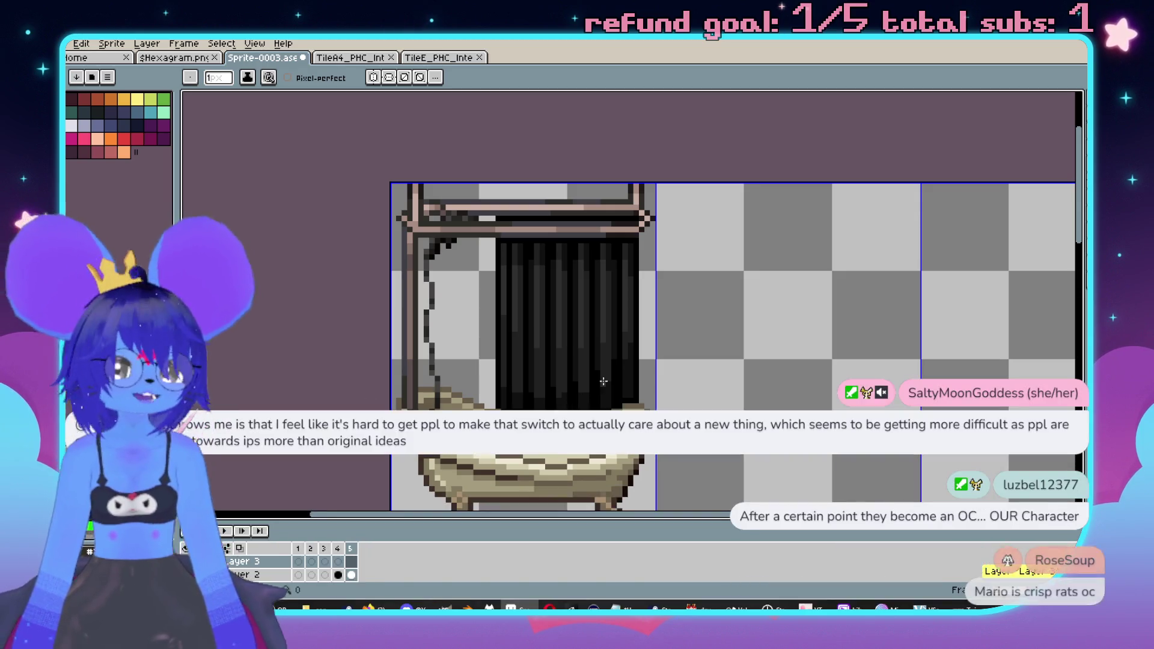
- Go to frame 4 and marquee the whole bathtub sprite, then clear the selection
{"action": "left_click_drag", "start_coordinate": [601, 383], "coordinate": [580, 322]}
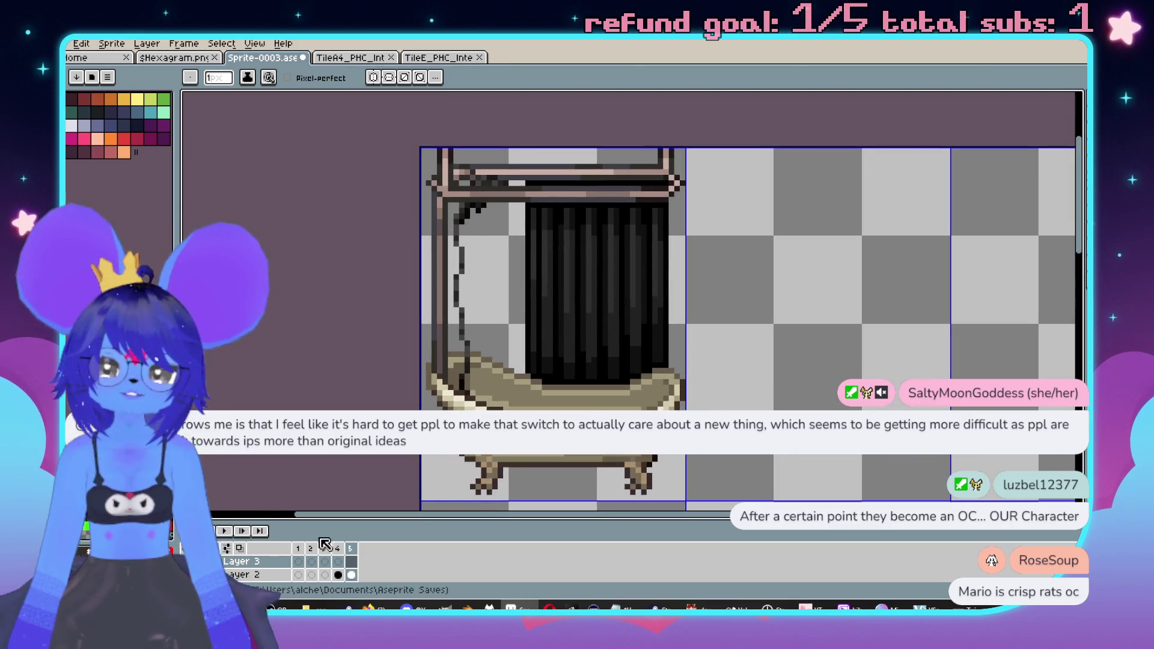
{"action": "left_click", "coordinate": [337, 575]}
{"action": "left_click_drag", "start_coordinate": [370, 407], "coordinate": [403, 365]}
{"action": "scroll", "scroll_direction": "up", "scroll_amount": 3}
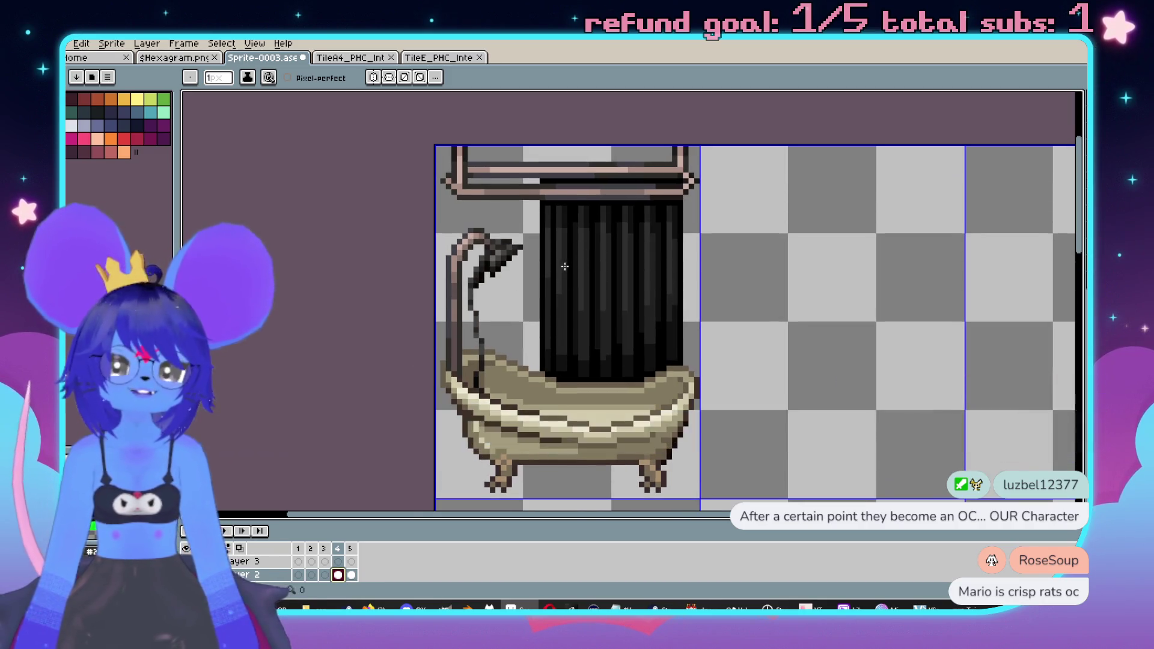
{"action": "scroll", "scroll_direction": "down", "scroll_amount": 3}
{"action": "key", "text": "m"}
{"action": "left_click_drag", "start_coordinate": [487, 128], "coordinate": [689, 414]}
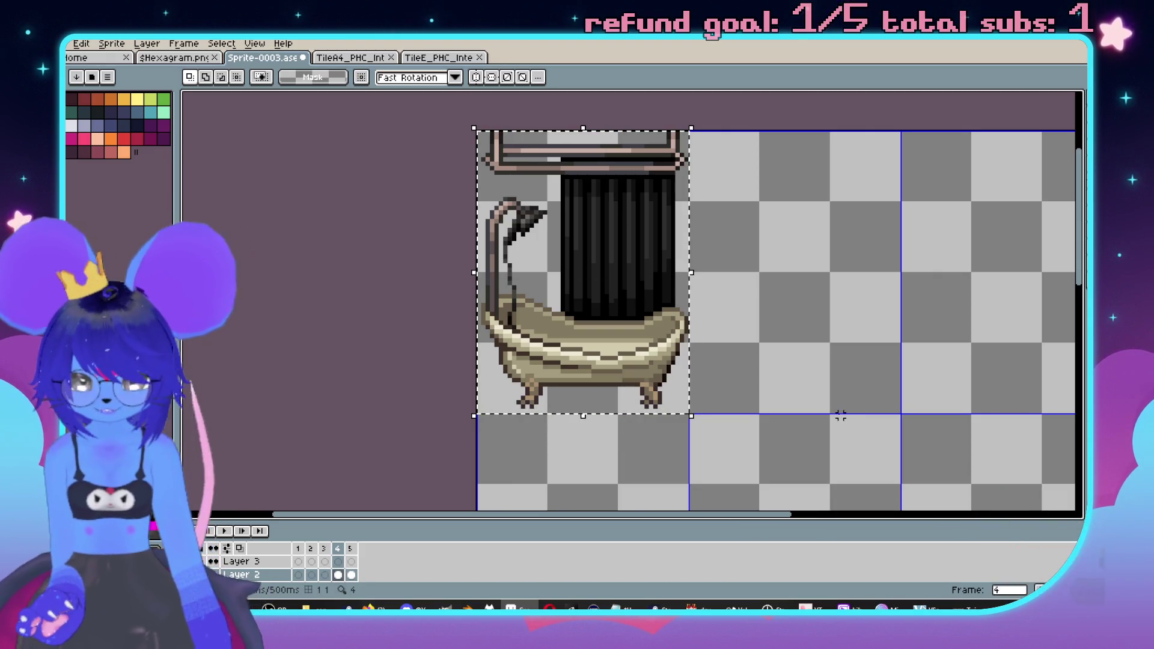
{"action": "scroll", "scroll_direction": "up", "scroll_amount": 3}
{"action": "left_click", "coordinate": [763, 320]}
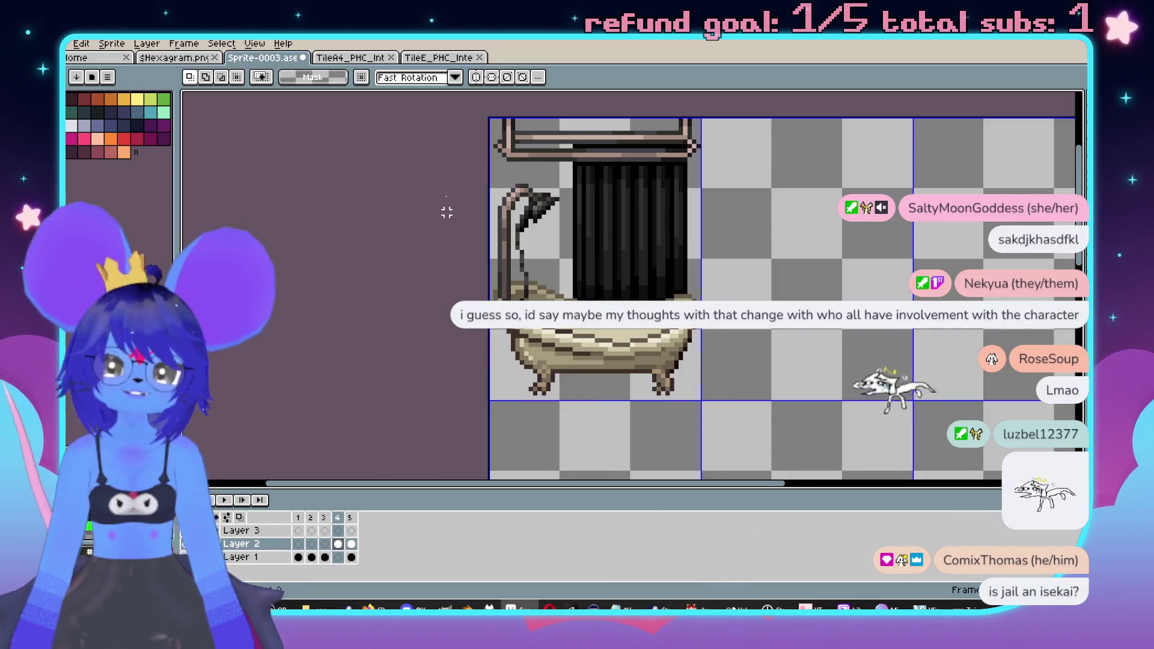
- Nudge the bathtub drawings in frames 4 and 5 one pixel left
{"action": "key", "text": "ctrl+a"}
{"action": "key", "text": "Left"}
{"action": "key", "text": "ctrl+d"}
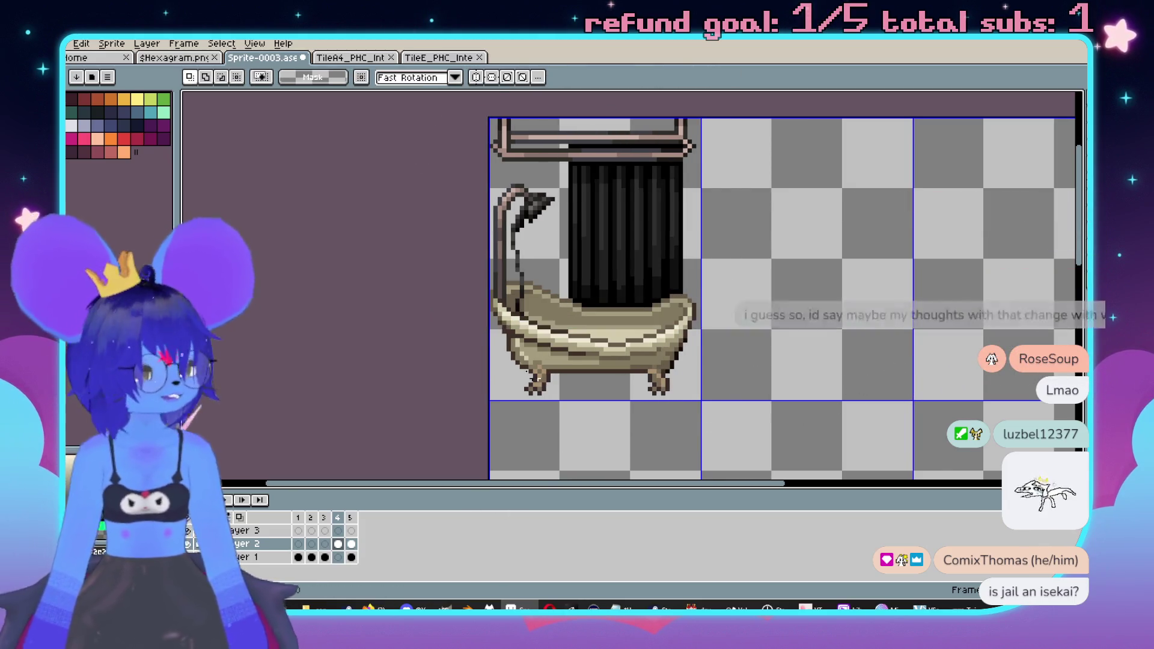
{"action": "left_click", "coordinate": [351, 544]}
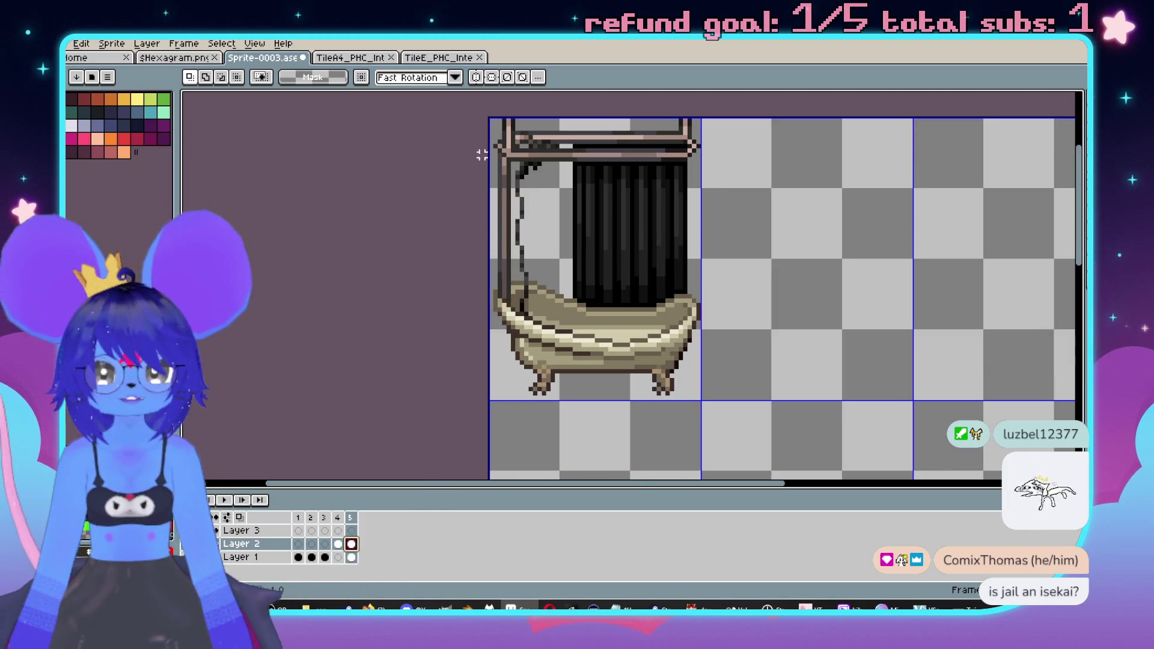
{"action": "key", "text": "ctrl+a"}
{"action": "key", "text": "Left"}
{"action": "key", "text": "ctrl+d"}
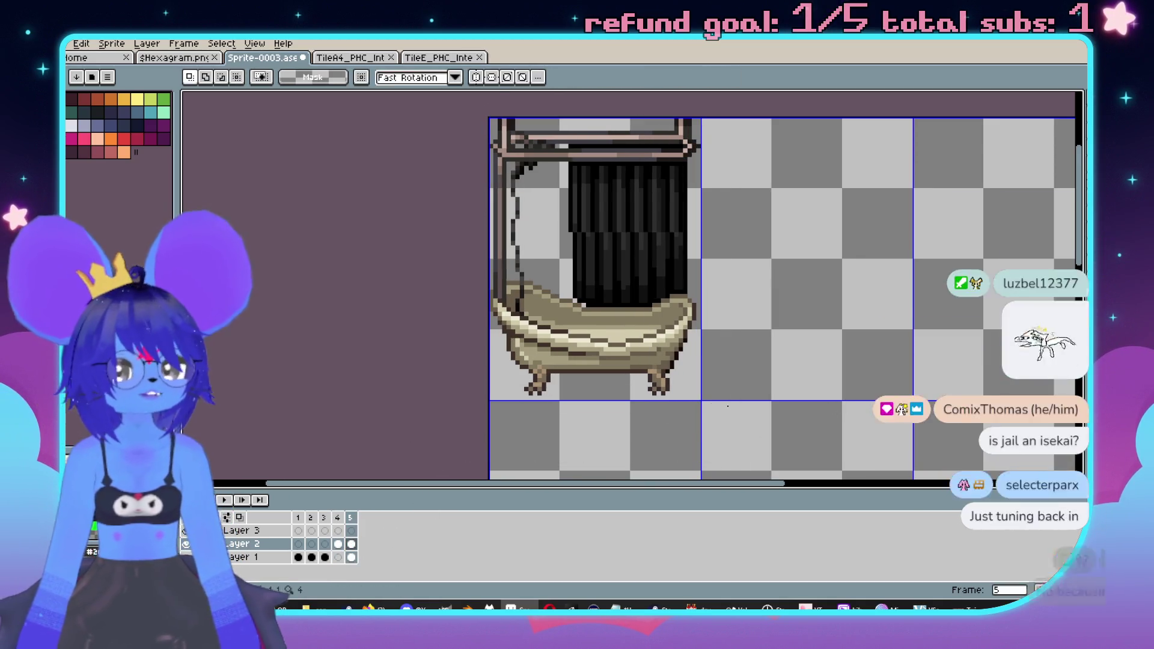
- Shift the Layer 1 curtain edge in frame 5 one pixel and step back to frame 3
{"action": "key", "text": "Down"}
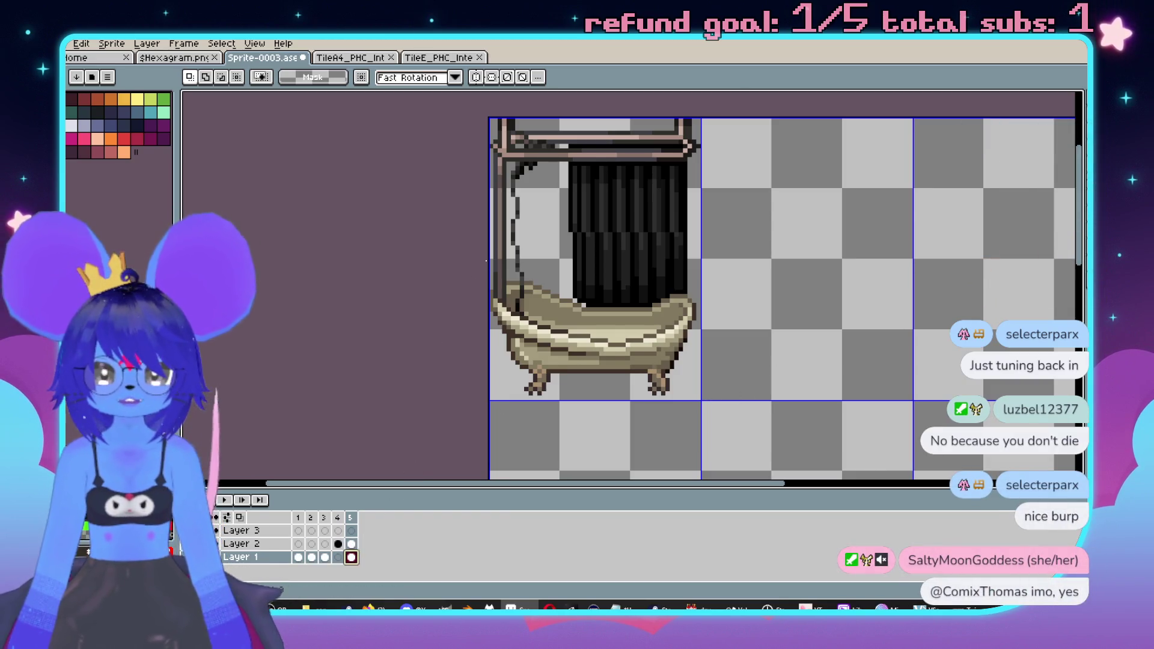
{"action": "key", "text": "Left"}
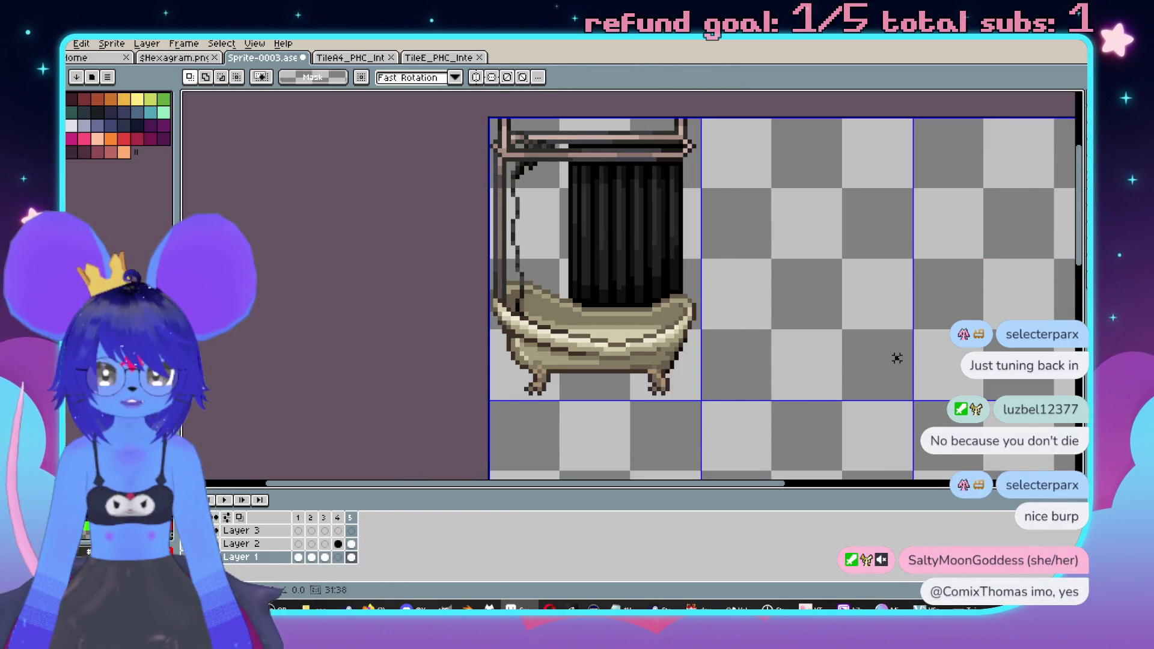
{"action": "key", "text": "Left"}
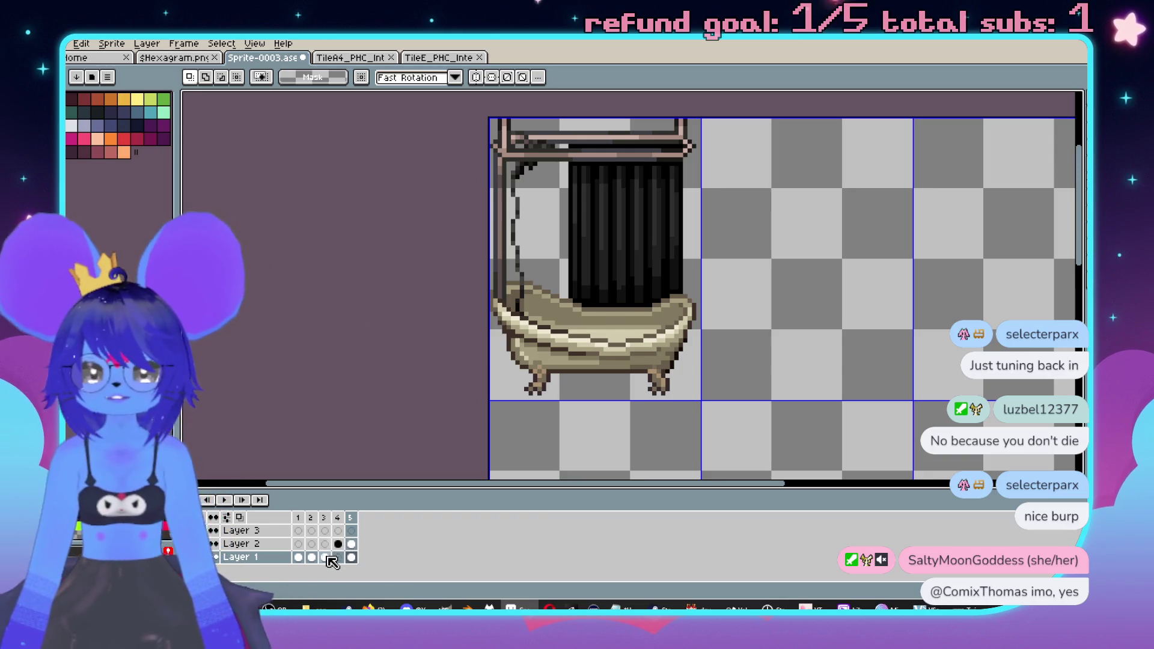
{"action": "key", "text": "Left"}
{"action": "scroll", "scroll_direction": "down", "scroll_amount": 3}
{"action": "scroll", "scroll_direction": "up", "scroll_amount": 3}
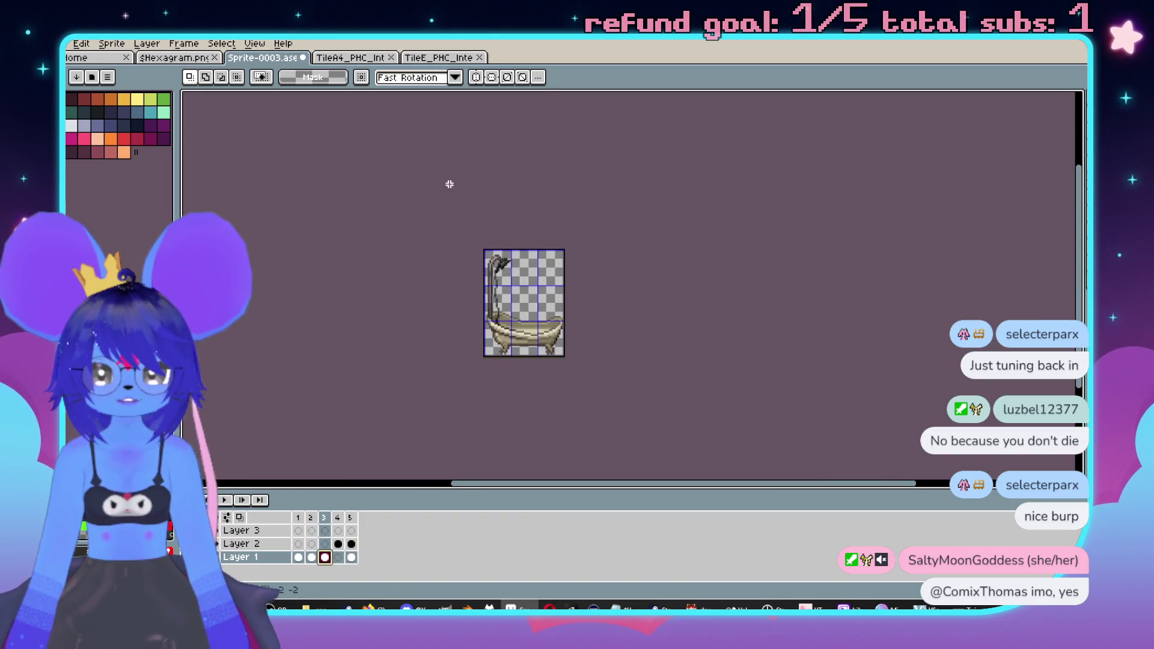
{"action": "key", "text": "ctrl+d"}
{"action": "scroll", "scroll_direction": "up", "scroll_amount": 3}
{"action": "scroll", "scroll_direction": "up", "scroll_amount": 3}
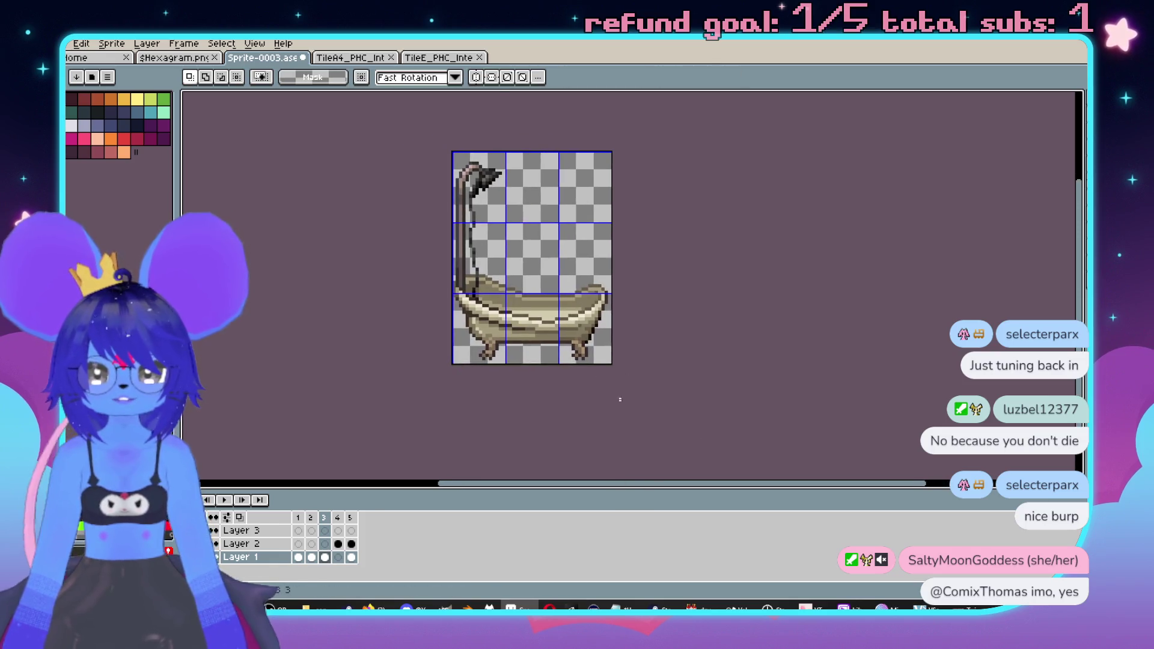
- Check frame 2, then flip frame 1's bathtub horizontally so the shower sits on the left
{"action": "key", "text": "Left"}
{"action": "key", "text": "ctrl+a"}
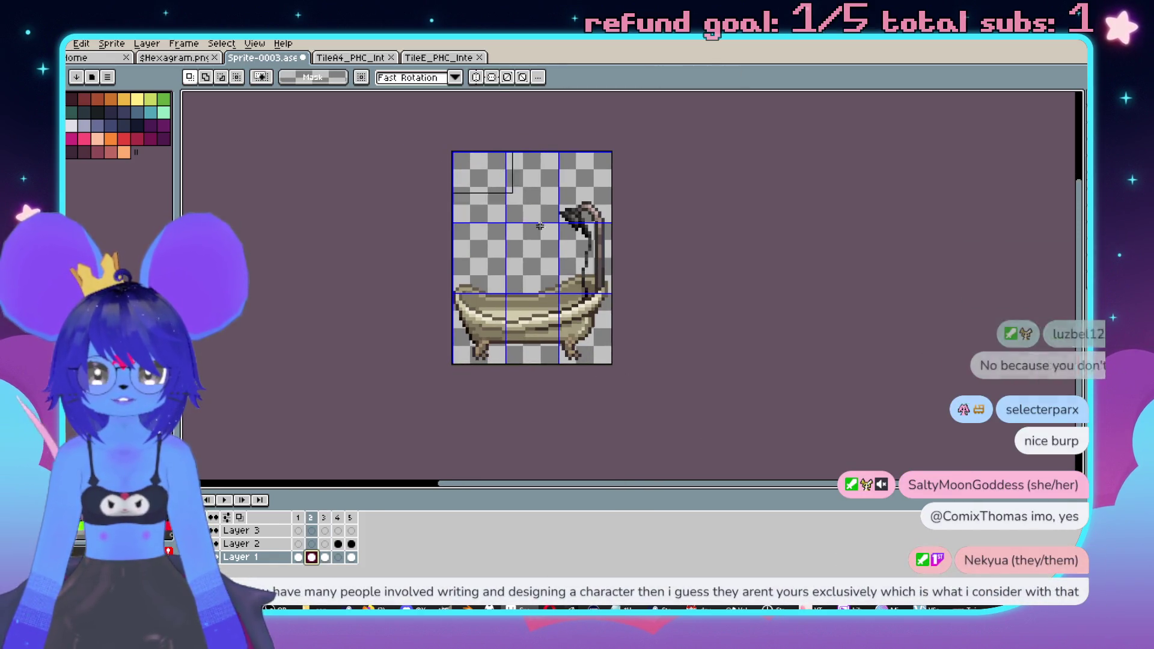
{"action": "key", "text": "ctrl+d"}
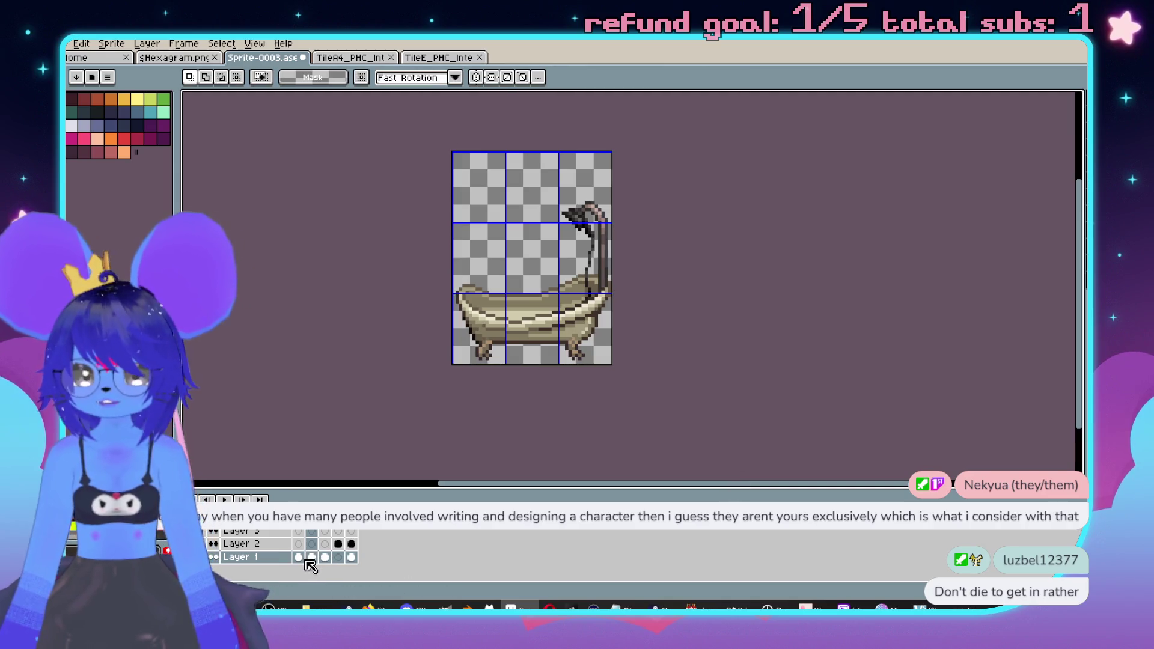
{"action": "left_click", "coordinate": [299, 557]}
{"action": "key", "text": "ctrl+a"}
{"action": "key", "text": "ctrl+d"}
{"action": "left_click_drag", "start_coordinate": [552, 308], "coordinate": [598, 307]}
{"action": "scroll", "scroll_direction": "up", "scroll_amount": 3}
- Select frame 4 on Layer 3 and play the bathtub animation with Enter
{"action": "left_click_drag", "start_coordinate": [657, 258], "coordinate": [677, 358]}
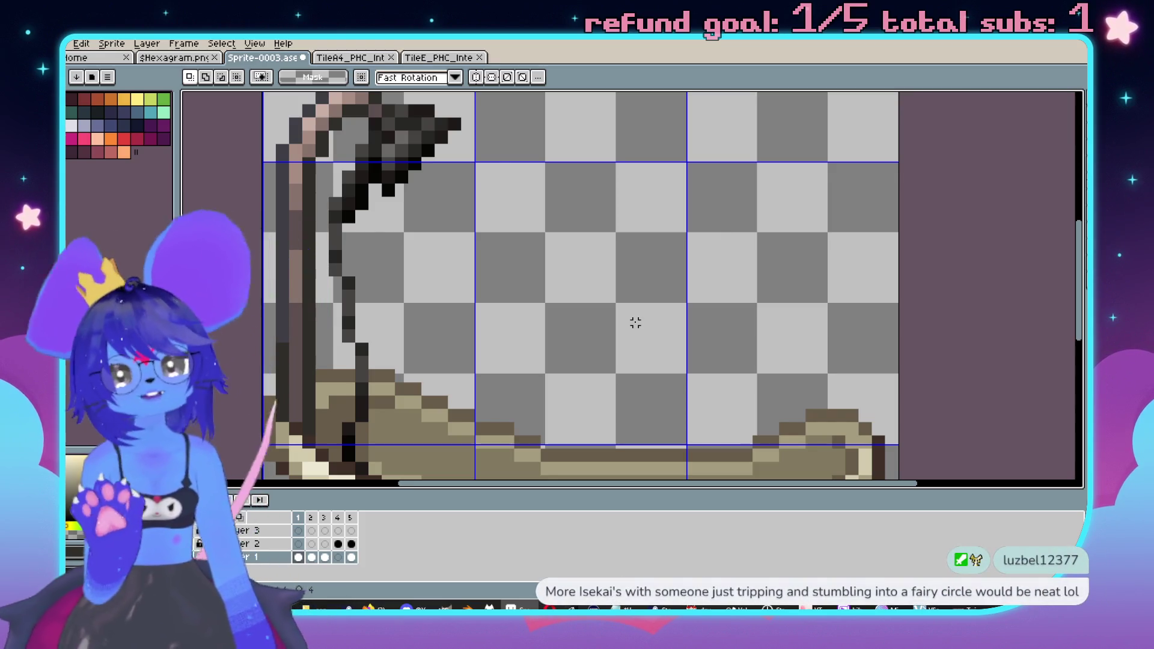
{"action": "scroll", "scroll_direction": "down", "scroll_amount": 3}
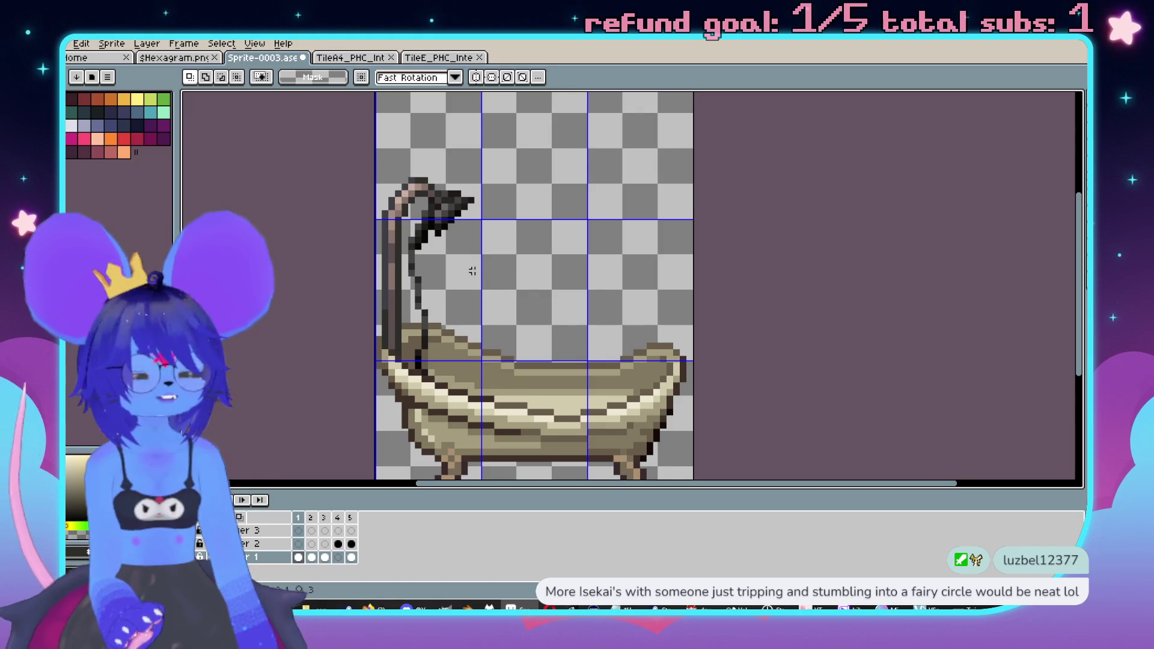
{"action": "left_click_drag", "start_coordinate": [471, 272], "coordinate": [488, 261]}
{"action": "left_click", "coordinate": [337, 531]}
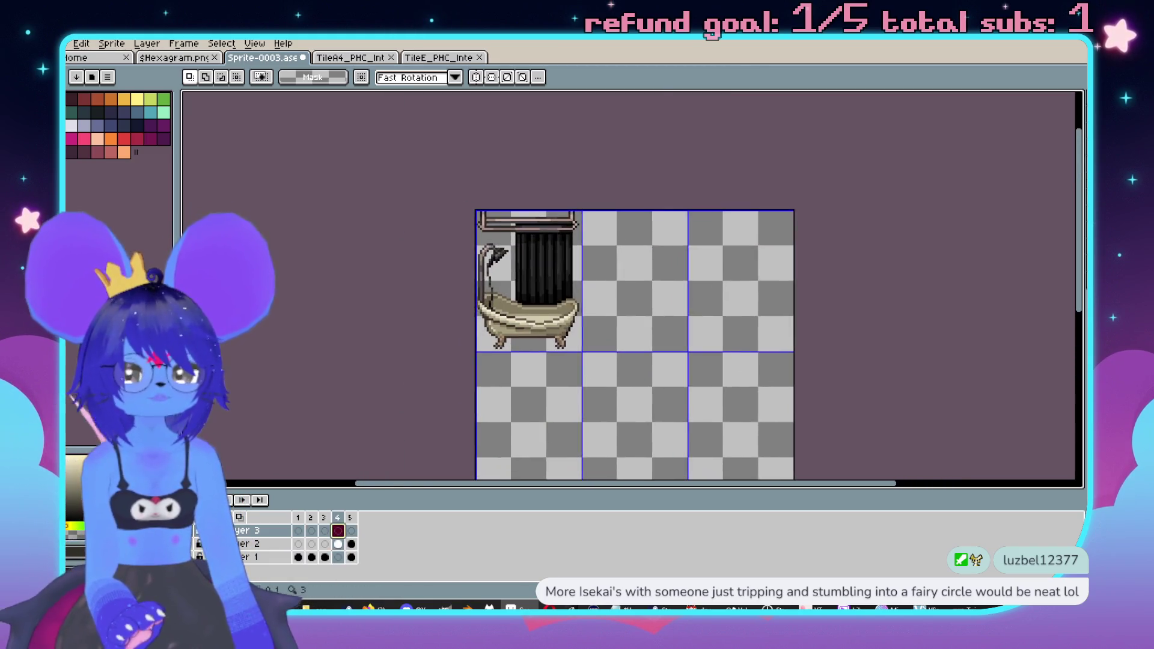
{"action": "scroll", "scroll_direction": "up", "scroll_amount": 3}
{"action": "scroll", "scroll_direction": "down", "scroll_amount": 3}
{"action": "key", "text": "Return"}
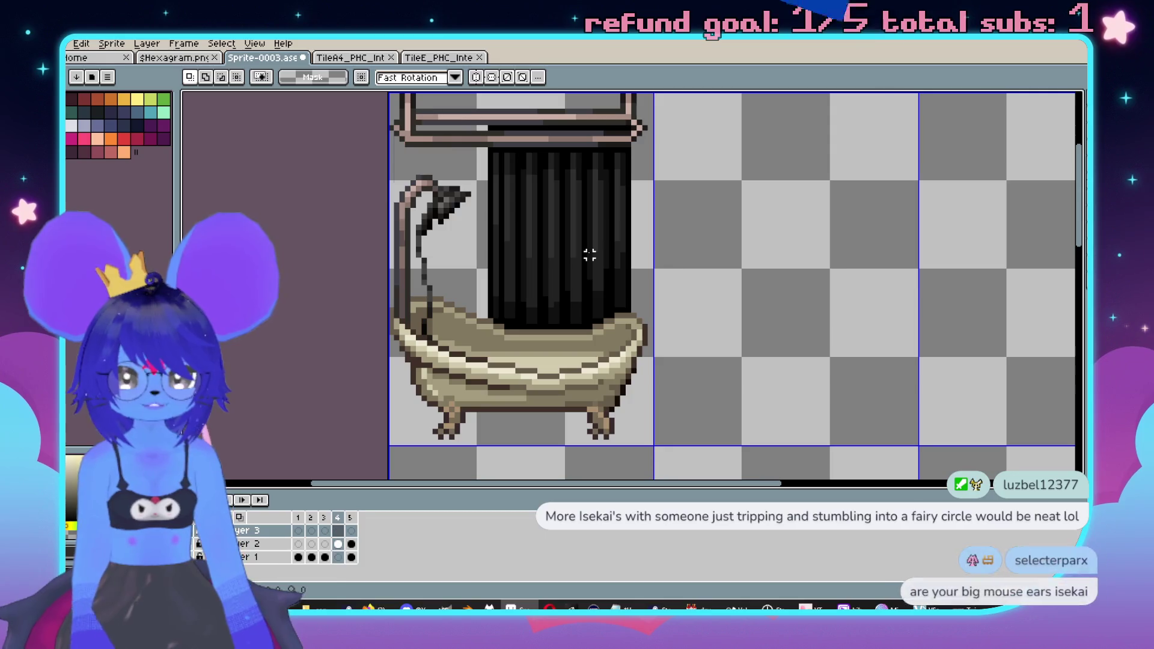
{"action": "left_click_drag", "start_coordinate": [689, 260], "coordinate": [631, 238]}
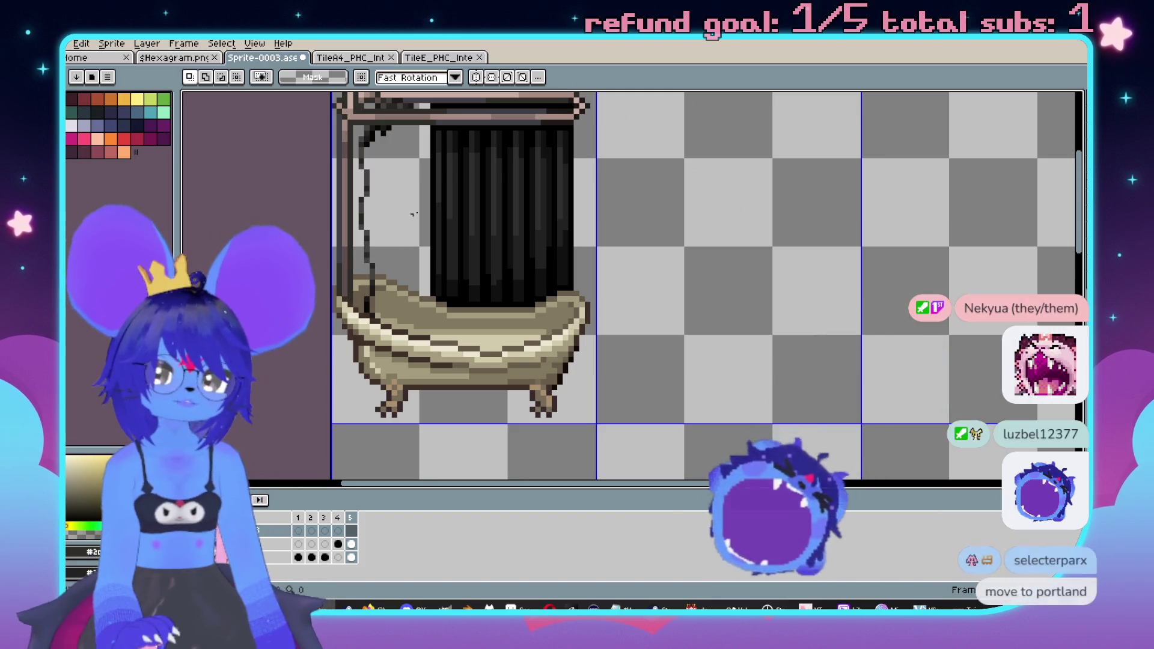
- Show Layer 2's frame 4, then add a new empty frame after frame 5
{"action": "left_click_drag", "start_coordinate": [407, 215], "coordinate": [477, 318]}
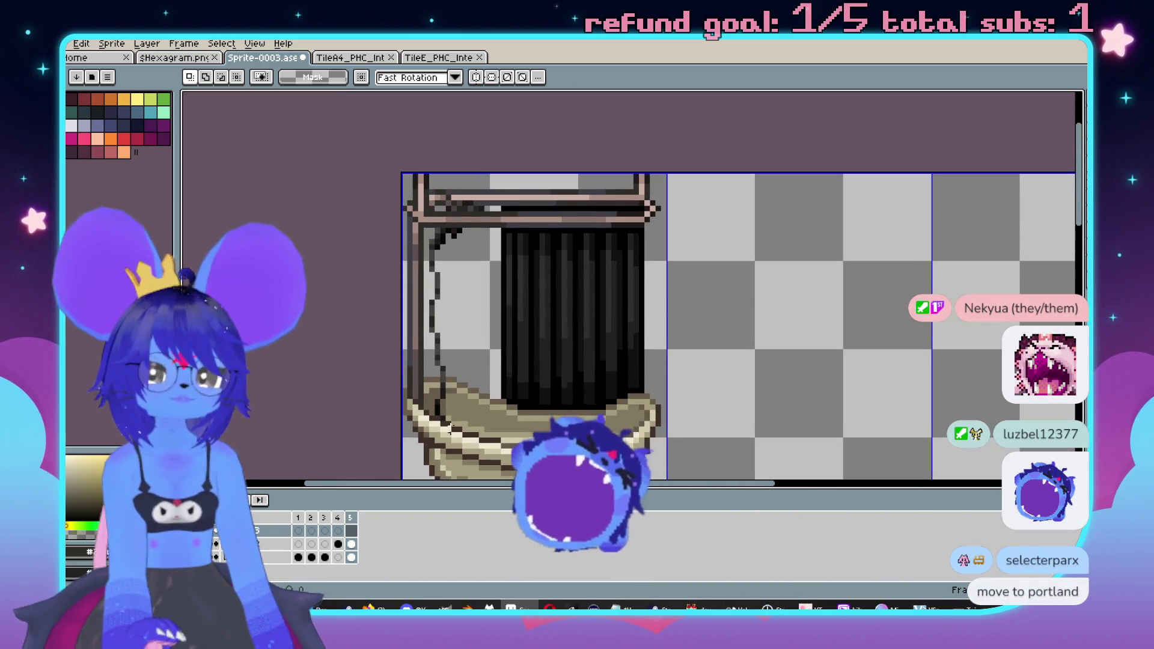
{"action": "scroll", "scroll_direction": "up", "scroll_amount": 3}
{"action": "scroll", "scroll_direction": "up", "scroll_amount": 3}
{"action": "scroll", "scroll_direction": "up", "scroll_amount": 3}
{"action": "key", "text": "w"}
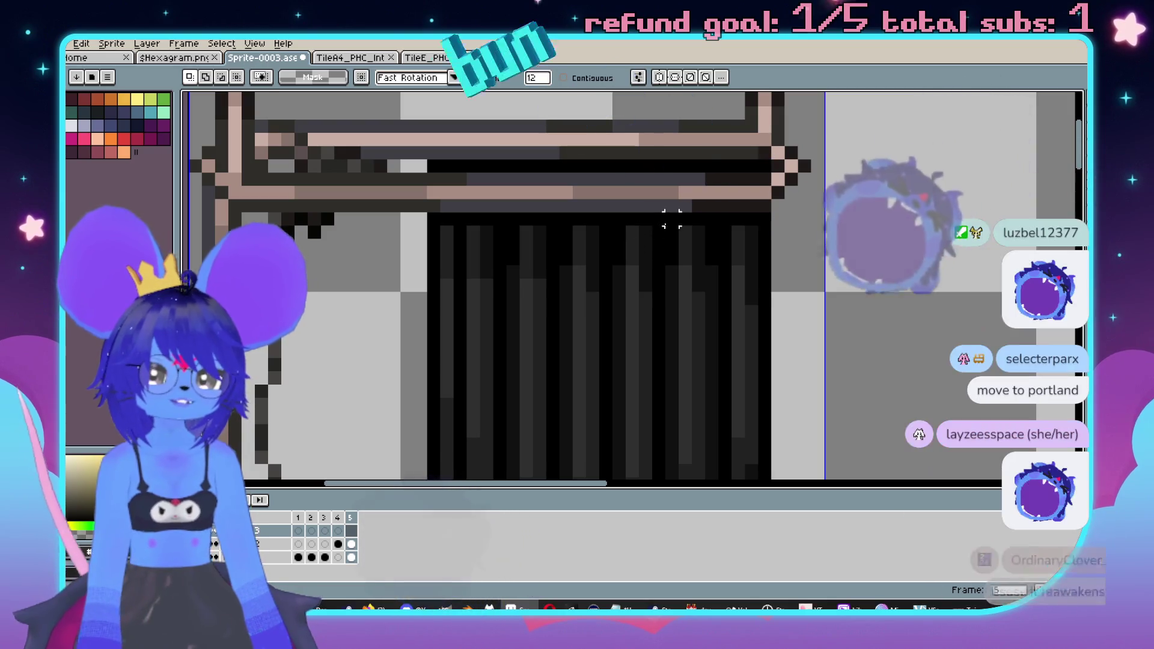
{"action": "key", "text": "Down"}
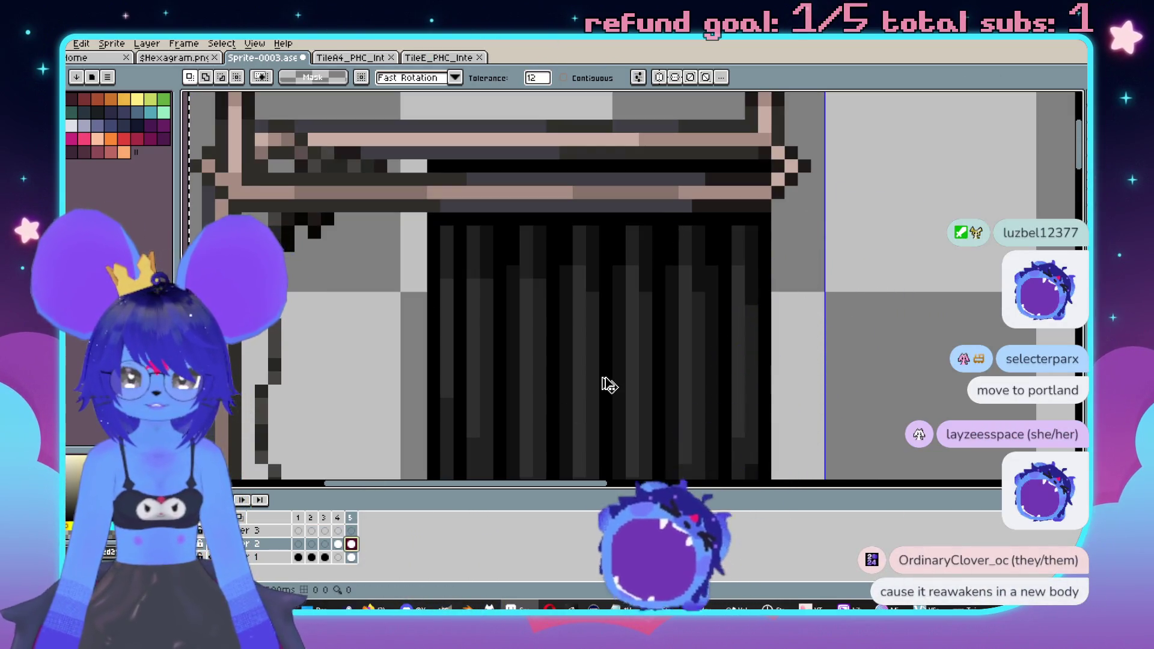
{"action": "scroll", "scroll_direction": "down", "scroll_amount": 3}
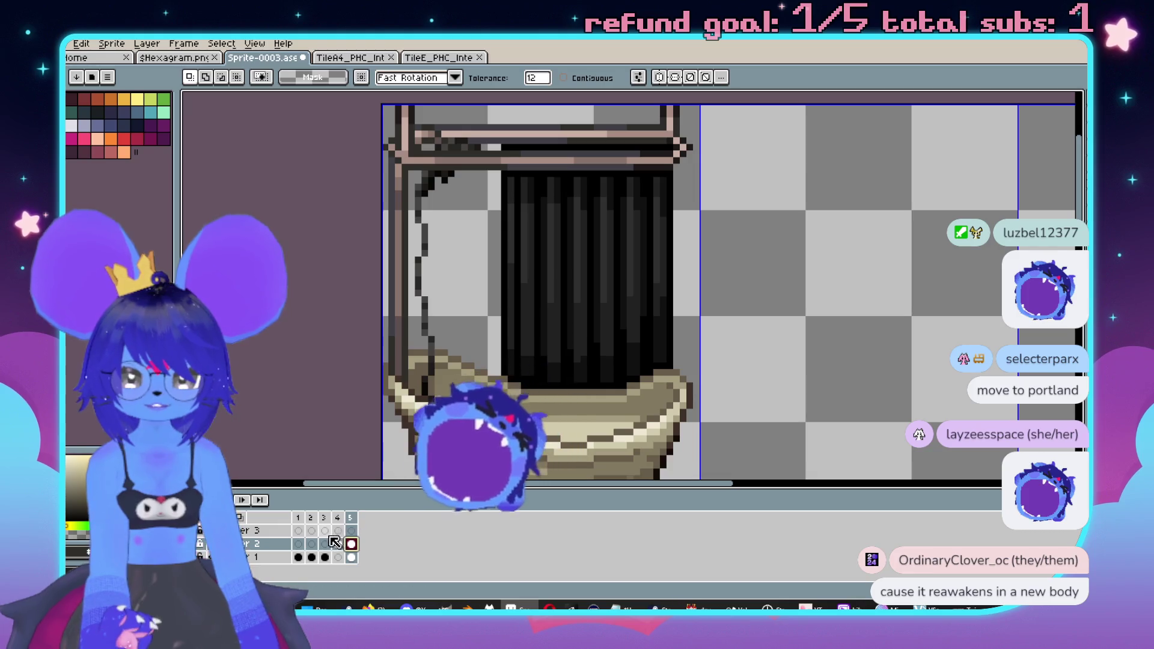
{"action": "left_click", "coordinate": [336, 543]}
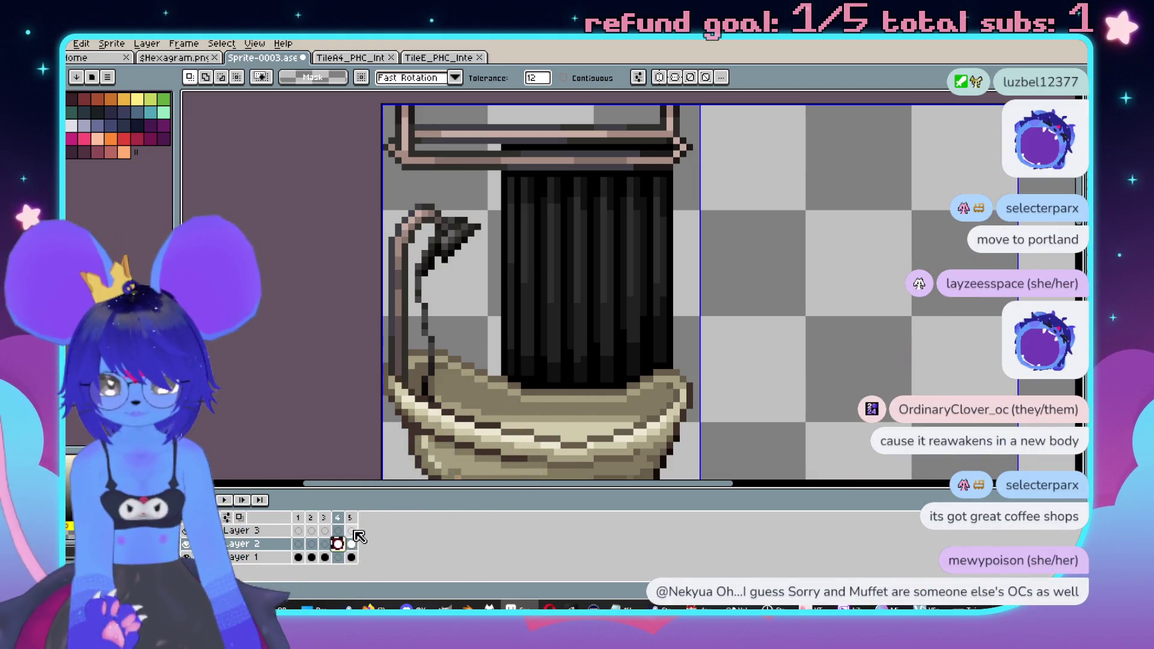
{"action": "left_click", "coordinate": [350, 517]}
{"action": "right_click", "coordinate": [354, 517]}
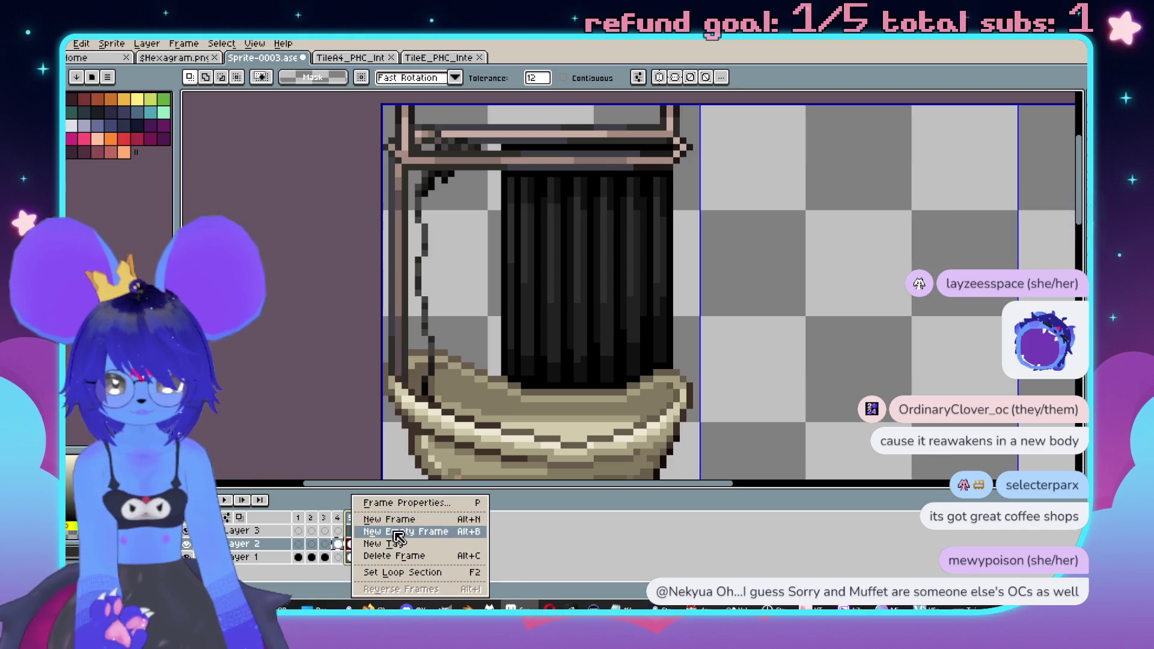
{"action": "left_click", "coordinate": [367, 533]}
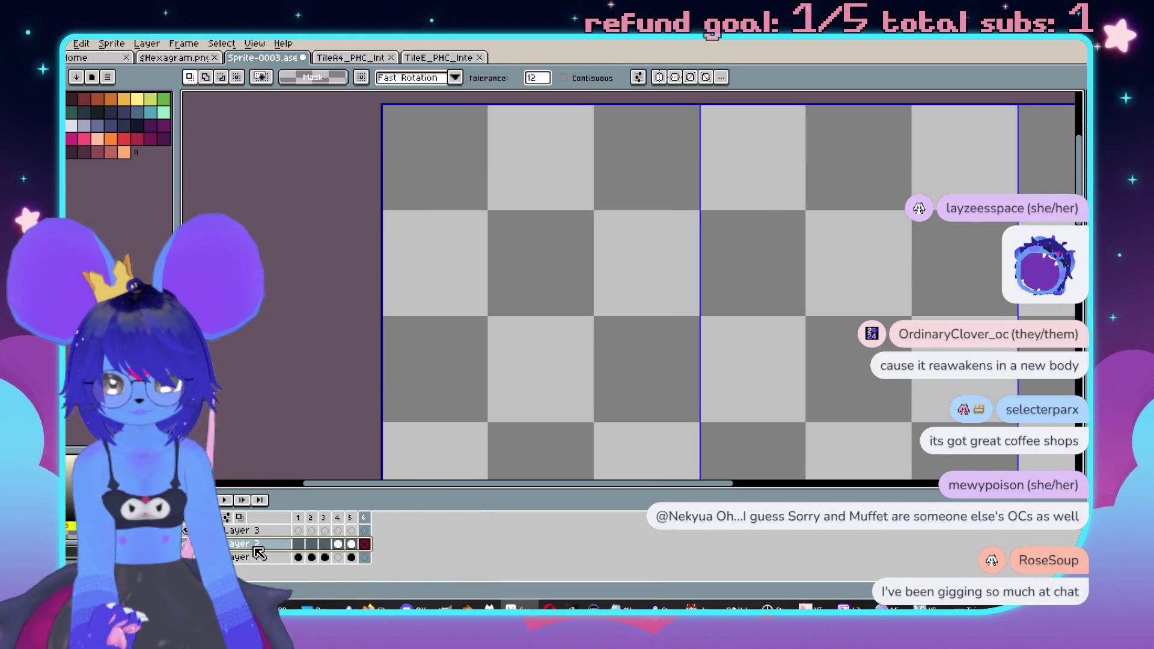
- Rename Layer 2 to 'Shower' and Layer 3 to 'Curtain'
{"action": "double_click", "coordinate": [254, 547]}
{"action": "type", "text": "ading"}
{"action": "key", "text": "Return"}
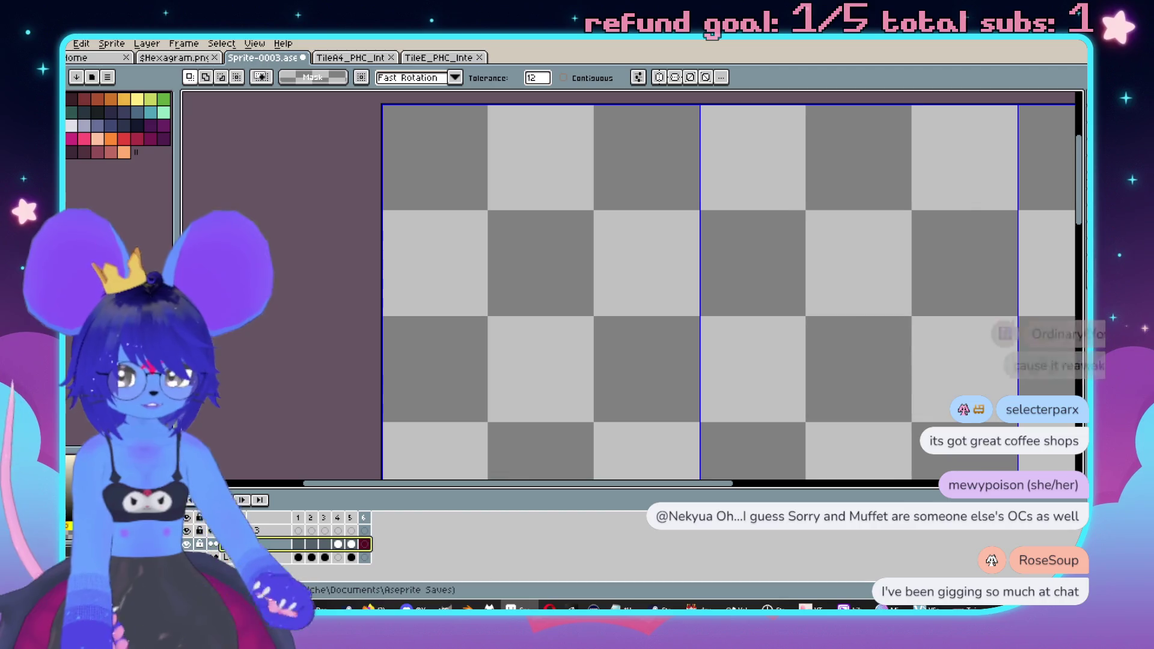
{"action": "double_click", "coordinate": [250, 533]}
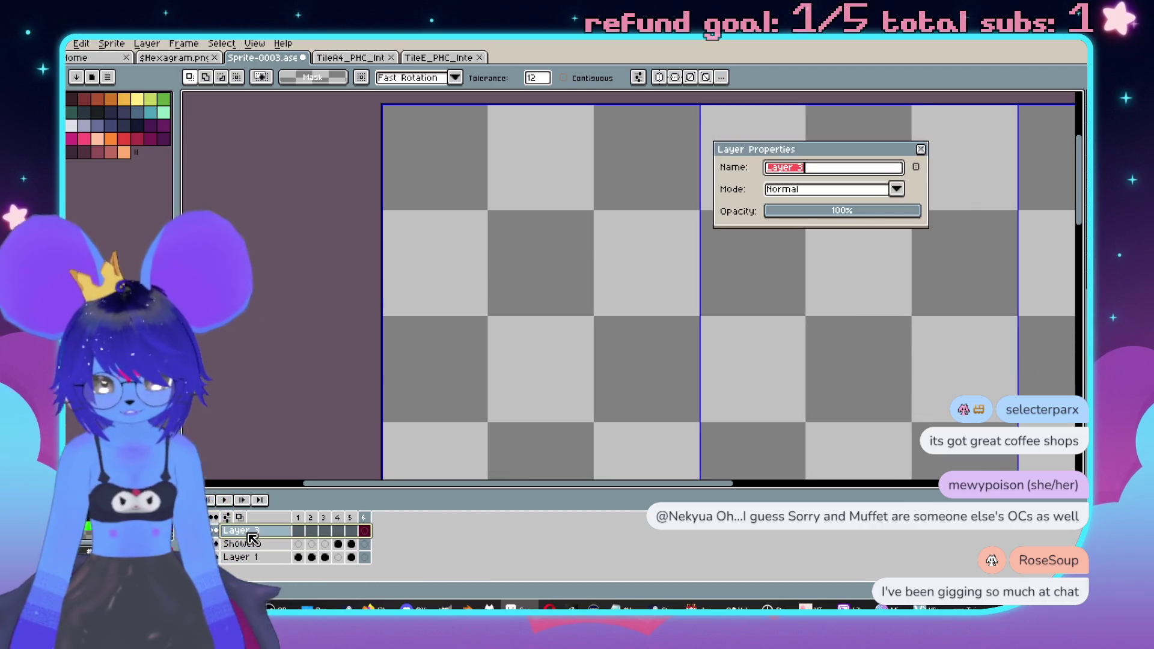
{"action": "type", "text": "in"}
{"action": "key", "text": "Return"}
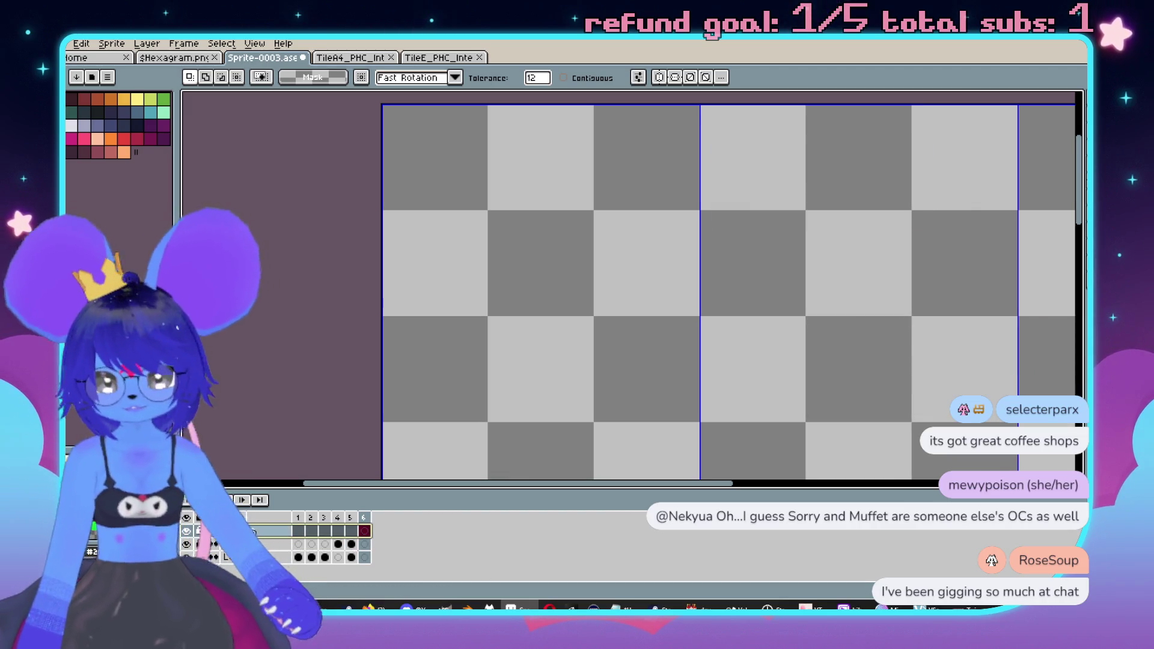
{"action": "left_click", "coordinate": [338, 544]}
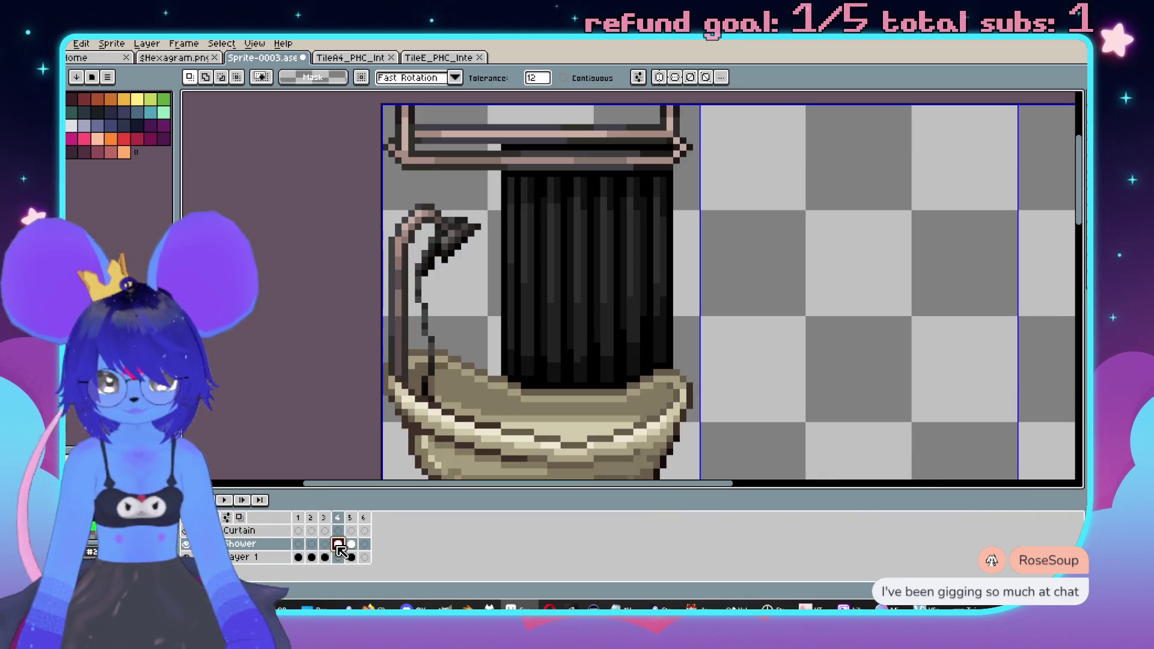
- Paste a copy of frame 4's bathtub into frame 6 of the Shower layer
{"action": "scroll", "scroll_direction": "down", "scroll_amount": 3}
{"action": "left_click_drag", "start_coordinate": [518, 274], "coordinate": [513, 230]}
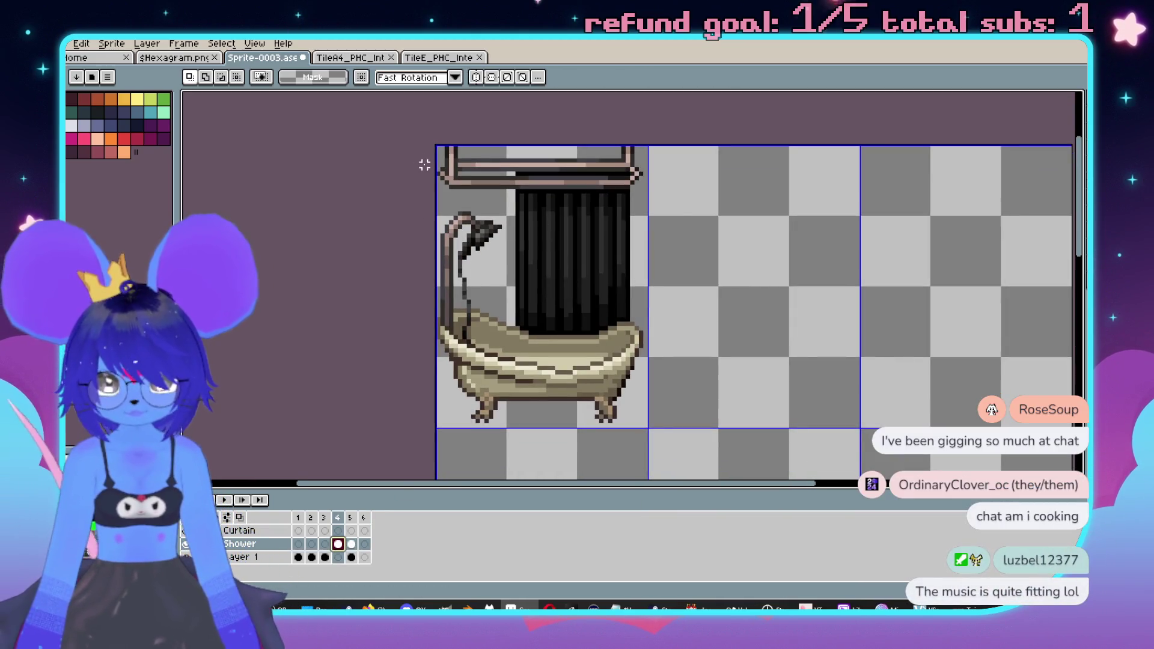
{"action": "left_click_drag", "start_coordinate": [434, 143], "coordinate": [681, 443]}
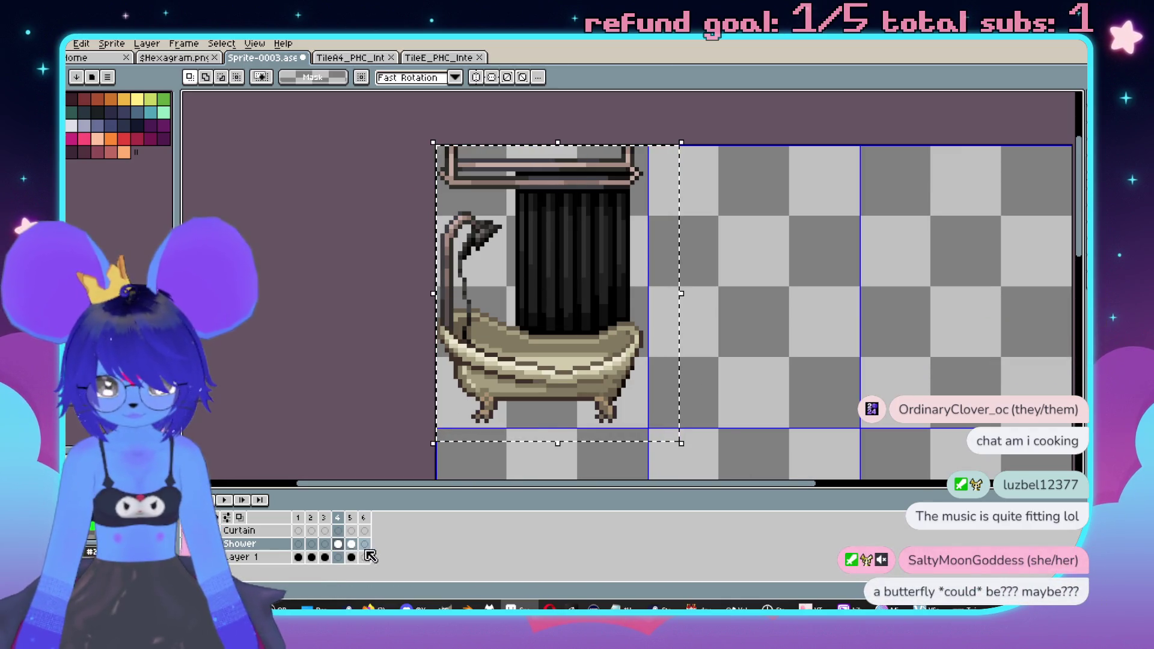
{"action": "left_click", "coordinate": [364, 548]}
{"action": "key", "text": "ctrl+v"}
{"action": "key", "text": "Return"}
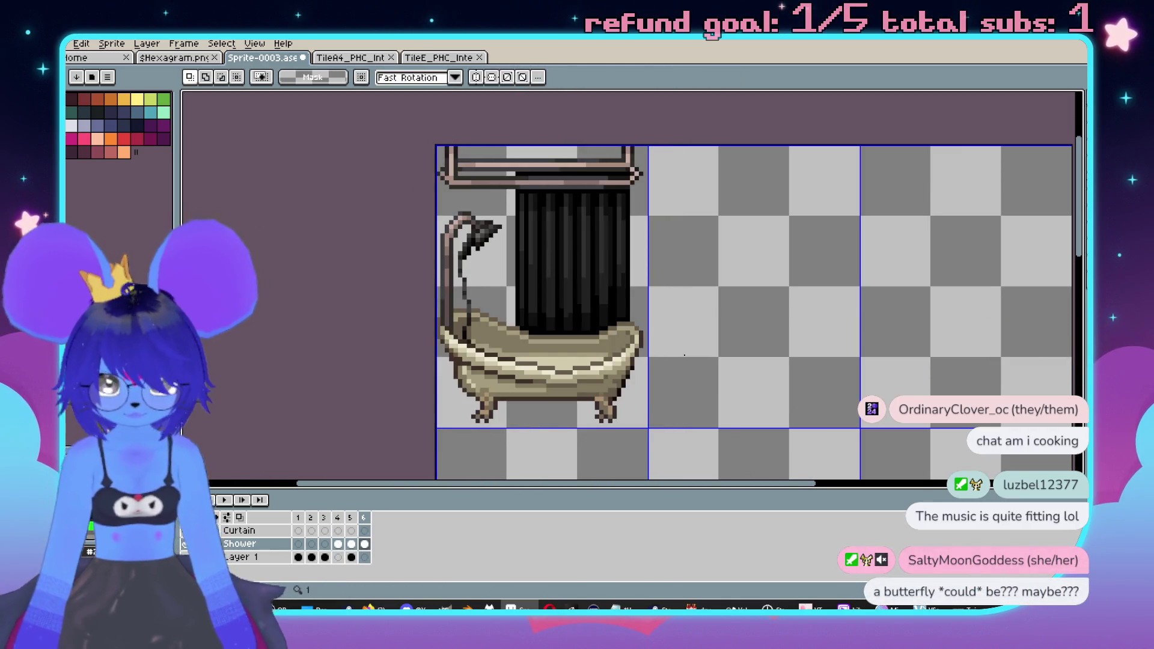
- Magic-wand select the dark curtain pixels in Shower frame 6
{"action": "scroll", "scroll_direction": "up", "scroll_amount": 3}
{"action": "left_click_drag", "start_coordinate": [515, 193], "coordinate": [562, 230]}
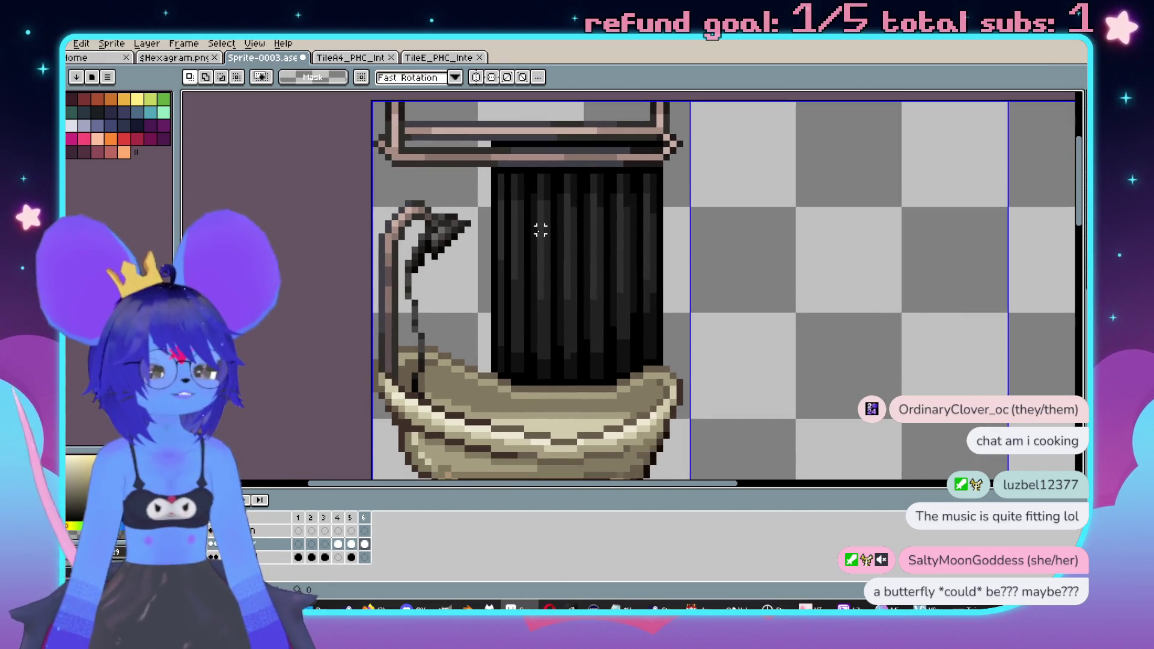
{"action": "scroll", "scroll_direction": "up", "scroll_amount": 3}
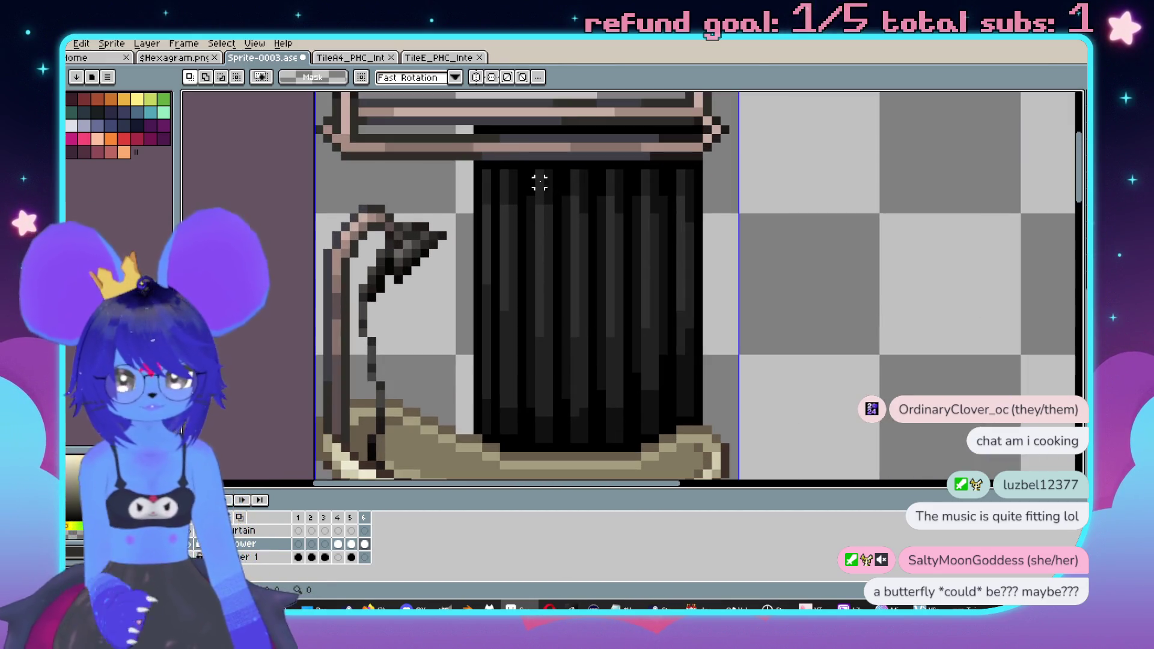
{"action": "scroll", "scroll_direction": "up", "scroll_amount": 3}
{"action": "scroll", "scroll_direction": "up", "scroll_amount": 3}
{"action": "key", "text": "w"}
{"action": "left_click", "coordinate": [552, 220]}
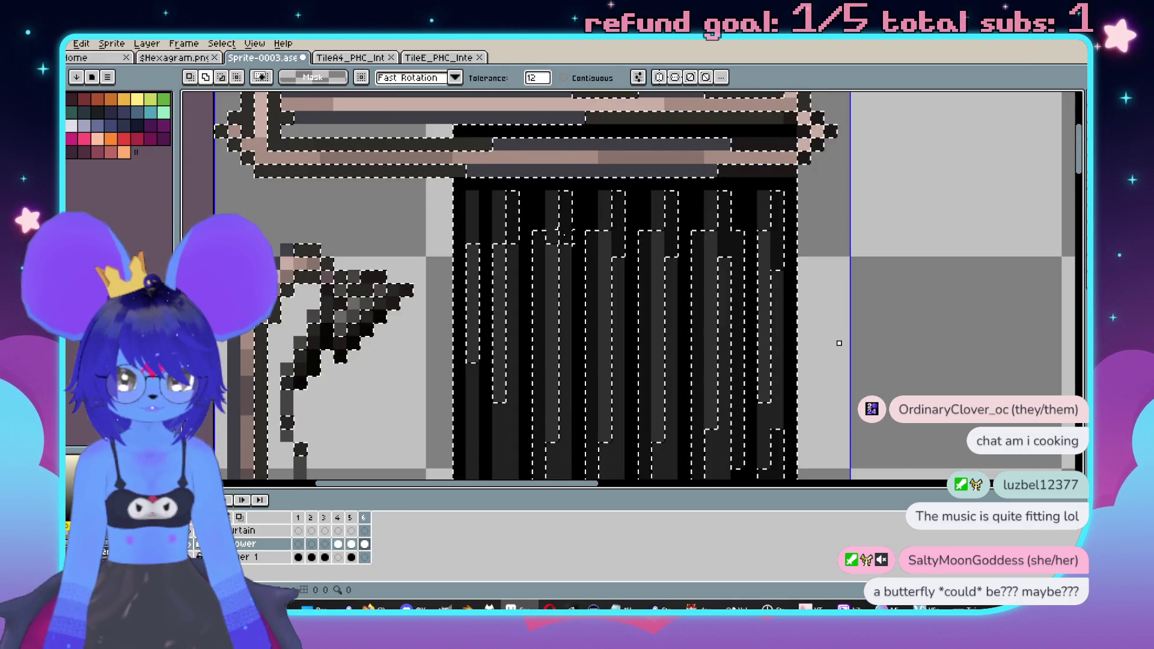
{"action": "left_click_drag", "start_coordinate": [599, 266], "coordinate": [548, 256]}
- Erase the black curtain from the Shower layer's frame 6
{"action": "key", "text": "b"}
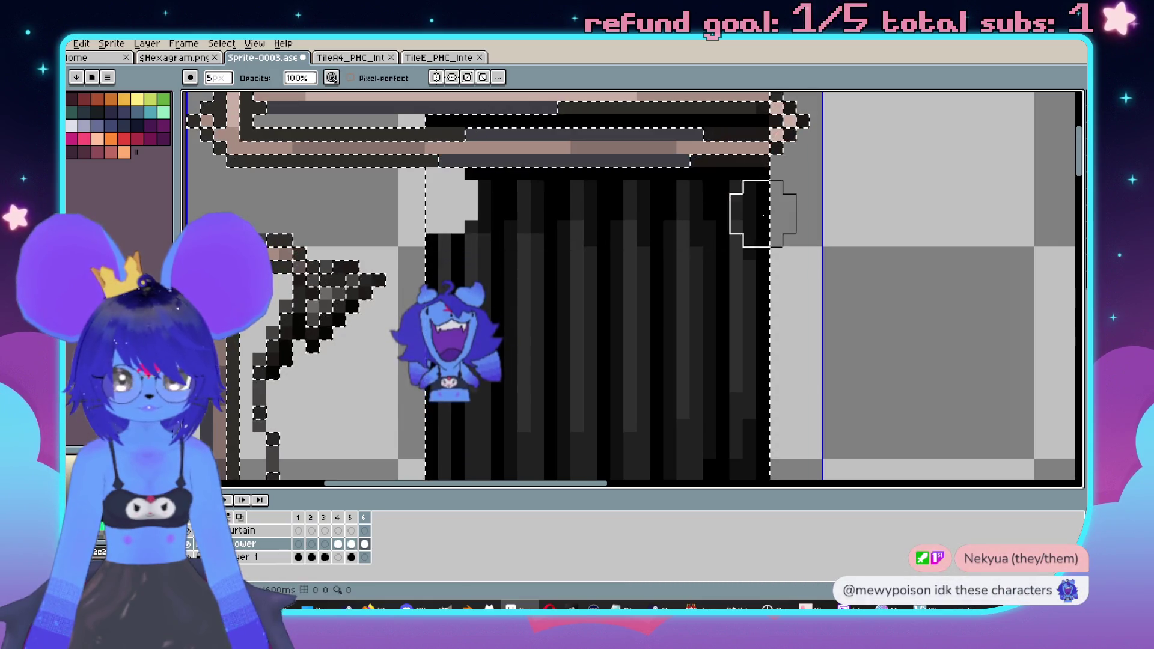
{"action": "scroll", "scroll_direction": "down", "scroll_amount": 3}
{"action": "left_click_drag", "start_coordinate": [759, 373], "coordinate": [541, 284]}
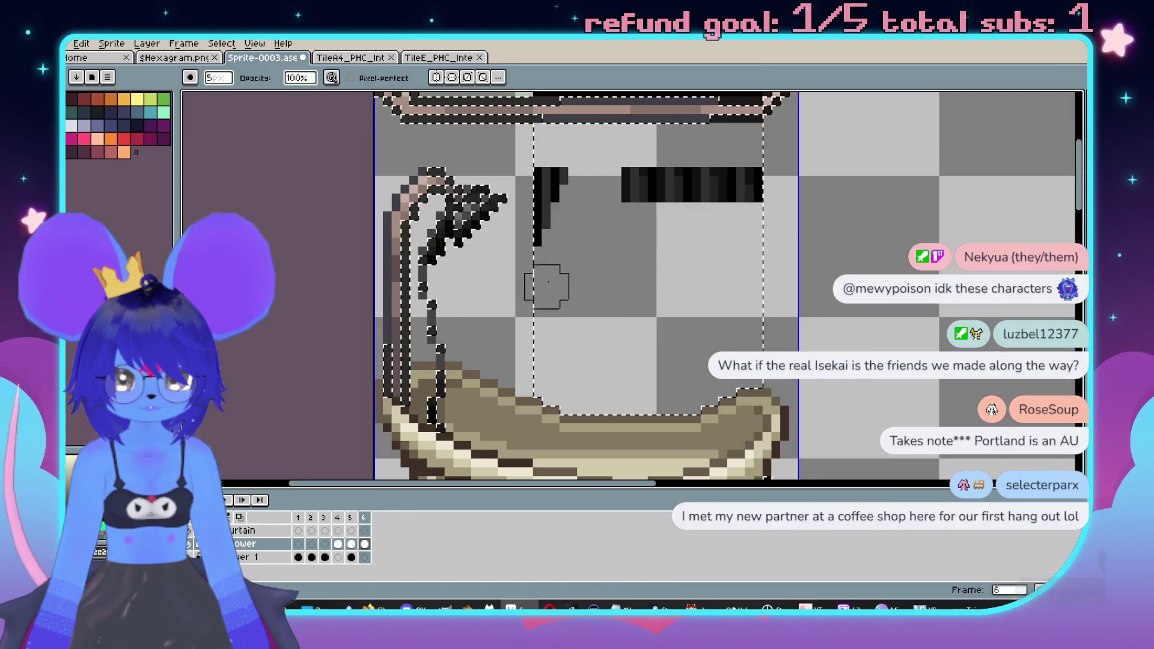
{"action": "left_click_drag", "start_coordinate": [580, 180], "coordinate": [692, 160]}
{"action": "left_click_drag", "start_coordinate": [590, 143], "coordinate": [568, 262]}
{"action": "scroll", "scroll_direction": "up", "scroll_amount": 3}
{"action": "key", "text": "b"}
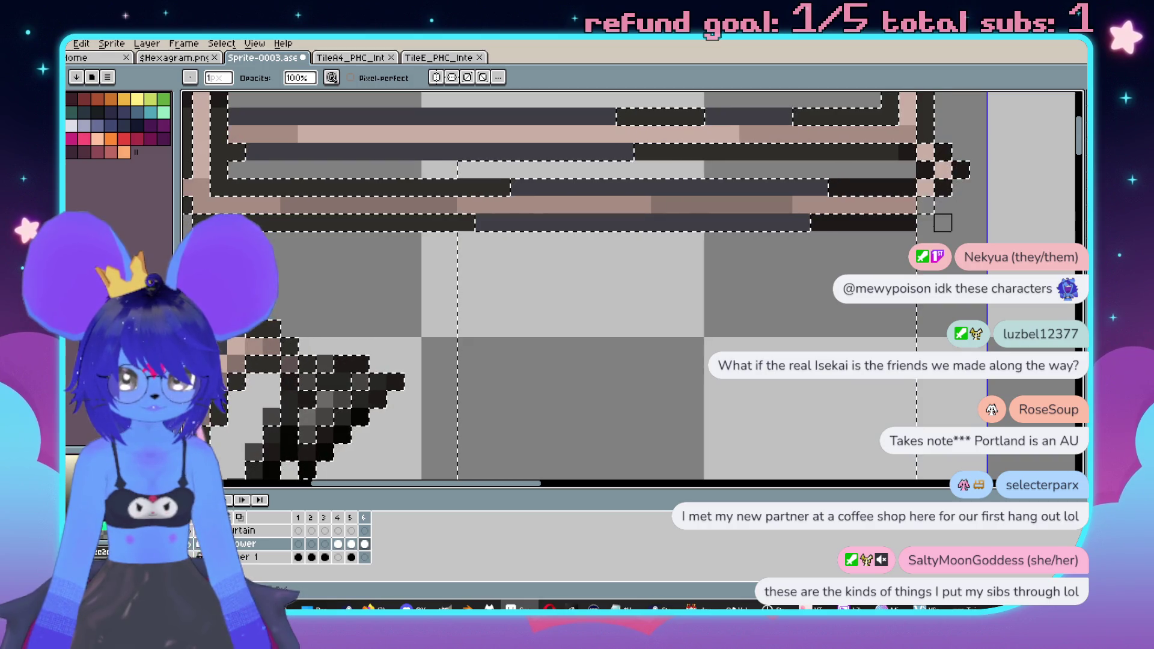
{"action": "scroll", "scroll_direction": "down", "scroll_amount": 3}
{"action": "scroll", "scroll_direction": "down", "scroll_amount": 3}
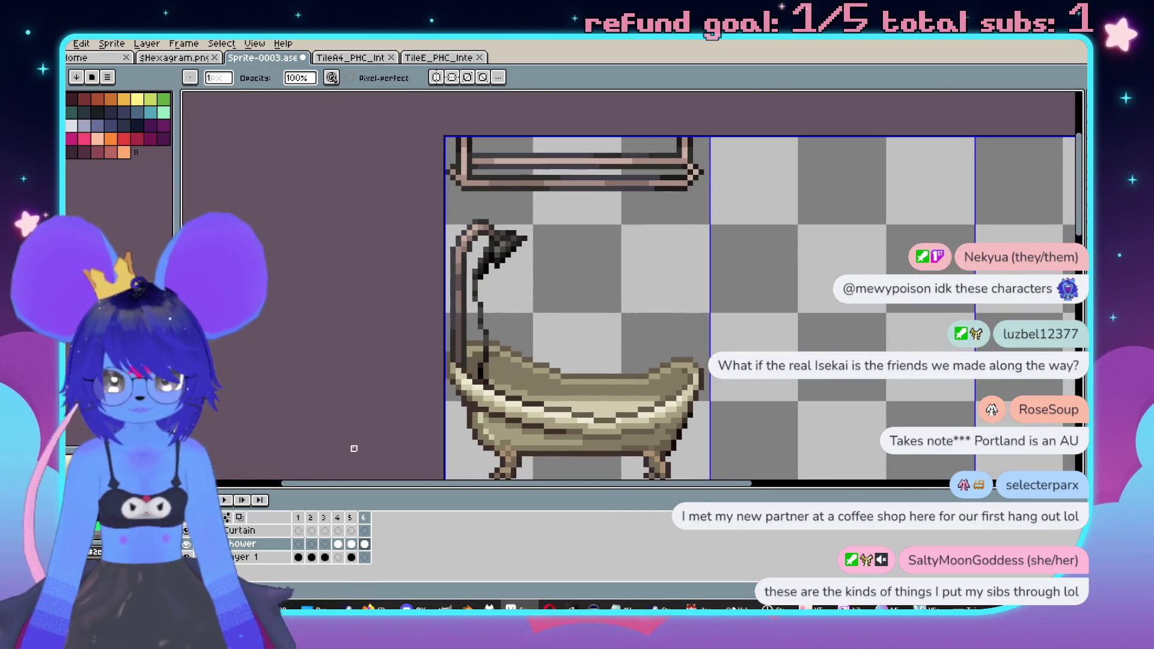
- Back on frame 4, marquee-select the whole black curtain
{"action": "left_click", "coordinate": [338, 544]}
{"action": "scroll", "scroll_direction": "up", "scroll_amount": 3}
{"action": "key", "text": "w"}
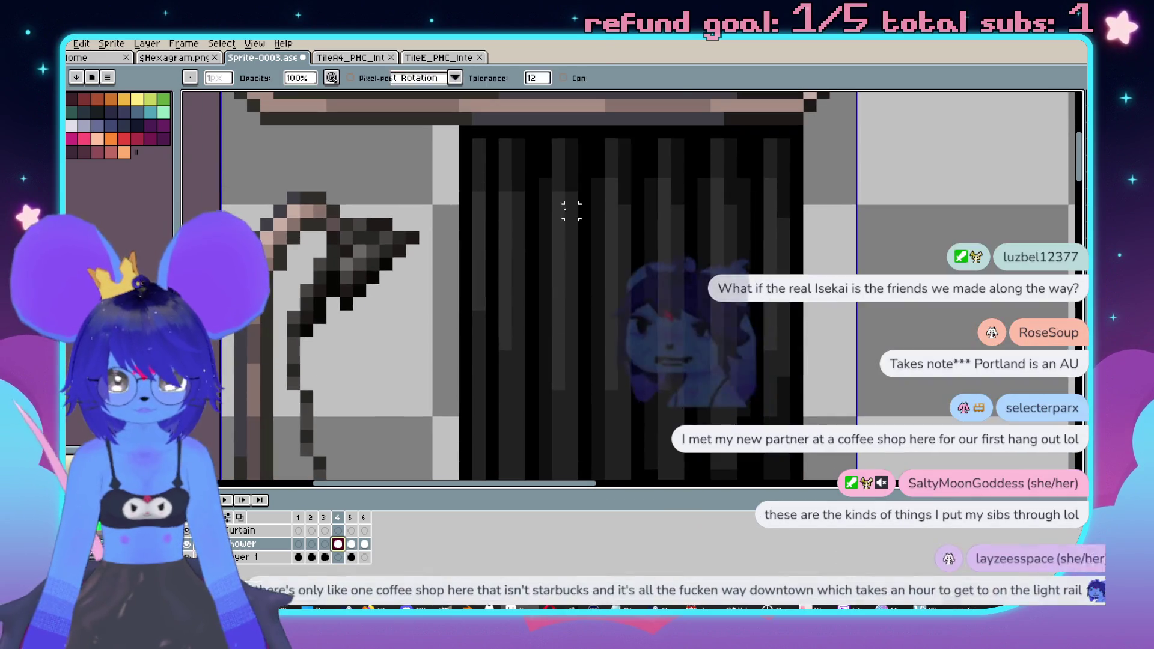
{"action": "scroll", "scroll_direction": "down", "scroll_amount": 3}
{"action": "scroll", "scroll_direction": "up", "scroll_amount": 3}
{"action": "scroll", "scroll_direction": "up", "scroll_amount": 3}
{"action": "key", "text": "m"}
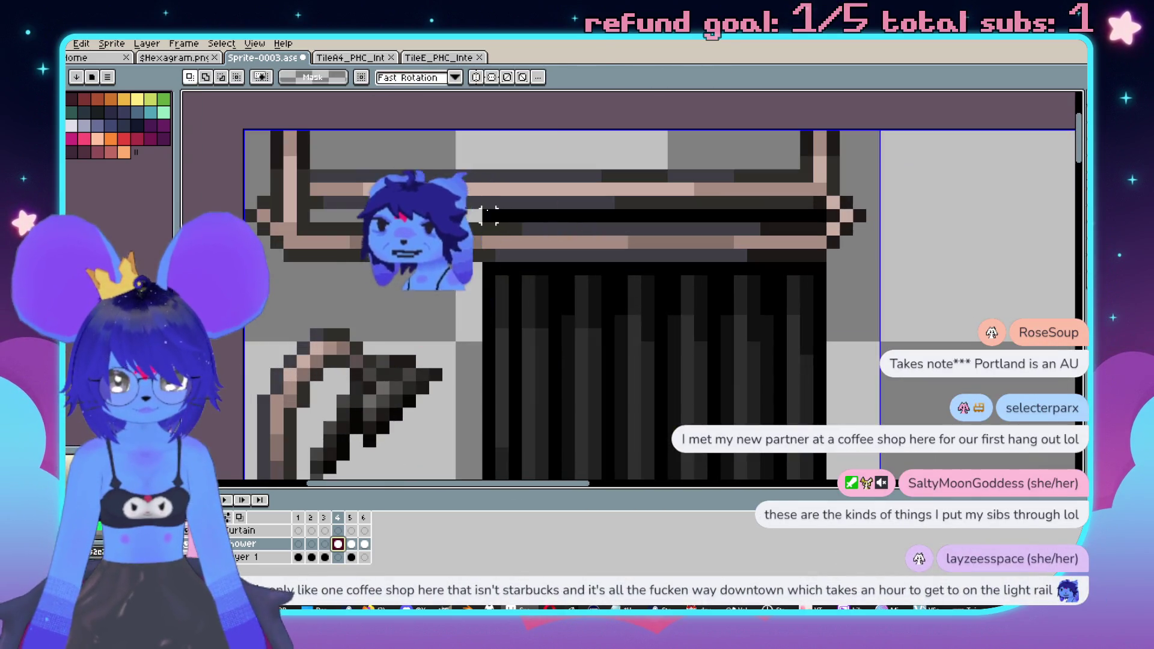
{"action": "left_click_drag", "start_coordinate": [479, 208], "coordinate": [830, 225]}
{"action": "scroll", "scroll_direction": "down", "scroll_amount": 3}
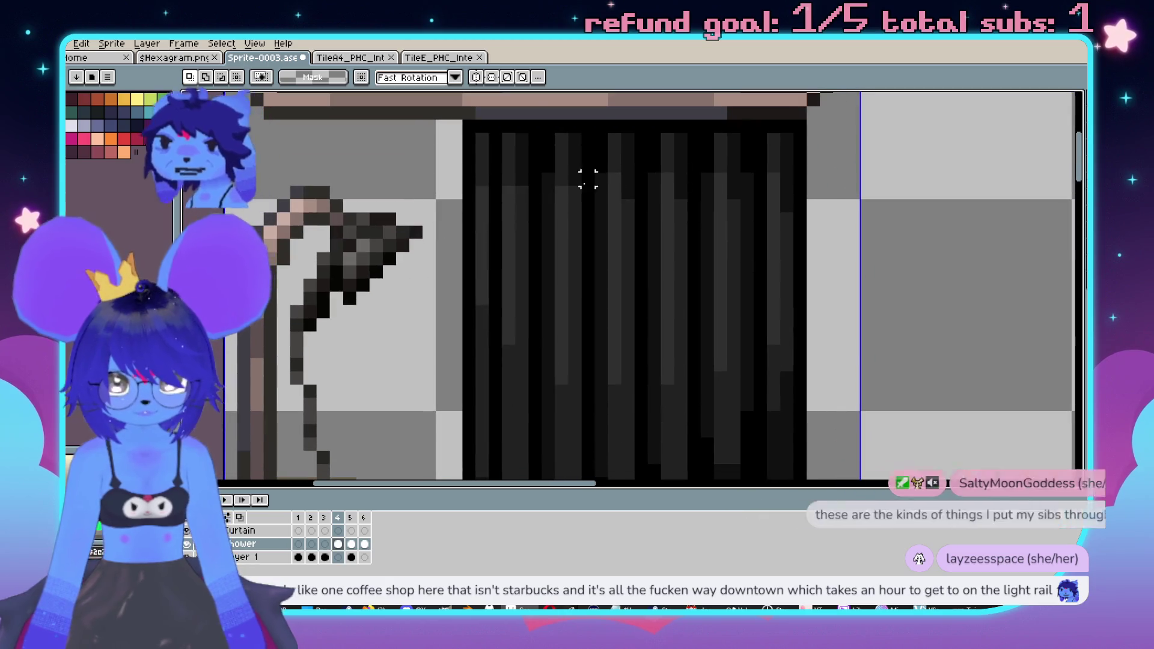
{"action": "scroll", "scroll_direction": "down", "scroll_amount": 3}
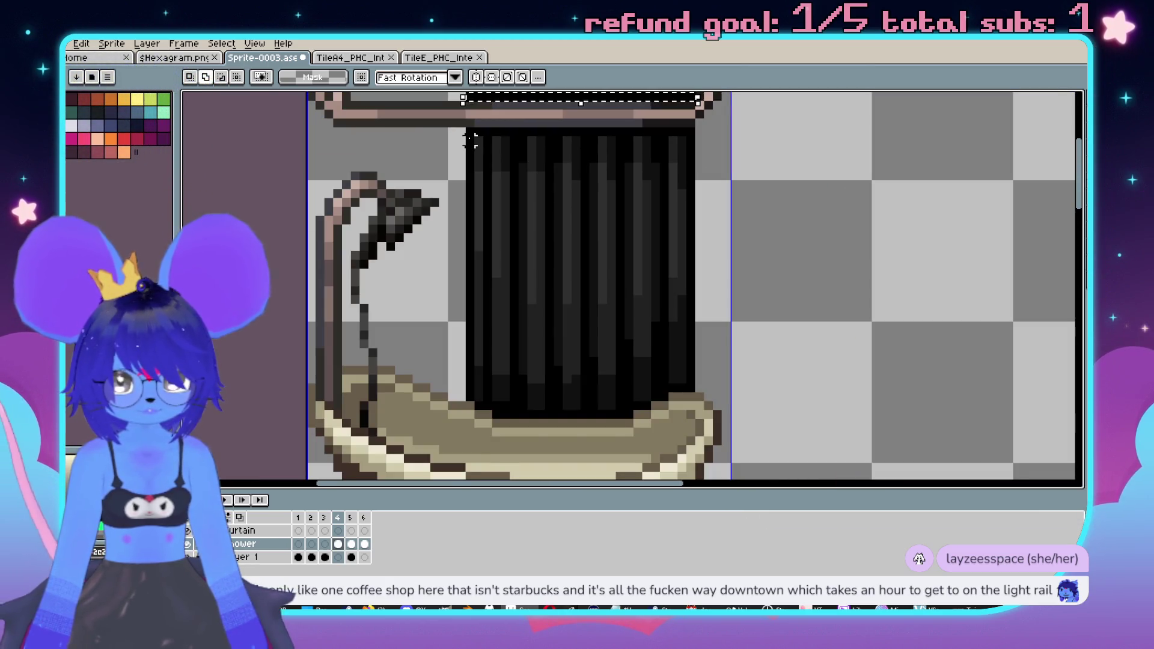
{"action": "left_click_drag", "start_coordinate": [470, 131], "coordinate": [698, 394]}
{"action": "scroll", "scroll_direction": "up", "scroll_amount": 3}
{"action": "left_click_drag", "start_coordinate": [751, 323], "coordinate": [363, 283]}
{"action": "left_click_drag", "start_coordinate": [366, 331], "coordinate": [441, 343]}
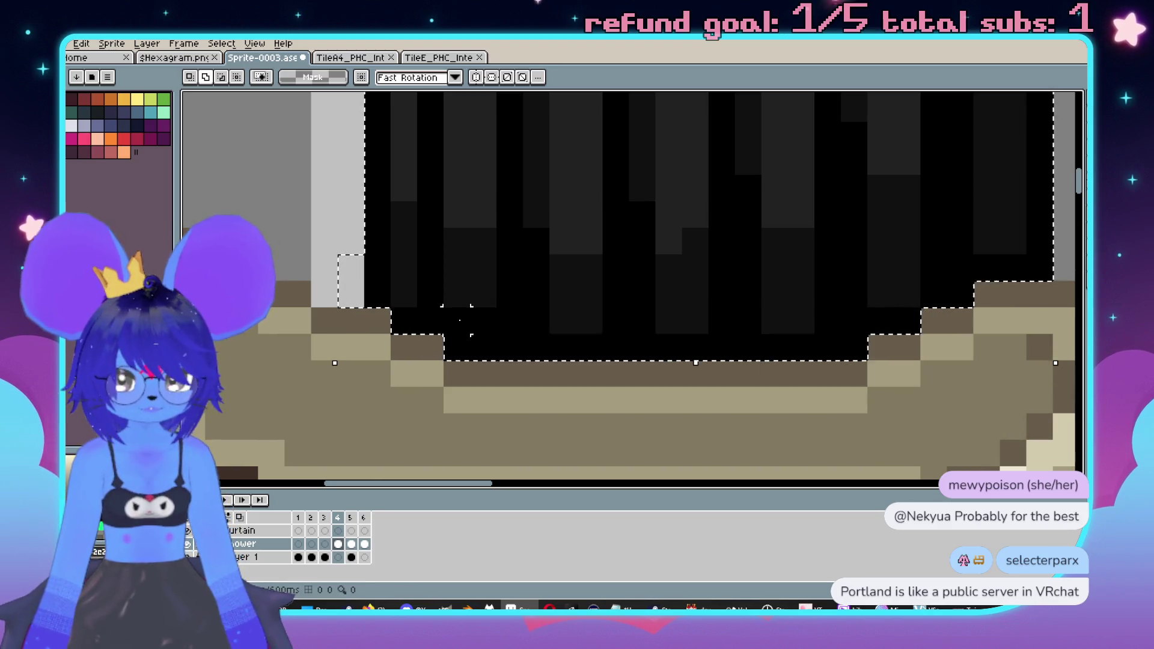
{"action": "scroll", "scroll_direction": "down", "scroll_amount": 3}
- Paste the curtain into frame 6 of the Curtain layer, in place
{"action": "left_click", "coordinate": [364, 530]}
{"action": "left_click_drag", "start_coordinate": [632, 272], "coordinate": [709, 326]}
{"action": "key", "text": "ctrl+v"}
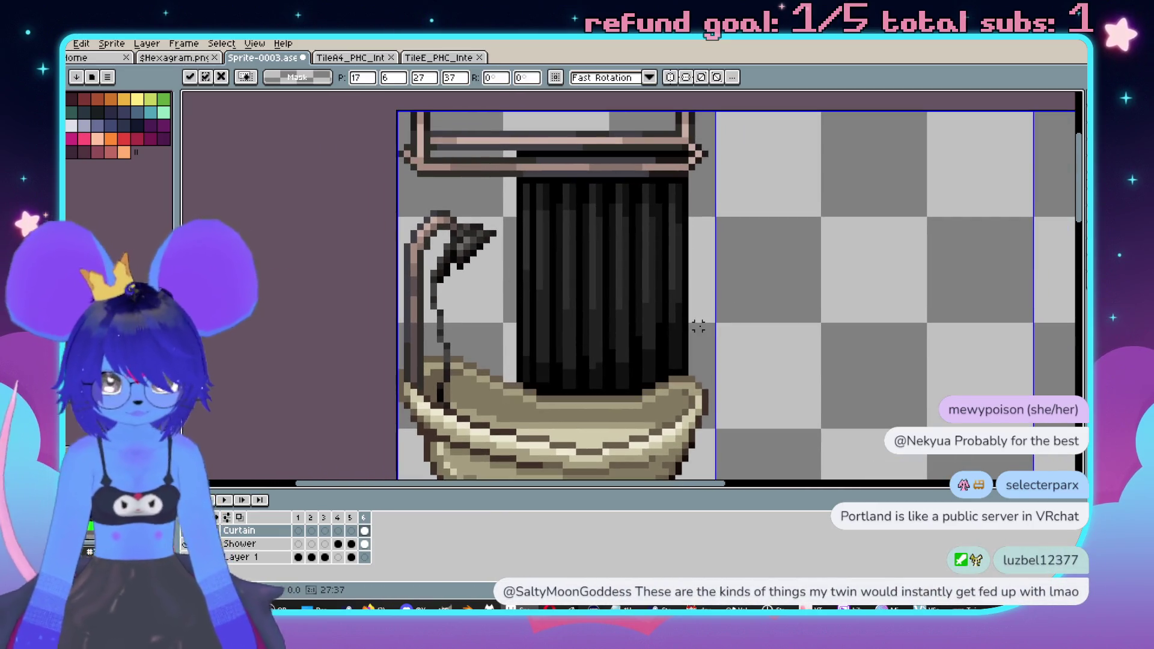
{"action": "key", "text": "Return"}
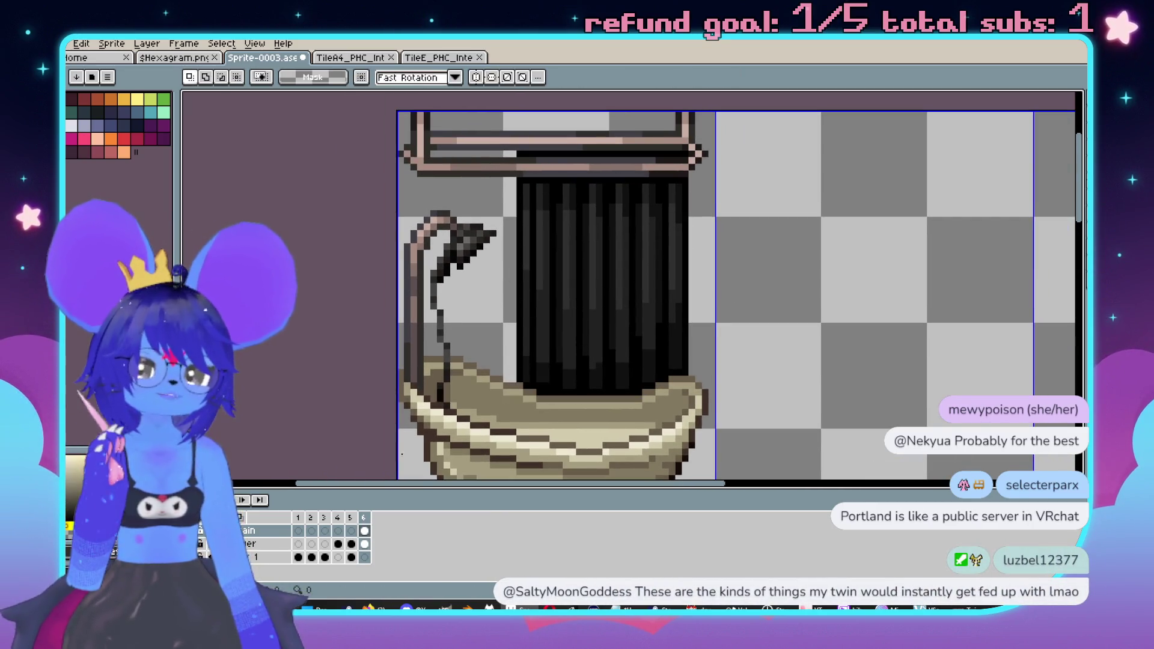
- Add frame 7, clear its black curtain, and turn on onion skin as a guide
{"action": "right_click", "coordinate": [369, 519]}
{"action": "left_click", "coordinate": [419, 532]}
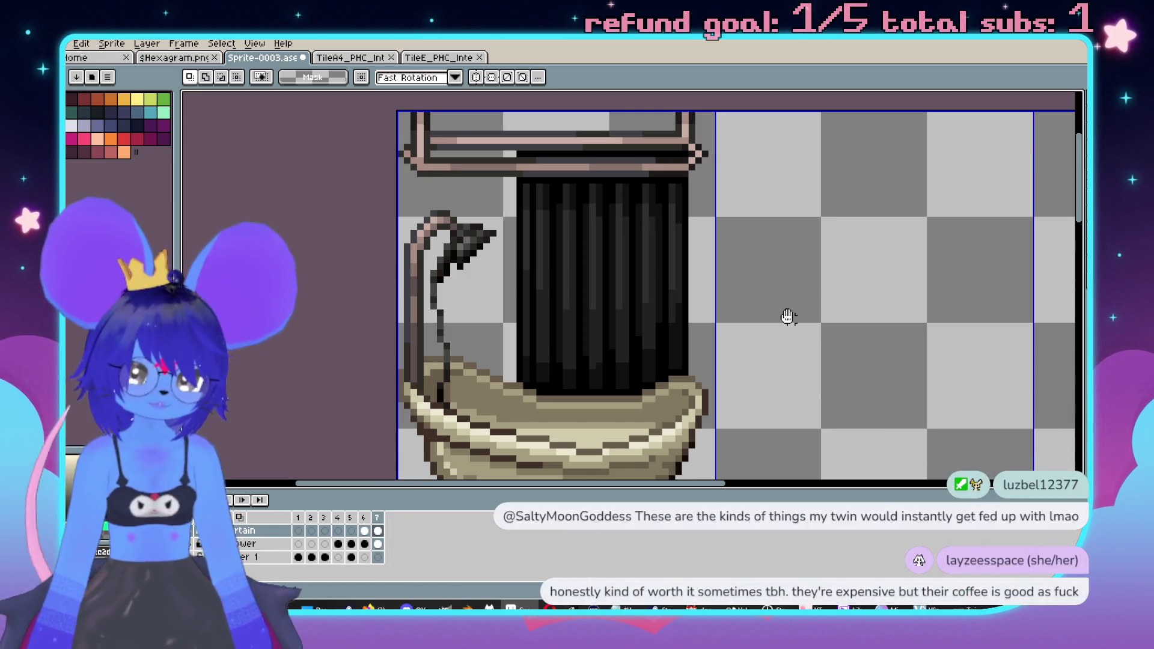
{"action": "scroll", "scroll_direction": "left", "scroll_amount": 3}
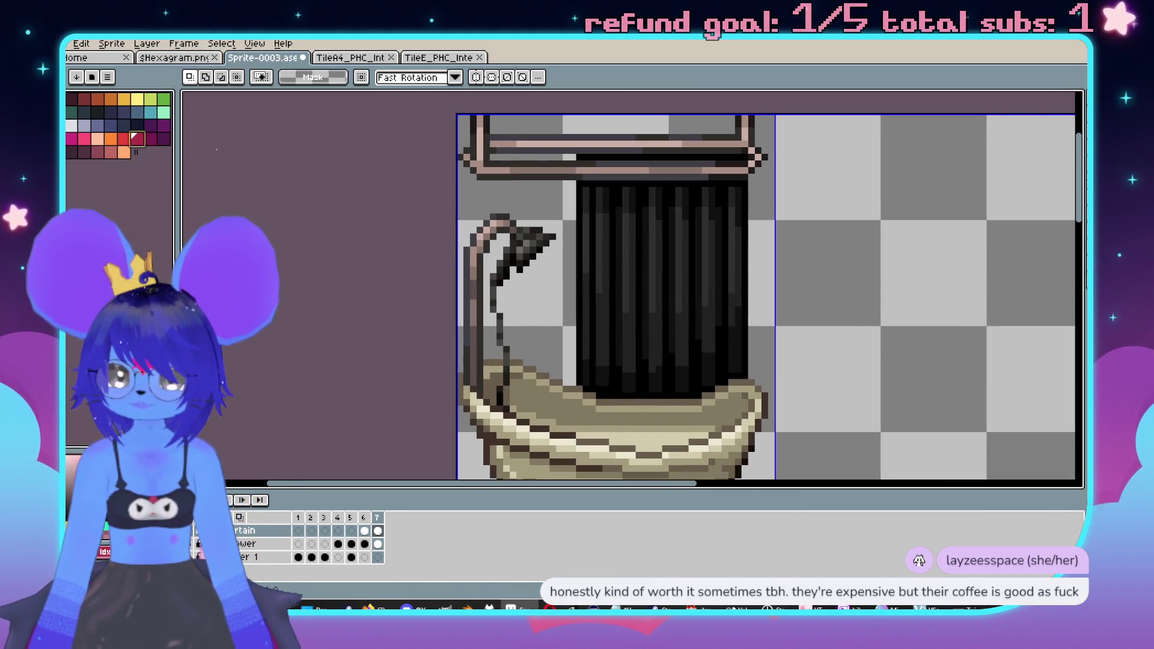
{"action": "scroll", "scroll_direction": "right", "scroll_amount": 3}
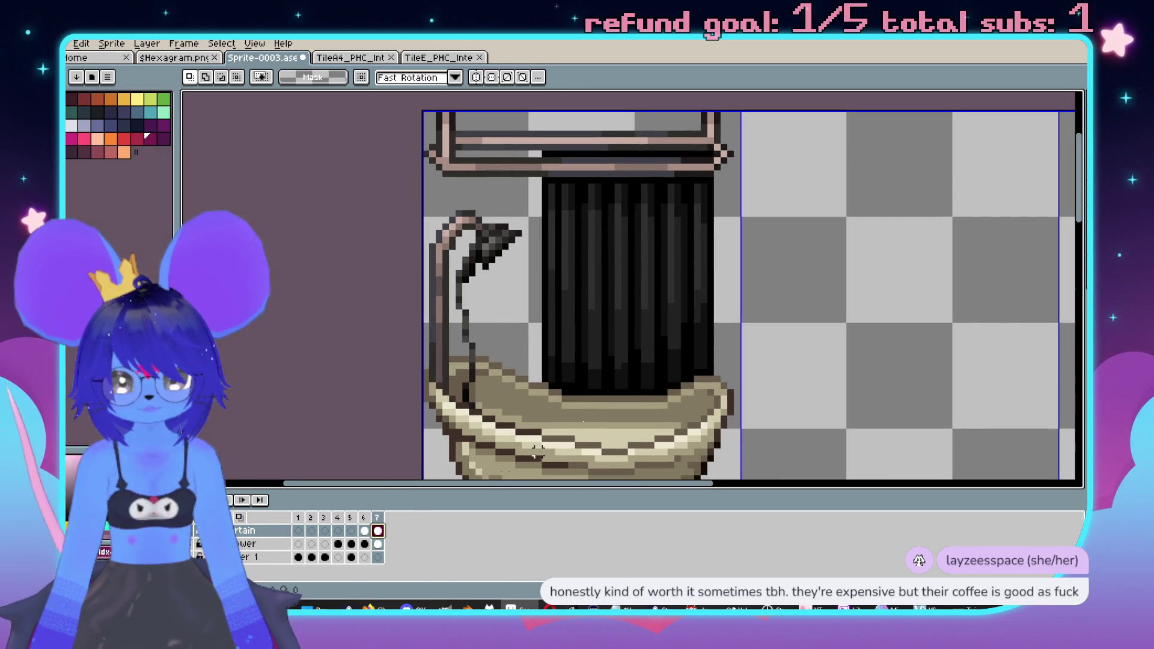
{"action": "key", "text": "b"}
{"action": "key", "text": "Delete"}
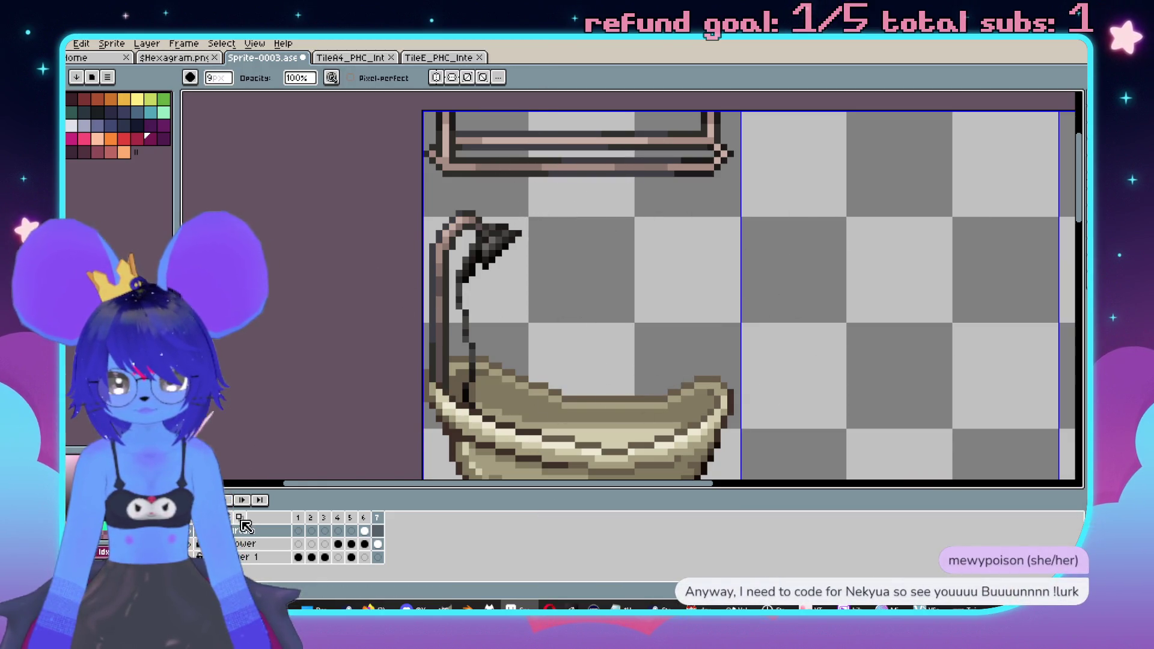
{"action": "left_click", "coordinate": [238, 517]}
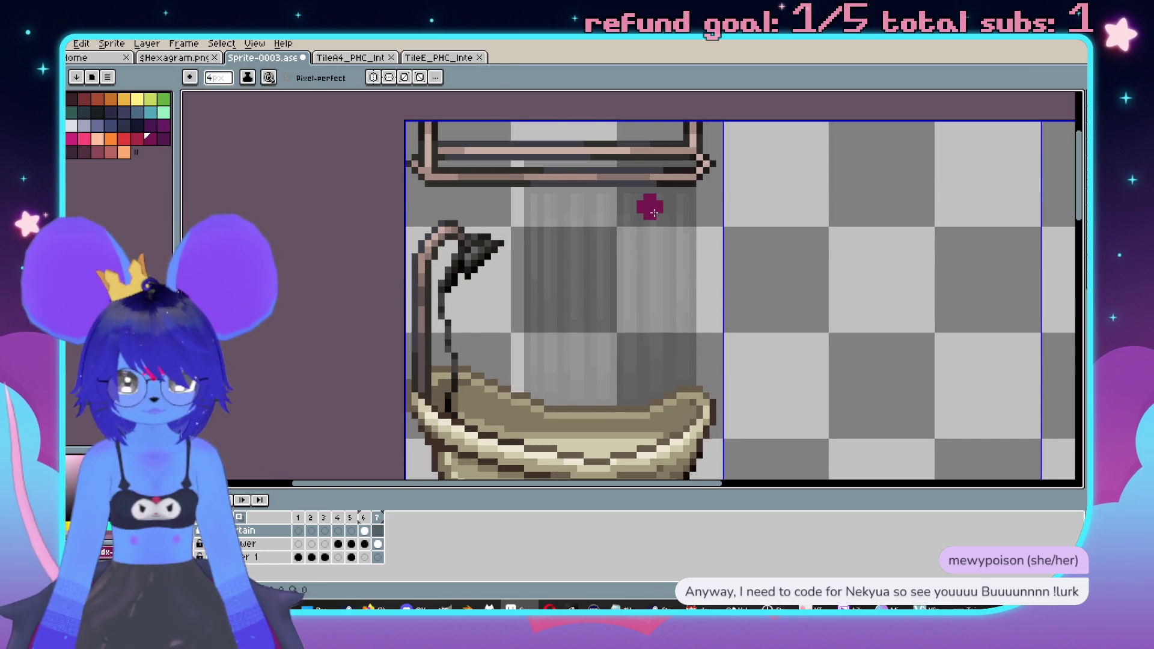
- Paint the magenta curtain edge from the rod down to the tub's right side
{"action": "scroll", "scroll_direction": "down", "scroll_amount": 3}
{"action": "key", "text": "ctrl+z"}
{"action": "left_click_drag", "start_coordinate": [633, 107], "coordinate": [672, 442]}
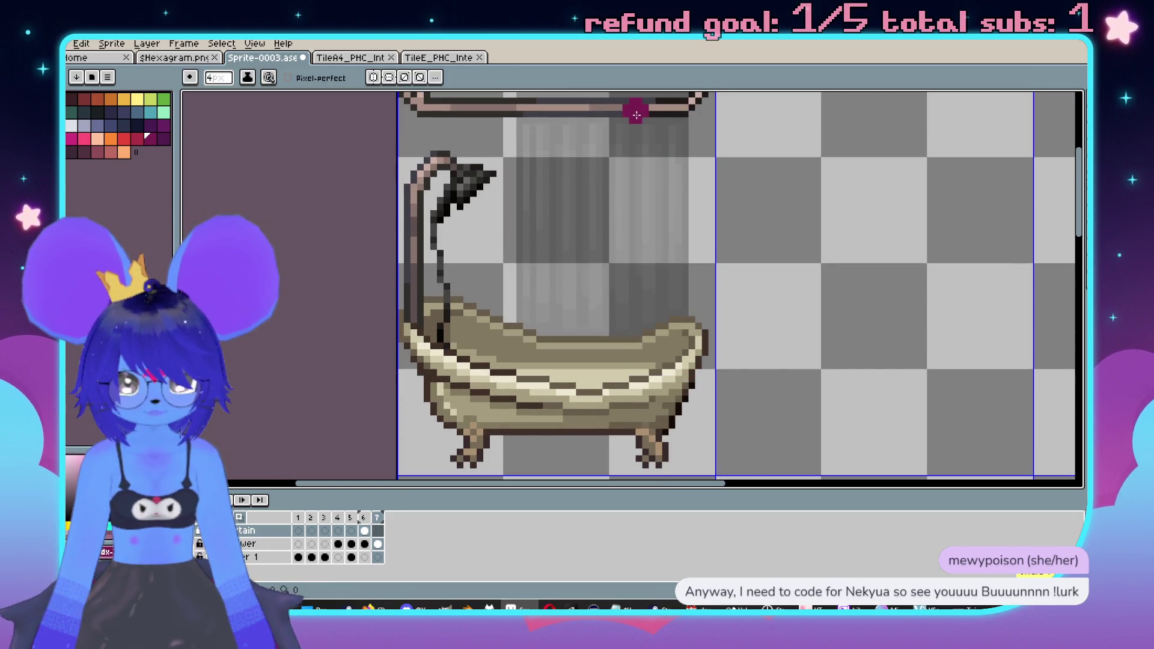
{"action": "key", "text": "ctrl+z"}
{"action": "left_click_drag", "start_coordinate": [633, 120], "coordinate": [693, 415]}
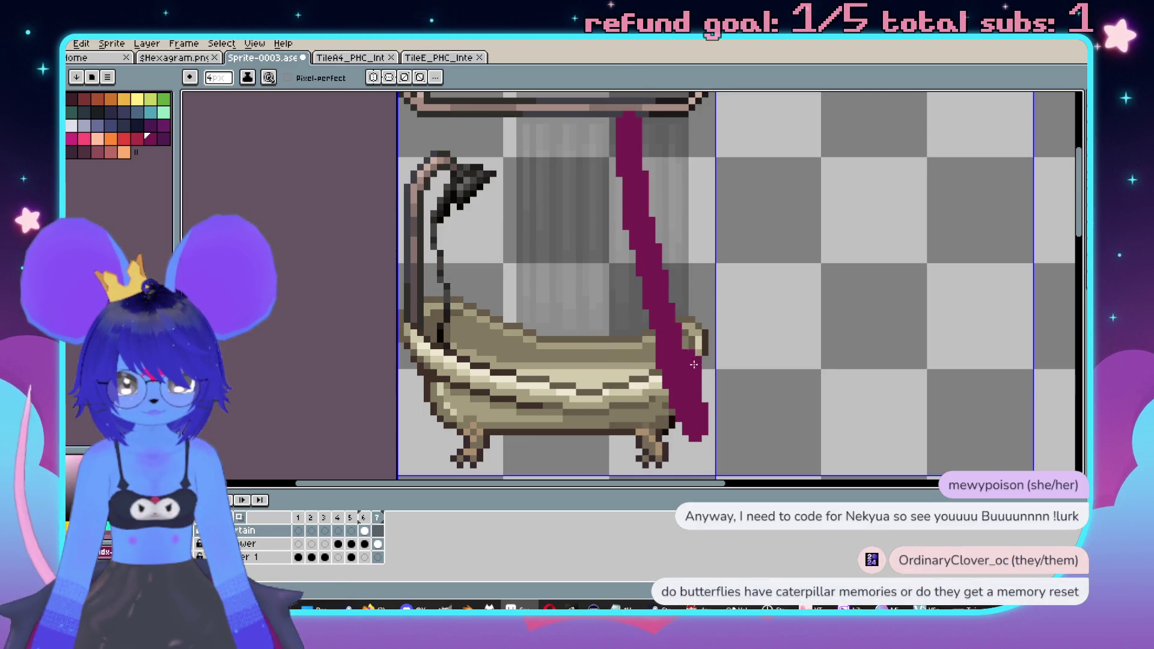
{"action": "scroll", "scroll_direction": "up", "scroll_amount": 3}
{"action": "key", "text": "ctrl+z"}
{"action": "key", "text": "ctrl+z"}
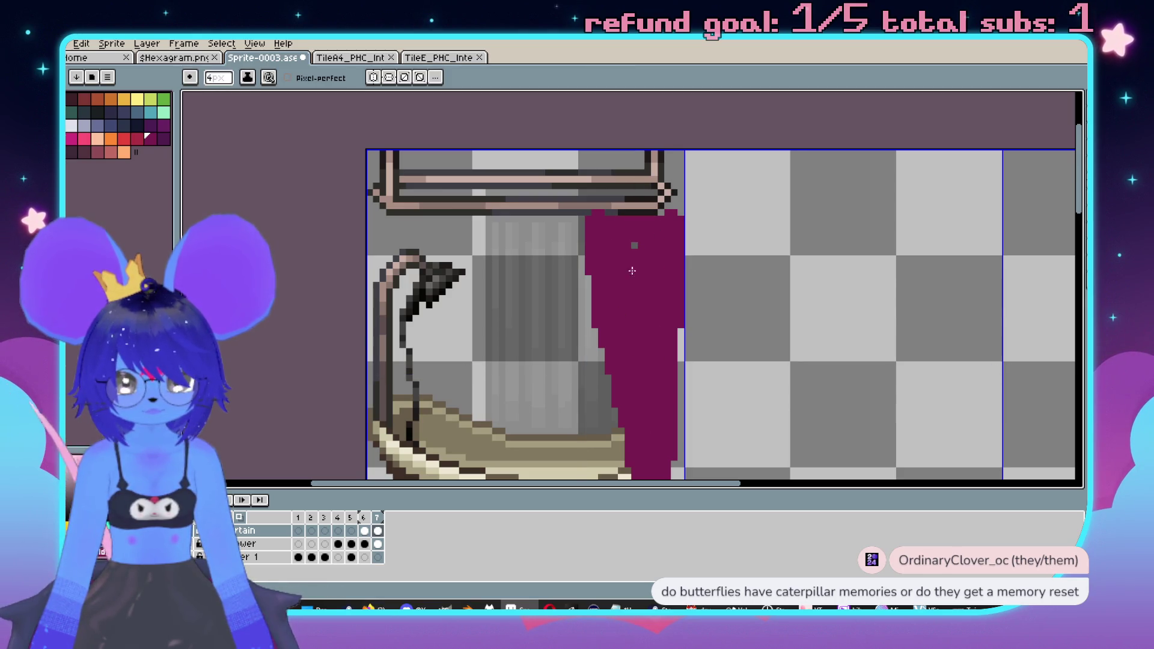
- Paint a dark purple inner fold filling the gray gap beside the tub
{"action": "scroll", "scroll_direction": "up", "scroll_amount": 3}
{"action": "key", "text": "b"}
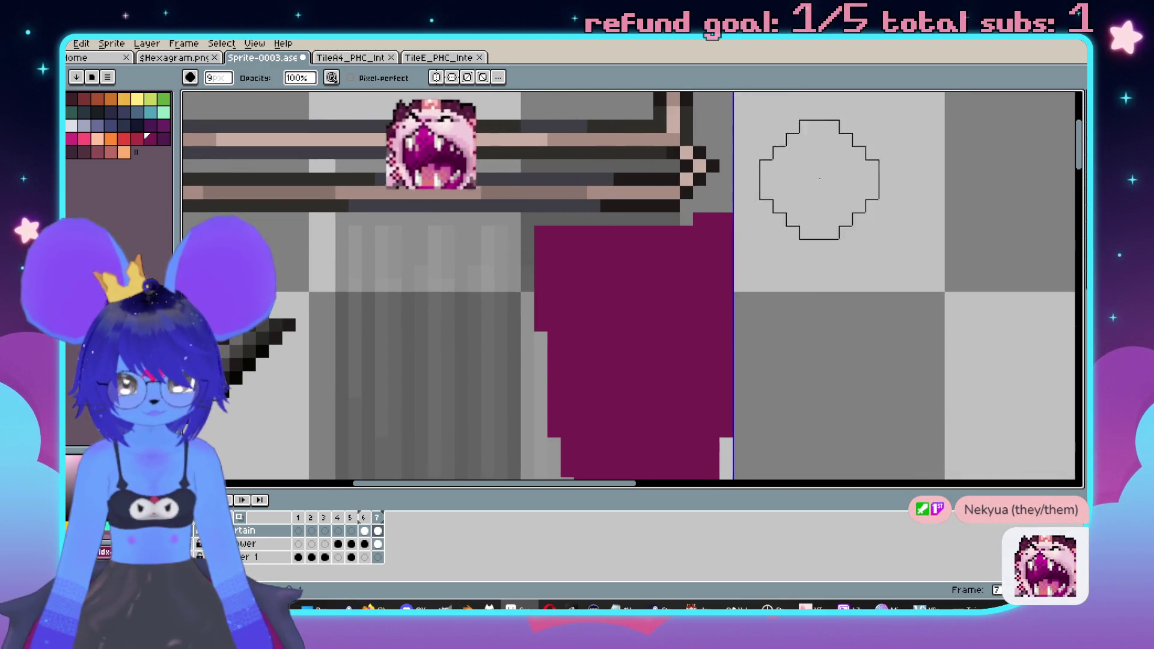
{"action": "scroll", "scroll_direction": "up", "scroll_amount": 3}
{"action": "key", "text": "b"}
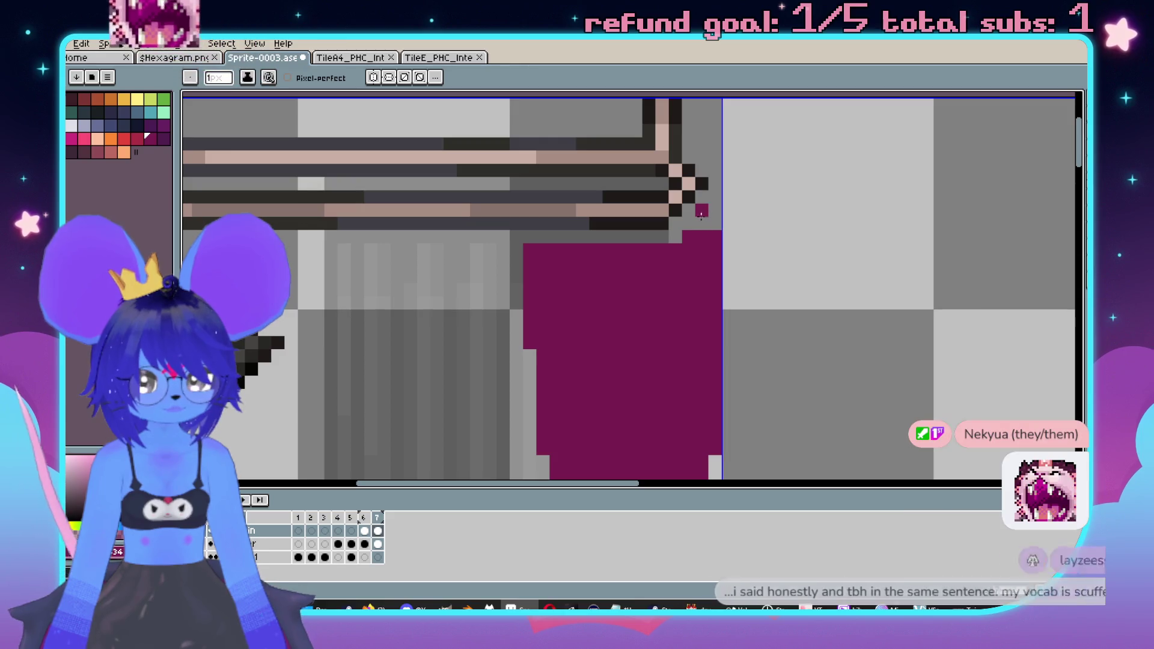
{"action": "scroll", "scroll_direction": "down", "scroll_amount": 3}
{"action": "key", "text": "e"}
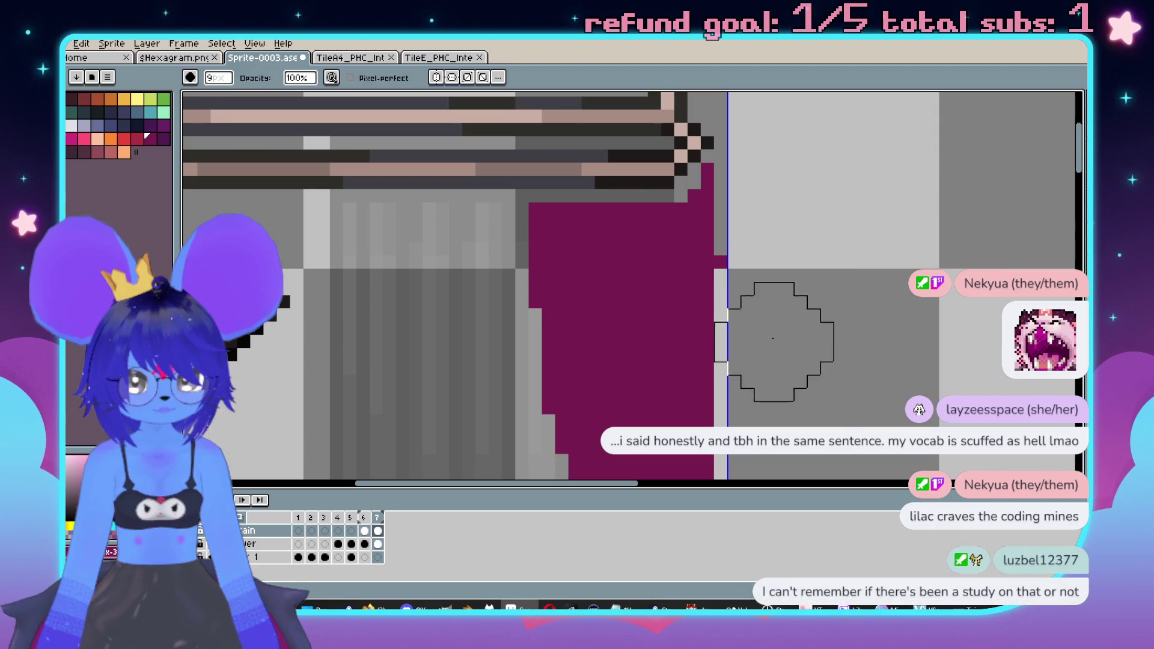
{"action": "scroll", "scroll_direction": "down", "scroll_amount": 3}
{"action": "scroll", "scroll_direction": "up", "scroll_amount": 3}
{"action": "scroll", "scroll_direction": "up", "scroll_amount": 3}
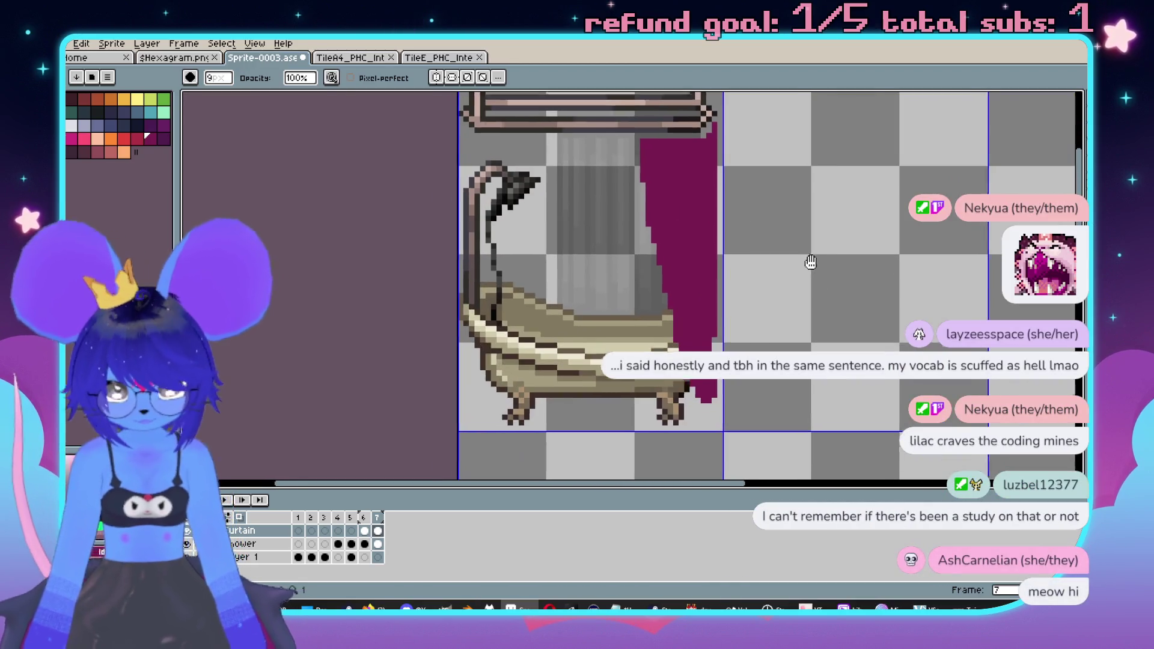
{"action": "key", "text": "b"}
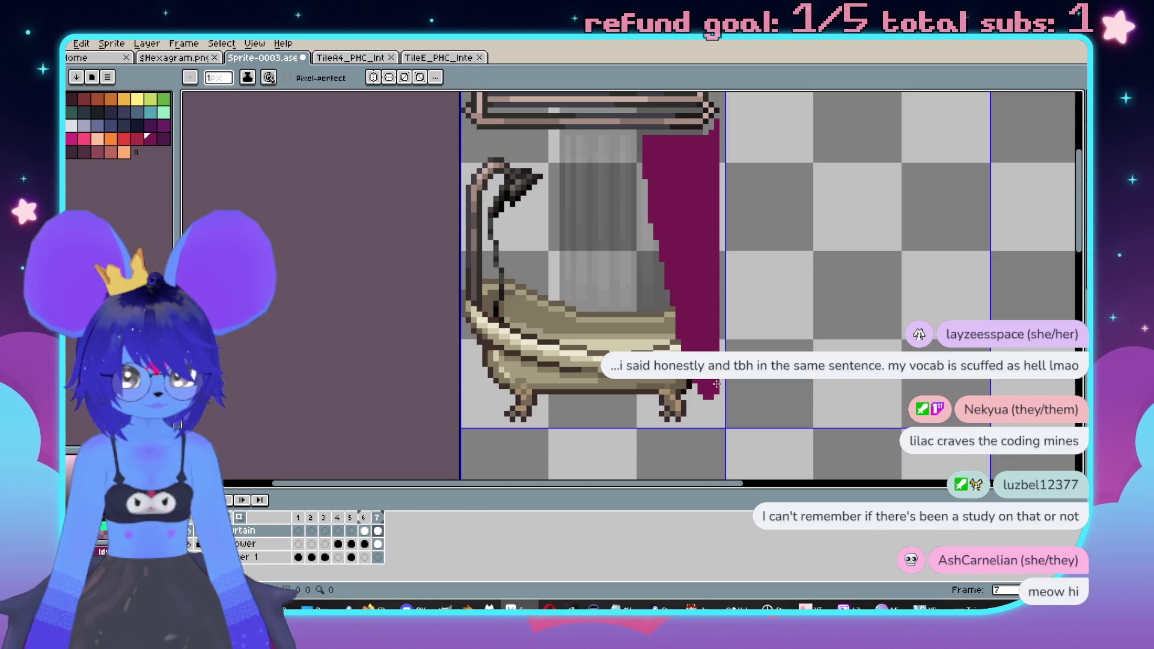
{"action": "scroll", "scroll_direction": "up", "scroll_amount": 3}
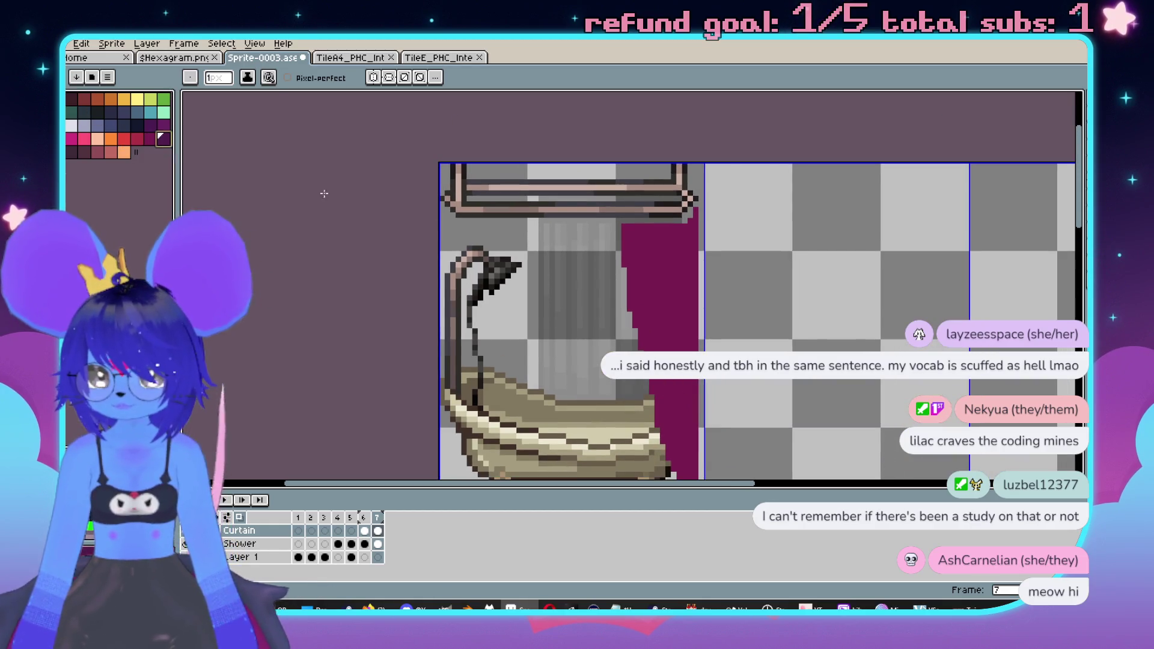
{"action": "key", "text": "w"}
{"action": "key", "text": "b"}
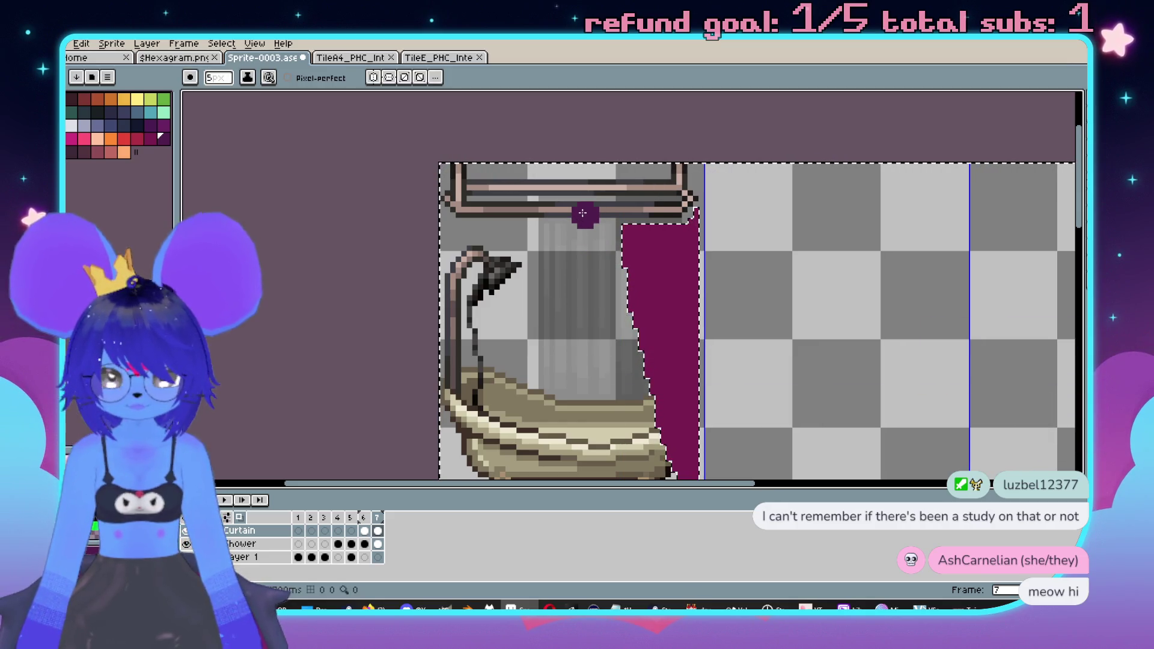
{"action": "left_click_drag", "start_coordinate": [619, 273], "coordinate": [682, 207]}
{"action": "key", "text": "ctrl+z"}
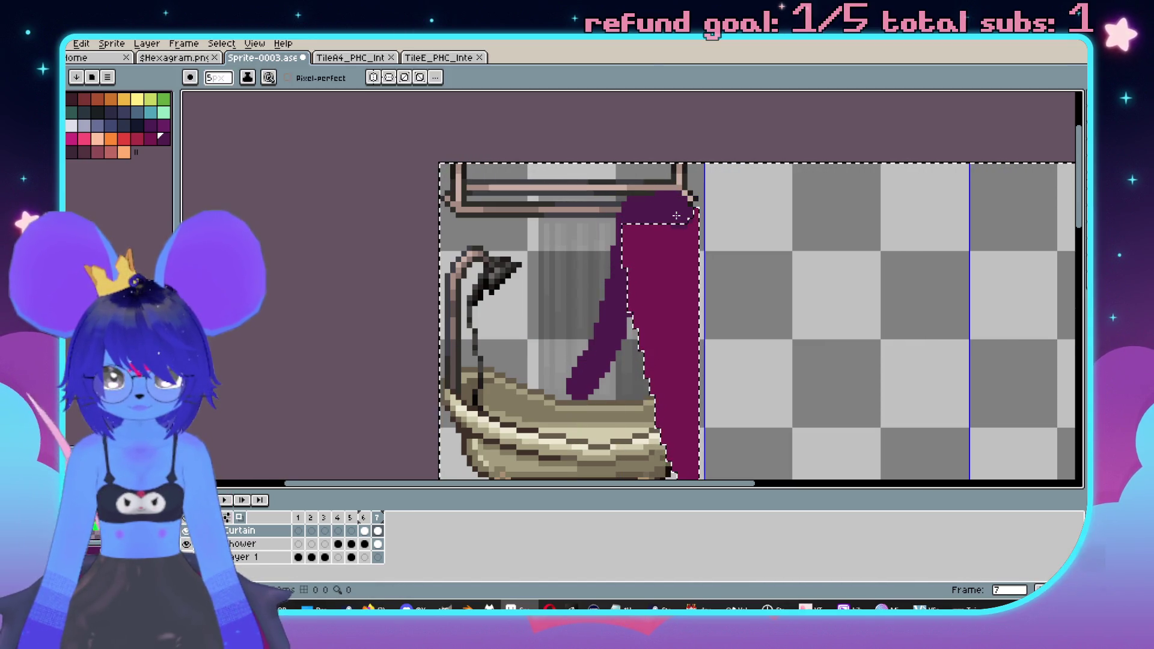
{"action": "scroll", "scroll_direction": "up", "scroll_amount": 3}
{"action": "left_click_drag", "start_coordinate": [625, 355], "coordinate": [603, 407]}
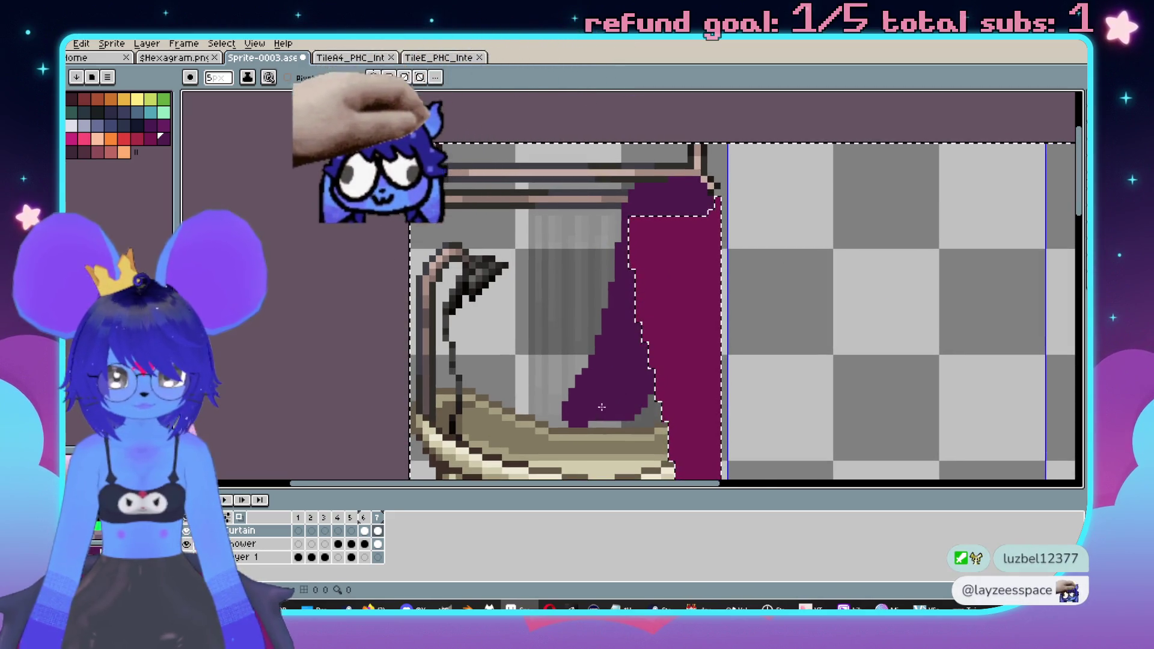
- Clear stray purple pixels off the curtain rod with a single-pixel brush
{"action": "scroll", "scroll_direction": "up", "scroll_amount": 3}
{"action": "scroll", "scroll_direction": "up", "scroll_amount": 3}
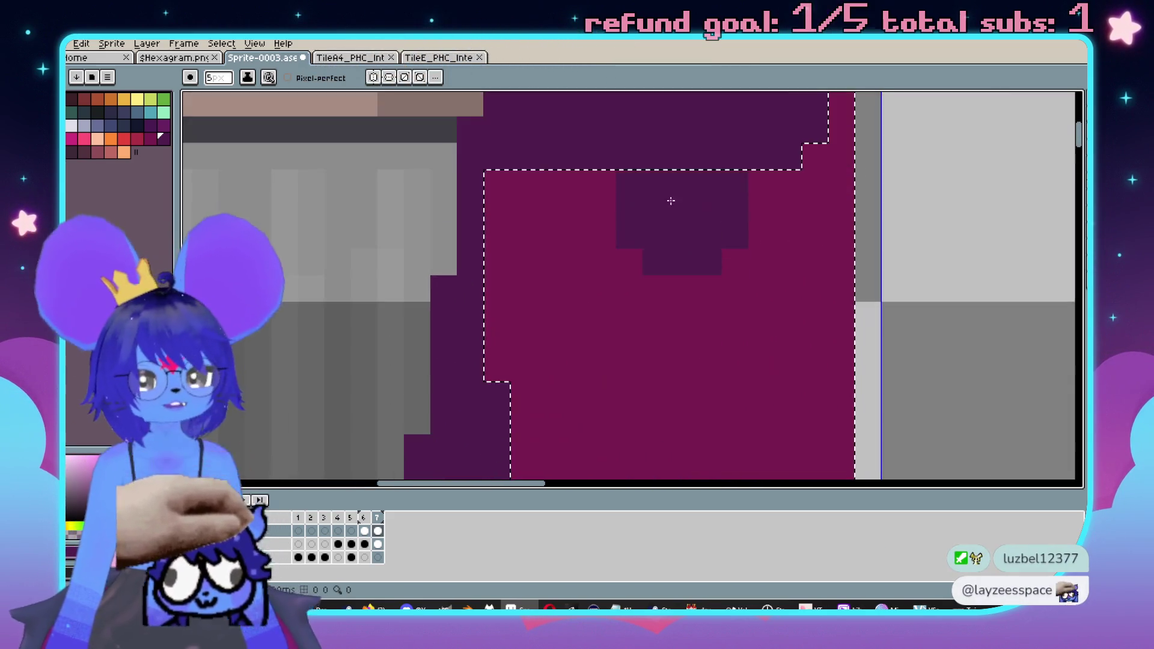
{"action": "scroll", "scroll_direction": "up", "scroll_amount": 3}
{"action": "key", "text": "minus"}
{"action": "key", "text": "minus"}
{"action": "key", "text": "minus"}
{"action": "key", "text": "minus"}
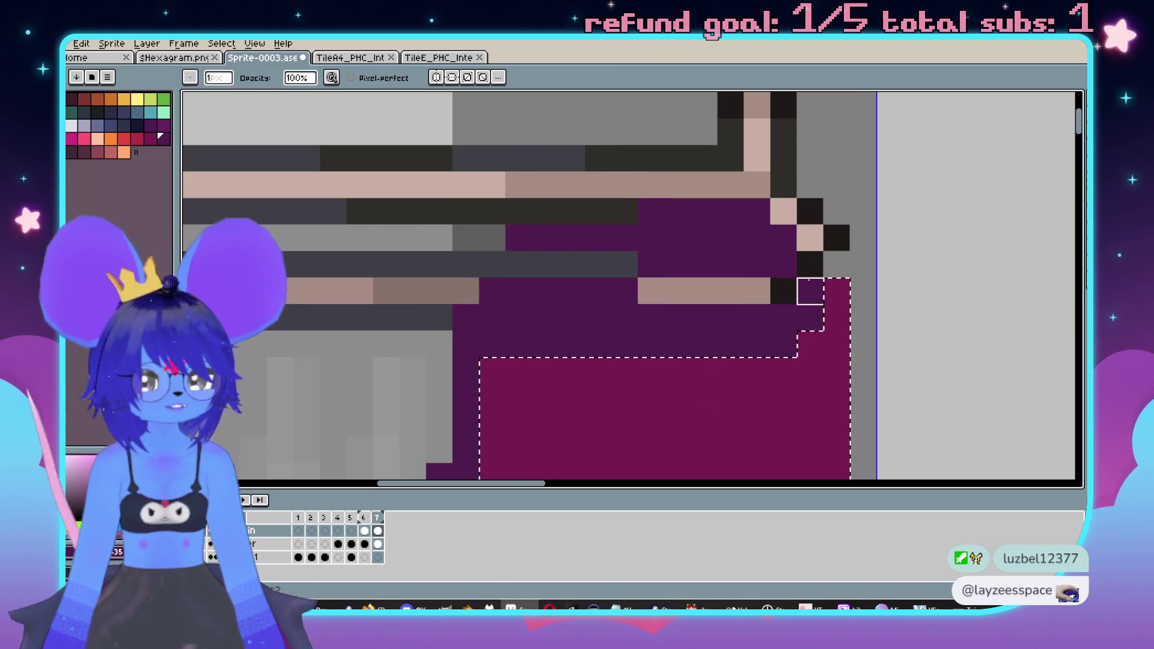
{"action": "key", "text": "ctrl+z"}
{"action": "left_click_drag", "start_coordinate": [466, 317], "coordinate": [481, 292]}
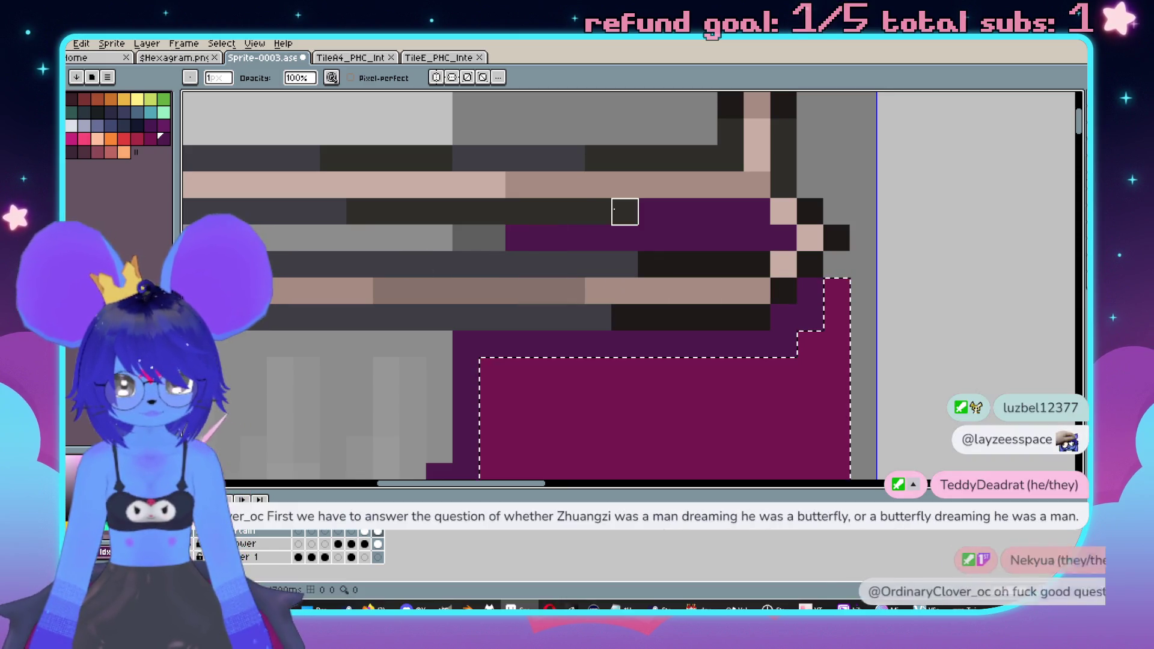
{"action": "scroll", "scroll_direction": "down", "scroll_amount": 3}
{"action": "scroll", "scroll_direction": "up", "scroll_amount": 3}
{"action": "scroll", "scroll_direction": "down", "scroll_amount": 3}
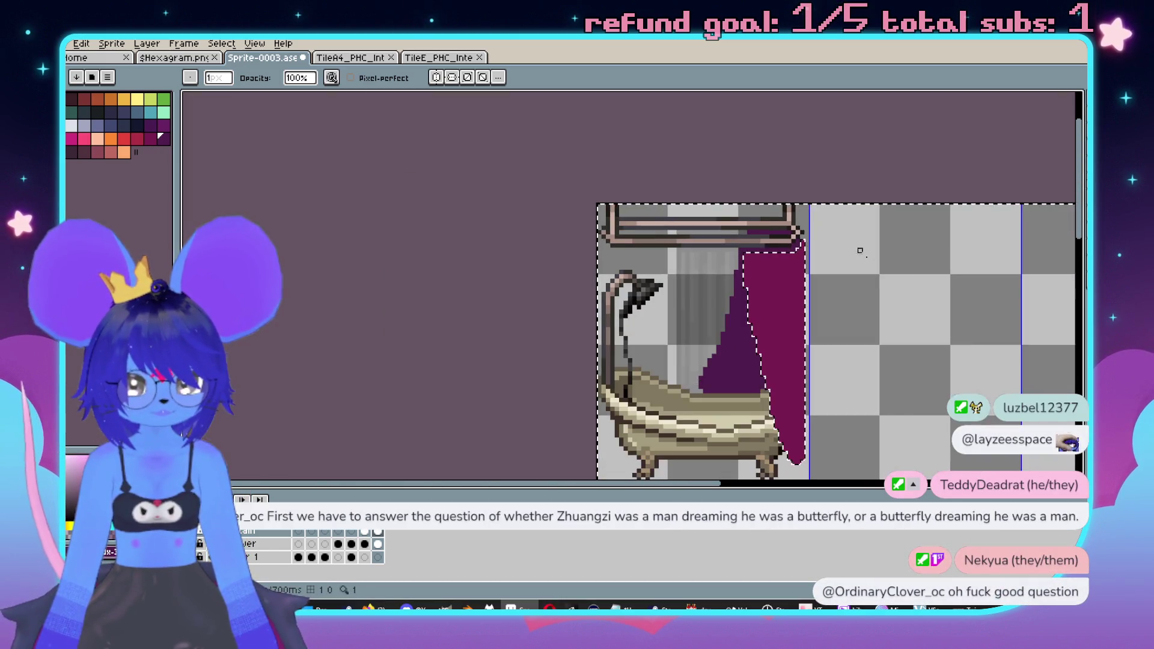
{"action": "scroll", "scroll_direction": "down", "scroll_amount": 3}
- Compare with frame 6 and fill purple pixels at the curtain's lower-left edge
{"action": "key", "text": "Left"}
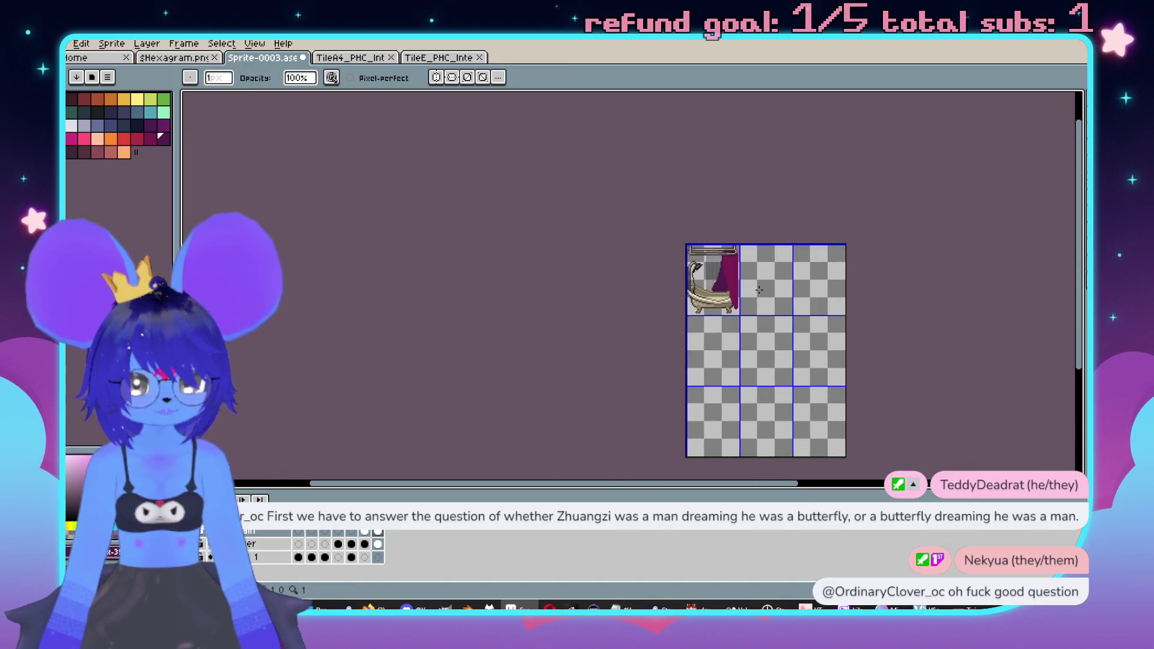
{"action": "scroll", "scroll_direction": "up", "scroll_amount": 3}
{"action": "scroll", "scroll_direction": "up", "scroll_amount": 3}
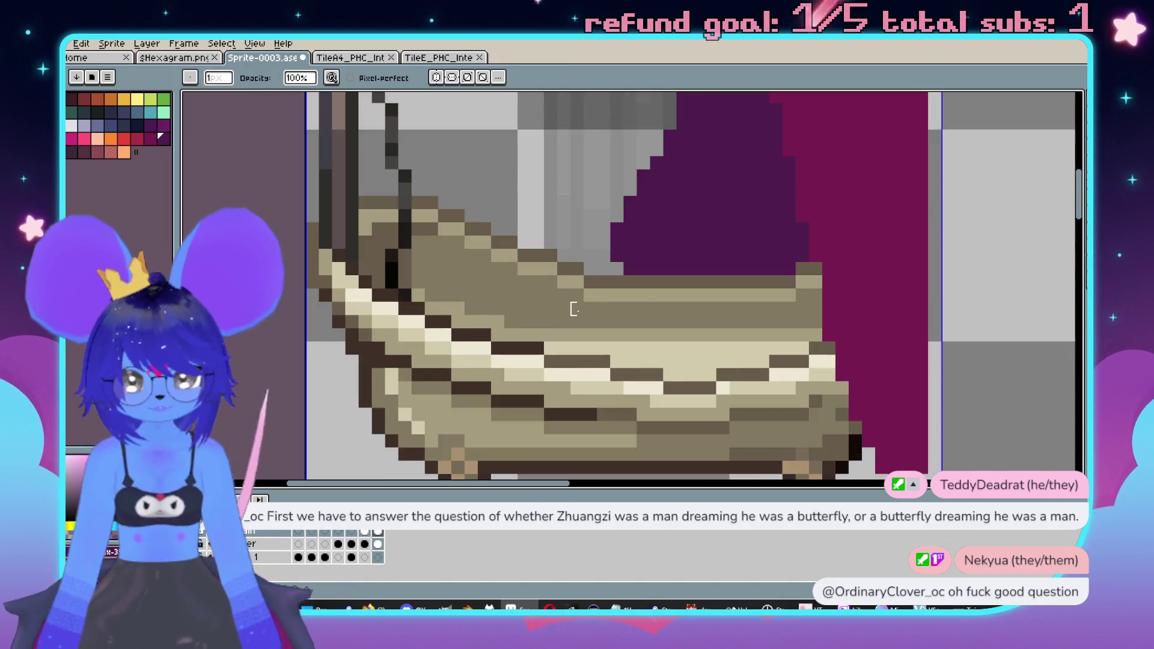
{"action": "scroll", "scroll_direction": "up", "scroll_amount": 3}
{"action": "key", "text": "i"}
{"action": "key", "text": "b"}
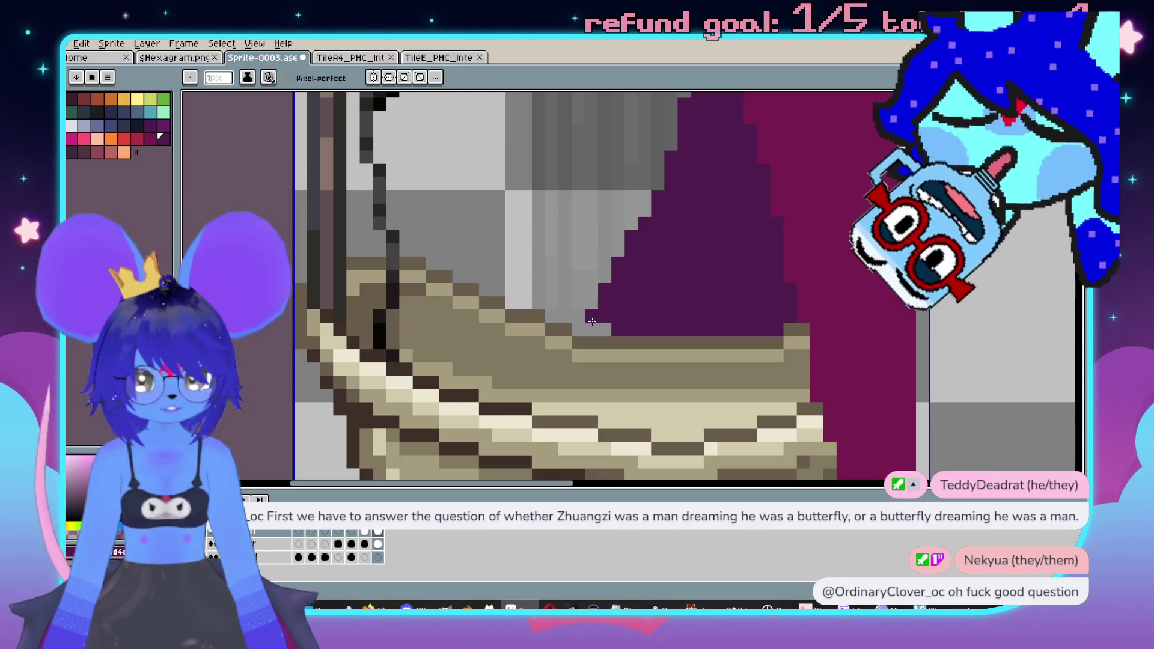
{"action": "left_click_drag", "start_coordinate": [604, 330], "coordinate": [578, 329]}
{"action": "scroll", "scroll_direction": "down", "scroll_amount": 3}
{"action": "key", "text": "Left"}
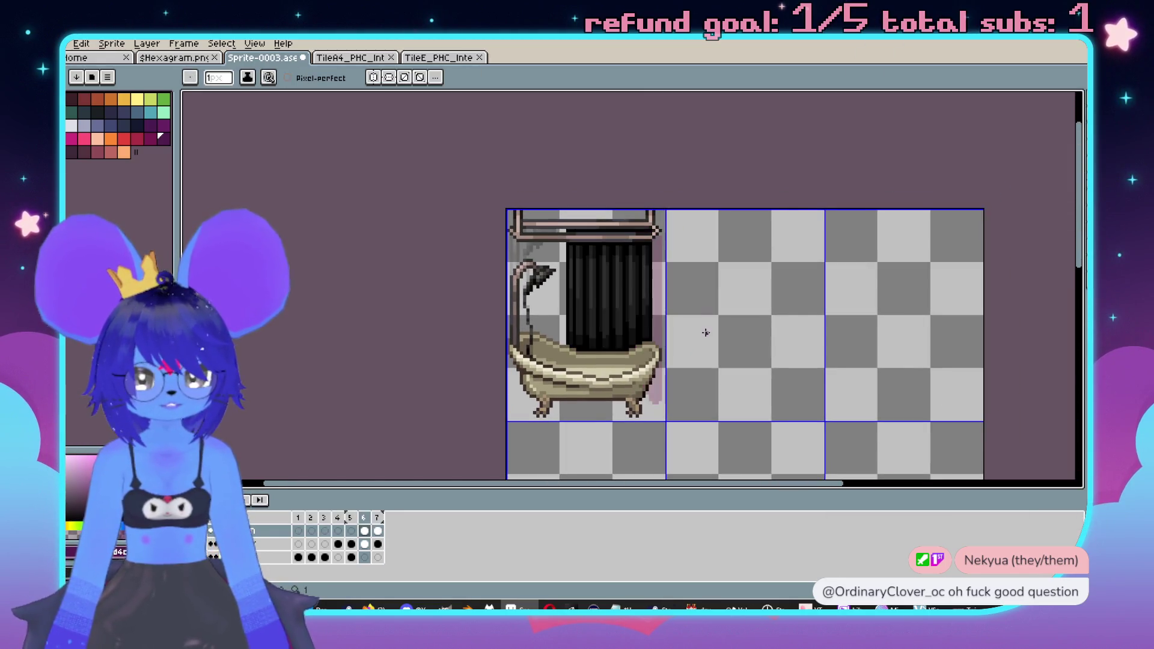
{"action": "key", "text": "Right"}
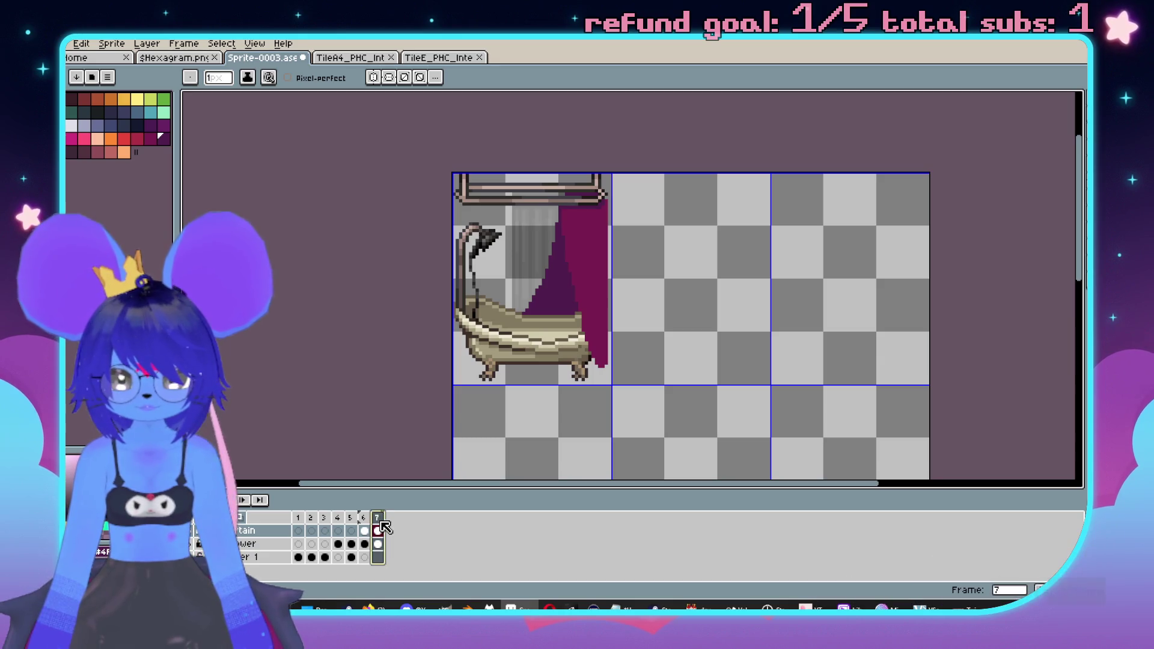
{"action": "right_click", "coordinate": [377, 518]}
- Add frame 8 and delete its copied magenta curtain
{"action": "left_click", "coordinate": [420, 521]}
{"action": "scroll", "scroll_direction": "up", "scroll_amount": 3}
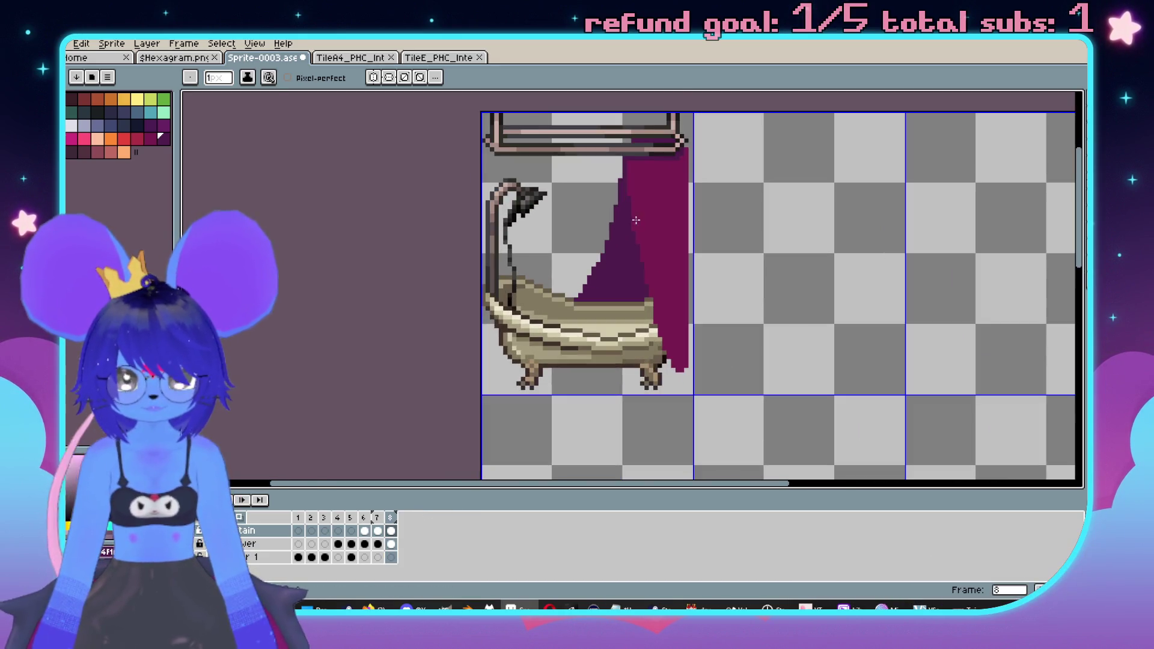
{"action": "key", "text": "w"}
{"action": "left_click", "coordinate": [660, 199]}
{"action": "scroll", "scroll_direction": "up", "scroll_amount": 3}
{"action": "scroll", "scroll_direction": "up", "scroll_amount": 3}
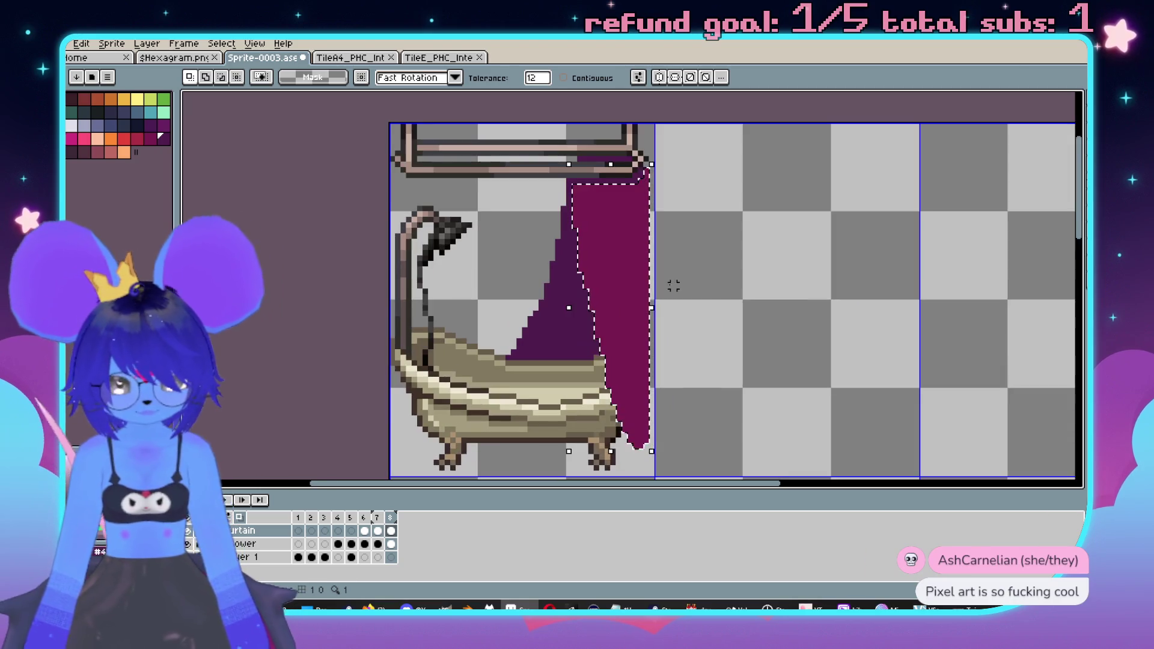
{"action": "key", "text": "Delete"}
- Outline the new curtain in magenta from the rail down the tub's right side
{"action": "scroll", "scroll_direction": "left", "scroll_amount": 3}
{"action": "scroll", "scroll_direction": "left", "scroll_amount": 3}
{"action": "key", "text": "b"}
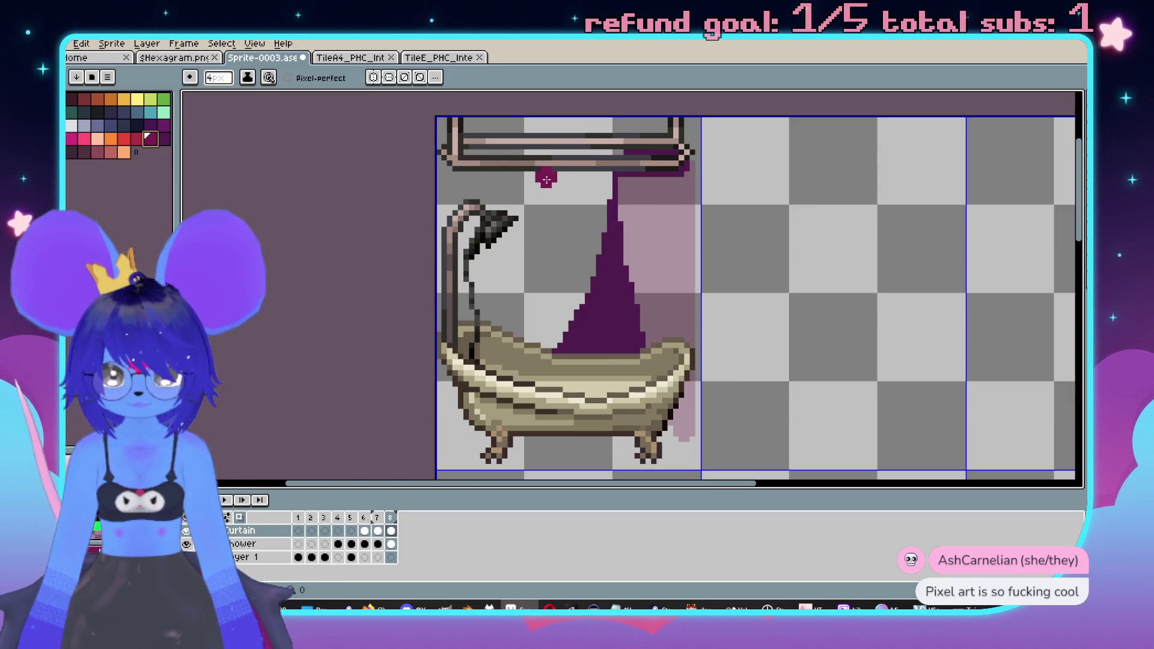
{"action": "left_click_drag", "start_coordinate": [546, 188], "coordinate": [576, 300]}
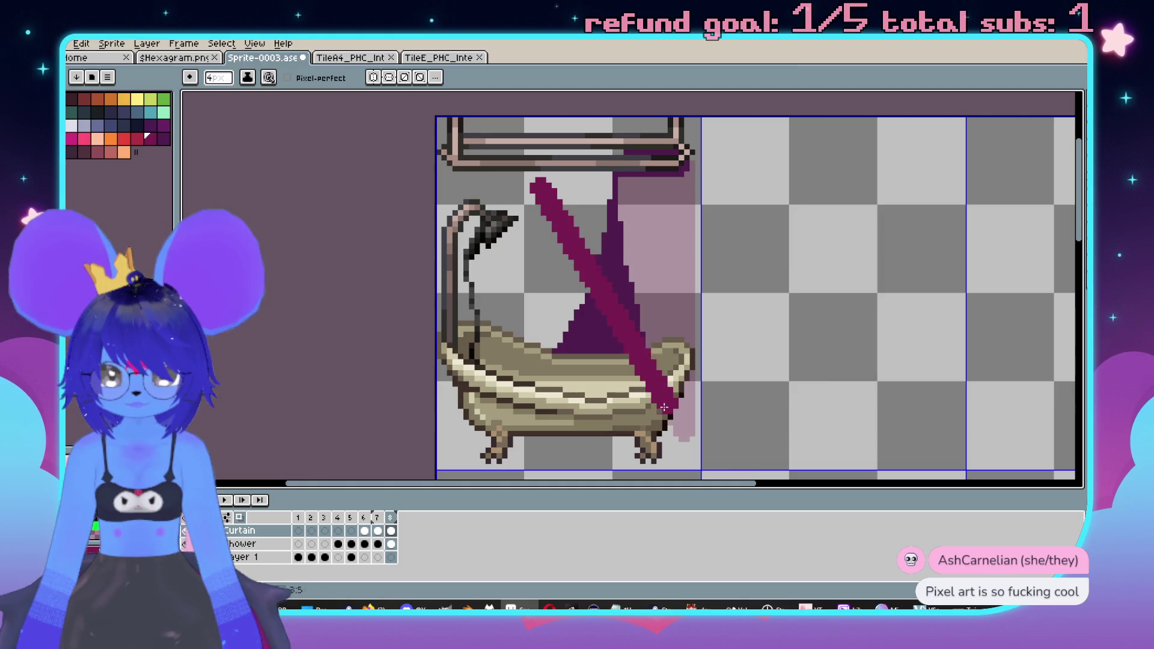
{"action": "left_click_drag", "start_coordinate": [644, 396], "coordinate": [613, 368]}
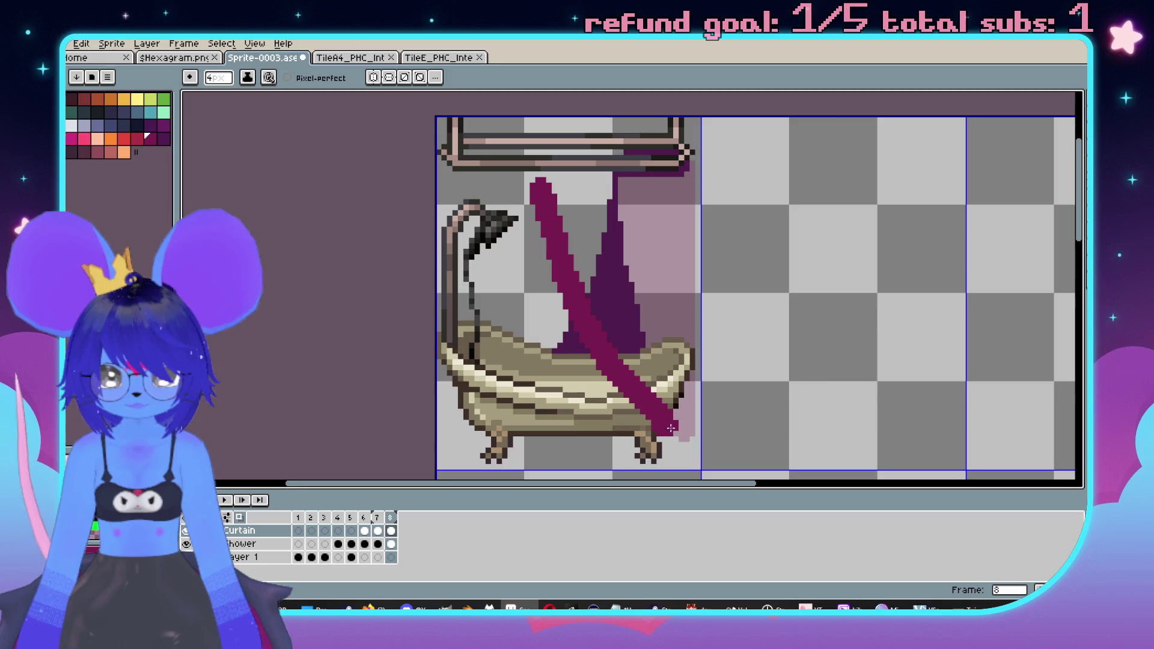
{"action": "left_click_drag", "start_coordinate": [679, 431], "coordinate": [687, 383]}
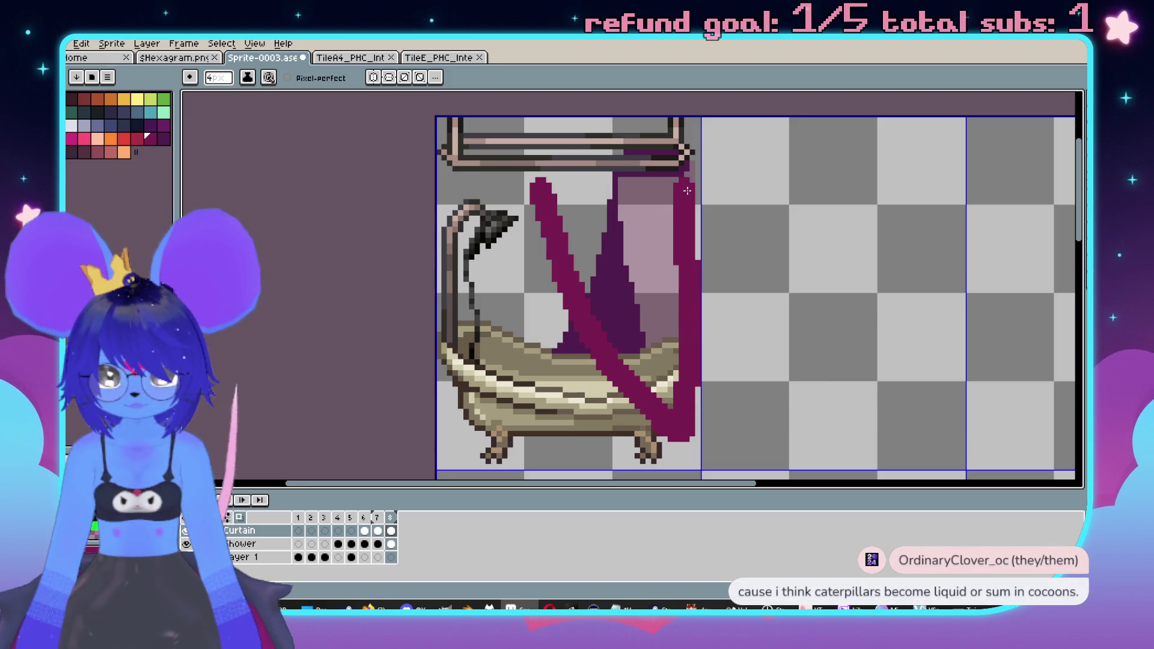
{"action": "left_click_drag", "start_coordinate": [552, 190], "coordinate": [669, 194]}
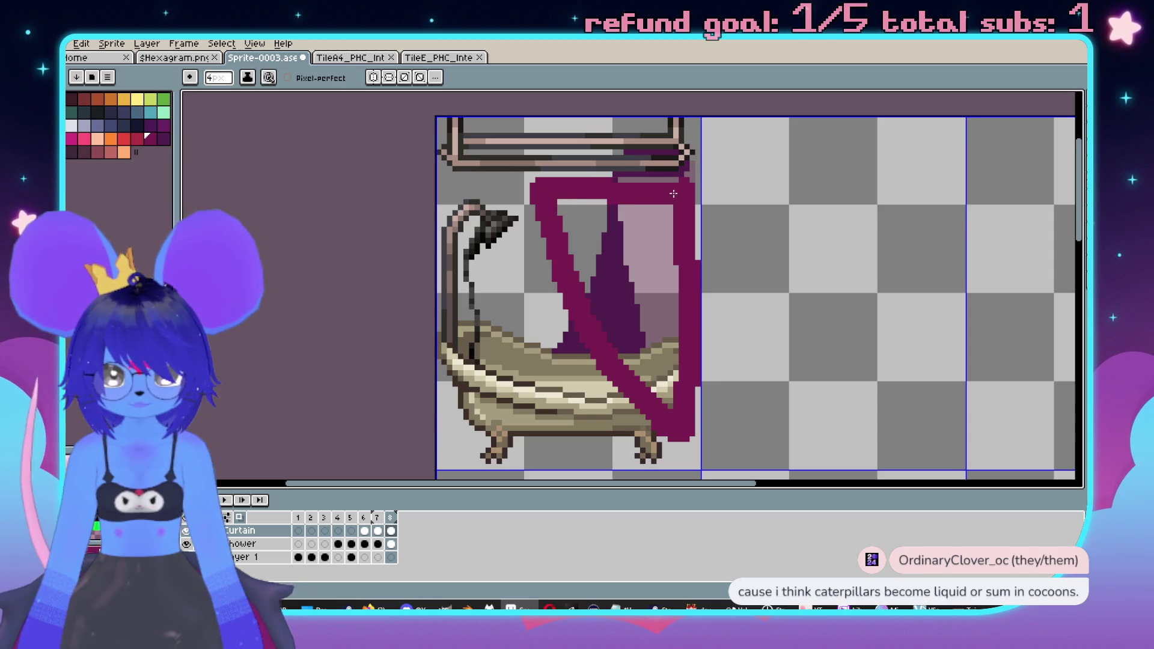
- Bucket-fill the curtain's interior and remaining gaps with magenta
{"action": "key", "text": "g"}
{"action": "left_click", "coordinate": [644, 253]}
{"action": "left_click", "coordinate": [613, 289]}
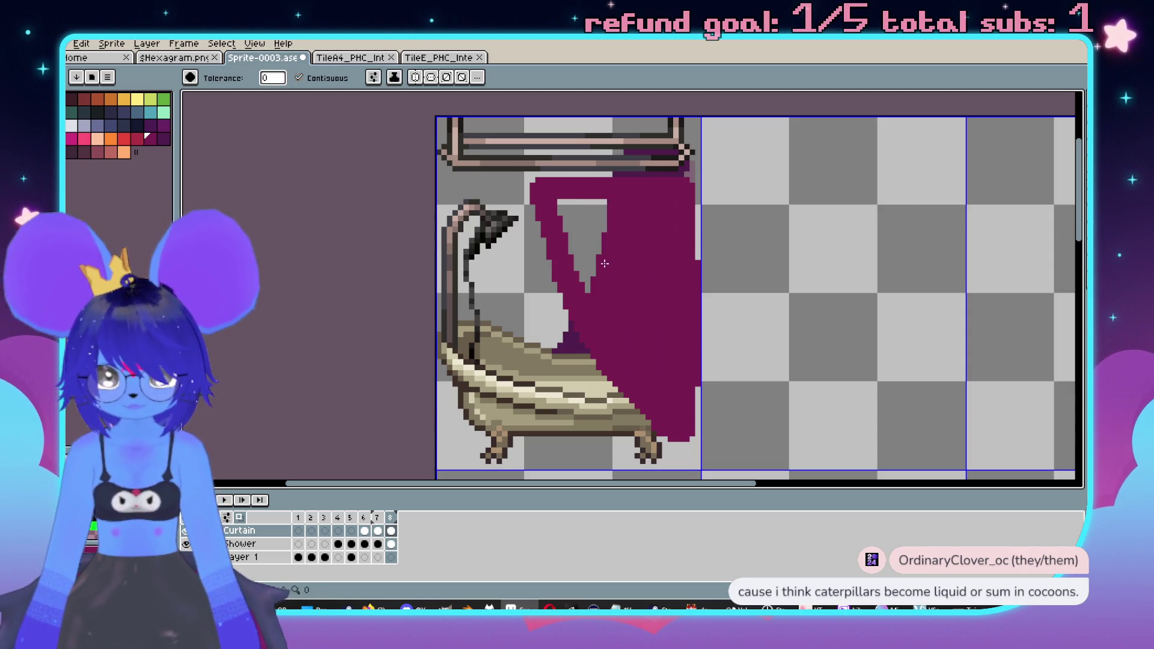
{"action": "left_click", "coordinate": [578, 234]}
{"action": "scroll", "scroll_direction": "down", "scroll_amount": 3}
{"action": "scroll", "scroll_direction": "up", "scroll_amount": 3}
{"action": "scroll", "scroll_direction": "up", "scroll_amount": 3}
- Fix the curtain's top-right corner pixel and sample the curtain magenta
{"action": "key", "text": "b"}
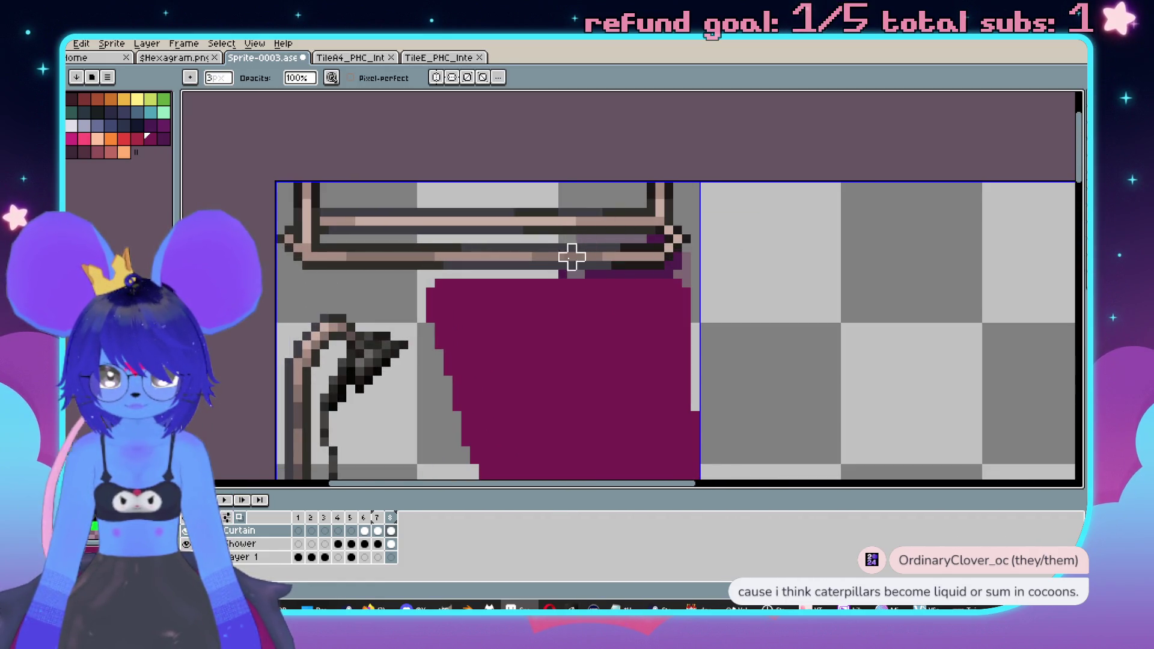
{"action": "key", "text": "e"}
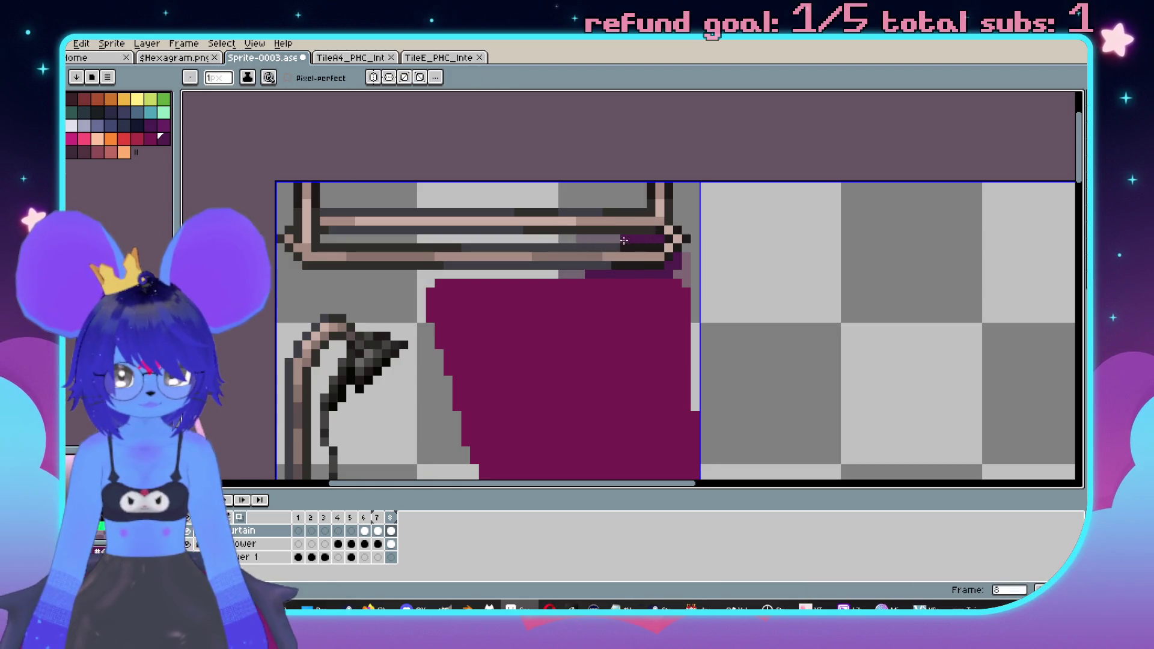
{"action": "scroll", "scroll_direction": "down", "scroll_amount": 3}
{"action": "scroll", "scroll_direction": "up", "scroll_amount": 3}
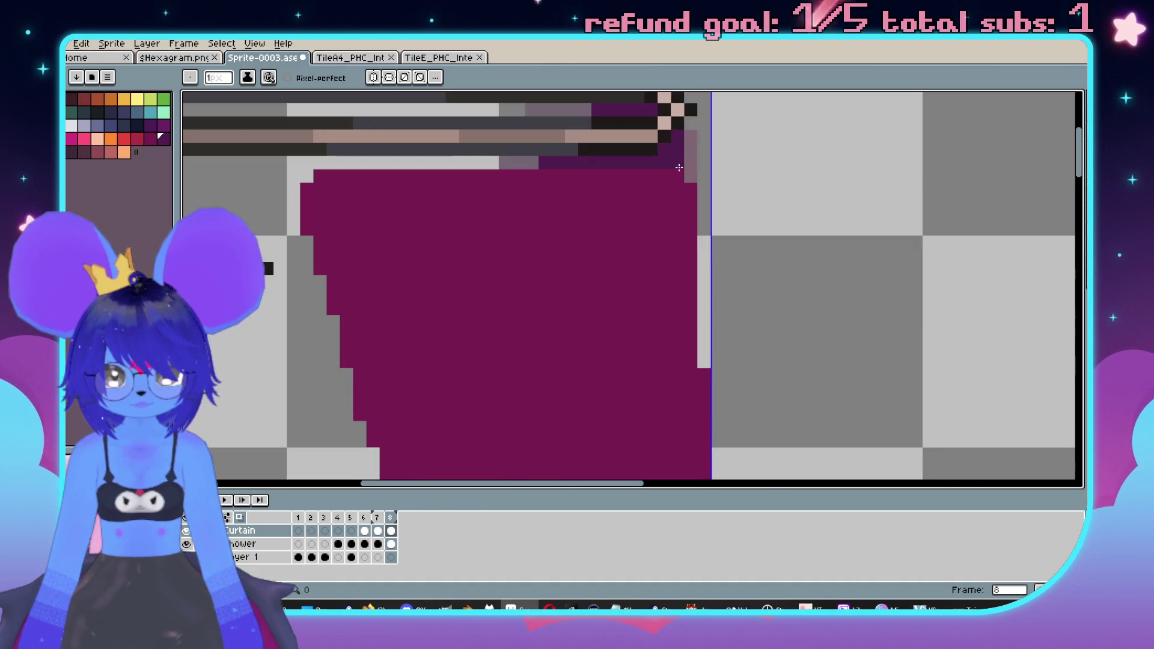
{"action": "left_click", "coordinate": [685, 141]}
{"action": "scroll", "scroll_direction": "down", "scroll_amount": 3}
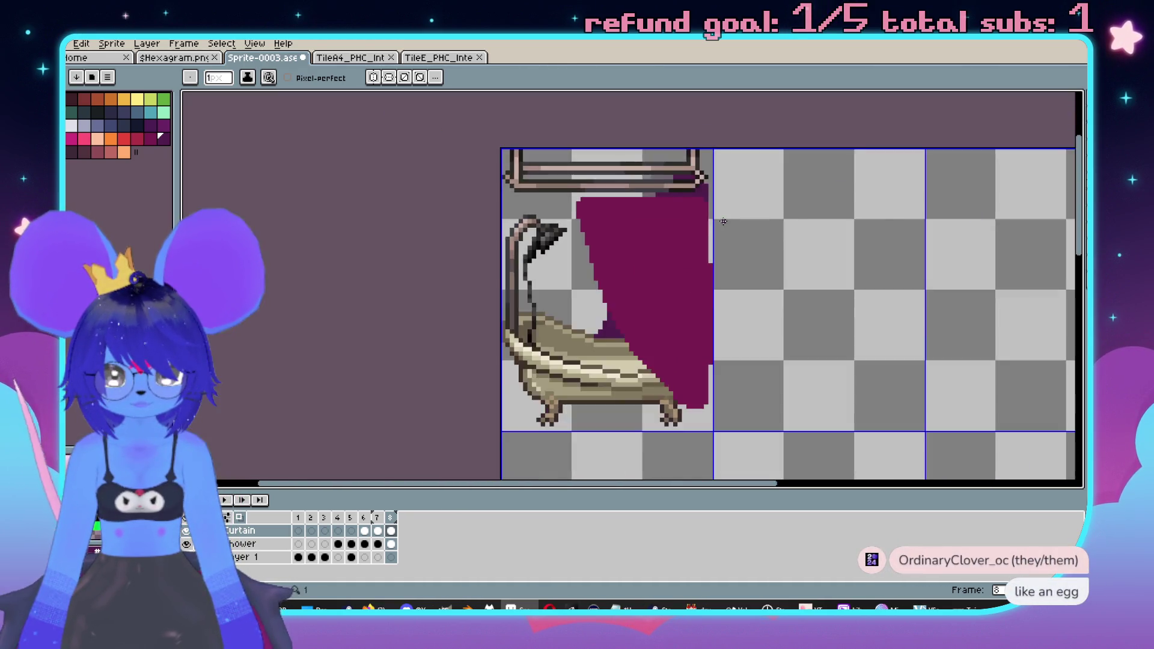
{"action": "scroll", "scroll_direction": "up", "scroll_amount": 3}
{"action": "left_click", "coordinate": [670, 180]}
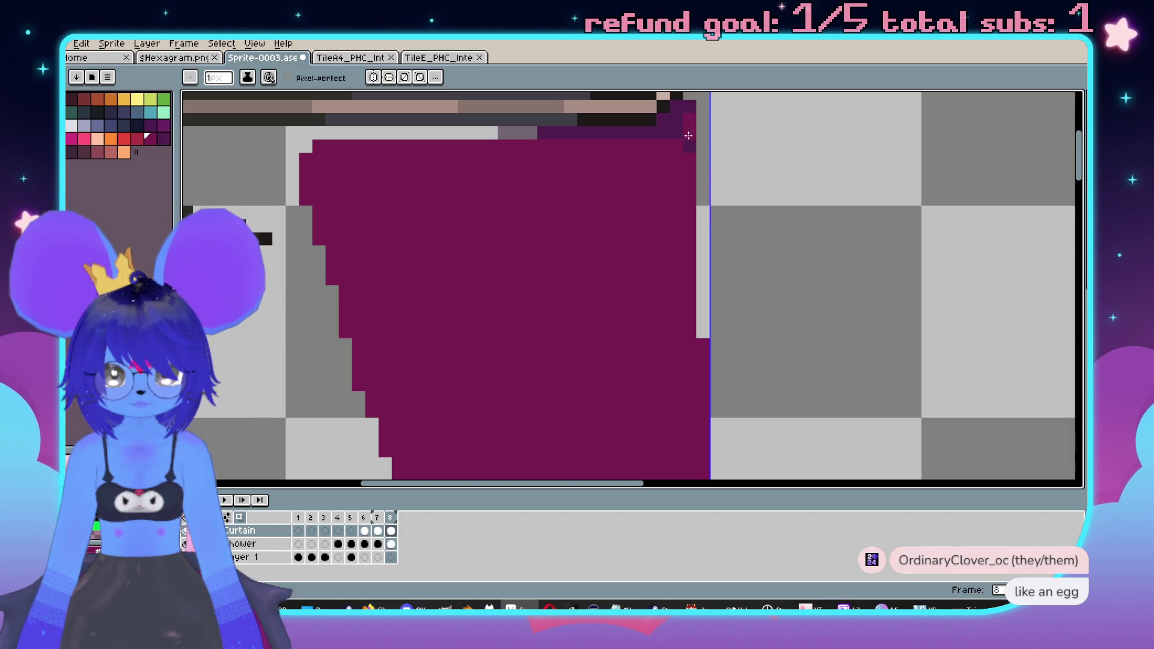
{"action": "scroll", "scroll_direction": "down", "scroll_amount": 3}
{"action": "scroll", "scroll_direction": "up", "scroll_amount": 3}
{"action": "scroll", "scroll_direction": "down", "scroll_amount": 3}
{"action": "scroll", "scroll_direction": "up", "scroll_amount": 3}
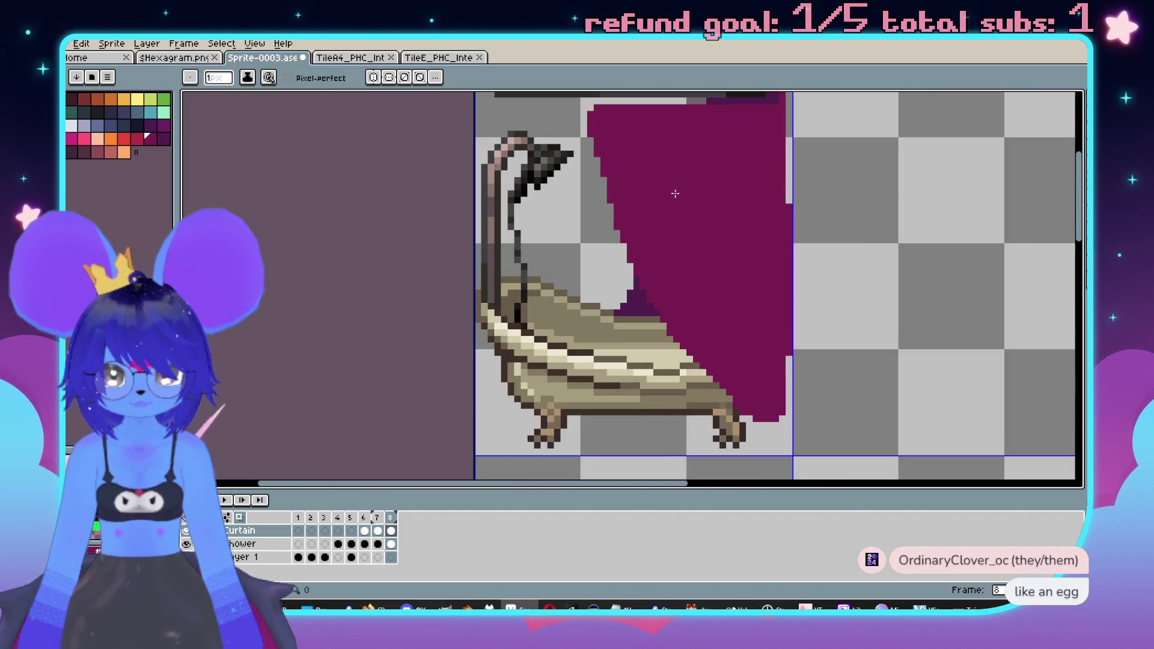
{"action": "scroll", "scroll_direction": "down", "scroll_amount": 3}
{"action": "scroll", "scroll_direction": "up", "scroll_amount": 3}
{"action": "scroll", "scroll_direction": "down", "scroll_amount": 3}
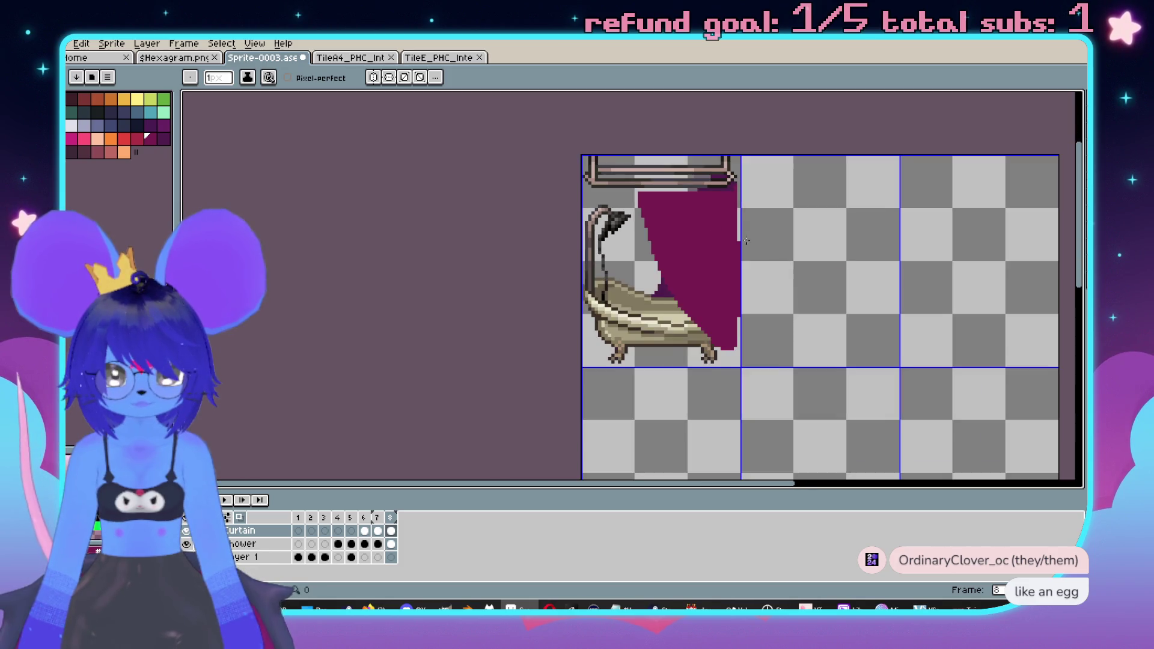
- Play the animation to preview the curtain, then add frame 9 after frame 8
{"action": "key", "text": "Return"}
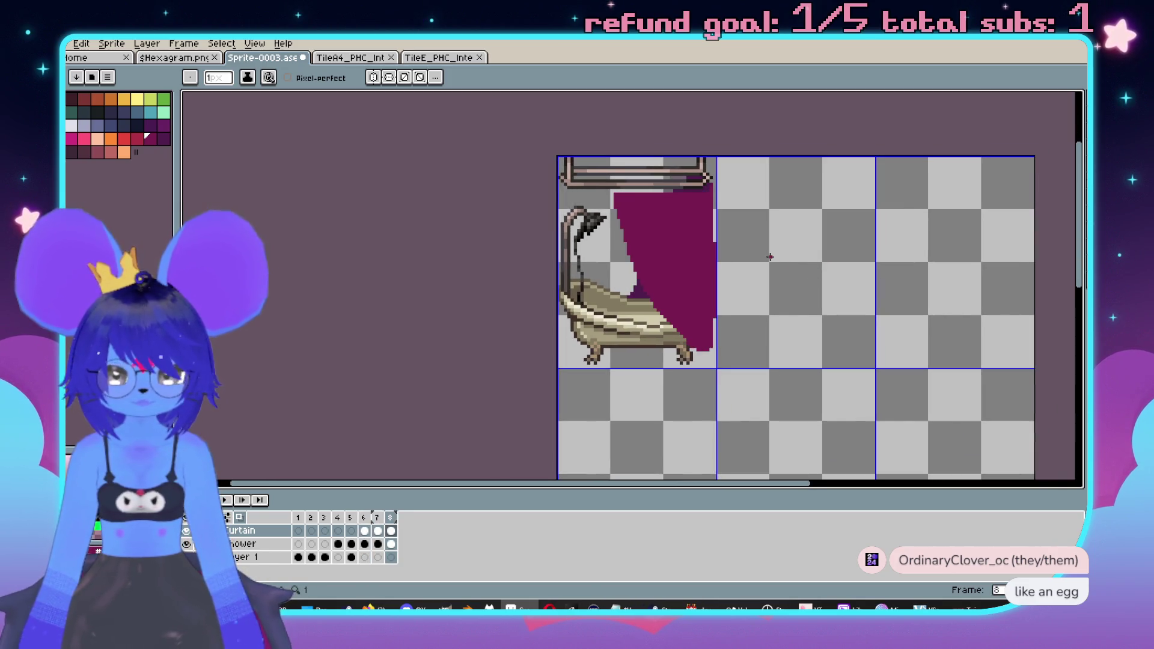
{"action": "scroll", "scroll_direction": "up", "scroll_amount": 3}
{"action": "key", "text": "w"}
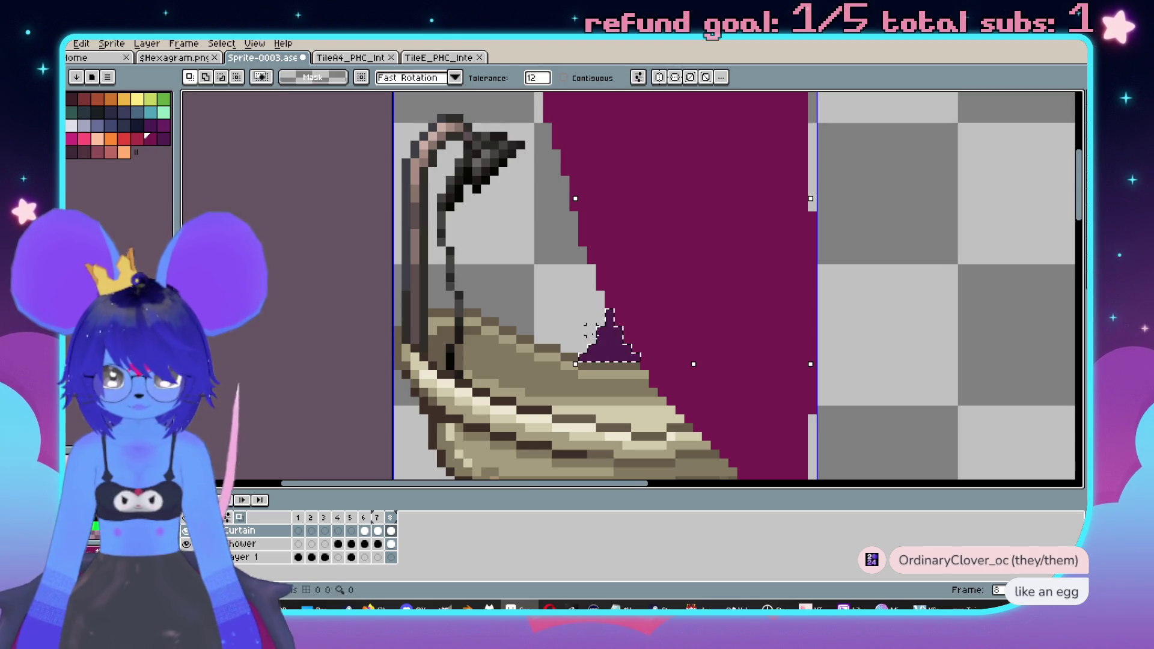
{"action": "key", "text": "b"}
{"action": "scroll", "scroll_direction": "down", "scroll_amount": 3}
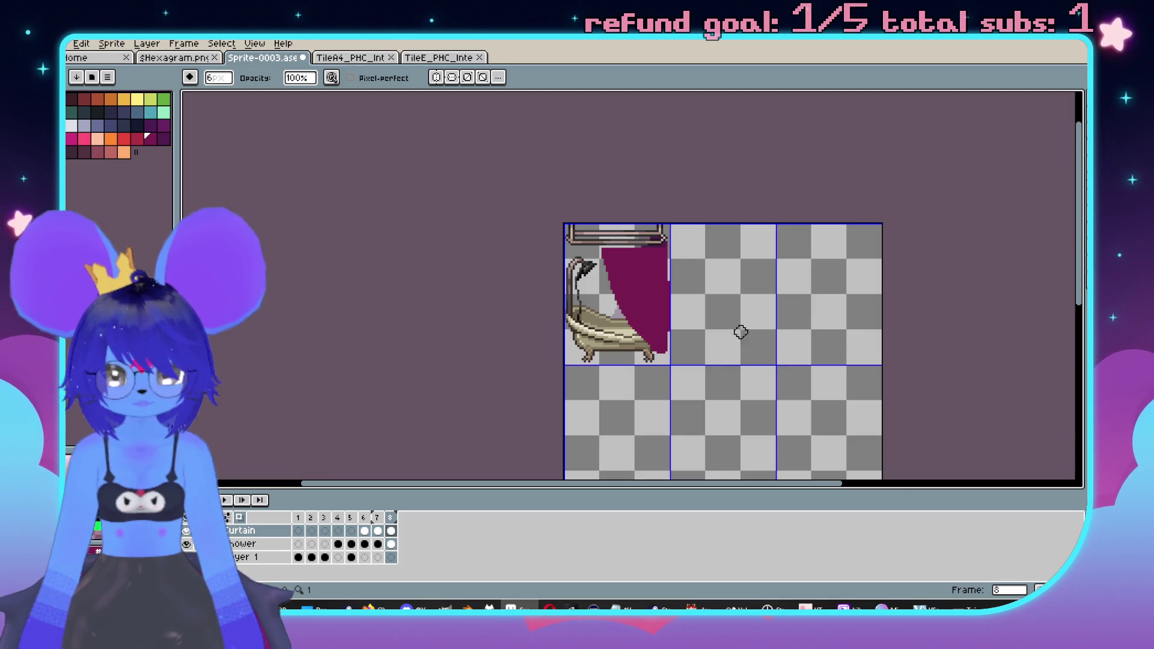
{"action": "scroll", "scroll_direction": "right", "scroll_amount": 3}
{"action": "right_click", "coordinate": [395, 519]}
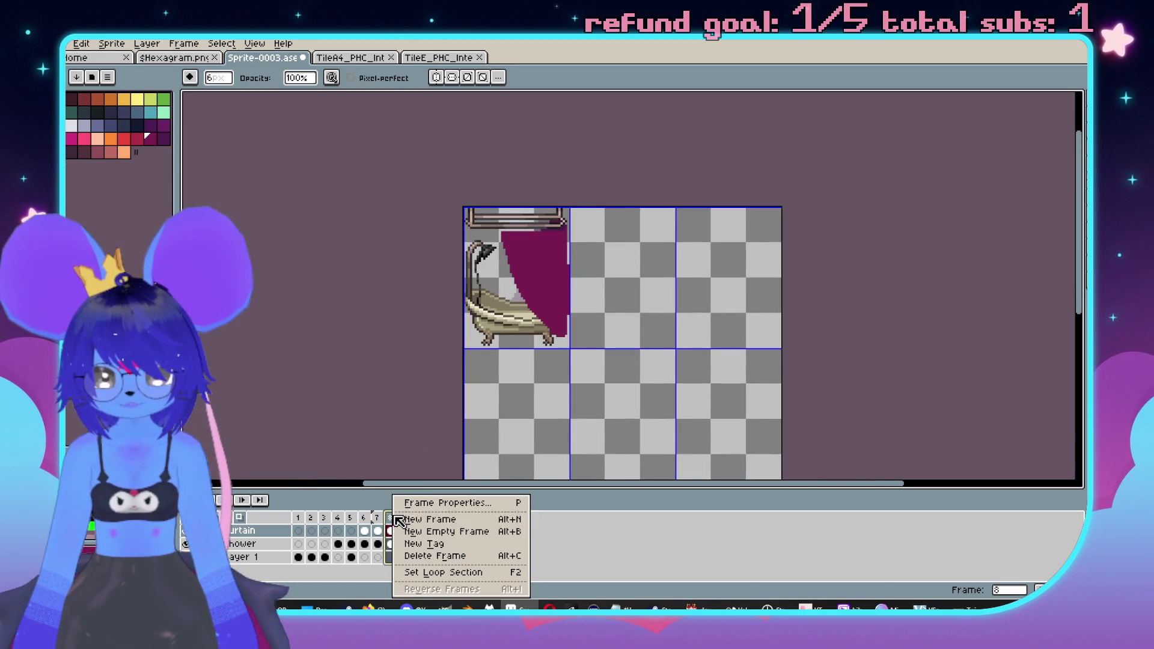
{"action": "left_click", "coordinate": [433, 522]}
- Try a 3px magenta curtain strand beside the shower hose, then undo it and the earlier fill
{"action": "scroll", "scroll_direction": "up", "scroll_amount": 3}
{"action": "scroll", "scroll_direction": "left", "scroll_amount": 3}
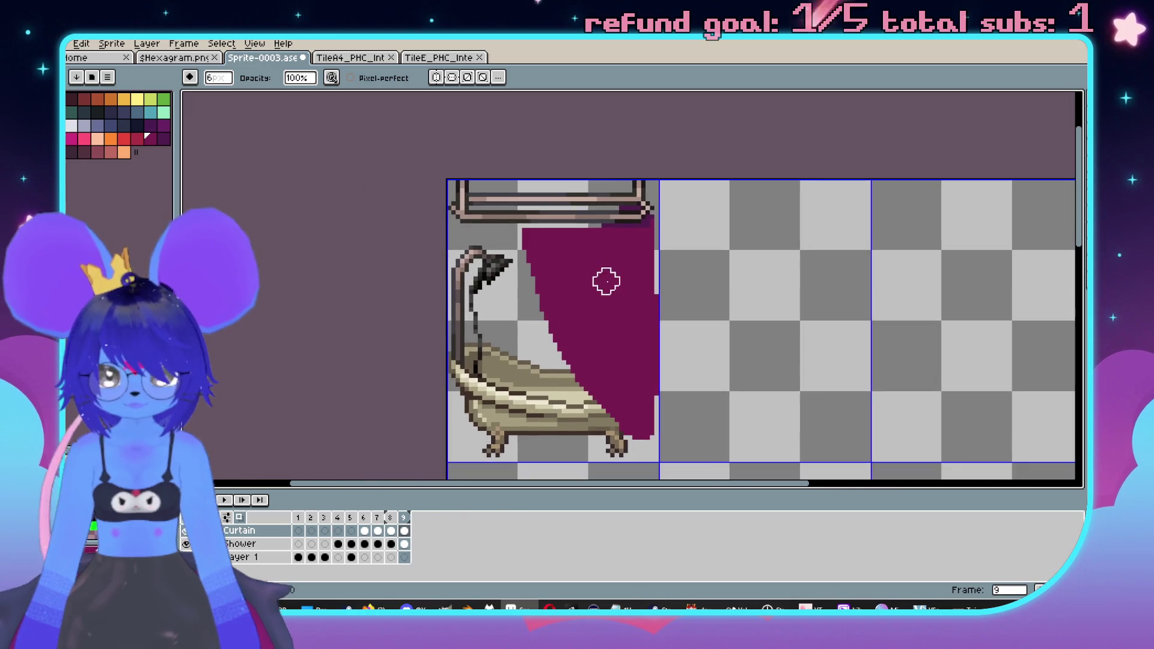
{"action": "key", "text": "e"}
{"action": "scroll", "scroll_direction": "up", "scroll_amount": 3}
{"action": "scroll", "scroll_direction": "up", "scroll_amount": 3}
{"action": "key", "text": "b"}
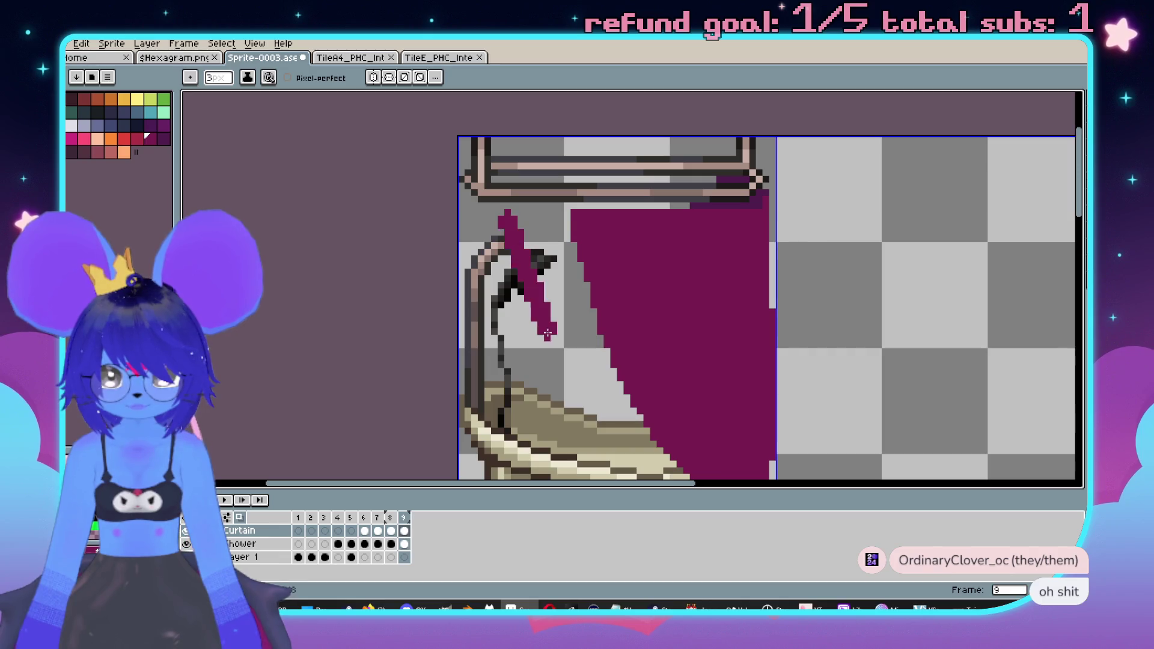
{"action": "scroll", "scroll_direction": "down", "scroll_amount": 3}
{"action": "left_click_drag", "start_coordinate": [515, 253], "coordinate": [626, 392]}
{"action": "key", "text": "ctrl+z"}
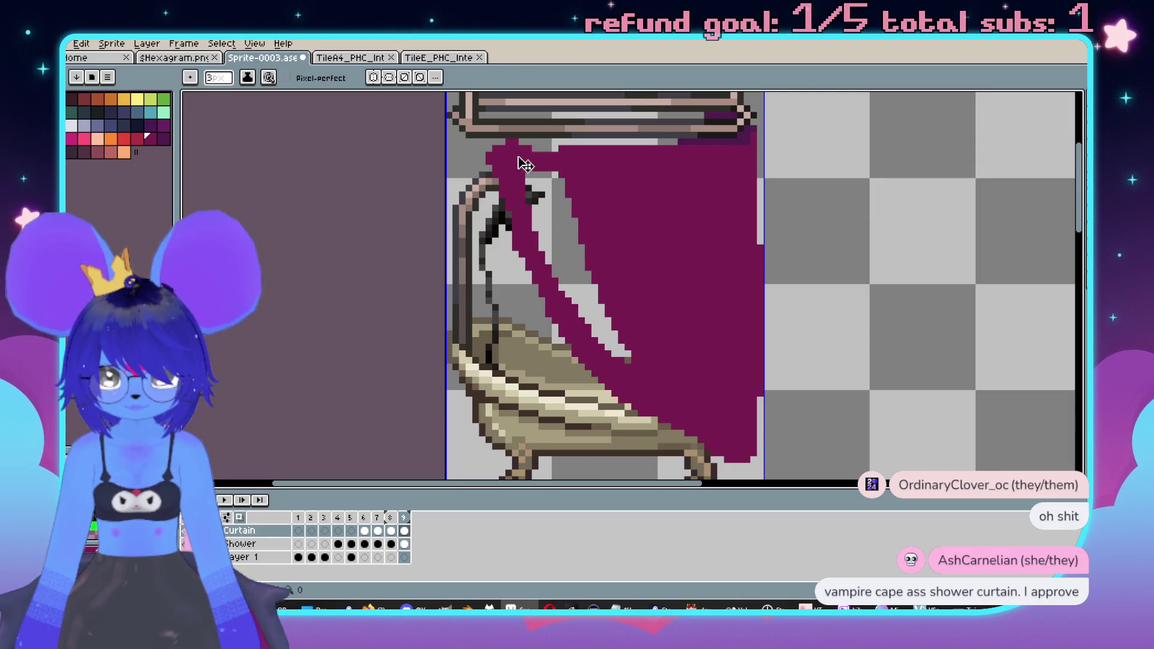
{"action": "key", "text": "ctrl+z"}
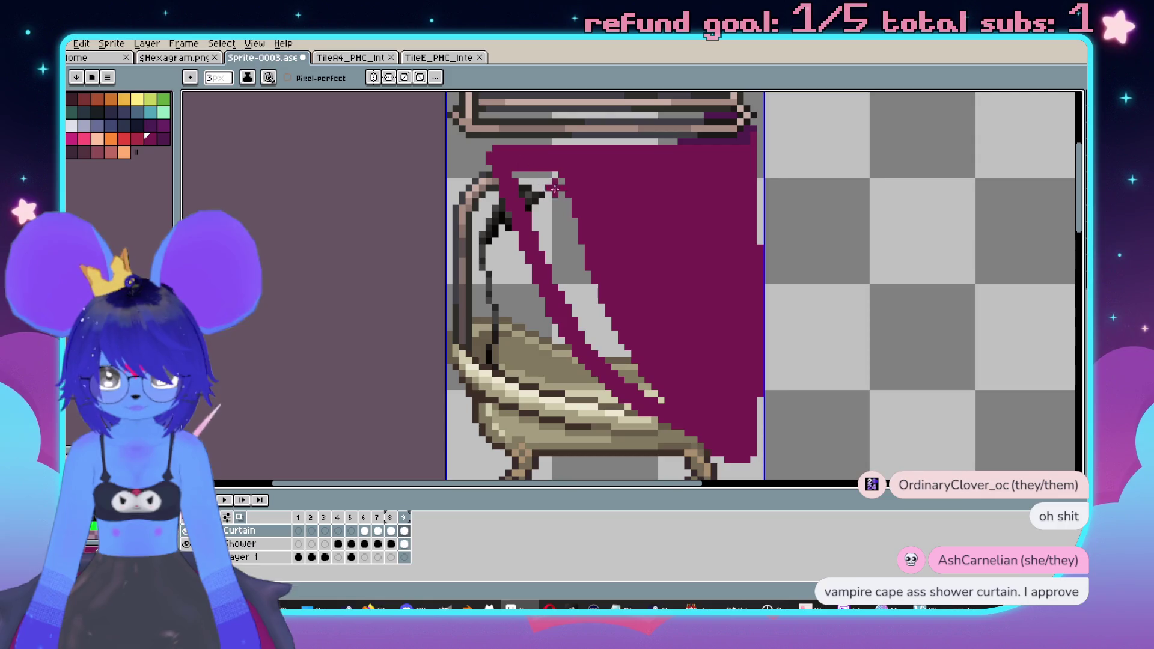
- Bucket-fill the gap beside the curtain with magenta and check it against the previous frame
{"action": "key", "text": "g"}
{"action": "left_click", "coordinate": [565, 228]}
{"action": "scroll", "scroll_direction": "down", "scroll_amount": 3}
{"action": "scroll", "scroll_direction": "up", "scroll_amount": 3}
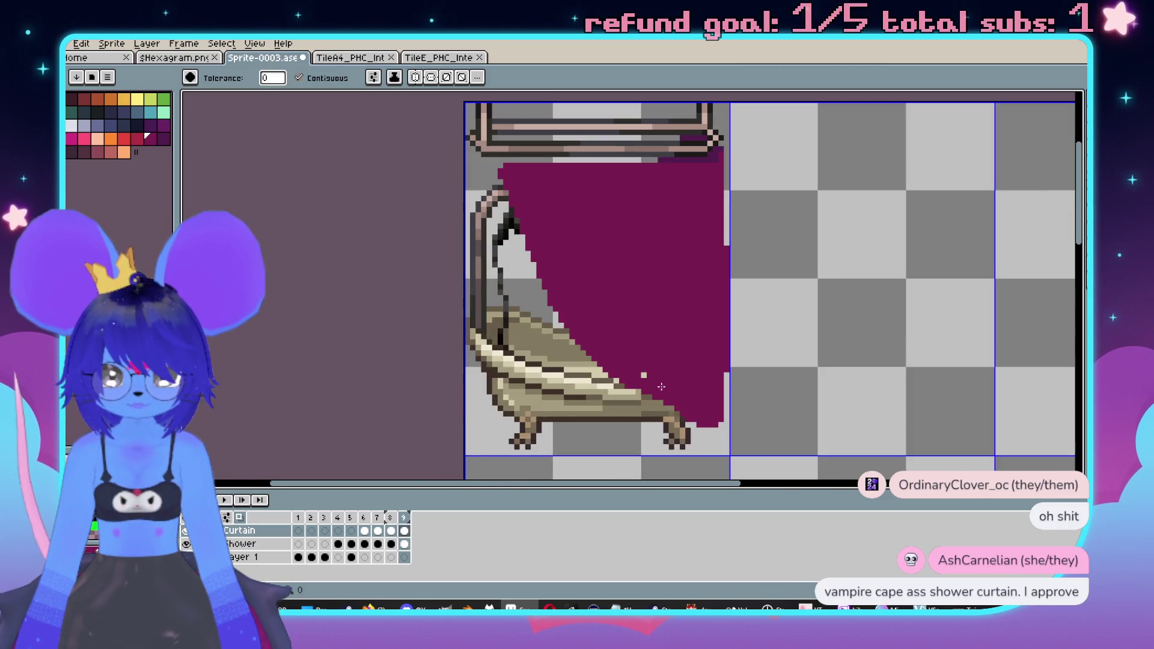
{"action": "key", "text": "Left"}
{"action": "key", "text": "Right"}
{"action": "scroll", "scroll_direction": "up", "scroll_amount": 3}
- Erase the stray knob pixels from the curtain
{"action": "key", "text": "b"}
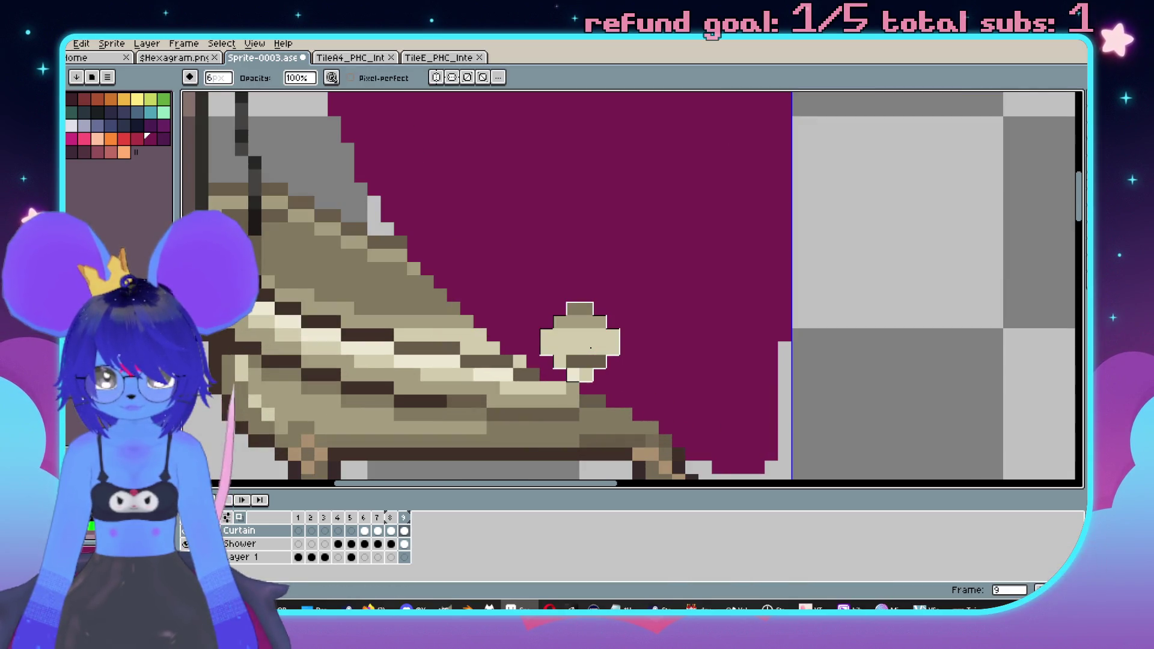
{"action": "key", "text": "e"}
{"action": "left_click_drag", "start_coordinate": [607, 325], "coordinate": [548, 336]}
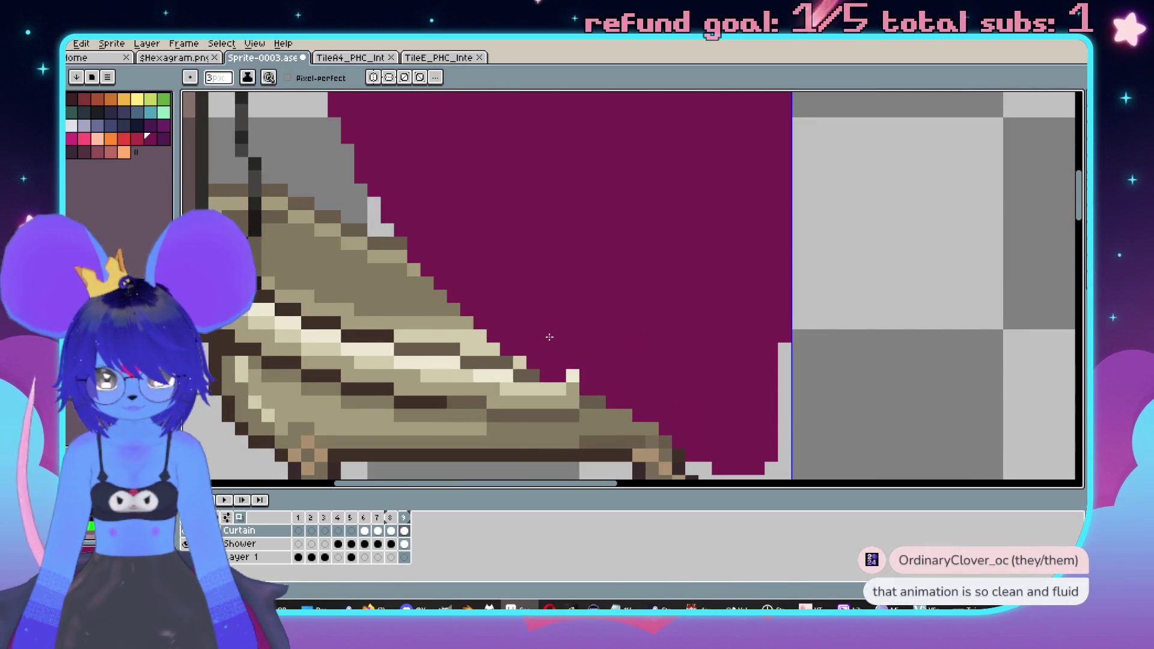
{"action": "scroll", "scroll_direction": "down", "scroll_amount": 3}
{"action": "scroll", "scroll_direction": "down", "scroll_amount": 3}
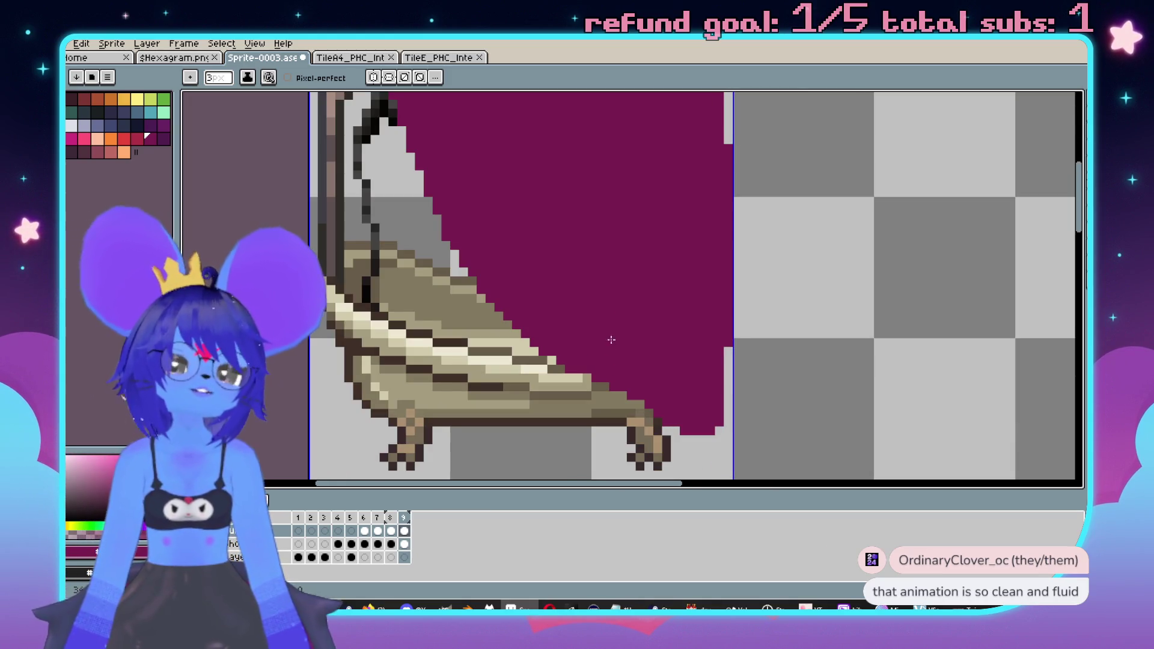
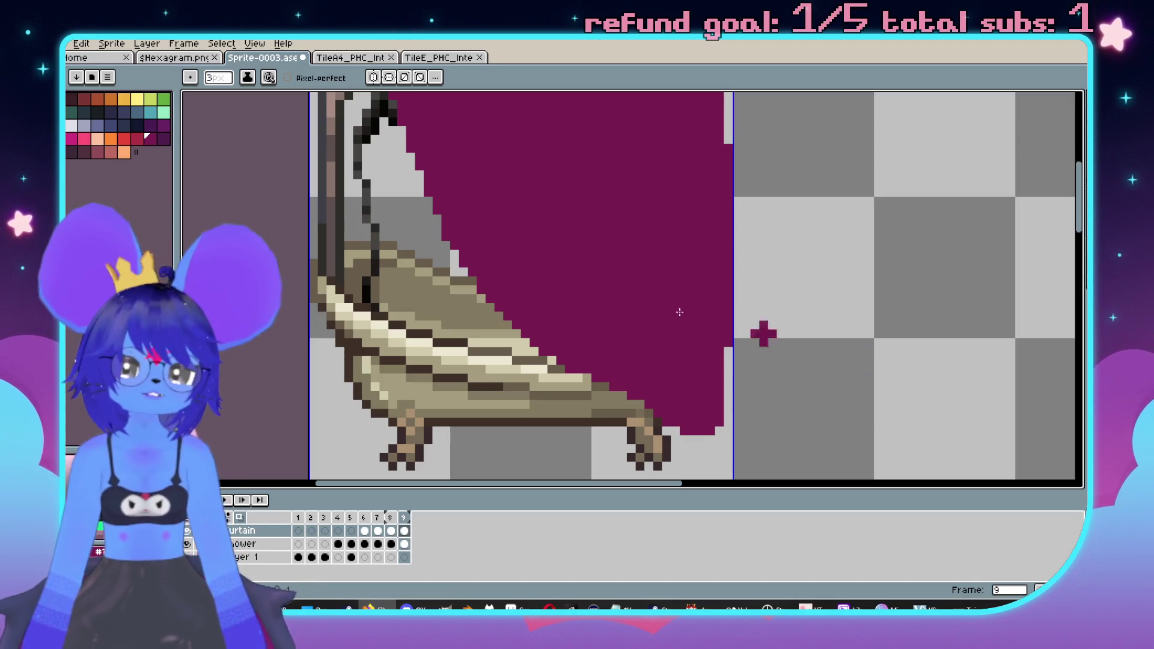
- Compare frame 9's closed curtain against frame 7 and zoom in on it
{"action": "scroll", "scroll_direction": "down", "scroll_amount": 3}
{"action": "key", "text": "Left"}
{"action": "key", "text": "Left"}
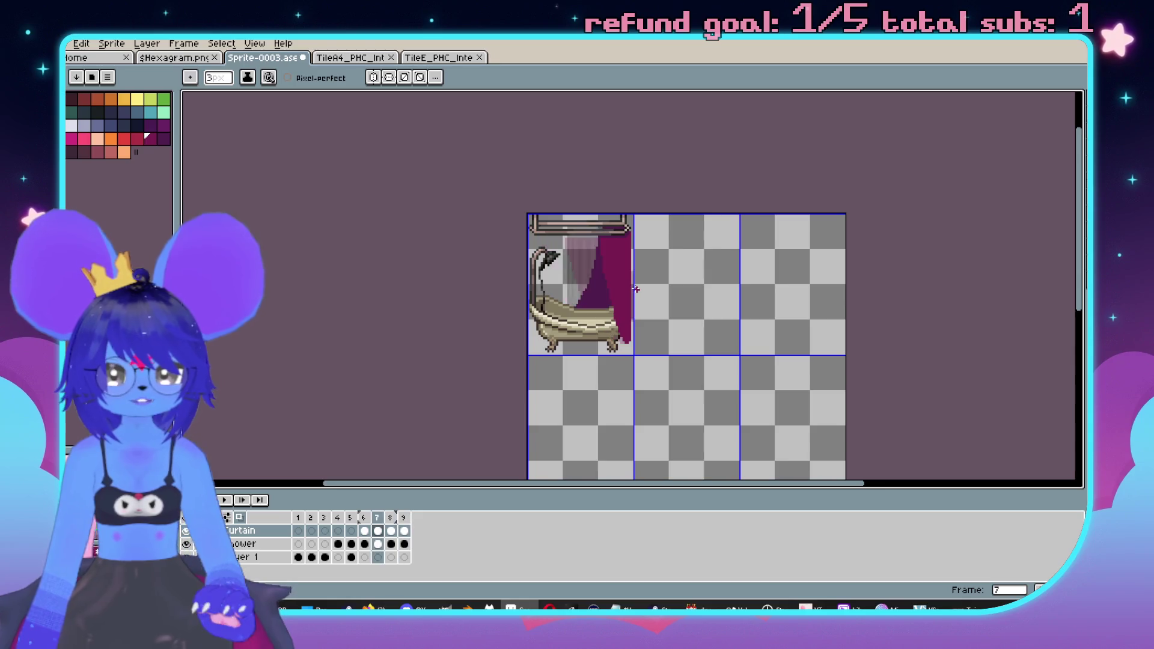
{"action": "key", "text": "Right"}
{"action": "key", "text": "Right"}
{"action": "scroll", "scroll_direction": "up", "scroll_amount": 3}
{"action": "scroll", "scroll_direction": "up", "scroll_amount": 3}
{"action": "scroll", "scroll_direction": "up", "scroll_amount": 3}
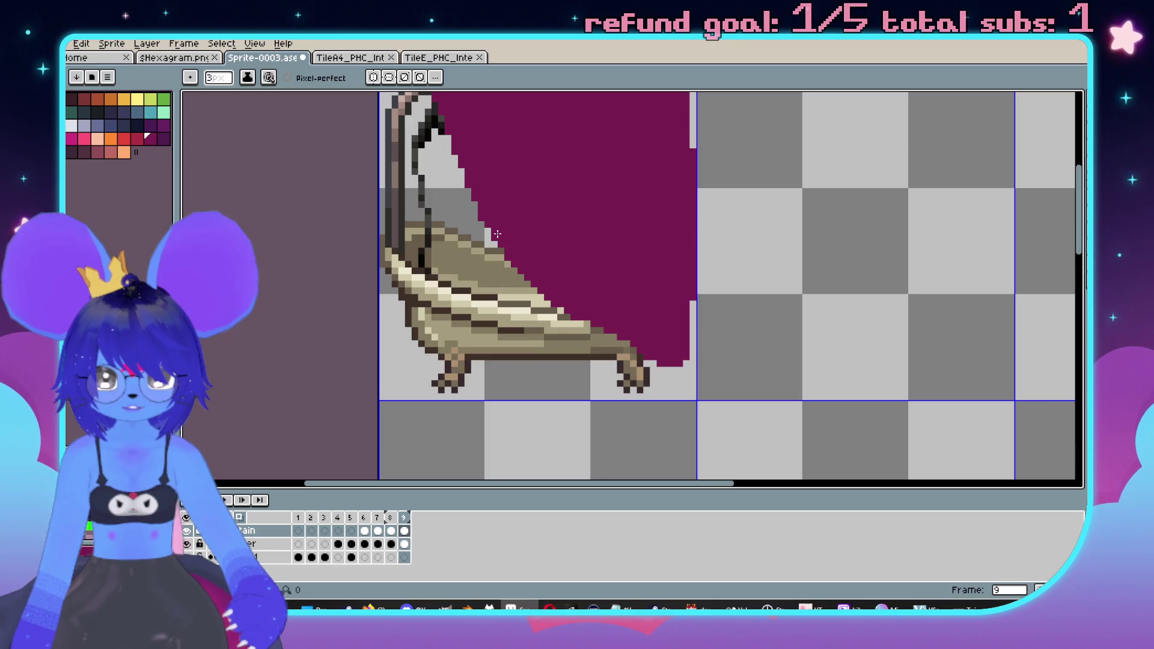
- Clean up the stray light pixels along the curtain's bottom edge
{"action": "left_click_drag", "start_coordinate": [625, 341], "coordinate": [634, 352]}
{"action": "key", "text": "e"}
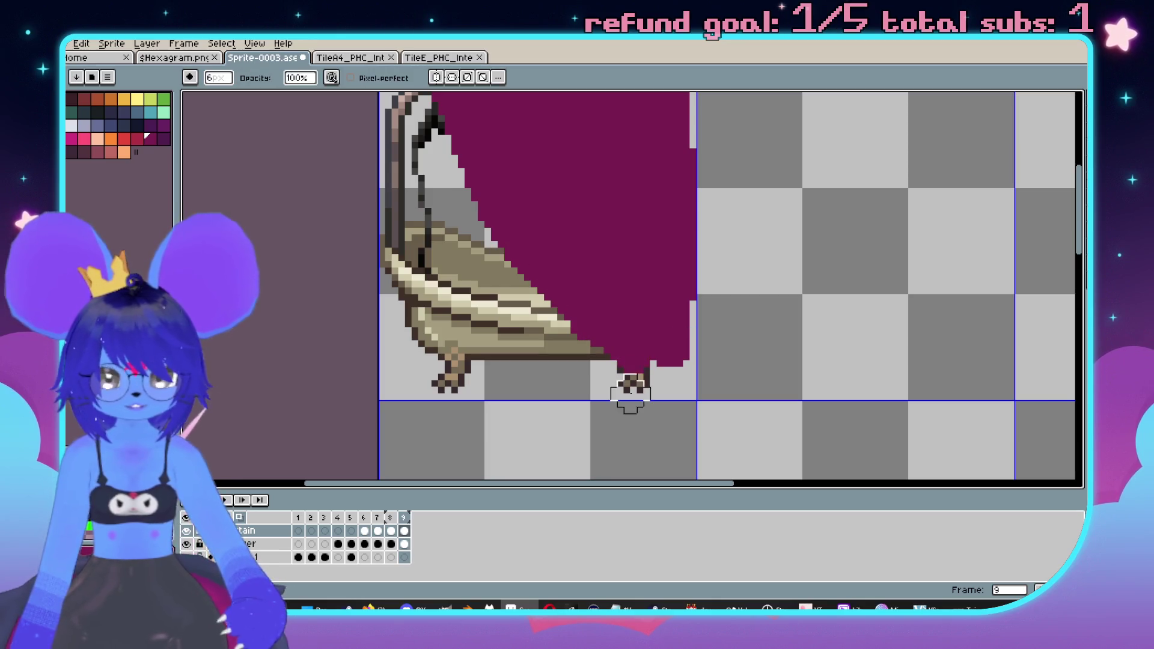
{"action": "scroll", "scroll_direction": "down", "scroll_amount": 3}
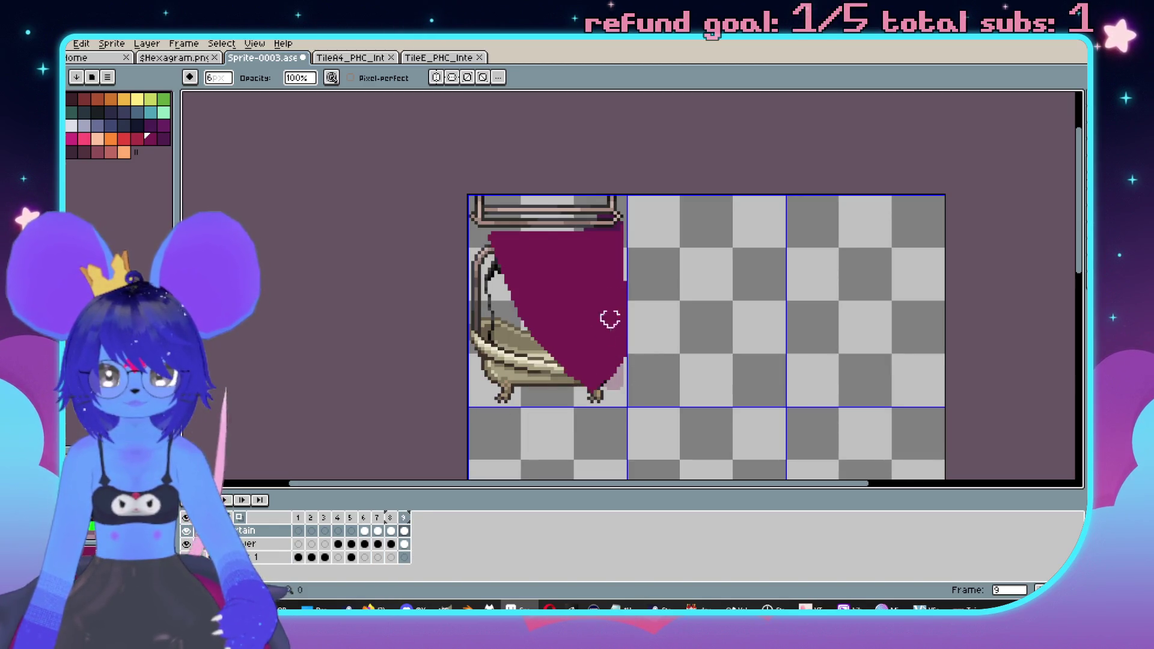
{"action": "scroll", "scroll_direction": "up", "scroll_amount": 3}
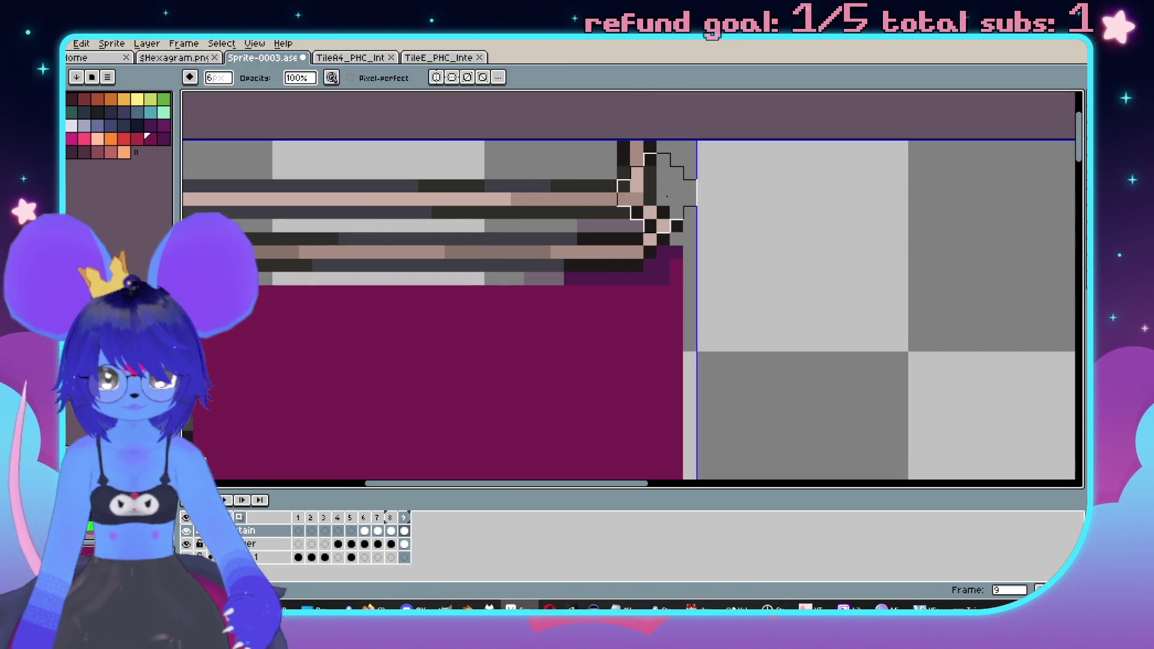
- Recolour pixels near the rail corner, then undo that stroke
{"action": "left_click_drag", "start_coordinate": [630, 219], "coordinate": [610, 240]}
{"action": "key", "text": "ctrl+z"}
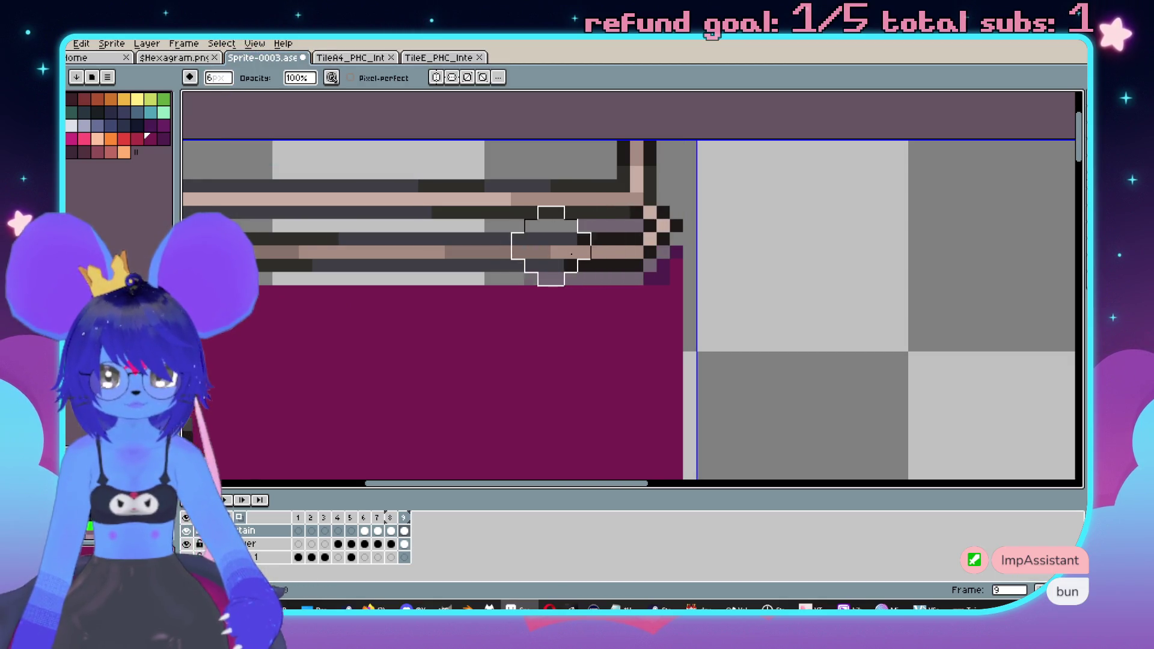
{"action": "key", "text": "b"}
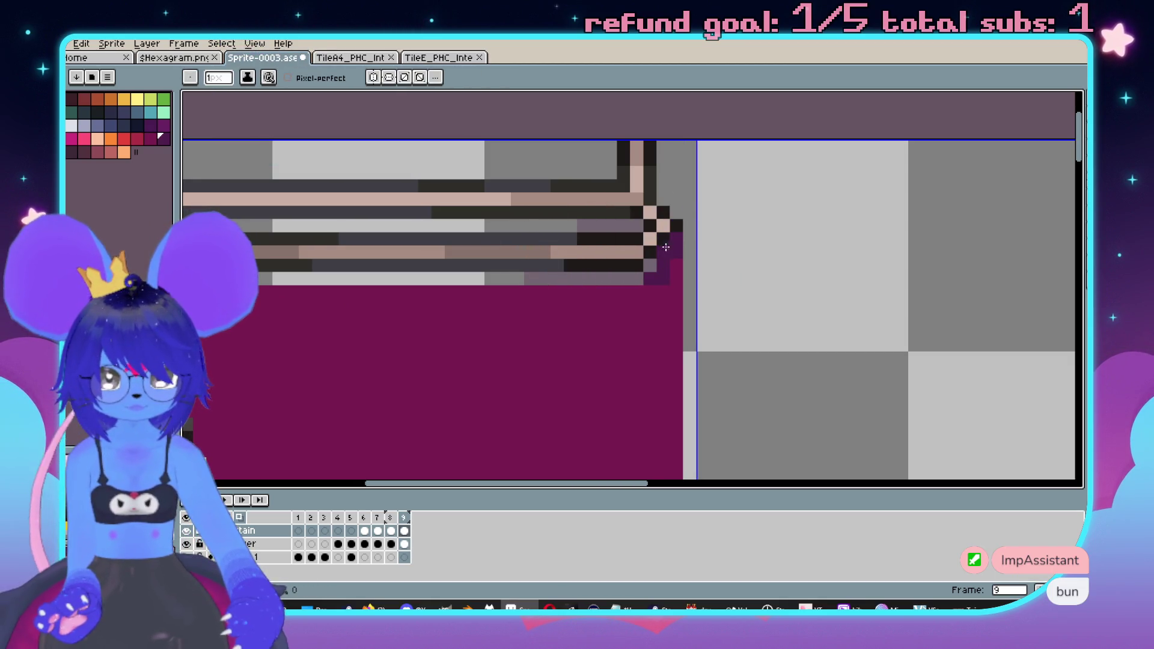
{"action": "scroll", "scroll_direction": "down", "scroll_amount": 3}
{"action": "scroll", "scroll_direction": "up", "scroll_amount": 3}
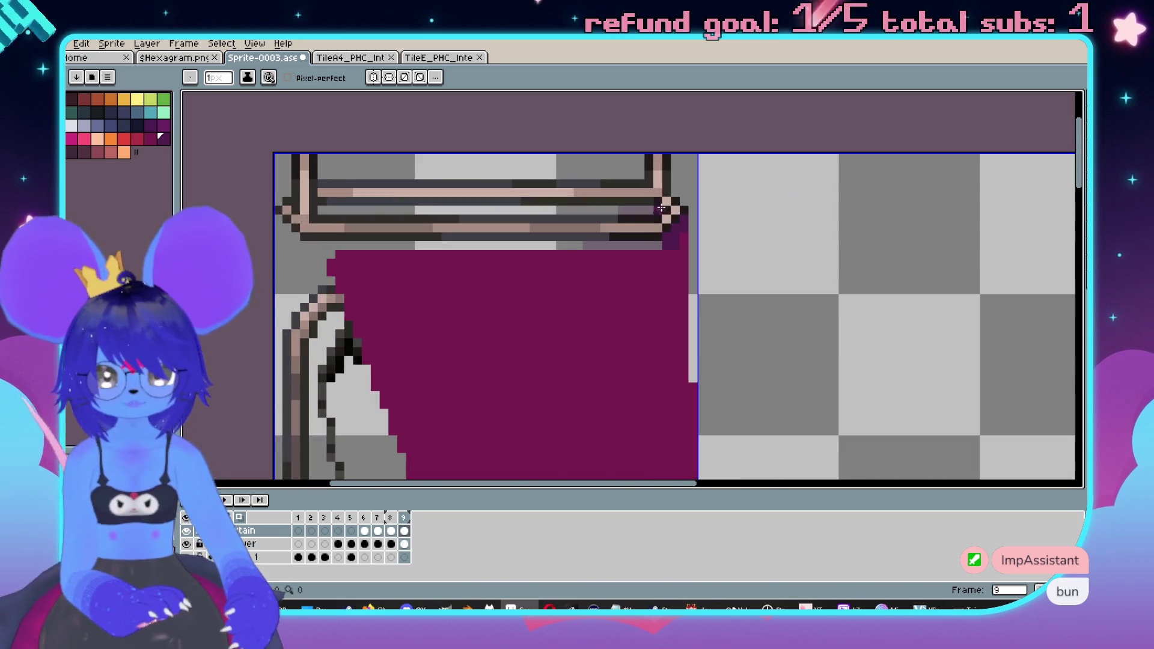
{"action": "scroll", "scroll_direction": "down", "scroll_amount": 3}
{"action": "scroll", "scroll_direction": "down", "scroll_amount": 3}
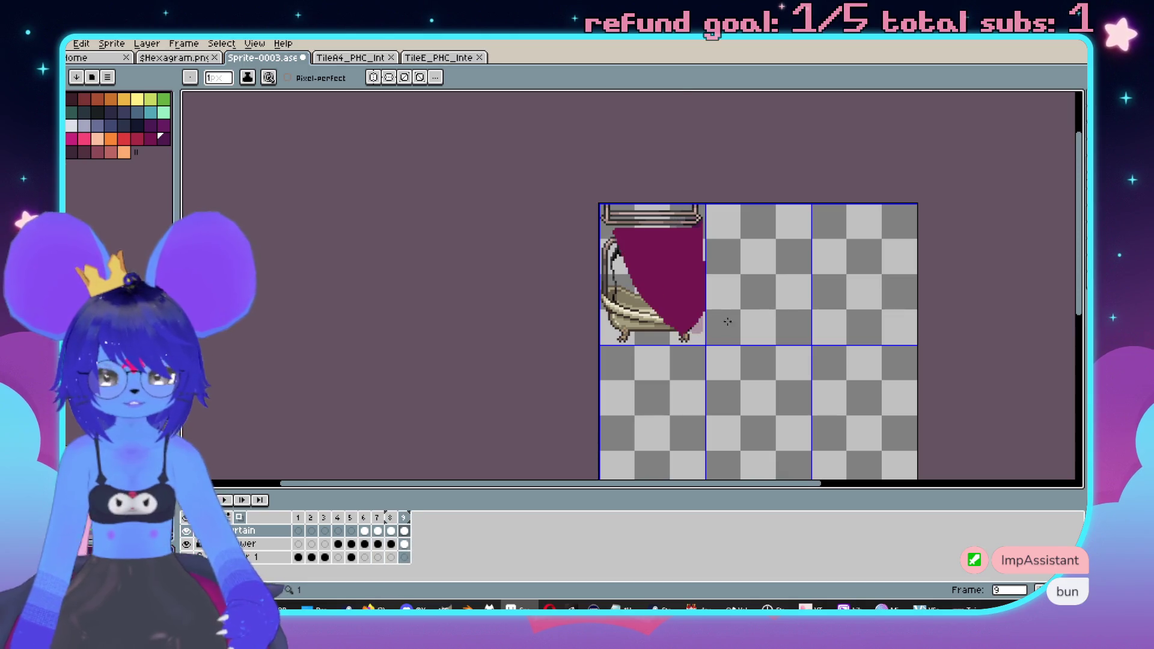
{"action": "scroll", "scroll_direction": "up", "scroll_amount": 3}
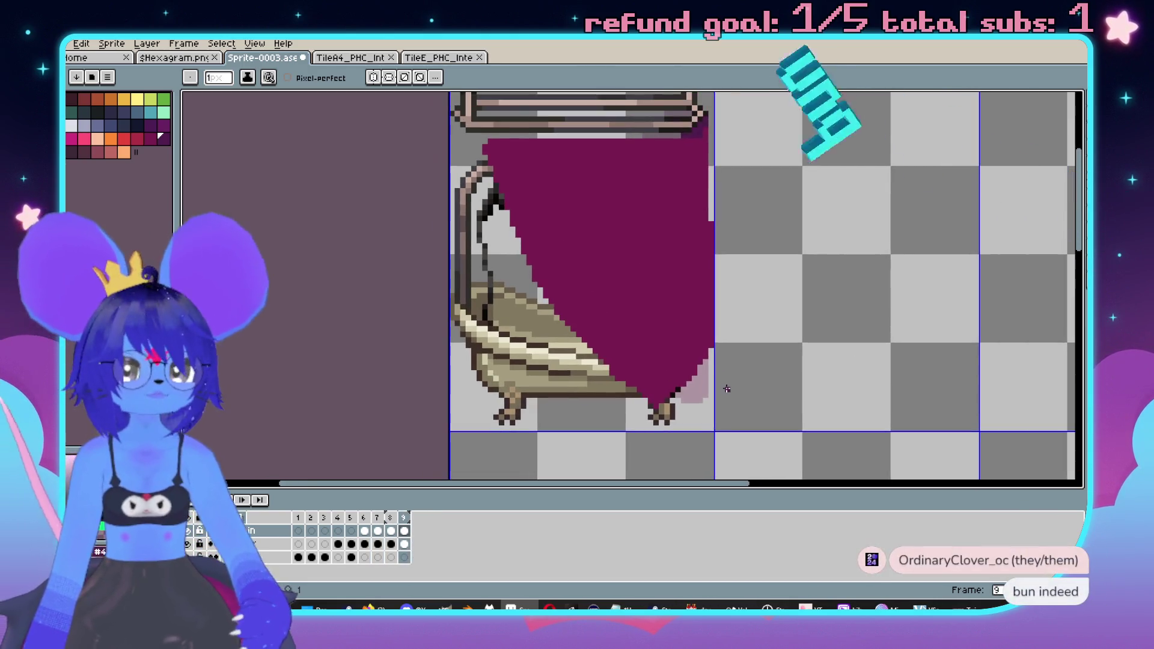
{"action": "scroll", "scroll_direction": "down", "scroll_amount": 3}
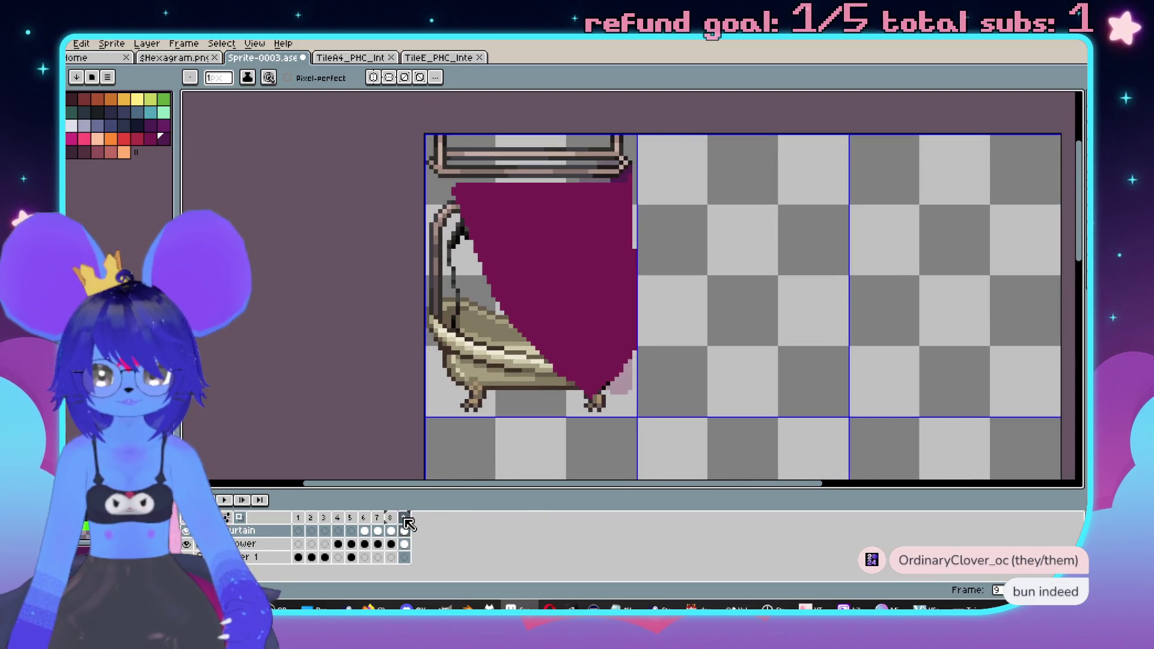
{"action": "right_click", "coordinate": [408, 524]}
- Add frame 10 and put maroon pixels at the curtain's top-left corner
{"action": "left_click", "coordinate": [449, 517]}
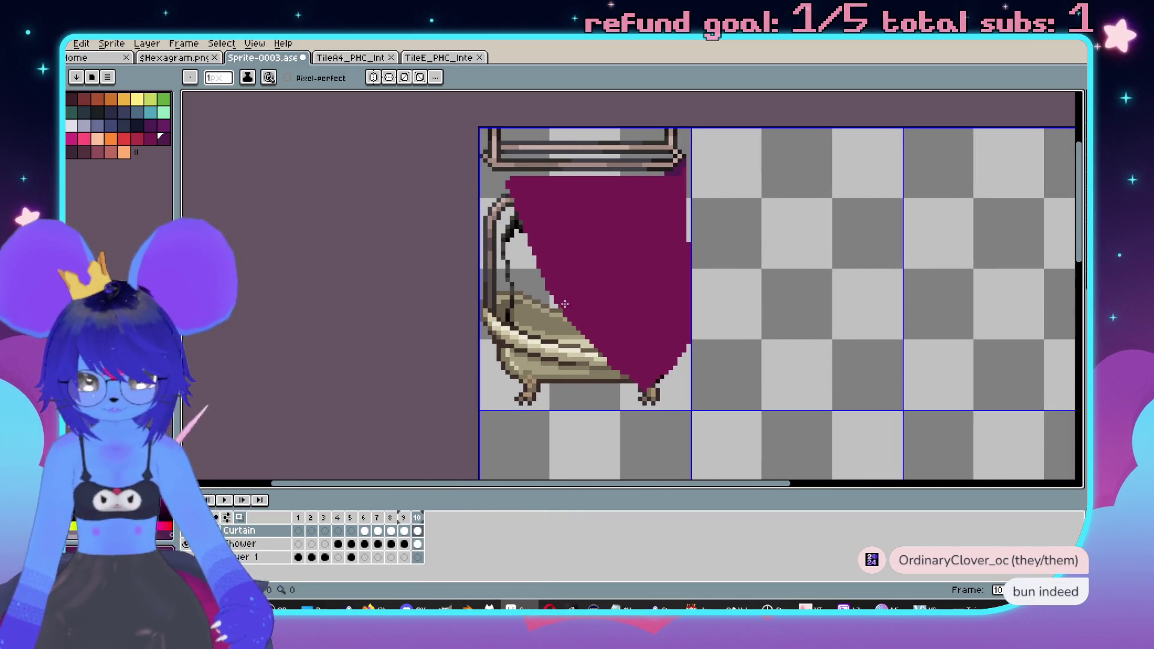
{"action": "scroll", "scroll_direction": "up", "scroll_amount": 3}
{"action": "key", "text": "i"}
{"action": "key", "text": "b"}
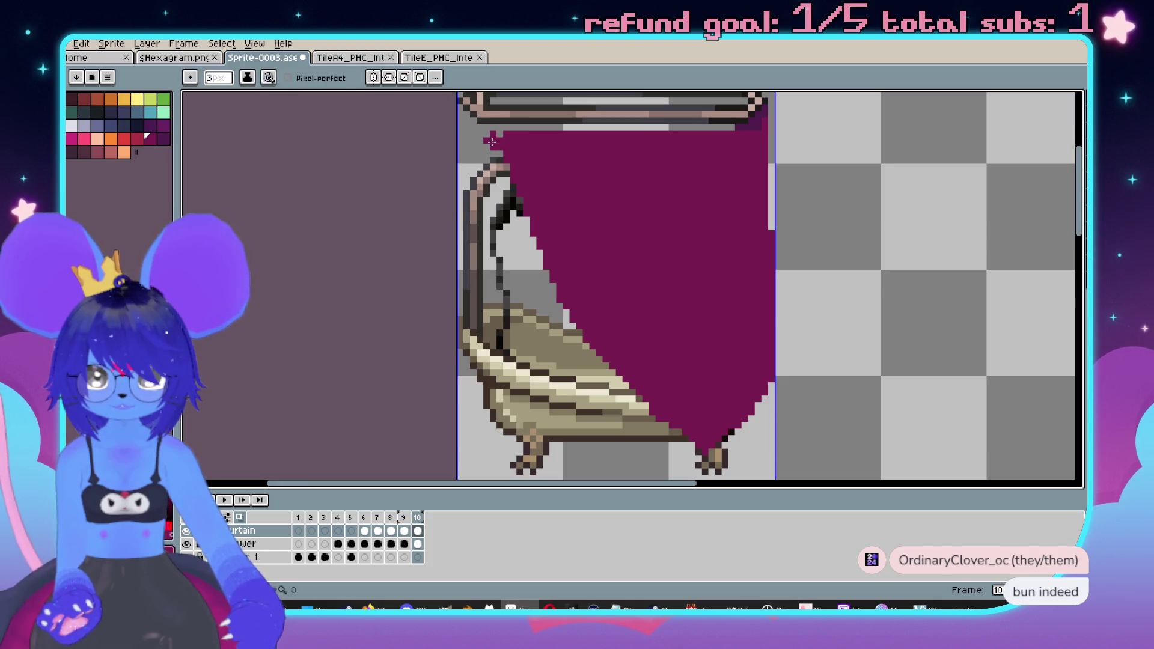
{"action": "left_click", "coordinate": [494, 152]}
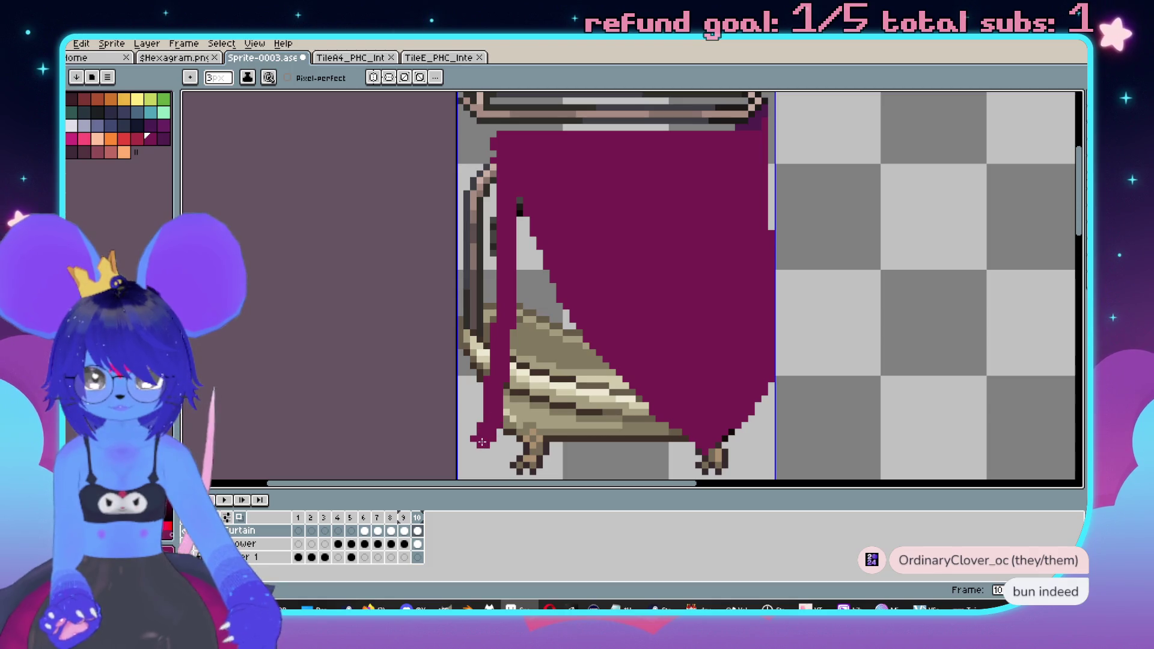
- Extend the curtain's hem across the floor and erase stray maroon on its right edge
{"action": "left_click_drag", "start_coordinate": [512, 452], "coordinate": [685, 458]}
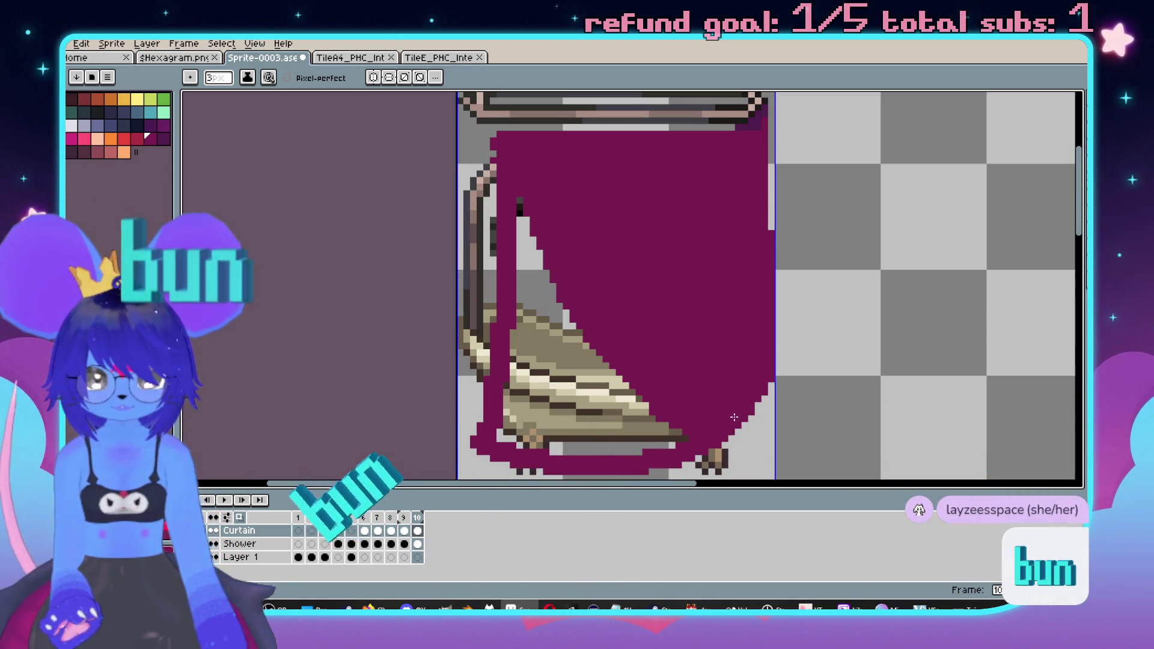
{"action": "key", "text": "e"}
{"action": "left_click_drag", "start_coordinate": [785, 391], "coordinate": [781, 283]}
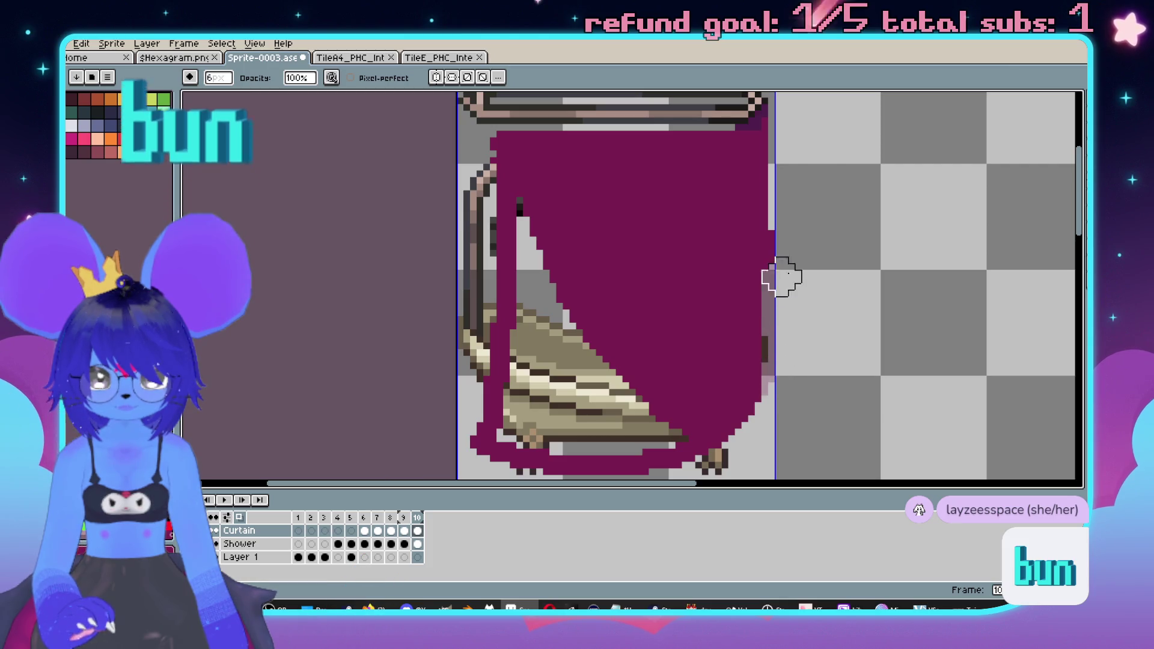
{"action": "key", "text": "v"}
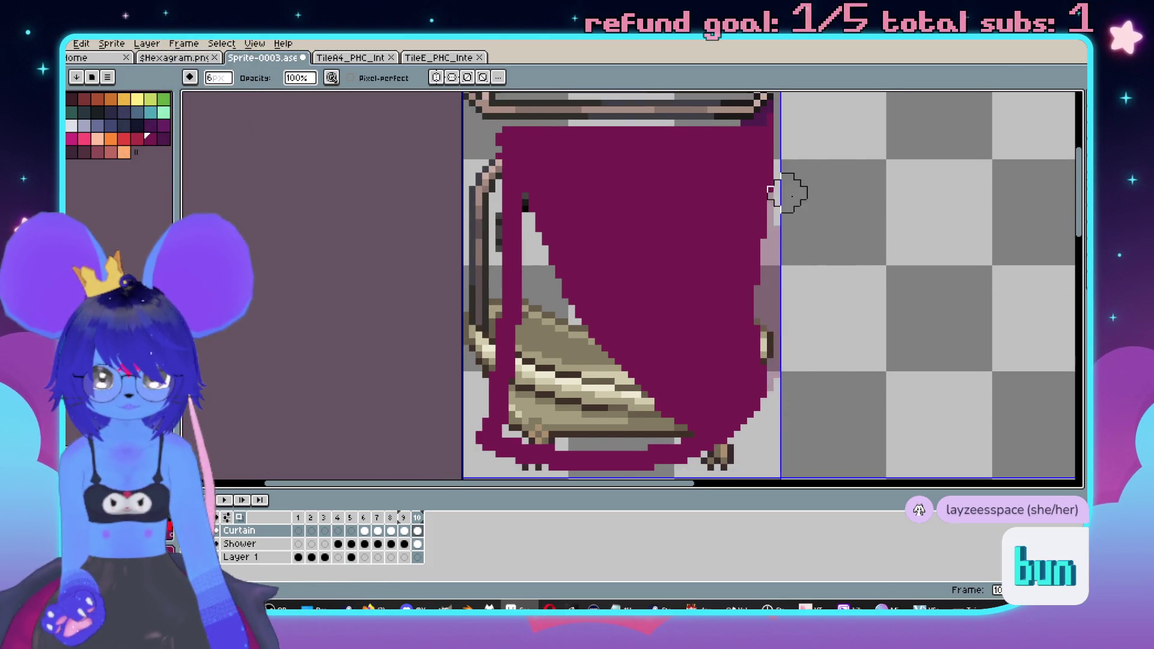
{"action": "scroll", "scroll_direction": "left", "scroll_amount": 3}
- Patch the gap at the curtain's top and fill its hole solid maroon
{"action": "key", "text": "e"}
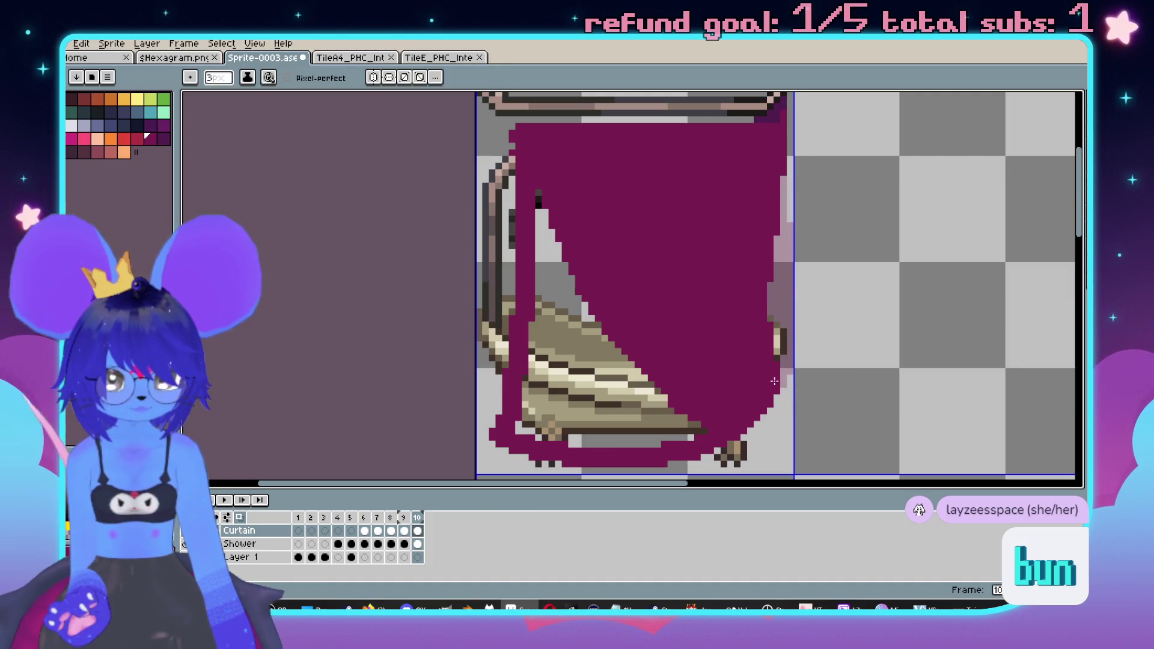
{"action": "scroll", "scroll_direction": "down", "scroll_amount": 3}
{"action": "scroll", "scroll_direction": "left", "scroll_amount": 3}
{"action": "left_click", "coordinate": [605, 258]}
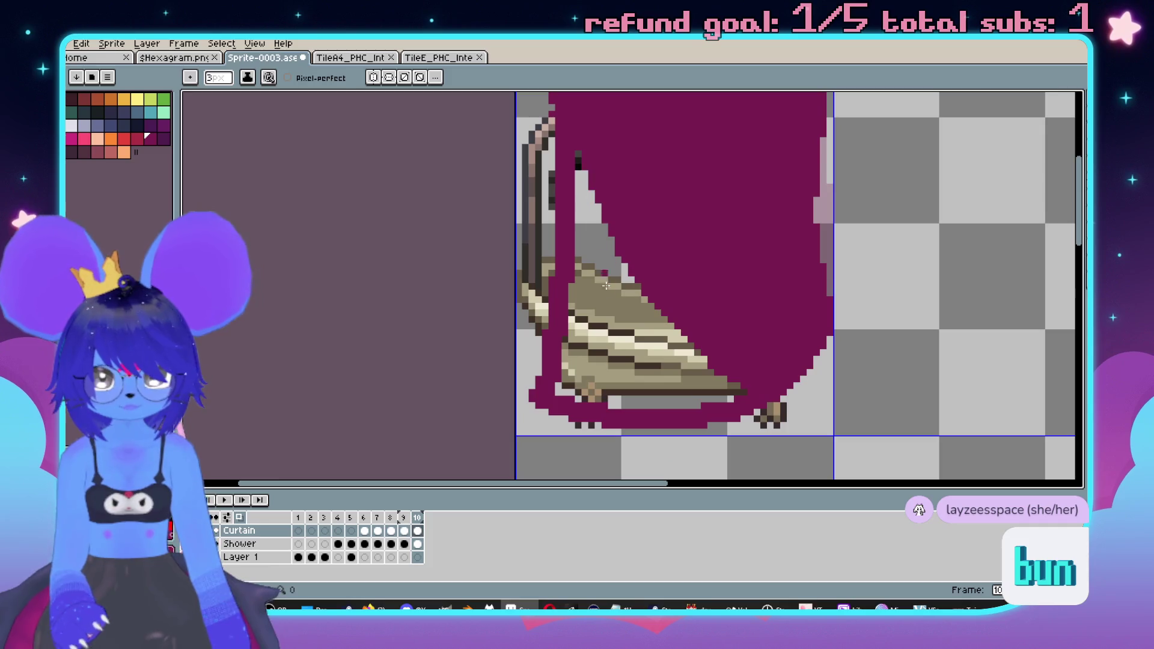
{"action": "key", "text": "g"}
{"action": "scroll", "scroll_direction": "down", "scroll_amount": 3}
{"action": "scroll", "scroll_direction": "right", "scroll_amount": 3}
{"action": "left_click", "coordinate": [601, 303]}
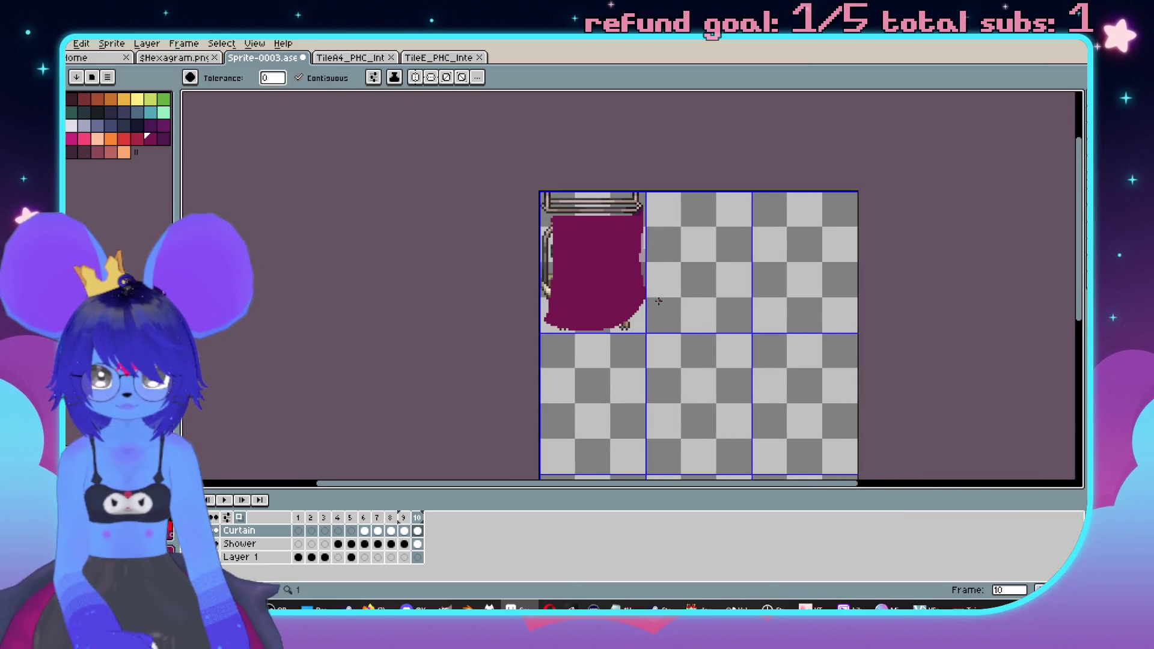
{"action": "scroll", "scroll_direction": "up", "scroll_amount": 3}
{"action": "right_click", "coordinate": [419, 519]}
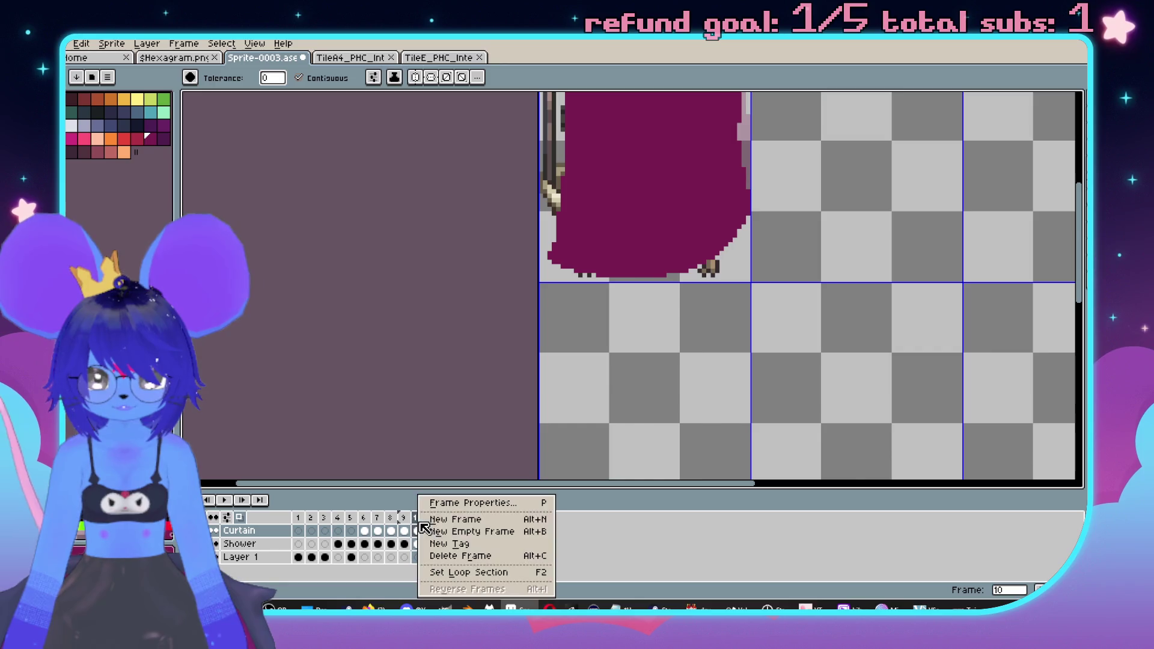
- Add frame 11 and extend the curtain's hem over the tub's left feet
{"action": "left_click", "coordinate": [459, 519]}
{"action": "scroll", "scroll_direction": "up", "scroll_amount": 3}
{"action": "scroll", "scroll_direction": "right", "scroll_amount": 3}
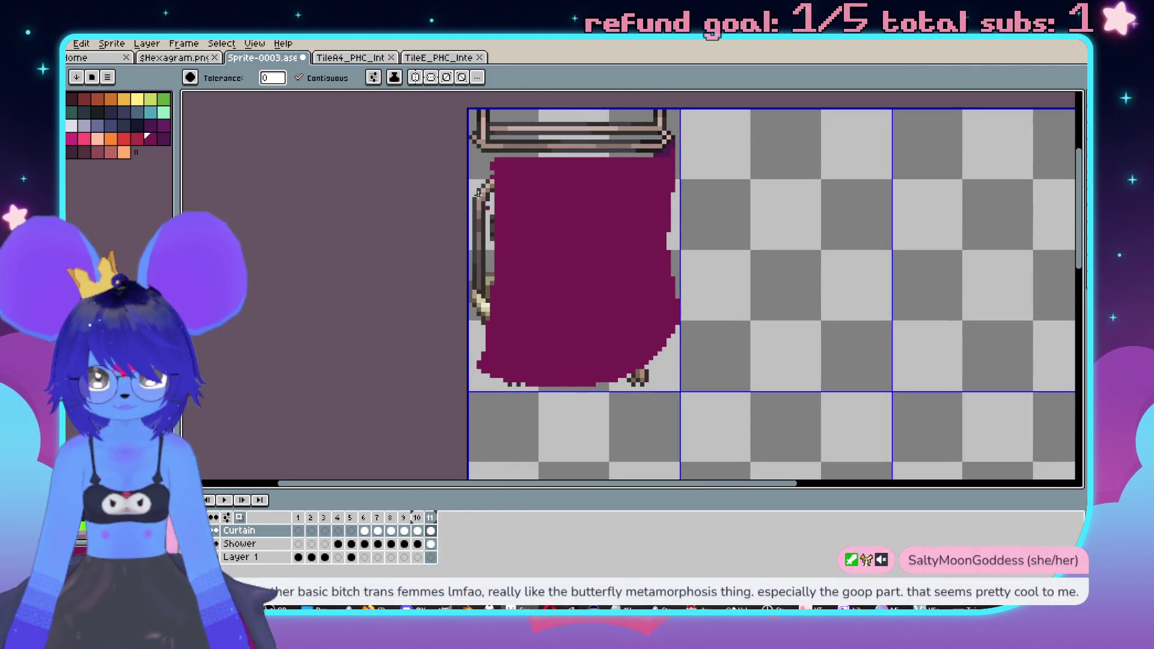
{"action": "key", "text": "b"}
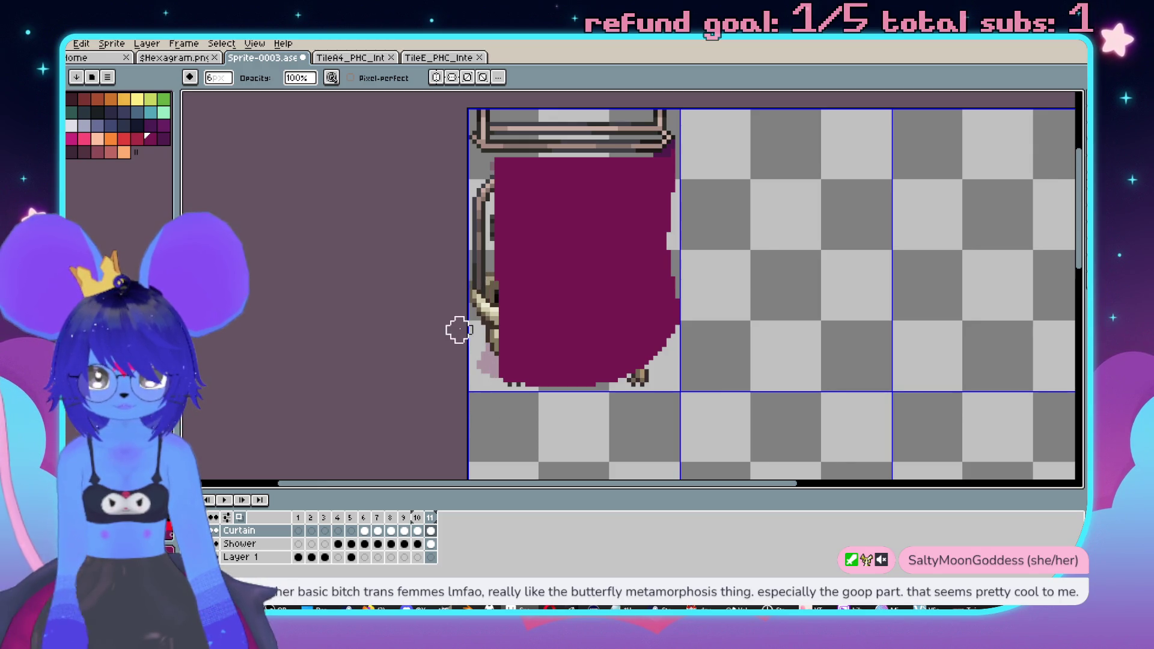
{"action": "left_click_drag", "start_coordinate": [598, 384], "coordinate": [505, 379]}
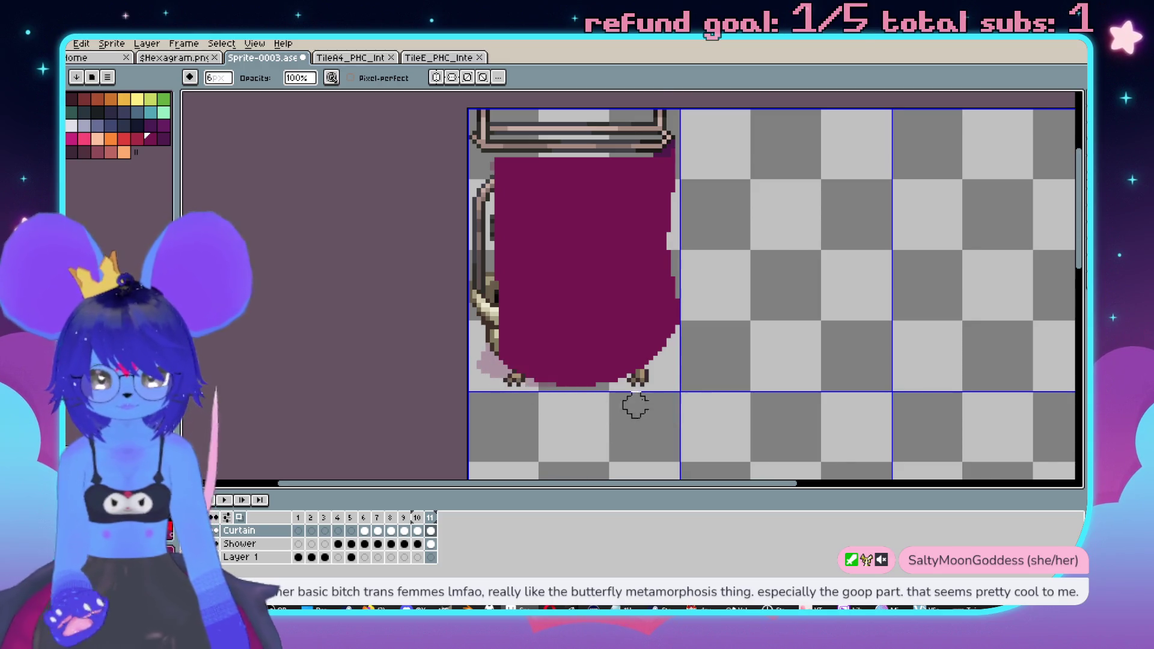
- Fill the light notches along the curtain's right edge with a 3px brush
{"action": "scroll", "scroll_direction": "up", "scroll_amount": 3}
{"action": "key", "text": "e"}
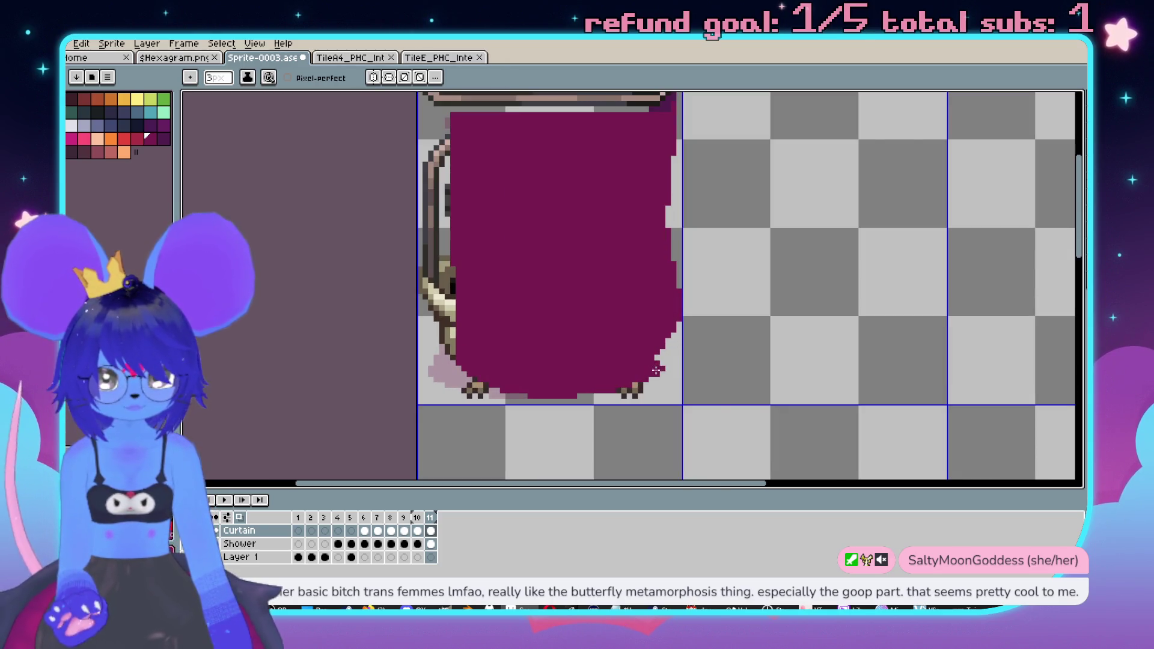
{"action": "left_click_drag", "start_coordinate": [671, 262], "coordinate": [666, 187]}
{"action": "key", "text": "b"}
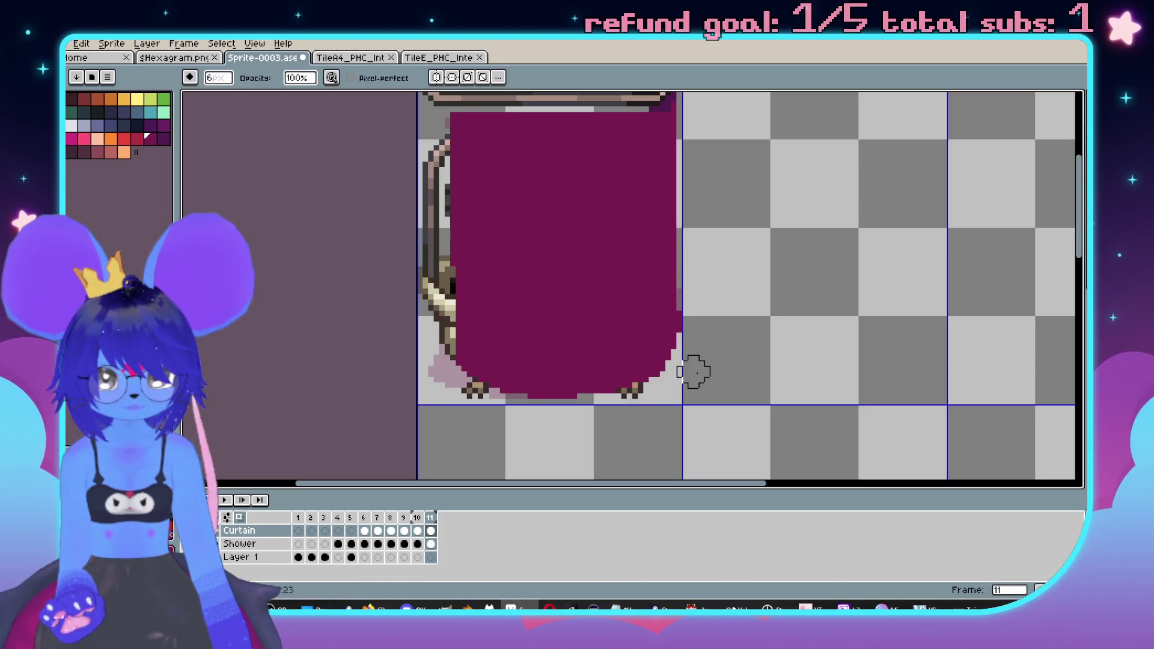
- Erase the curtain's rightmost column, undo it, and go to frame 7
{"action": "scroll", "scroll_direction": "up", "scroll_amount": 3}
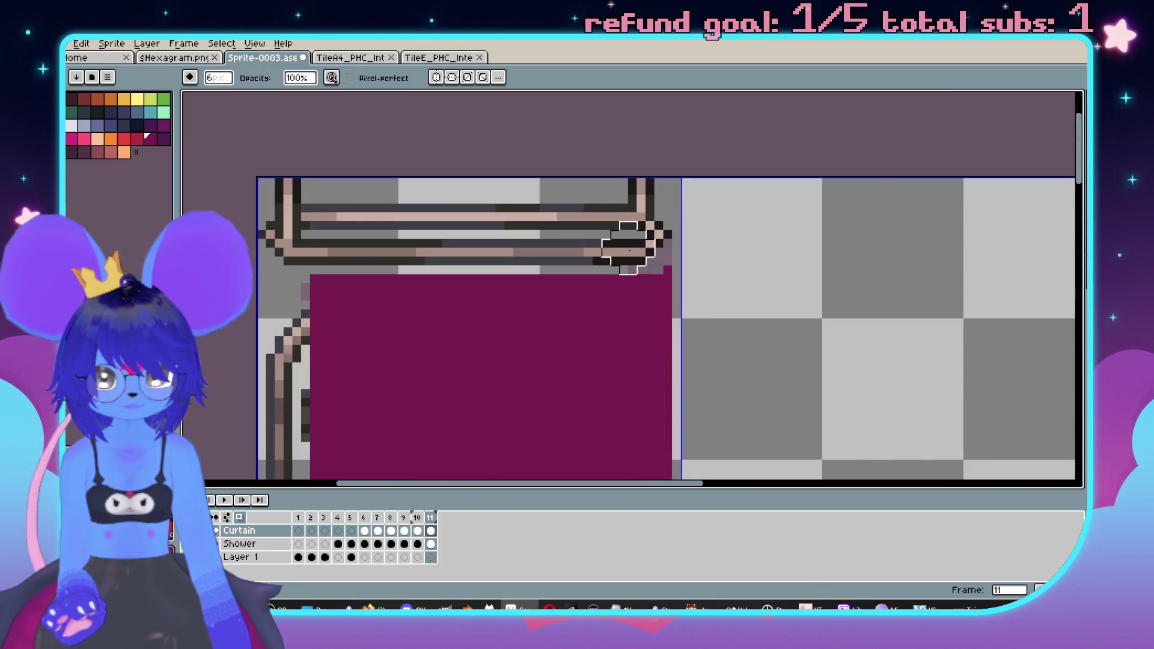
{"action": "scroll", "scroll_direction": "down", "scroll_amount": 3}
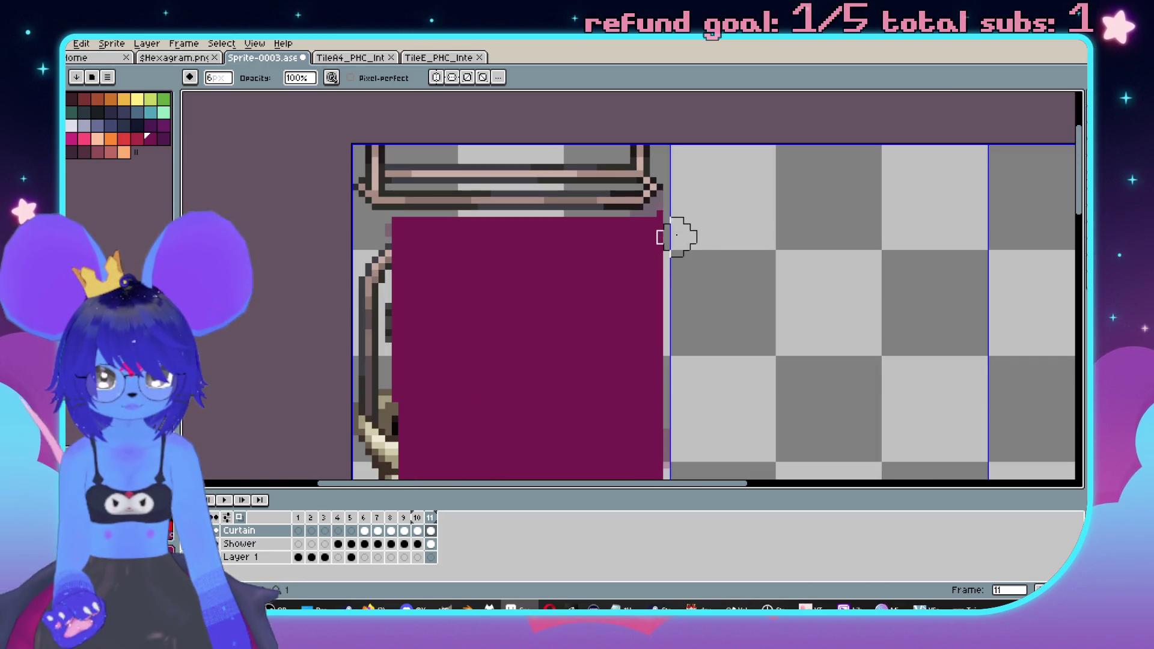
{"action": "scroll", "scroll_direction": "down", "scroll_amount": 3}
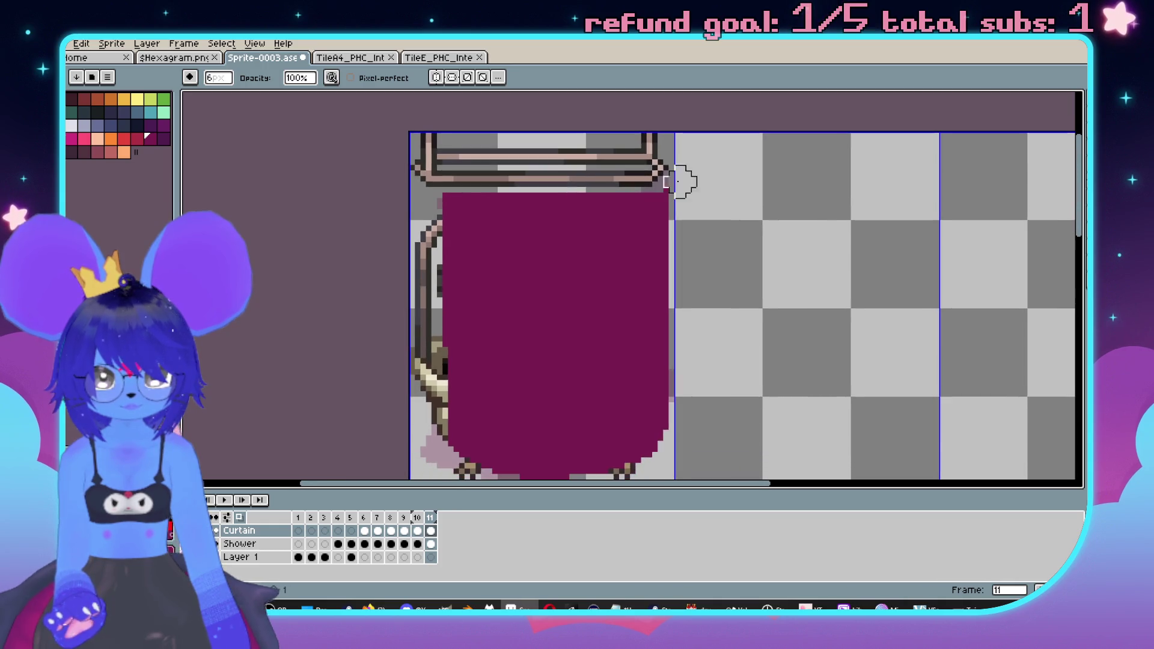
{"action": "left_click_drag", "start_coordinate": [668, 198], "coordinate": [667, 469]}
{"action": "scroll", "scroll_direction": "down", "scroll_amount": 3}
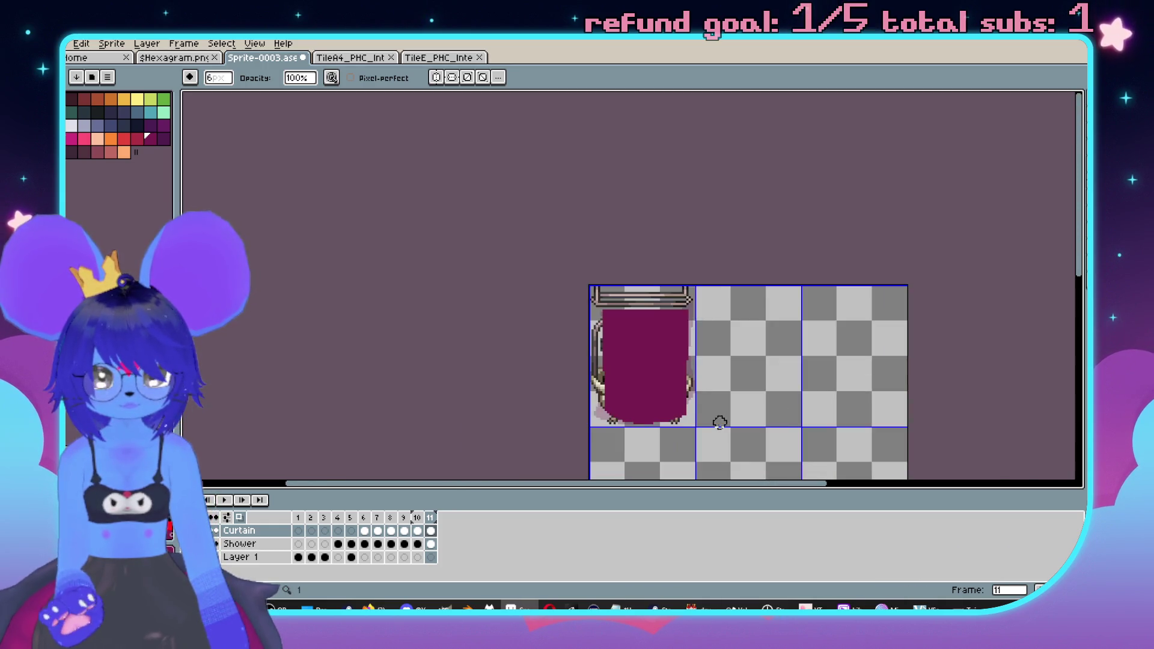
{"action": "scroll", "scroll_direction": "up", "scroll_amount": 3}
{"action": "key", "text": "ctrl+z"}
{"action": "scroll", "scroll_direction": "down", "scroll_amount": 3}
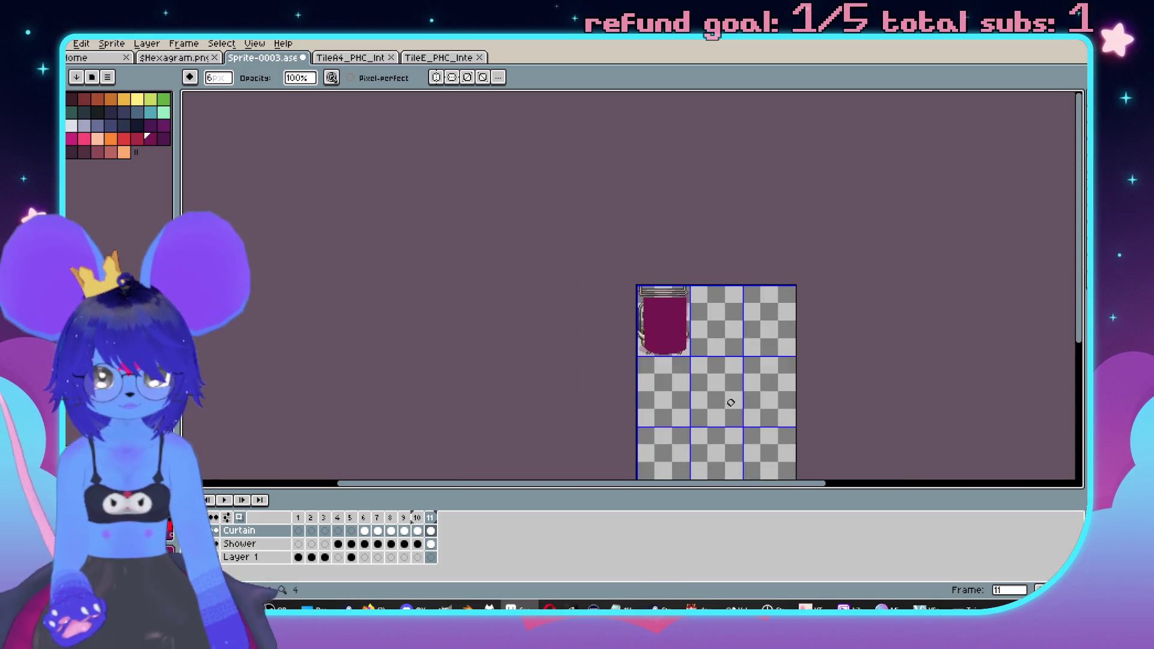
{"action": "scroll", "scroll_direction": "up", "scroll_amount": 3}
{"action": "left_click", "coordinate": [378, 521]}
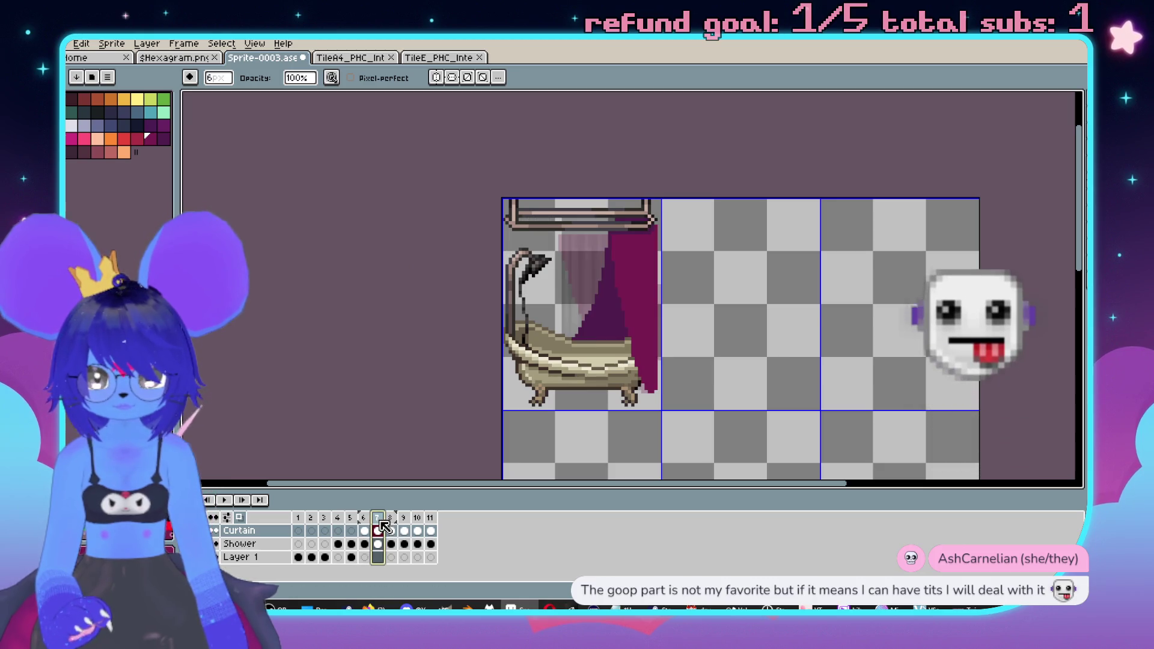
- Mark frames 6–11 as the loop section with a 150 ms frame duration
{"action": "left_click_drag", "start_coordinate": [364, 518], "coordinate": [437, 523]}
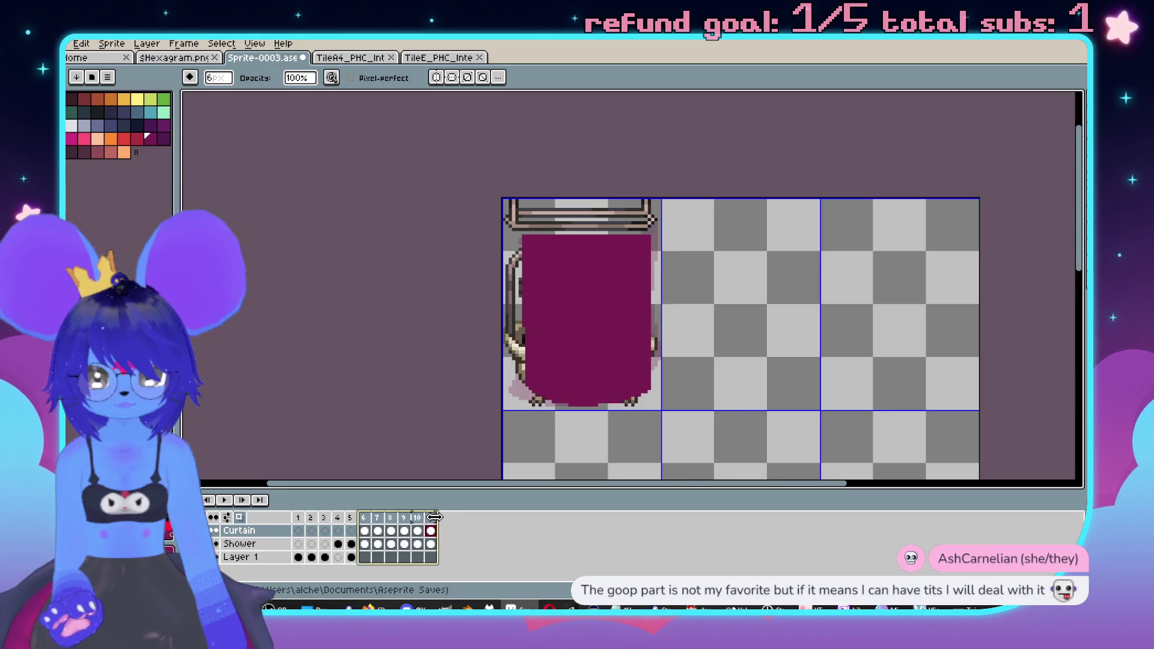
{"action": "right_click", "coordinate": [437, 526]}
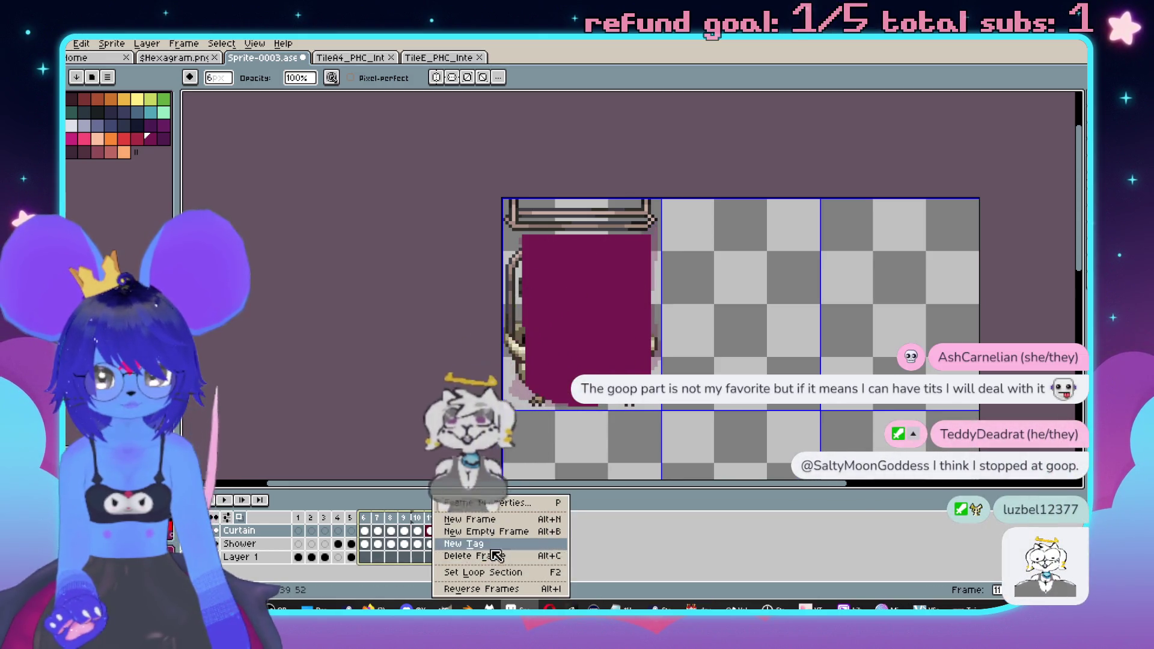
{"action": "left_click", "coordinate": [485, 572]}
{"action": "type", "text": "p"}
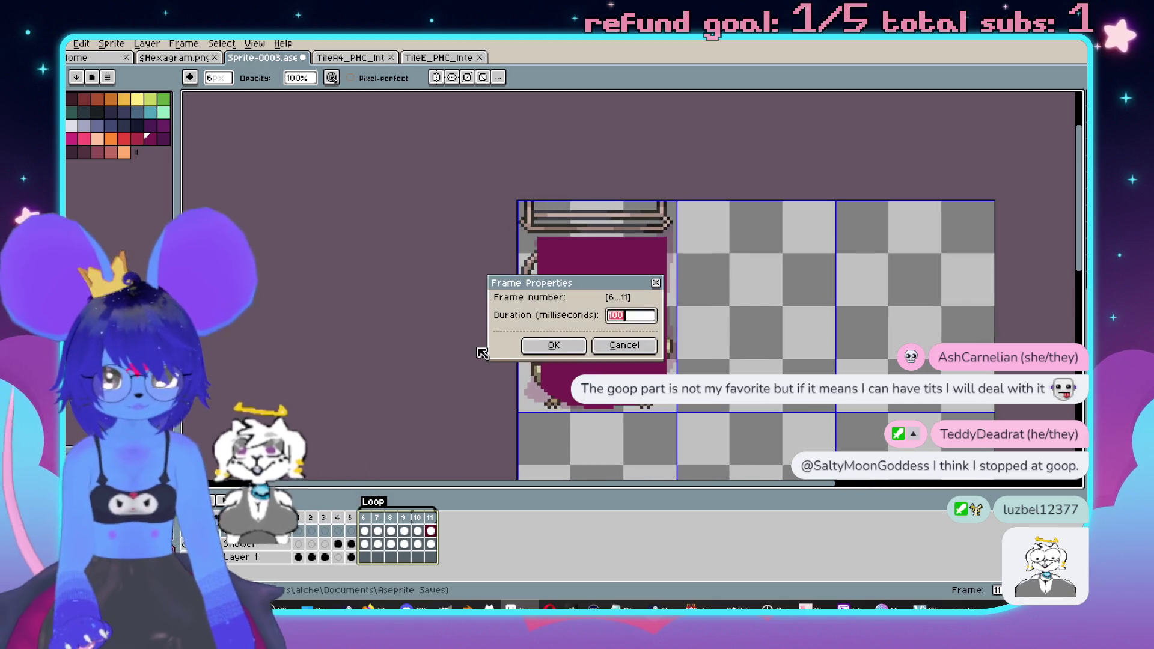
{"action": "type", "text": "150"}
{"action": "key", "text": "Return"}
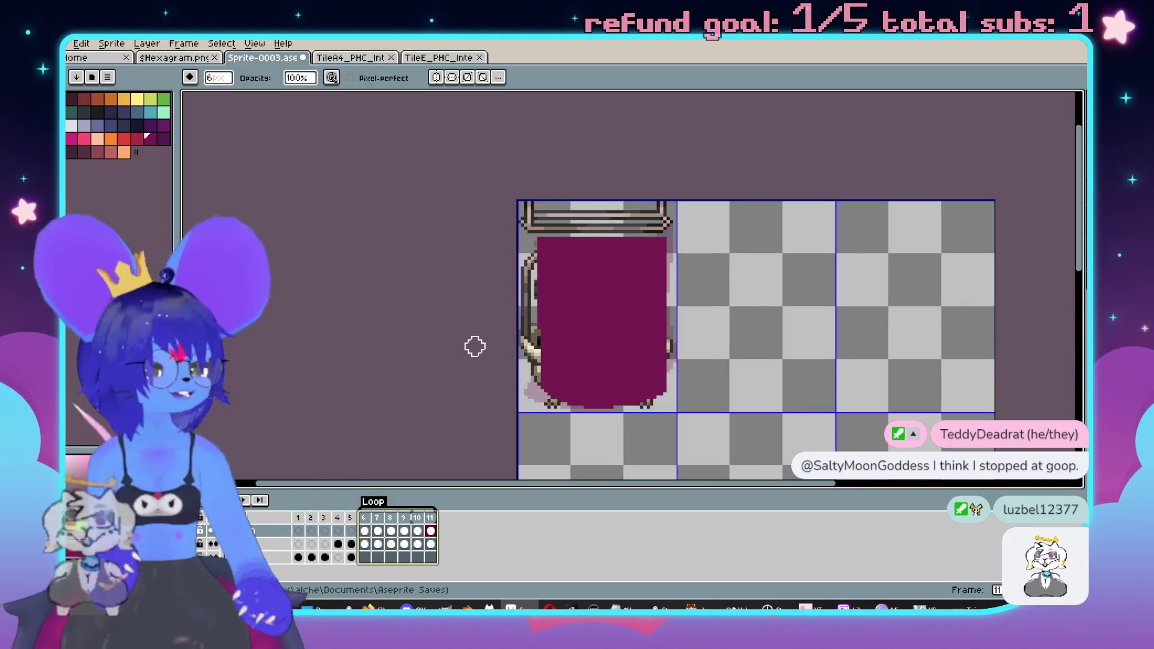
- Return to frame 6 and play the curtain animation
{"action": "left_click_drag", "start_coordinate": [297, 472], "coordinate": [242, 461]}
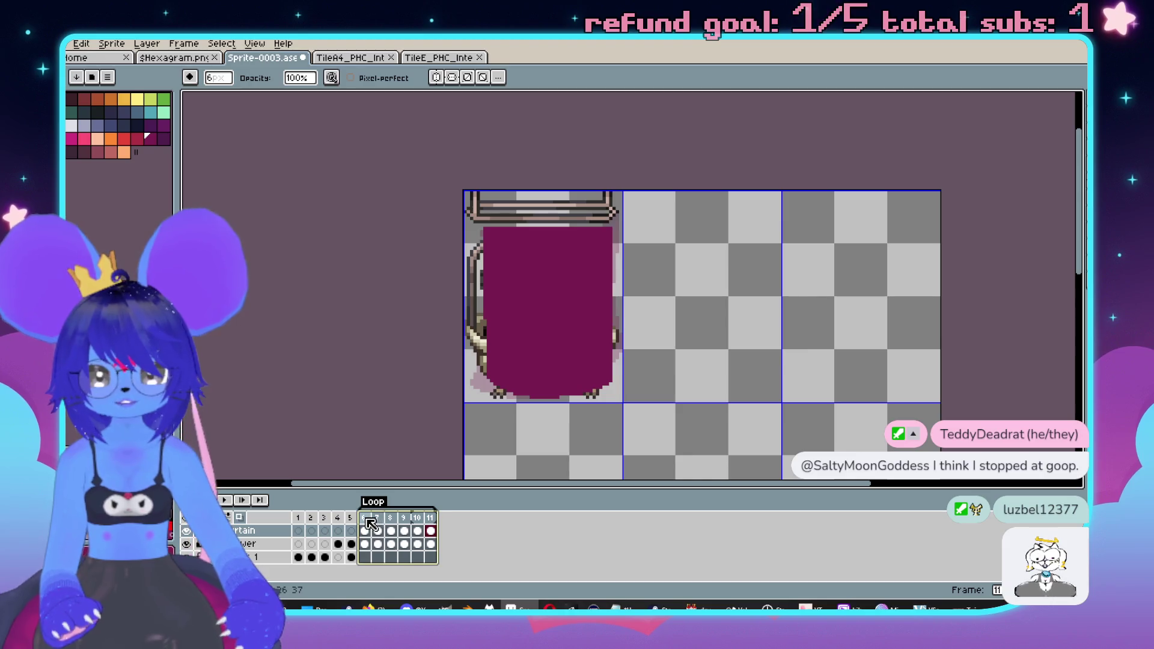
{"action": "left_click", "coordinate": [369, 520]}
{"action": "key", "text": "Return"}
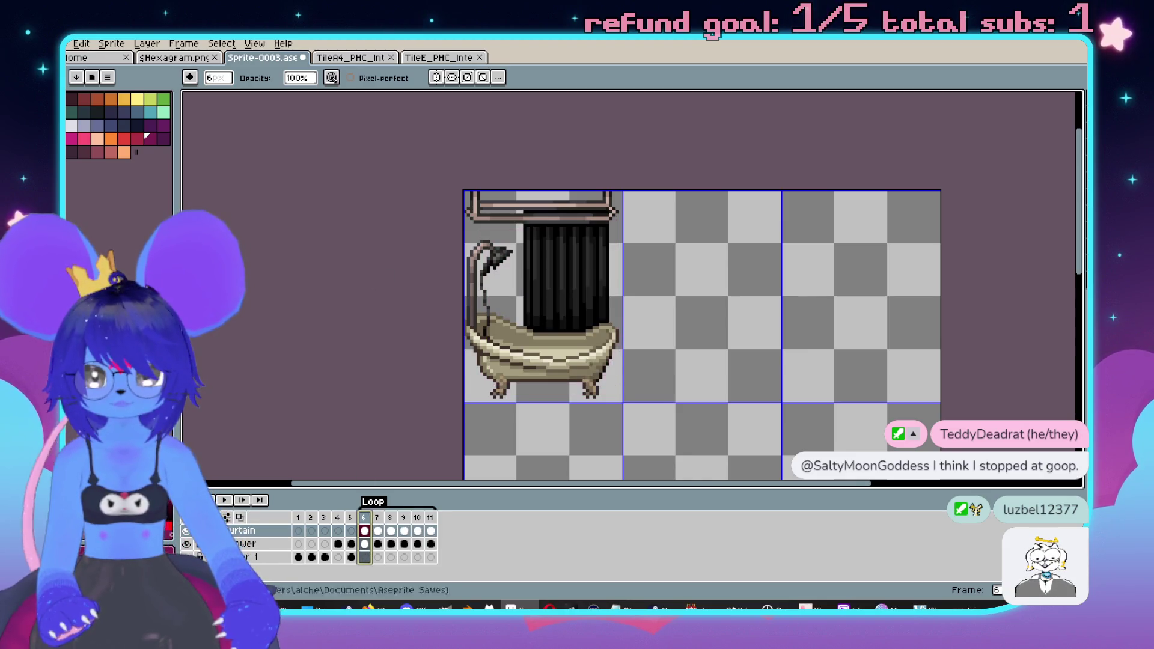
{"action": "left_click_drag", "start_coordinate": [328, 322], "coordinate": [342, 330]}
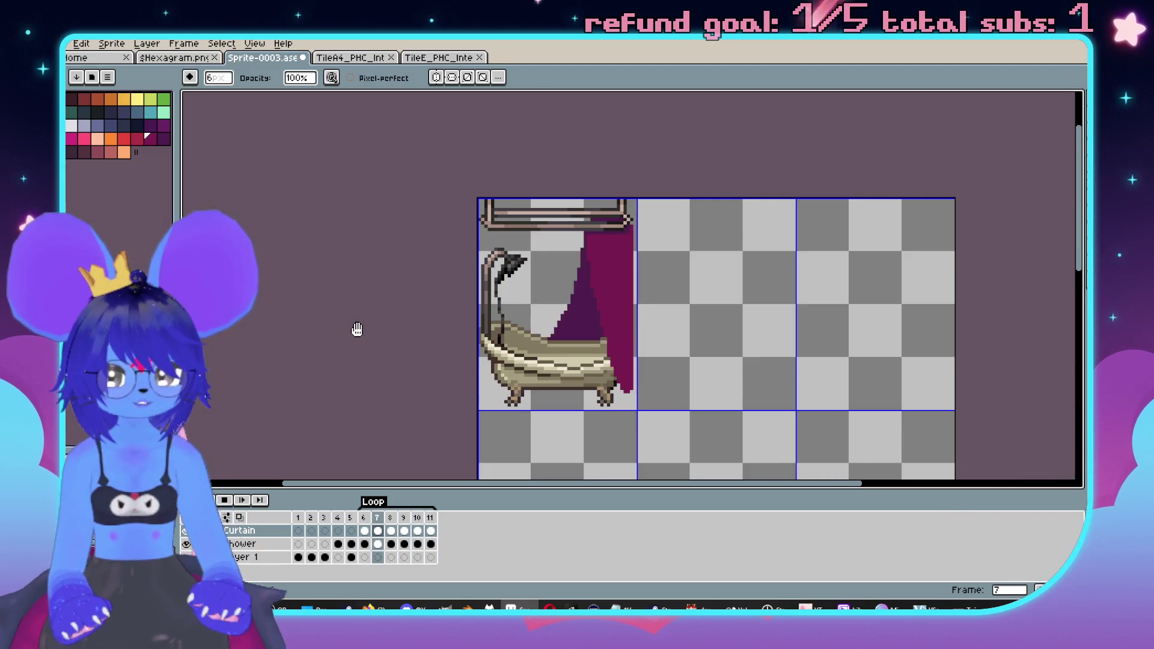
- Sample the curtain's maroon and paint it over frame 10's left border
{"action": "scroll", "scroll_direction": "up", "scroll_amount": 3}
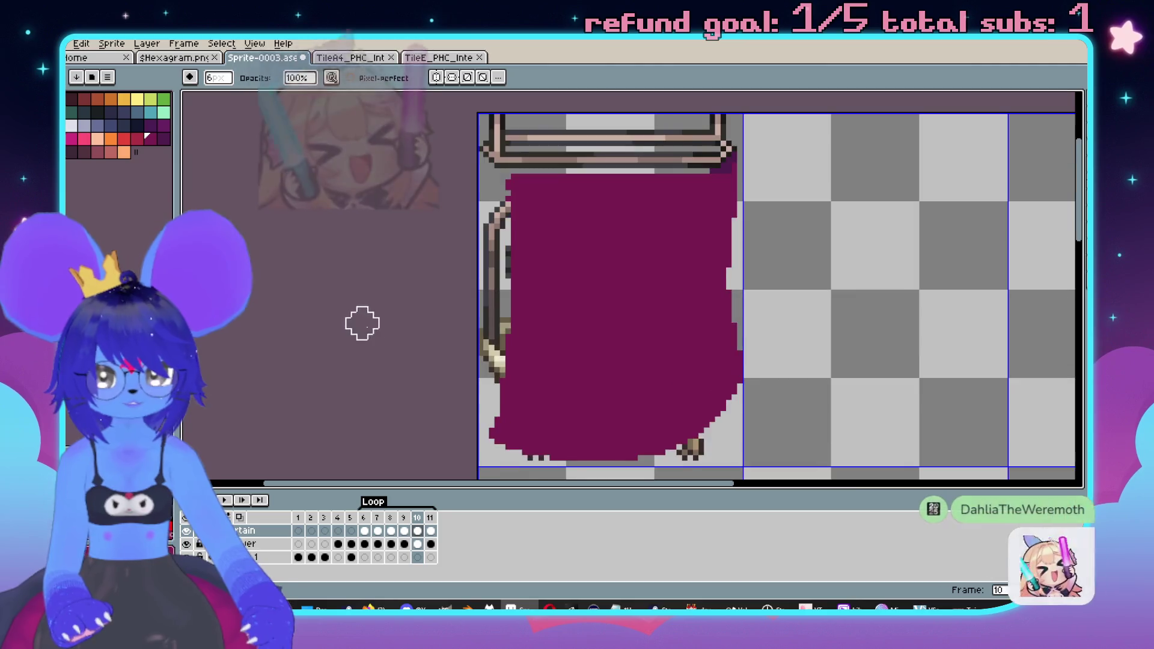
{"action": "key", "text": "i"}
{"action": "key", "text": "b"}
{"action": "left_click_drag", "start_coordinate": [547, 169], "coordinate": [535, 353]}
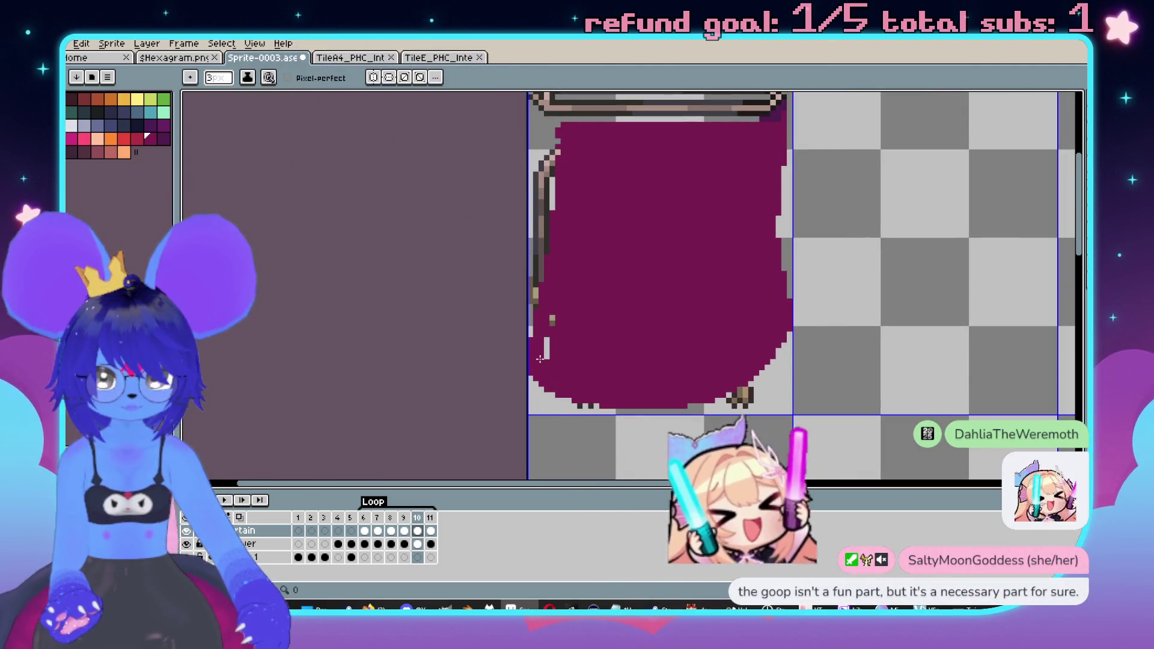
{"action": "scroll", "scroll_direction": "up", "scroll_amount": 3}
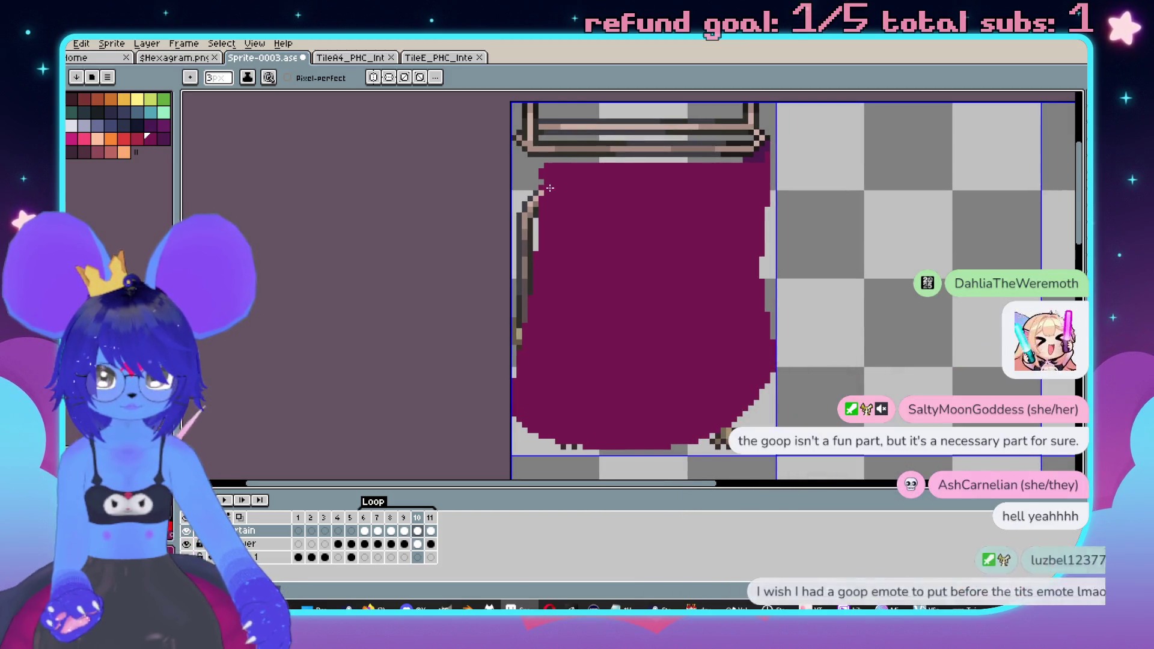
{"action": "scroll", "scroll_direction": "down", "scroll_amount": 3}
{"action": "scroll", "scroll_direction": "up", "scroll_amount": 3}
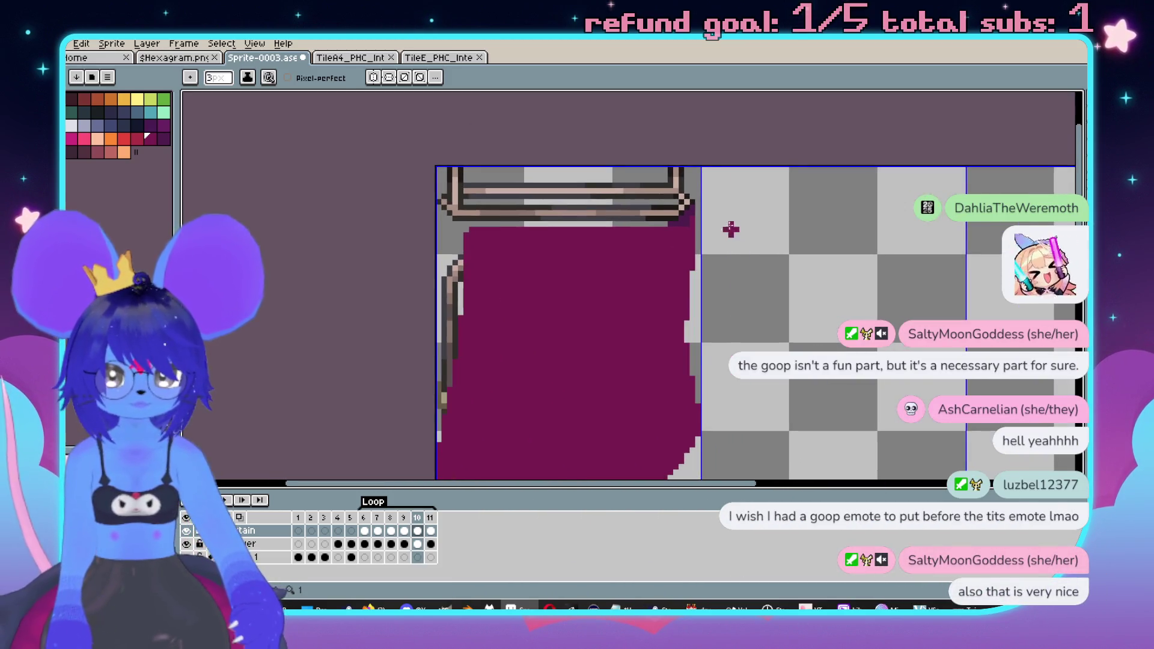
{"action": "scroll", "scroll_direction": "up", "scroll_amount": 3}
- Trim the curtain's lower and right edges with a 6px eraser
{"action": "key", "text": "b"}
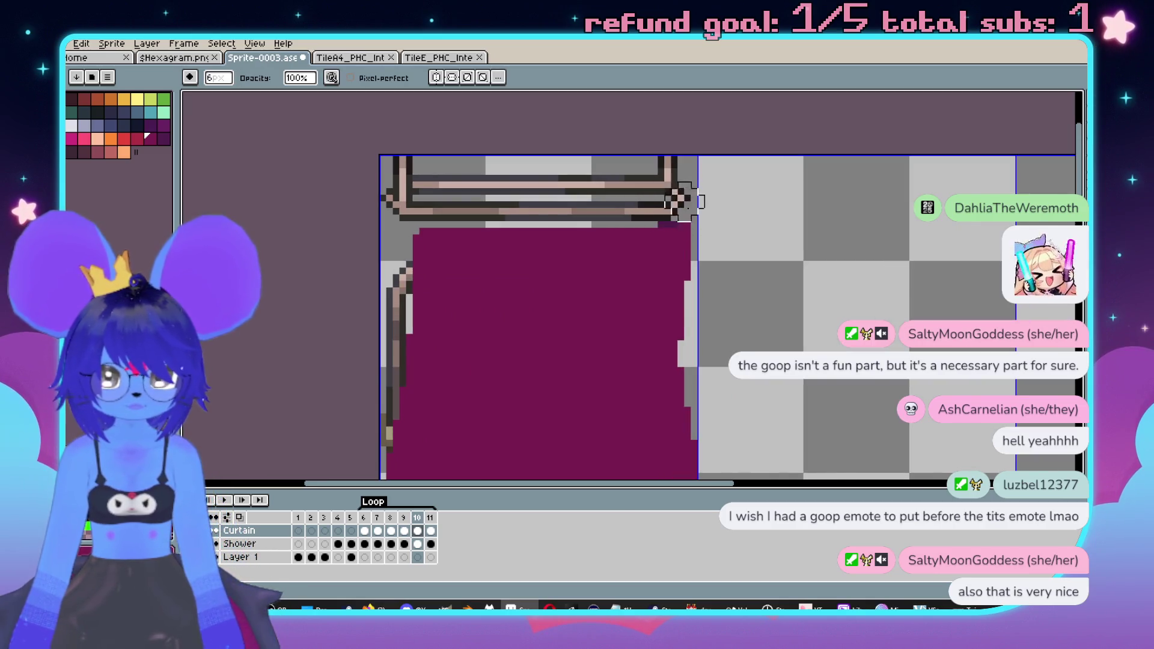
{"action": "scroll", "scroll_direction": "down", "scroll_amount": 3}
{"action": "scroll", "scroll_direction": "down", "scroll_amount": 3}
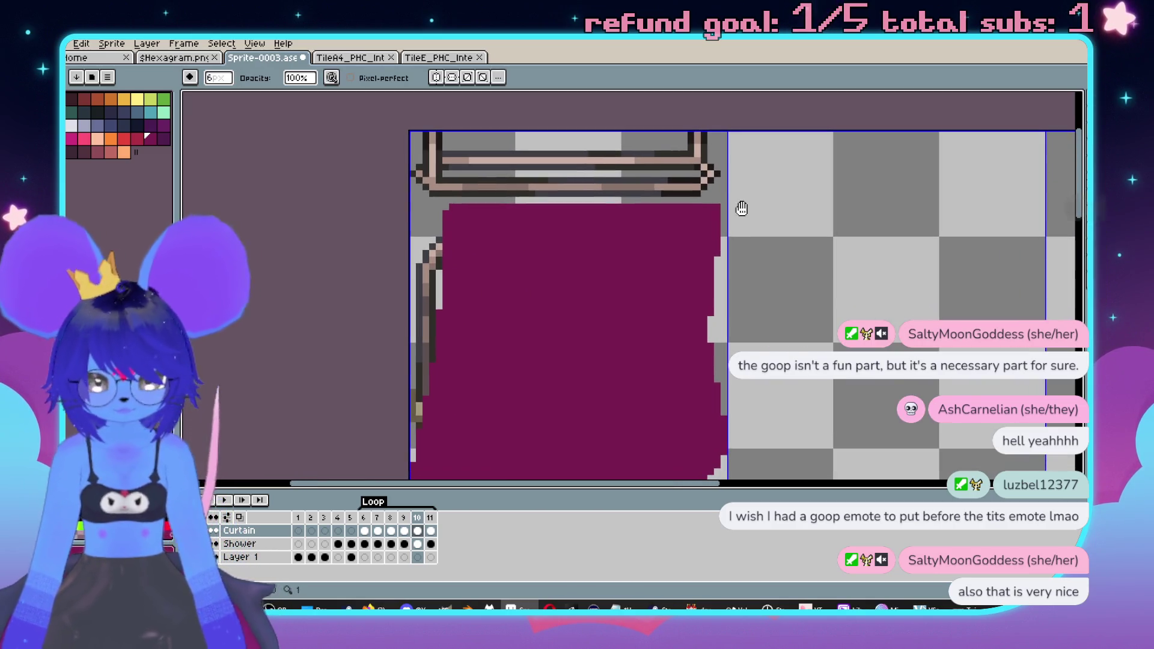
{"action": "key", "text": "e"}
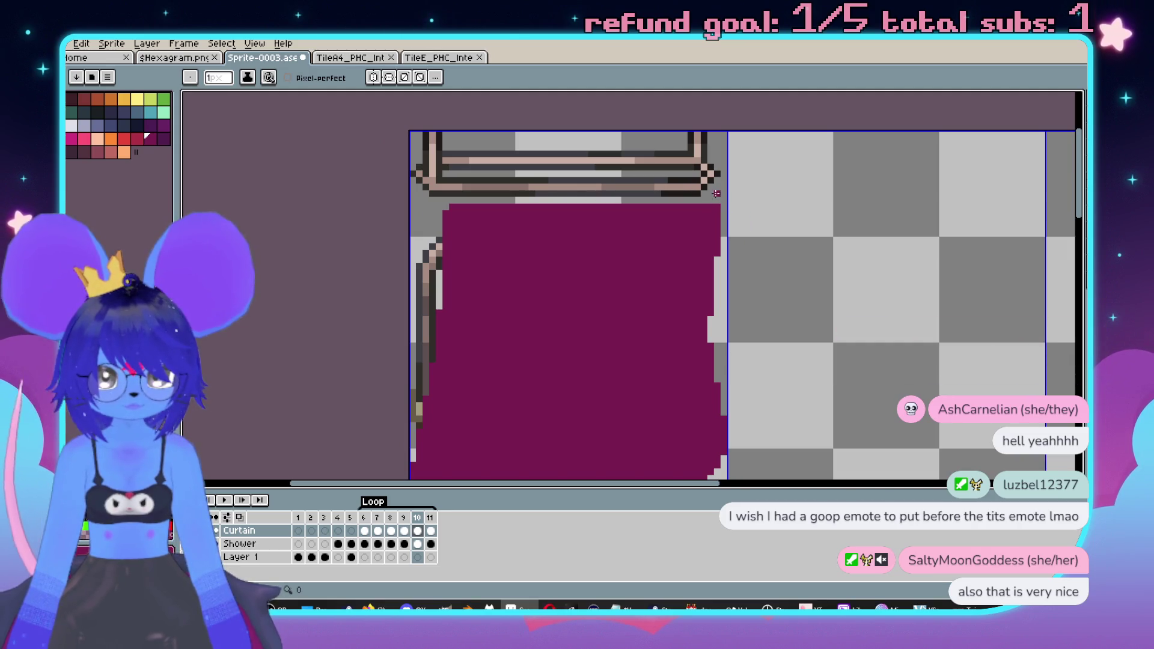
{"action": "scroll", "scroll_direction": "down", "scroll_amount": 3}
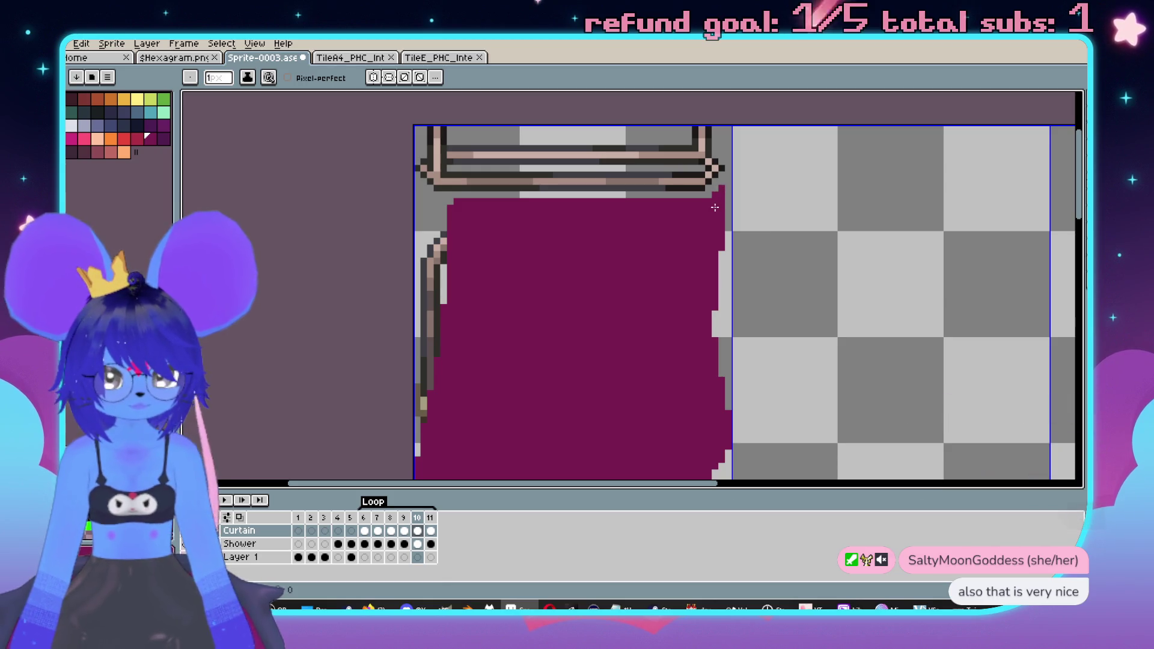
{"action": "scroll", "scroll_direction": "down", "scroll_amount": 3}
{"action": "key", "text": "e"}
{"action": "scroll", "scroll_direction": "down", "scroll_amount": 3}
{"action": "scroll", "scroll_direction": "down", "scroll_amount": 3}
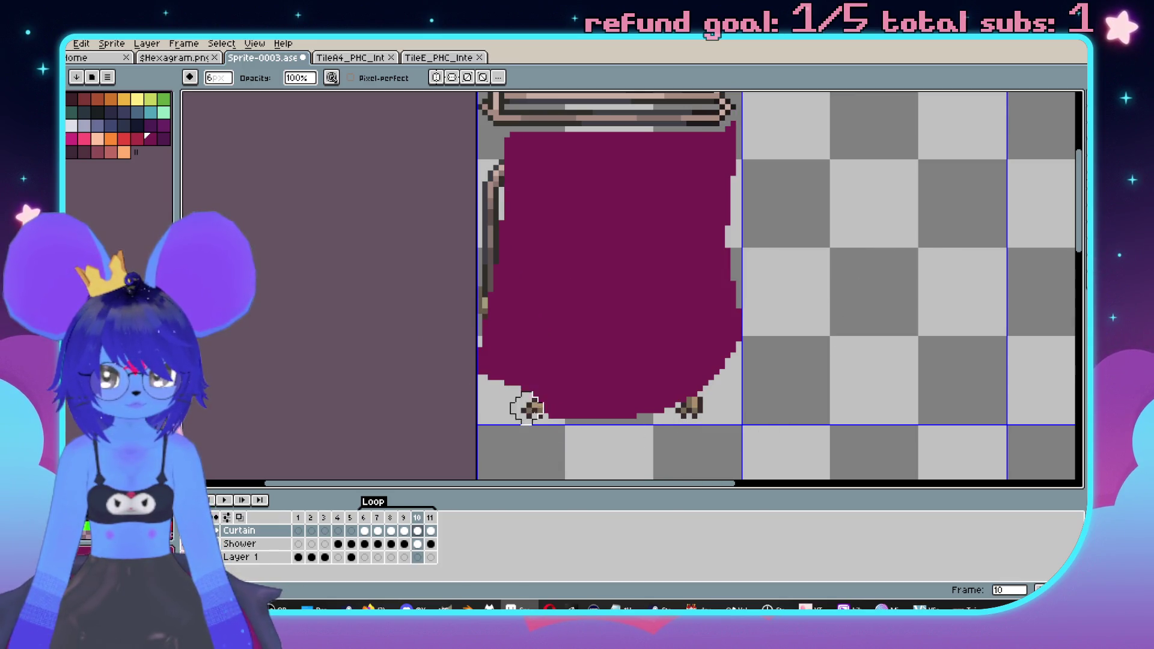
{"action": "left_click_drag", "start_coordinate": [527, 408], "coordinate": [753, 166]}
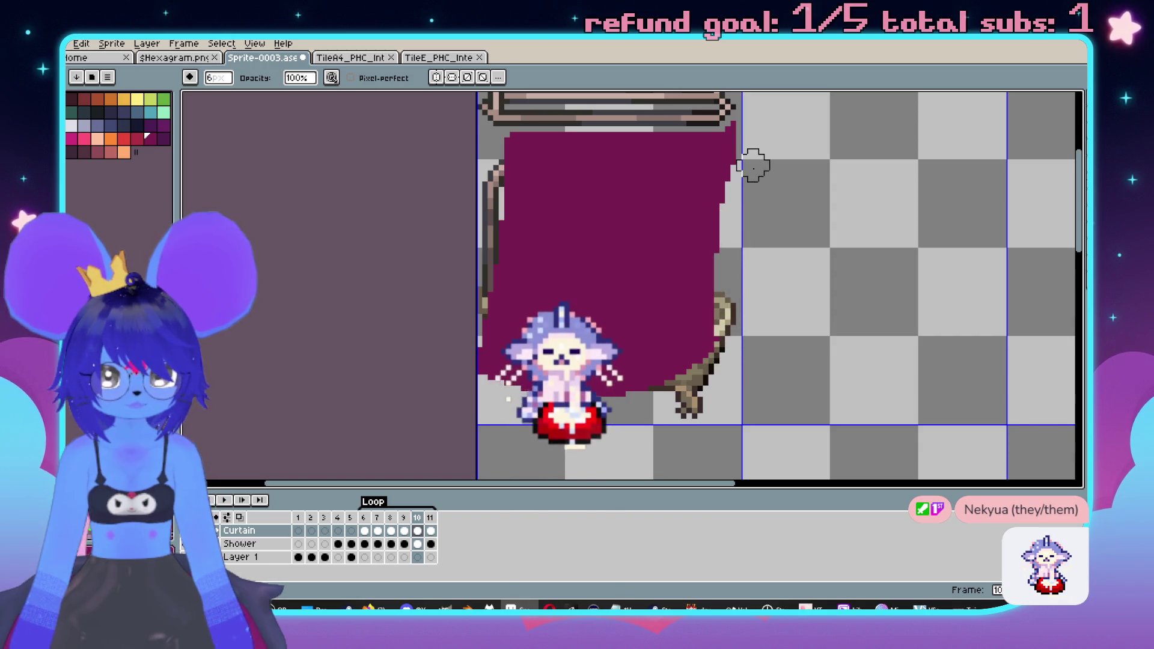
{"action": "scroll", "scroll_direction": "down", "scroll_amount": 3}
{"action": "scroll", "scroll_direction": "down", "scroll_amount": 3}
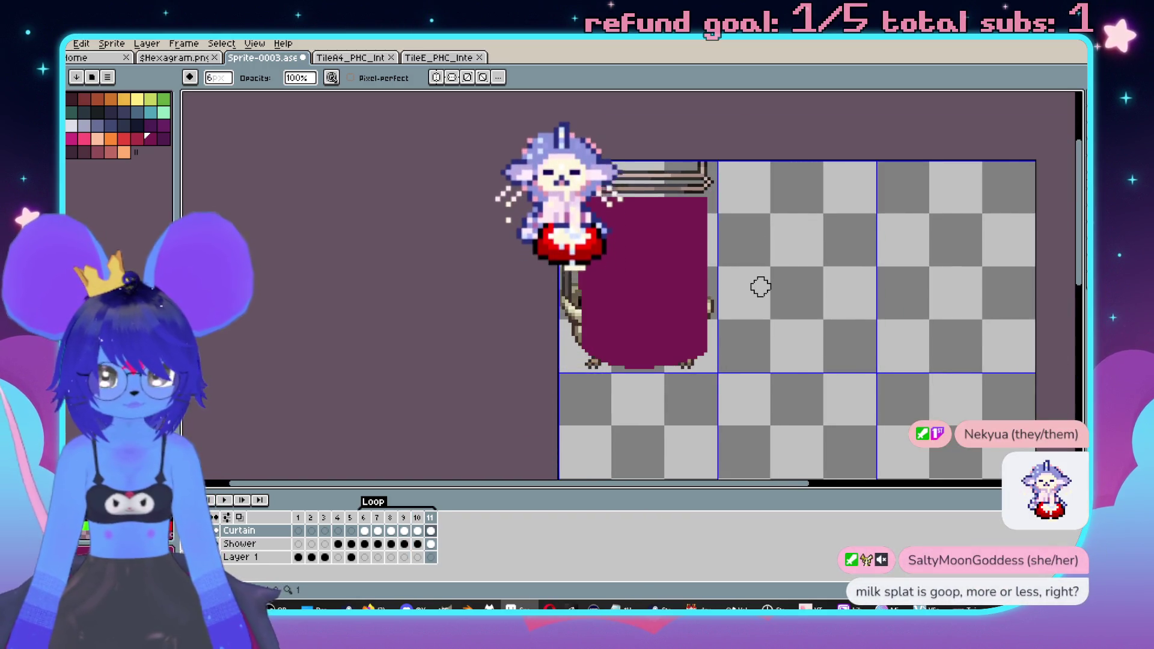
{"action": "scroll", "scroll_direction": "up", "scroll_amount": 3}
{"action": "scroll", "scroll_direction": "up", "scroll_amount": 3}
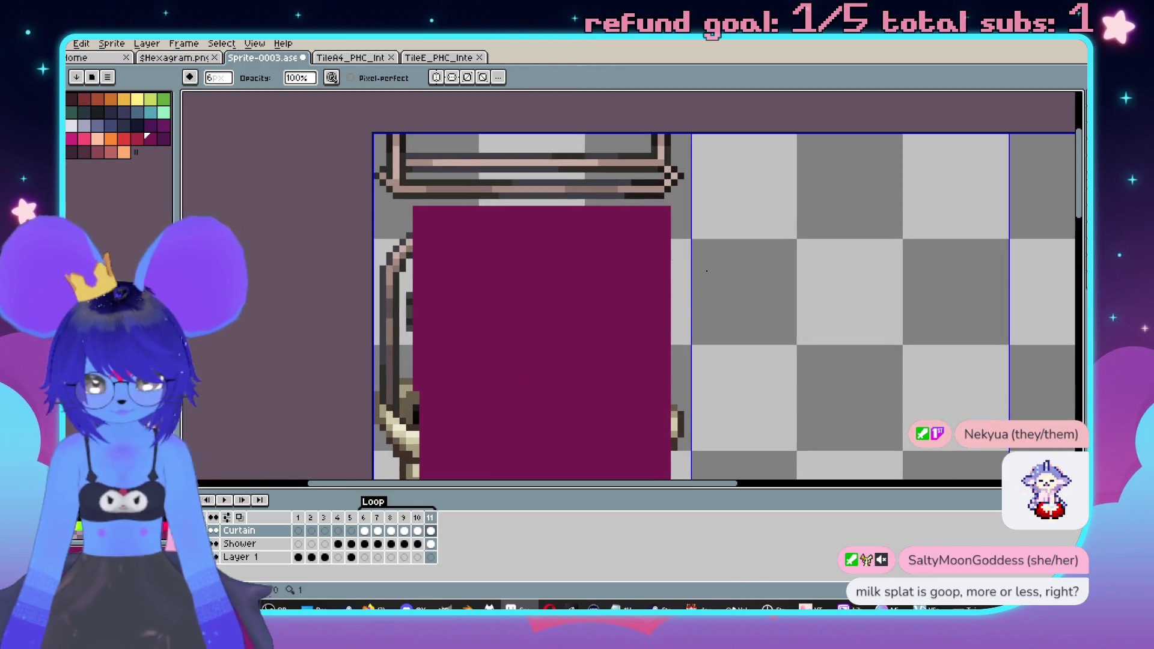
- Recentre the whole sprite and play the animation again
{"action": "key", "text": "b"}
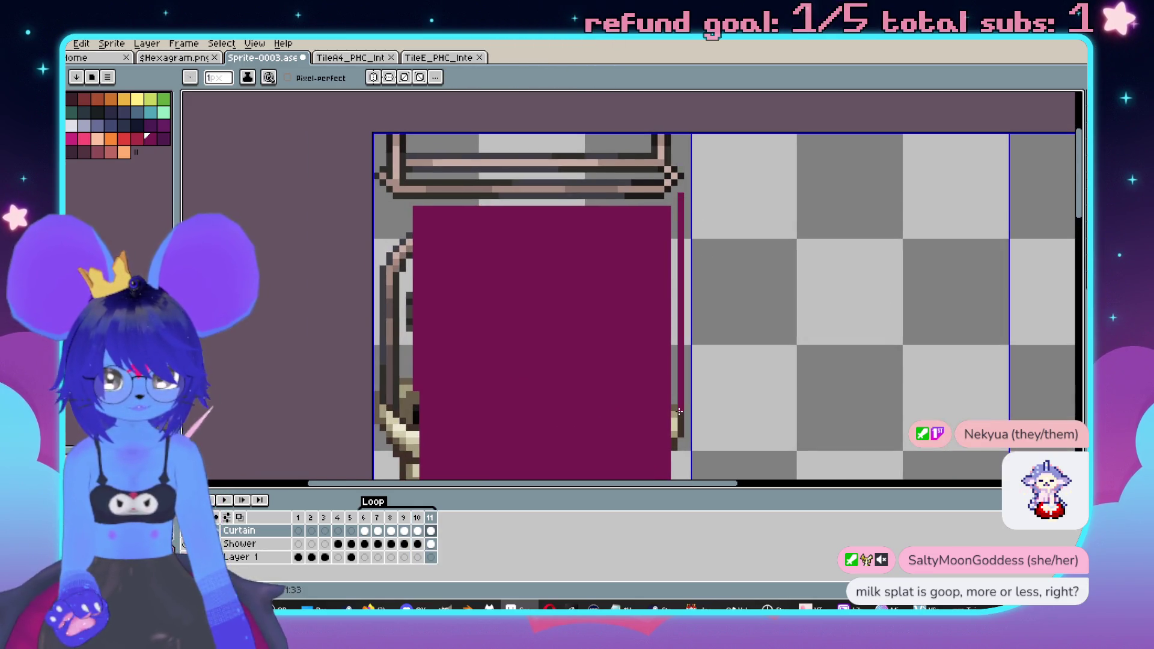
{"action": "scroll", "scroll_direction": "down", "scroll_amount": 3}
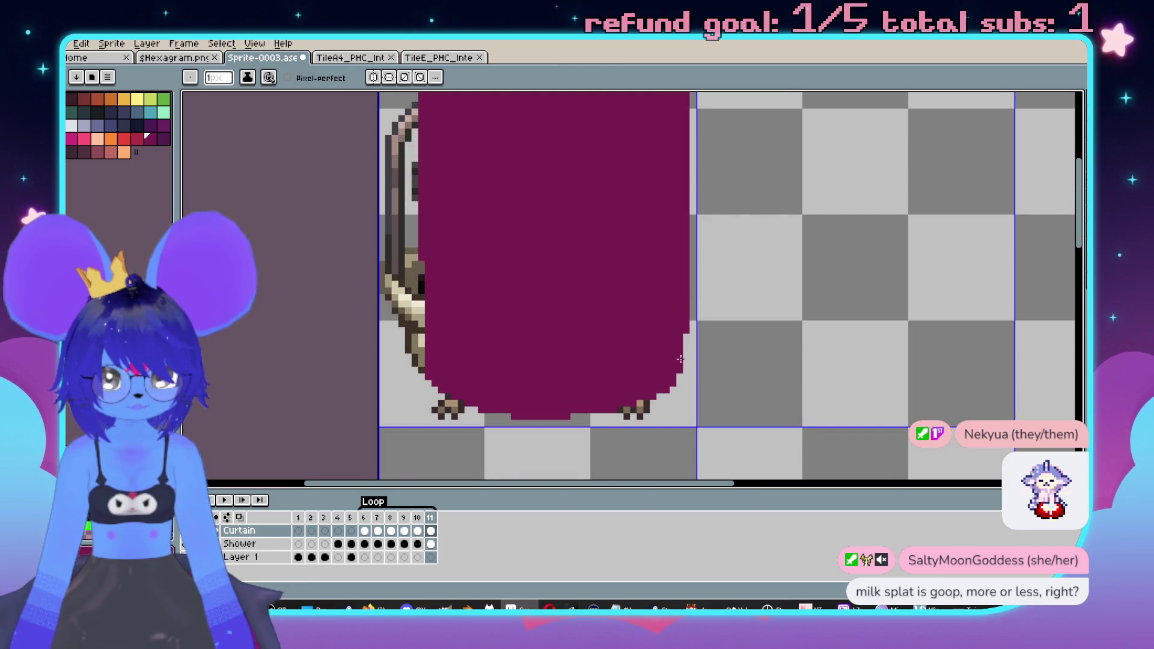
{"action": "scroll", "scroll_direction": "down", "scroll_amount": 3}
{"action": "left_click_drag", "start_coordinate": [805, 314], "coordinate": [789, 339]}
{"action": "key", "text": "Return"}
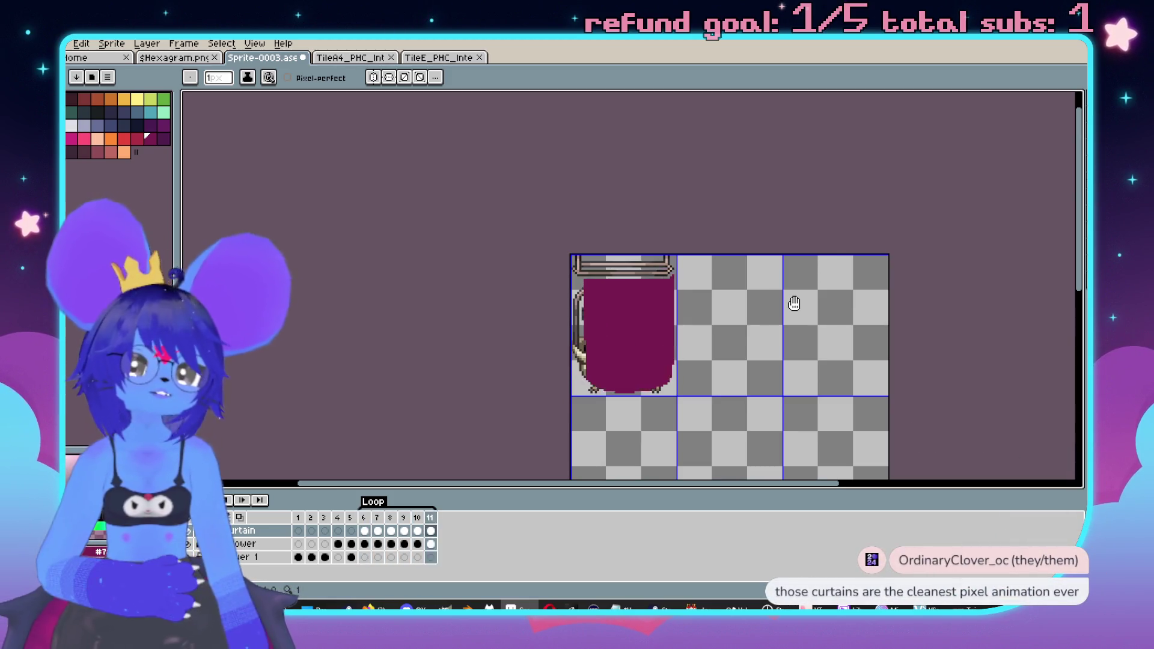
- Select frames 6–11 and close their frame properties without changes
{"action": "scroll", "scroll_direction": "up", "scroll_amount": 3}
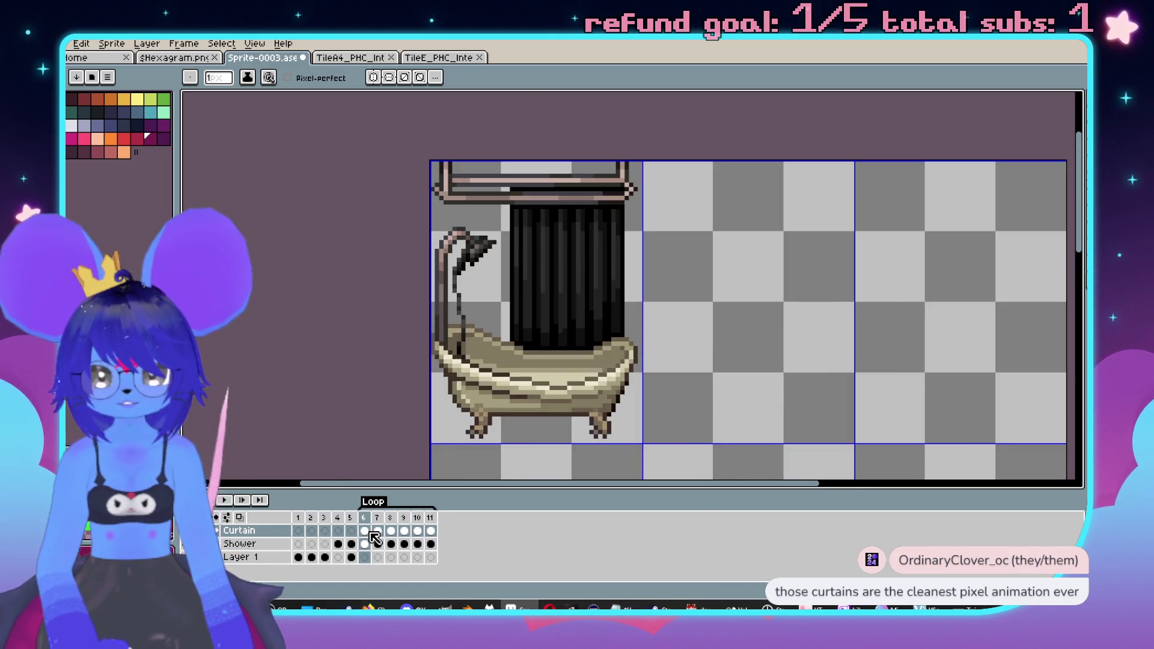
{"action": "left_click_drag", "start_coordinate": [381, 520], "coordinate": [430, 519]}
{"action": "double_click", "coordinate": [430, 518]}
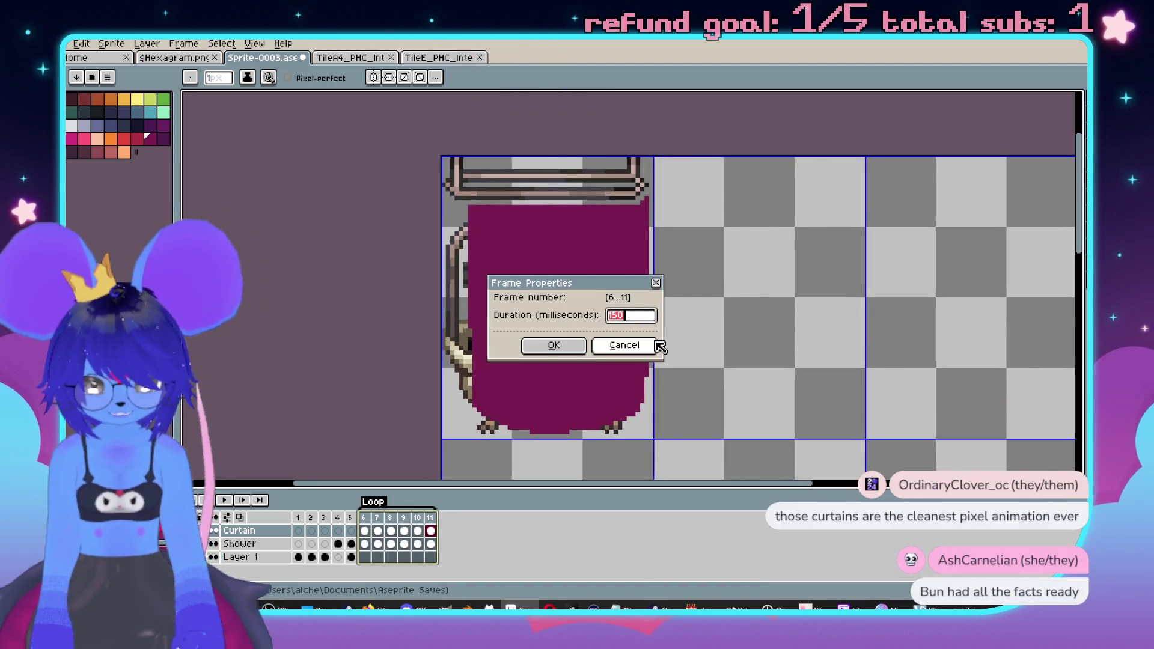
{"action": "left_click", "coordinate": [654, 344]}
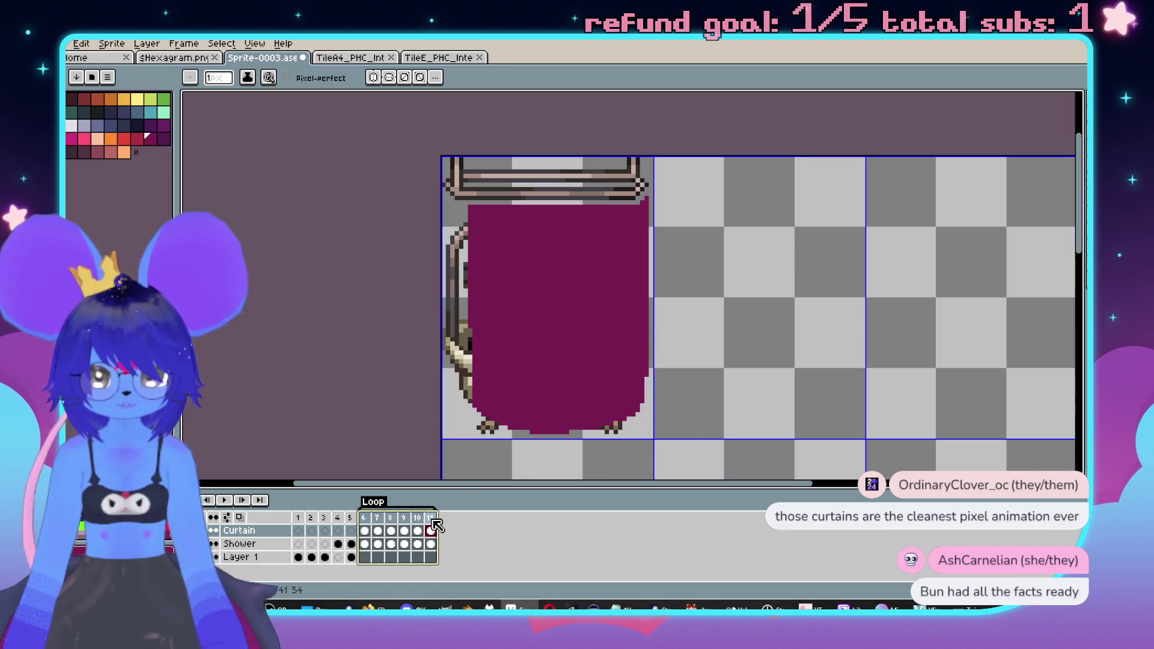
- Select only frame 11 and start playing the curtain animation
{"action": "double_click", "coordinate": [431, 519]}
{"action": "left_click", "coordinate": [546, 345]}
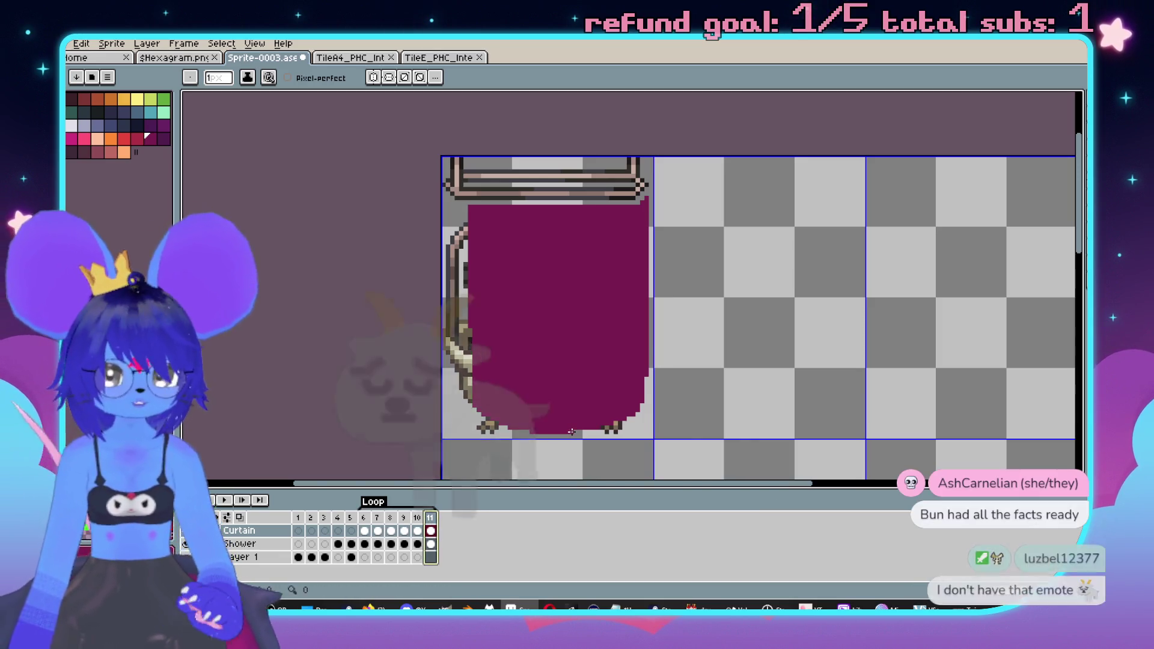
{"action": "scroll", "scroll_direction": "down", "scroll_amount": 3}
{"action": "key", "text": "Return"}
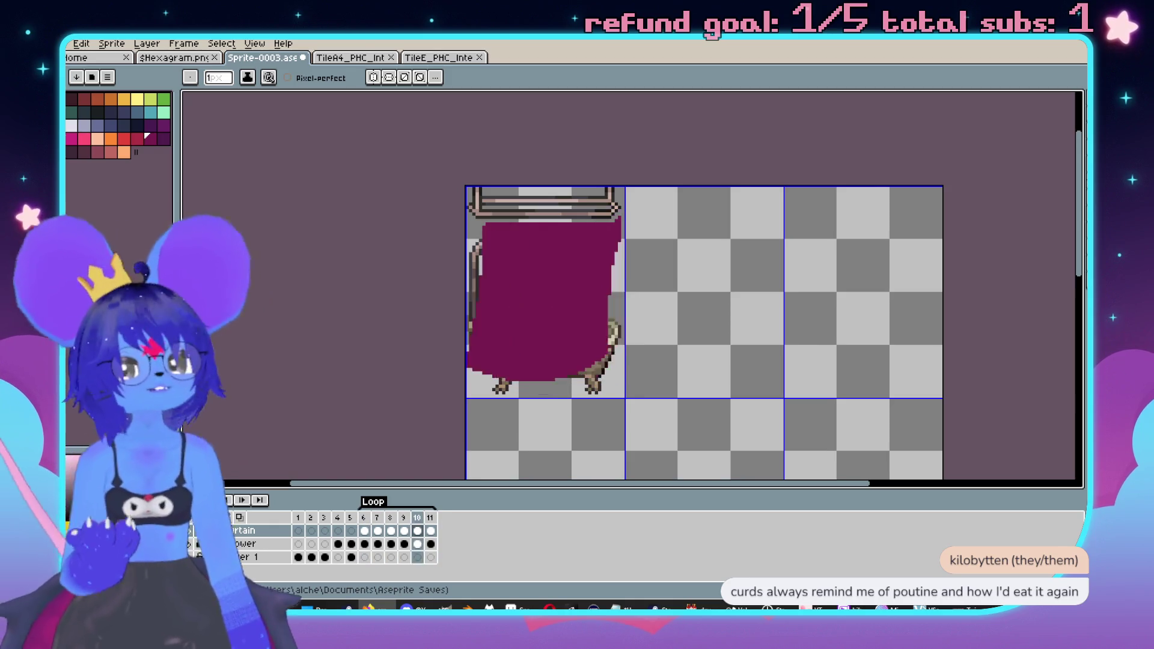
- Stop playback and step back to frame 6 with the curtain still open
{"action": "left_click_drag", "start_coordinate": [643, 312], "coordinate": [645, 294]}
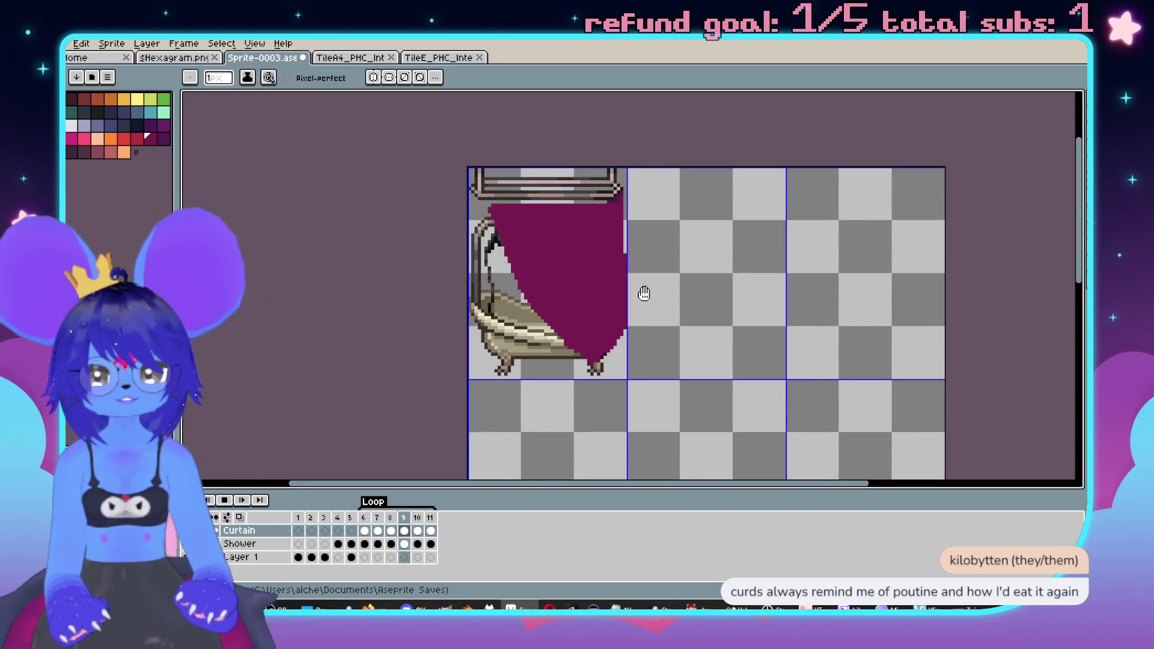
{"action": "key", "text": "Return"}
{"action": "key", "text": "Left"}
{"action": "key", "text": "Left"}
{"action": "key", "text": "Left"}
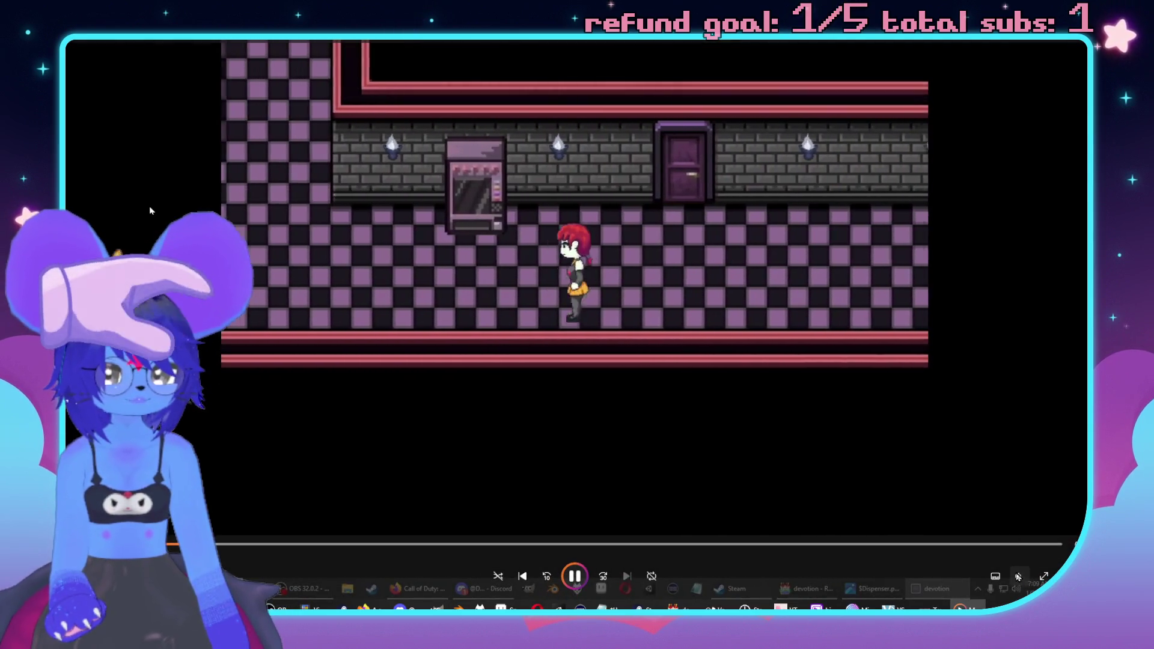
- Walk the character to the vending machine and advance through its destruction dialog
{"action": "left_click", "coordinate": [1017, 575]}
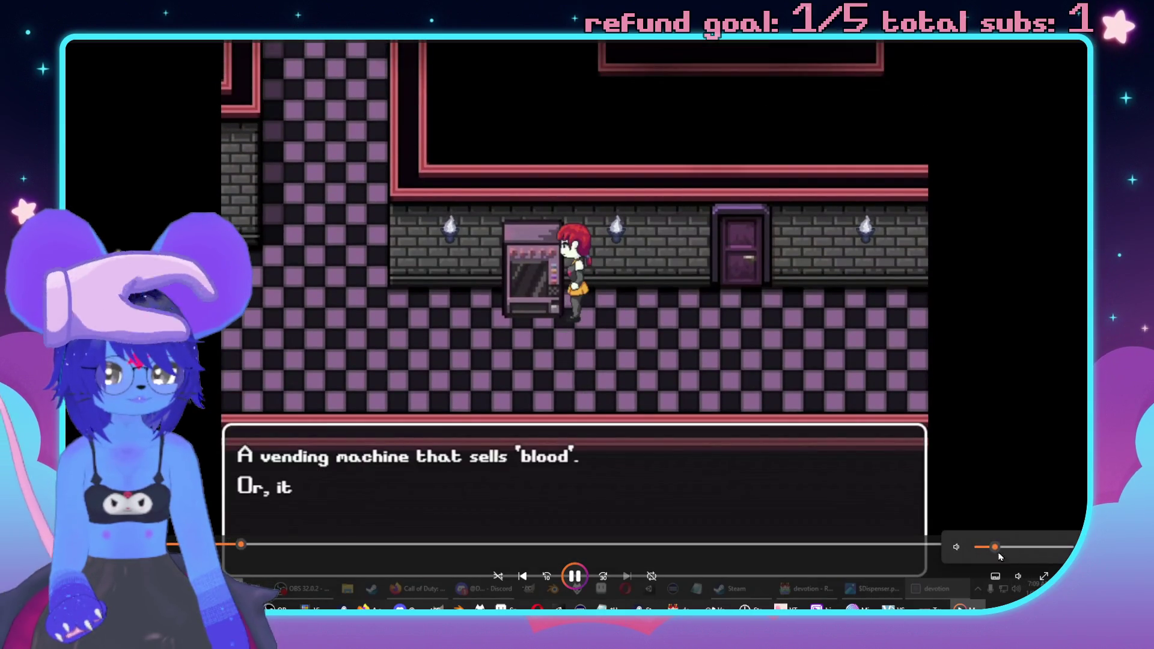
{"action": "left_click", "coordinate": [1019, 579]}
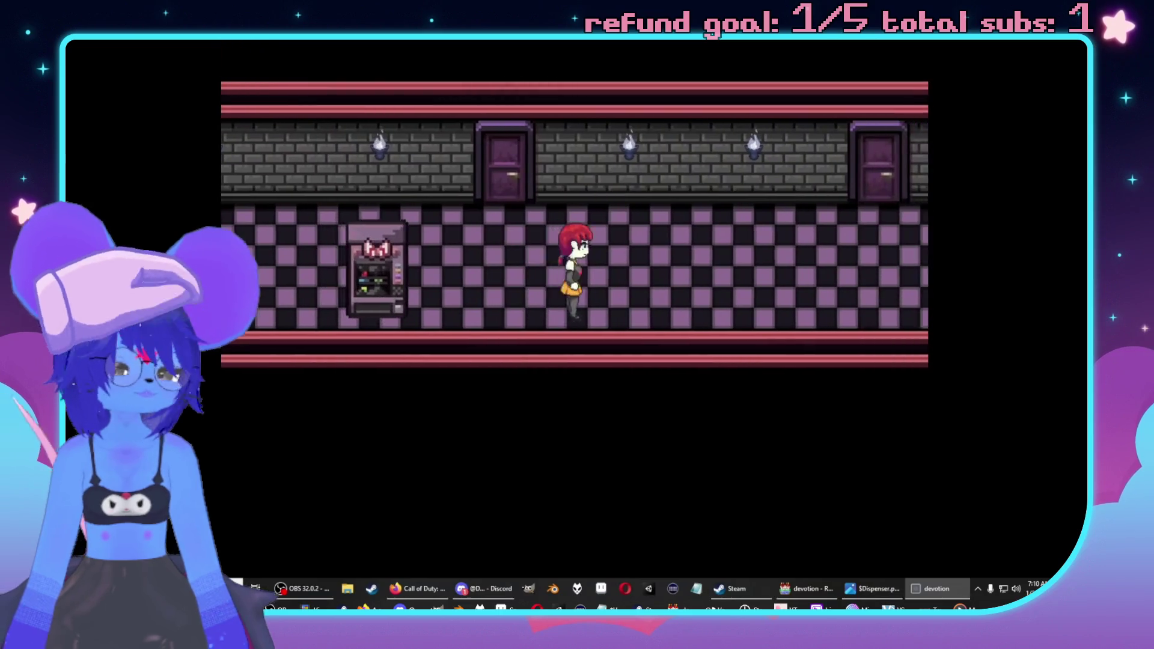
{"action": "key", "text": "Right"}
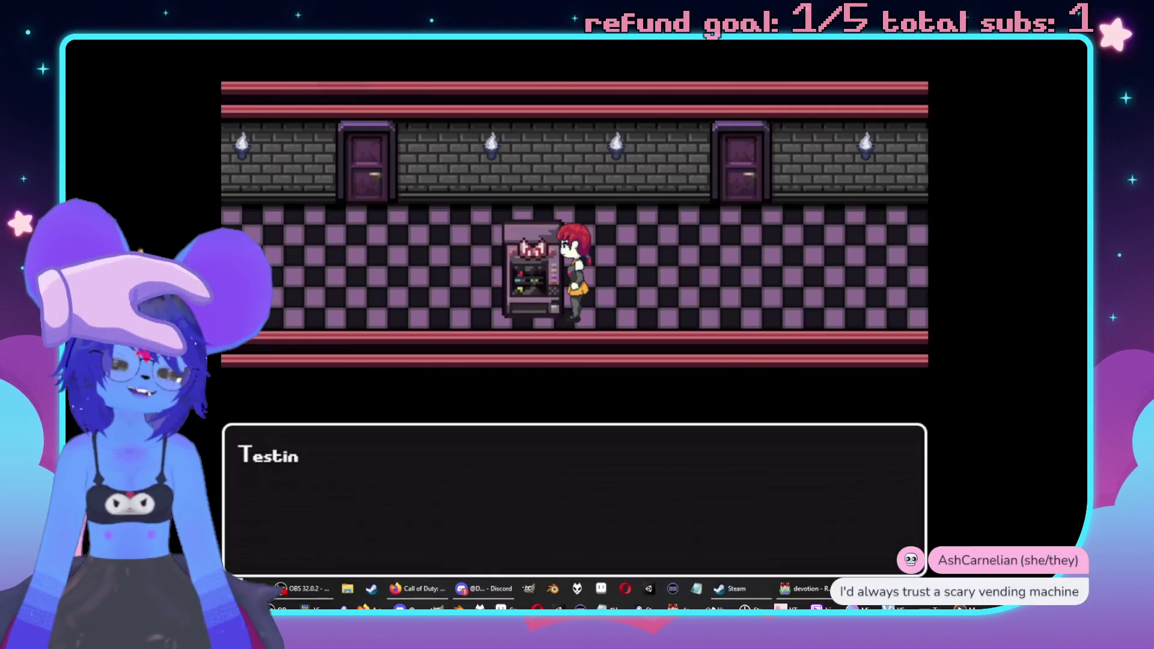
{"action": "key", "text": "Return"}
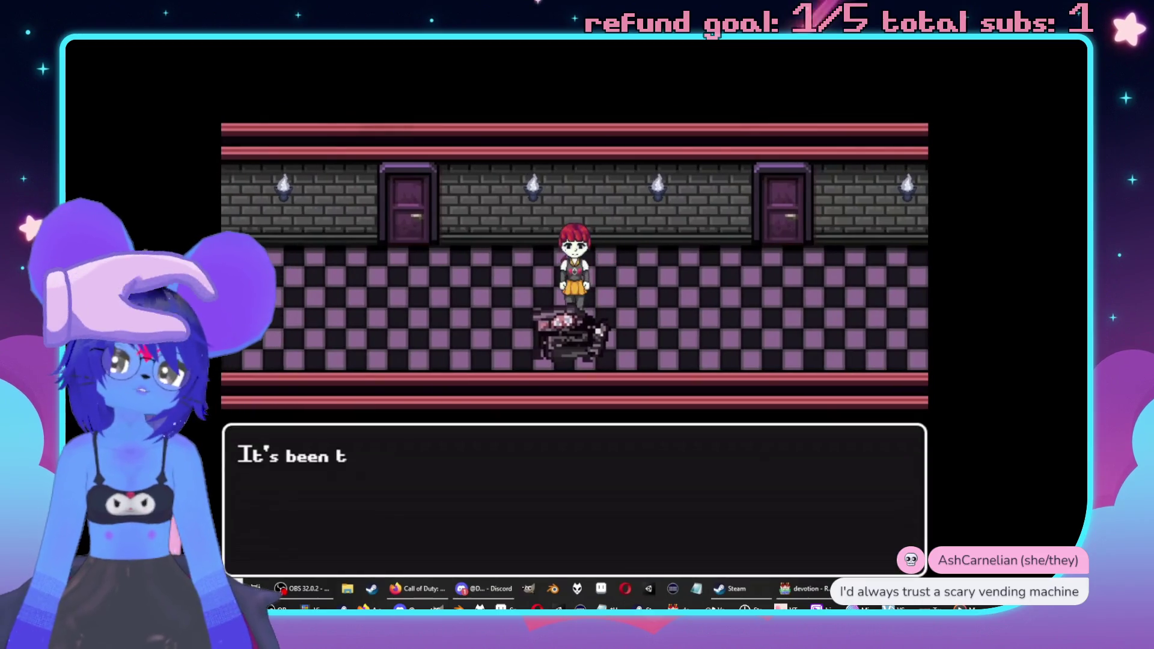
{"action": "key", "text": "Return"}
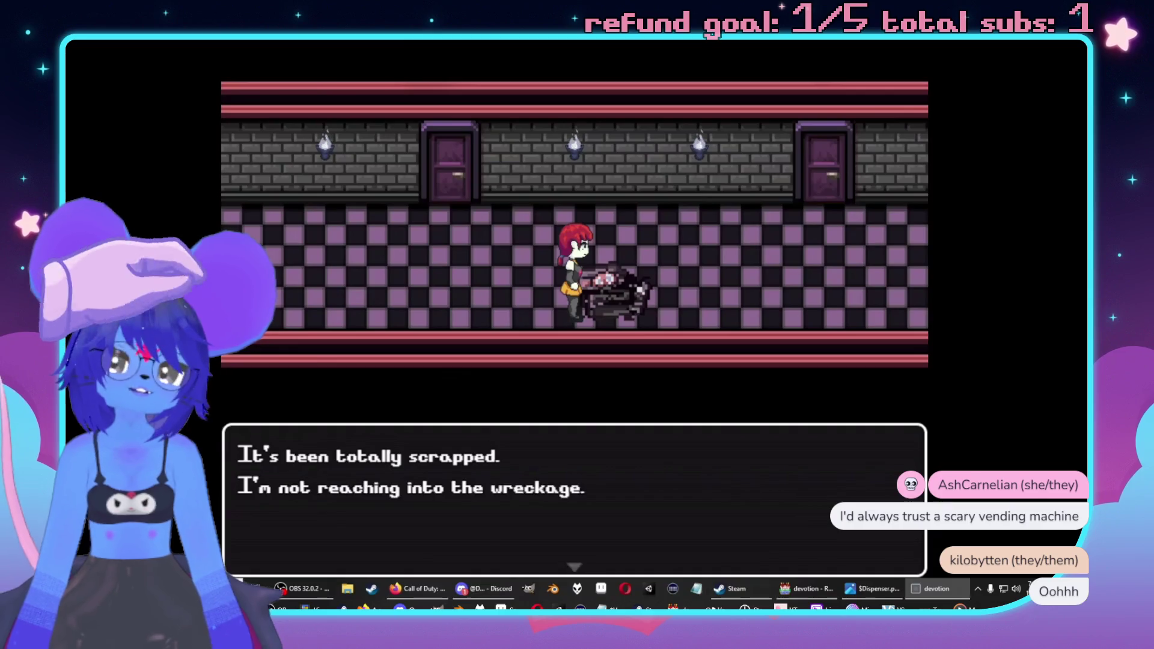
{"action": "key", "text": "Return"}
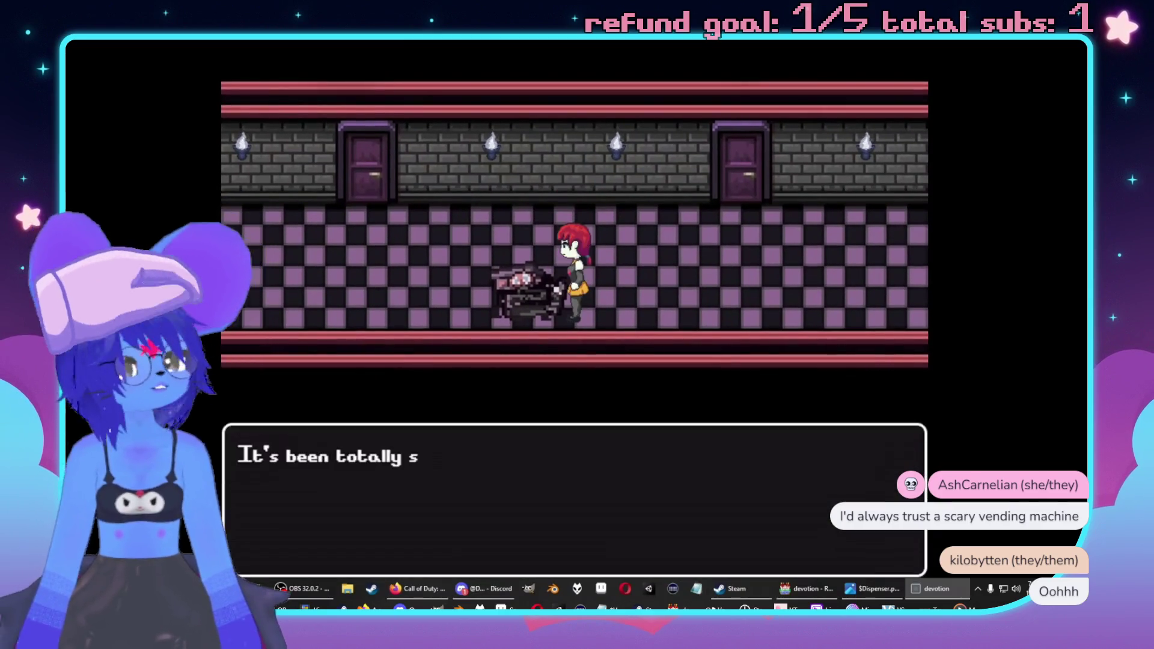
{"action": "key", "text": "Return"}
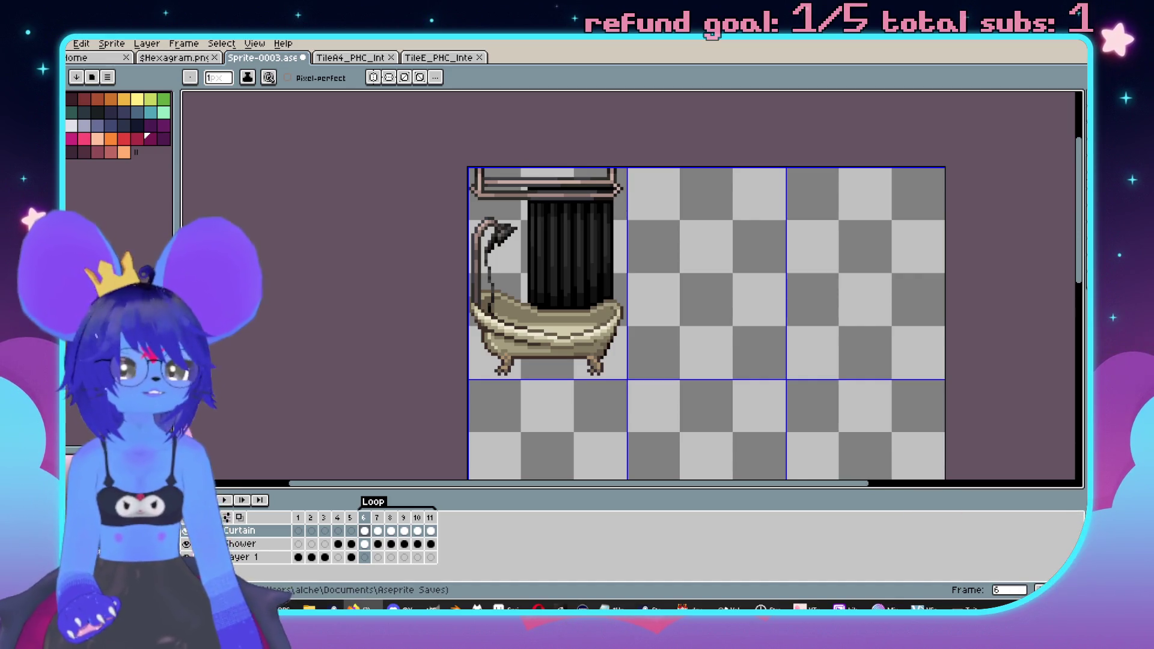
- Zoom in, stop playback, and bring the dark tub outline sketch into view
{"action": "scroll", "scroll_direction": "up", "scroll_amount": 3}
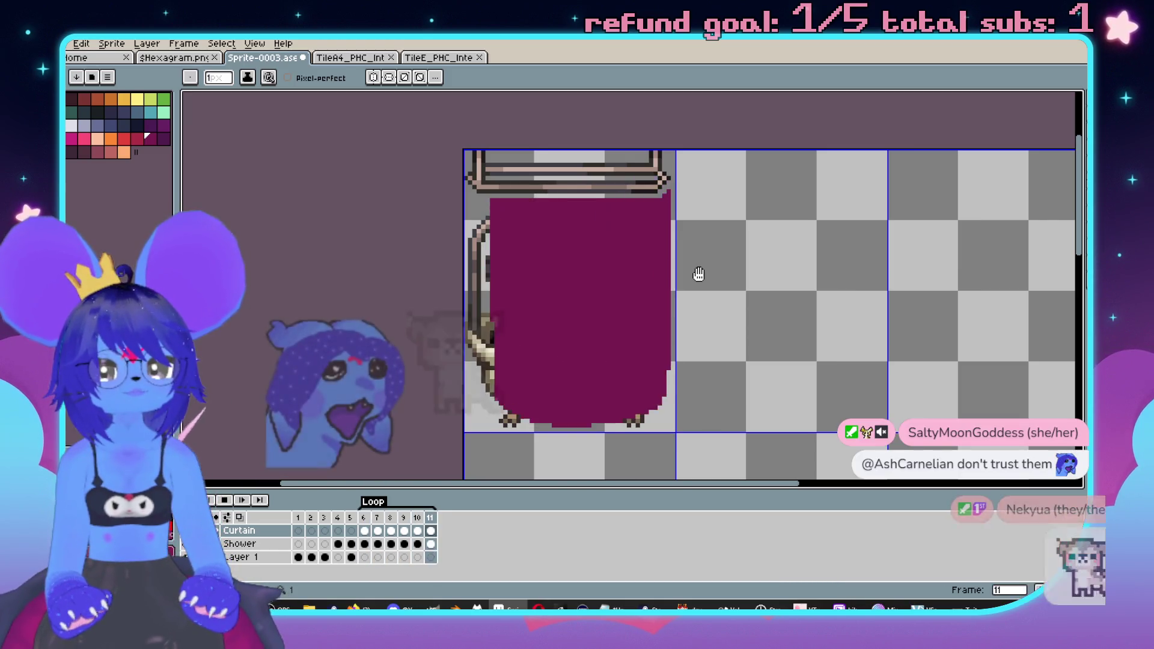
{"action": "key", "text": "Return"}
{"action": "scroll", "scroll_direction": "up", "scroll_amount": 3}
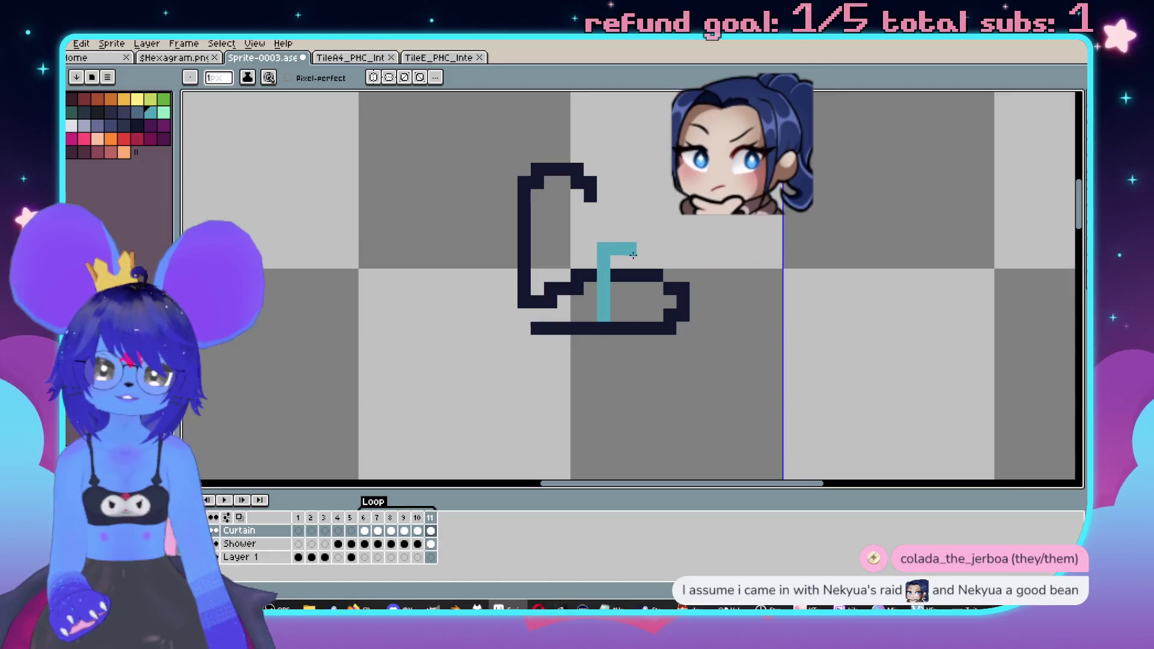
- Paint a teal block inside the tub outline, then undo it
{"action": "left_click_drag", "start_coordinate": [607, 249], "coordinate": [629, 265]}
{"action": "key", "text": "ctrl+z"}
{"action": "key", "text": "v"}
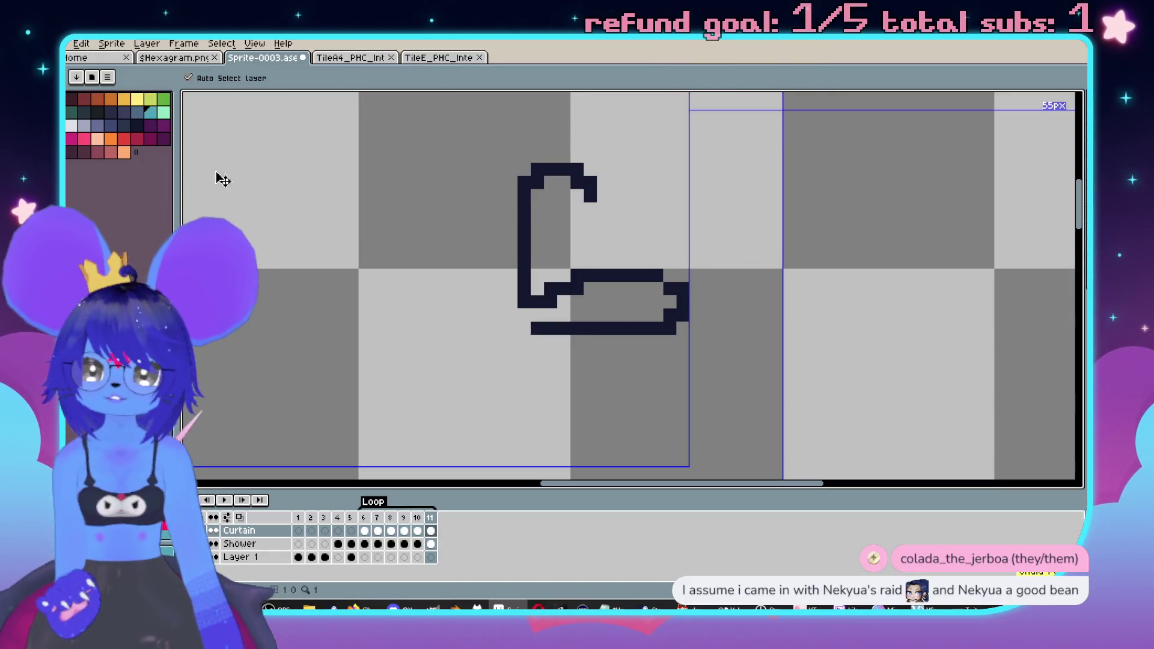
{"action": "key", "text": "b"}
- Draw a red creature shape with a top row and ear pixels inside the outline
{"action": "left_click", "coordinate": [642, 289]}
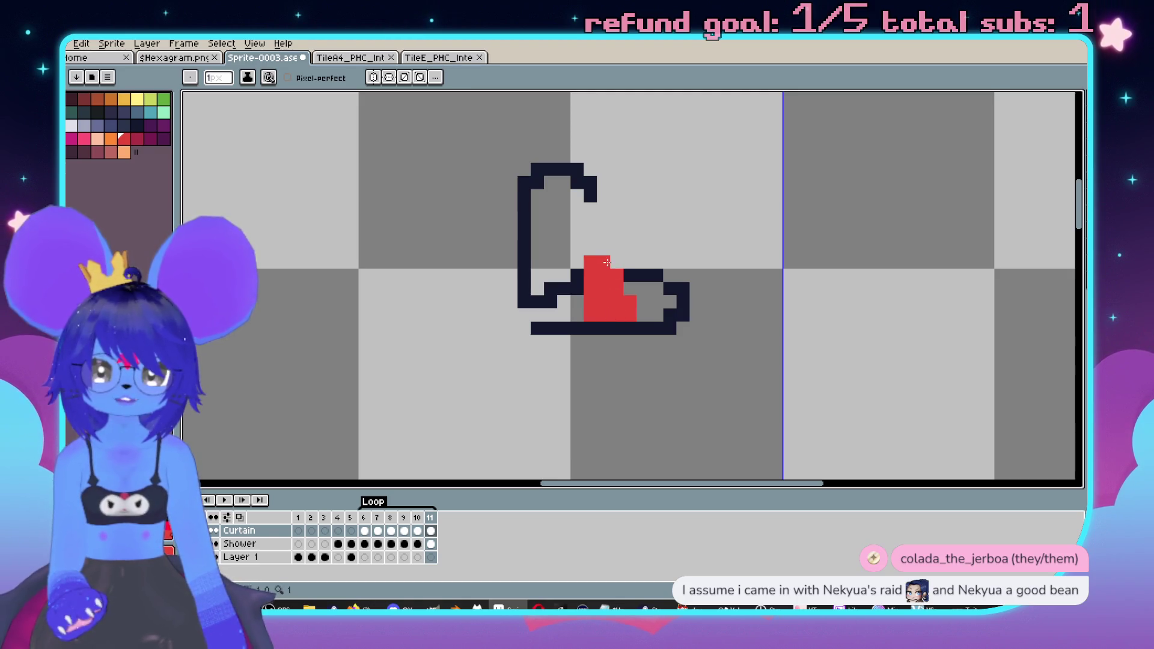
{"action": "key", "text": "ctrl+z"}
{"action": "key", "text": "ctrl+z"}
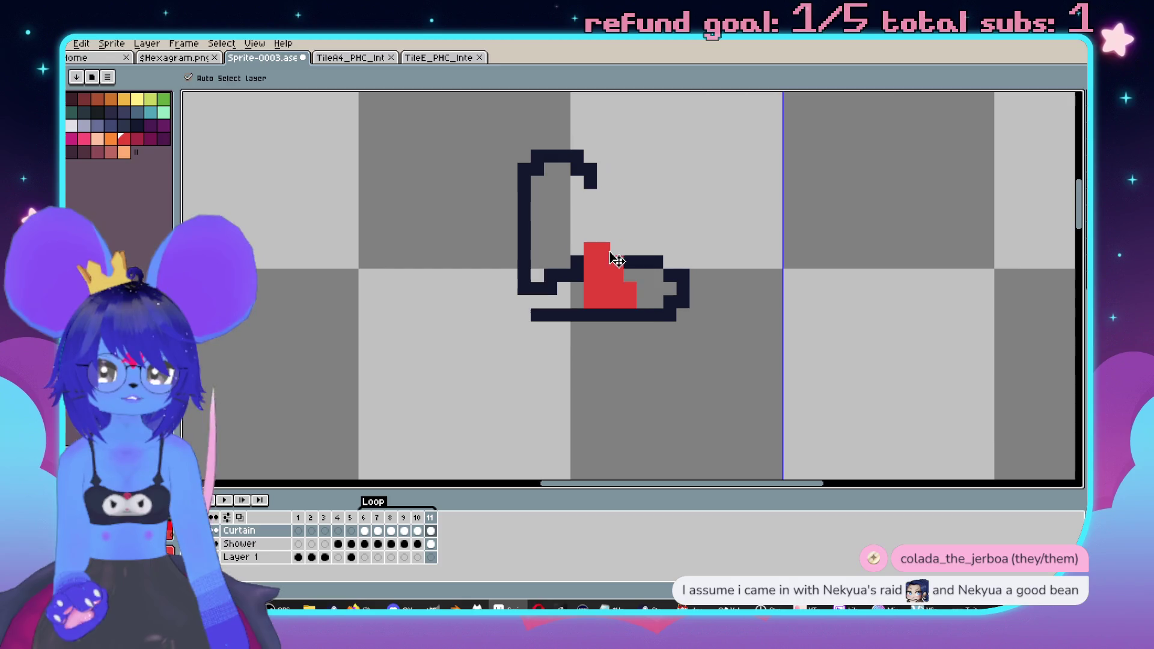
{"action": "left_click_drag", "start_coordinate": [630, 249], "coordinate": [631, 223]}
{"action": "left_click", "coordinate": [590, 249]}
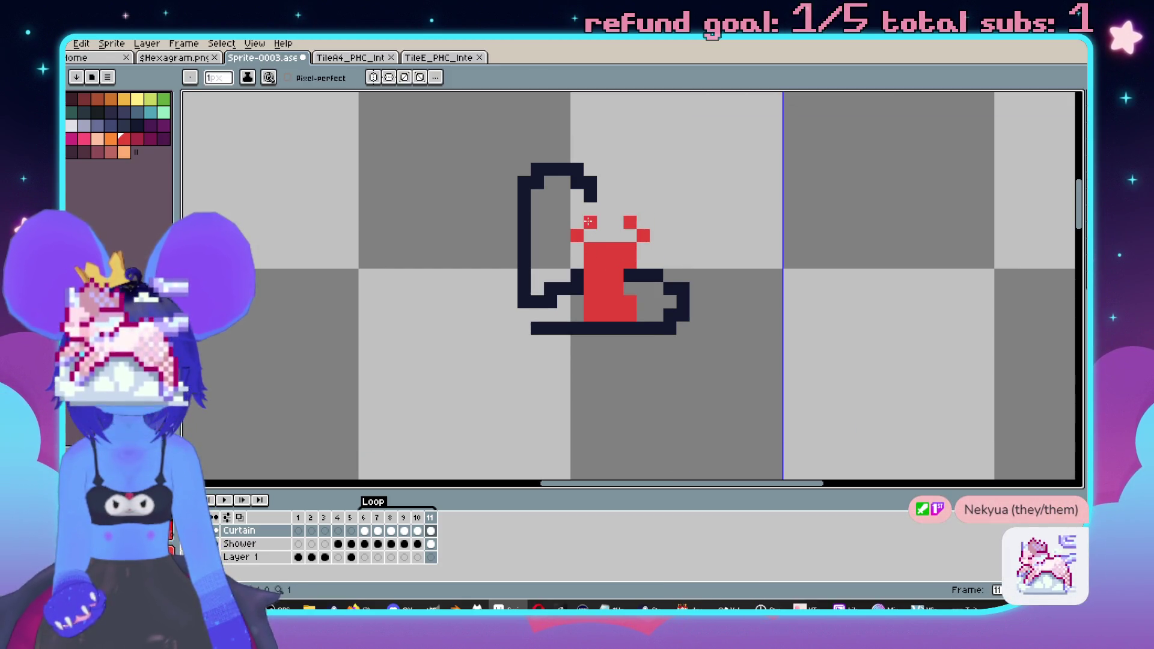
- Give the creature two orange eyes and red pixels at its lower left
{"action": "left_click", "coordinate": [111, 139]}
{"action": "left_click_drag", "start_coordinate": [617, 262], "coordinate": [601, 256]}
{"action": "left_click", "coordinate": [614, 259]}
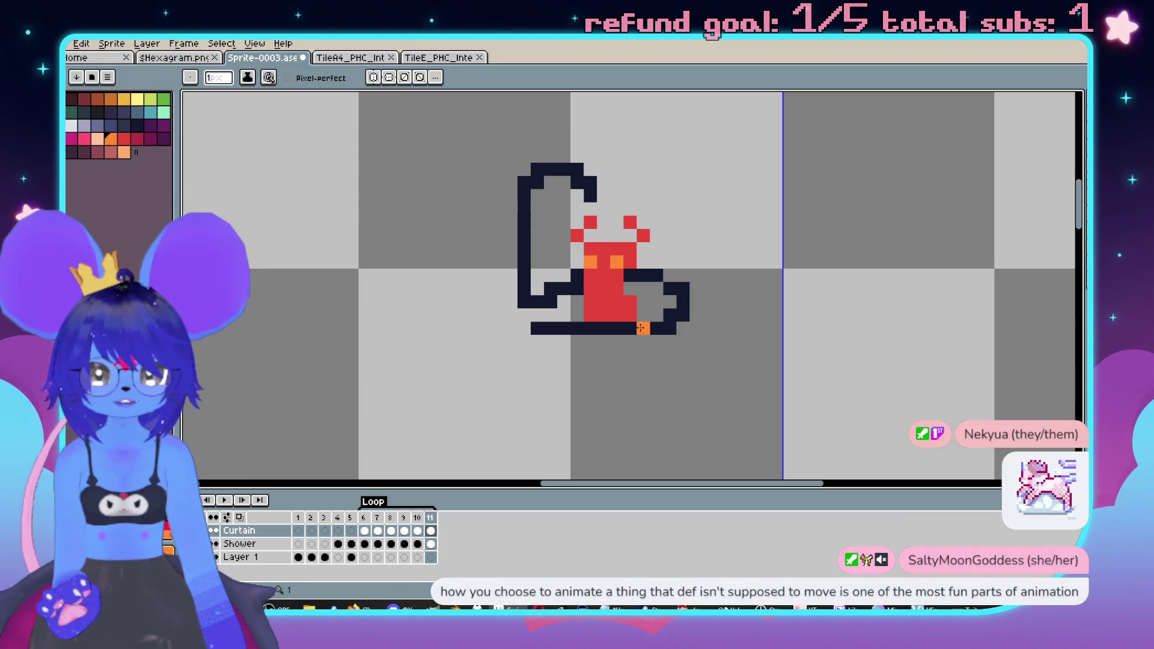
{"action": "left_click", "coordinate": [625, 313]}
{"action": "left_click_drag", "start_coordinate": [577, 301], "coordinate": [577, 315]}
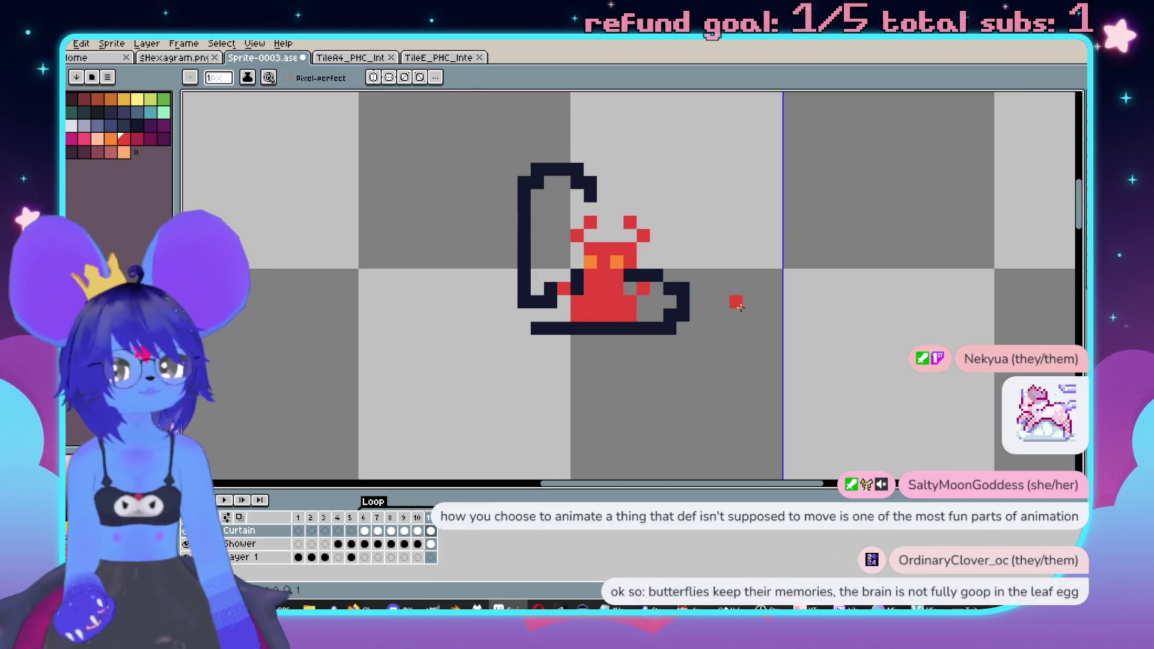
- Cover the sketch with 2px dark-purple strokes, then undo back through the red fill
{"action": "scroll", "scroll_direction": "left", "scroll_amount": 3}
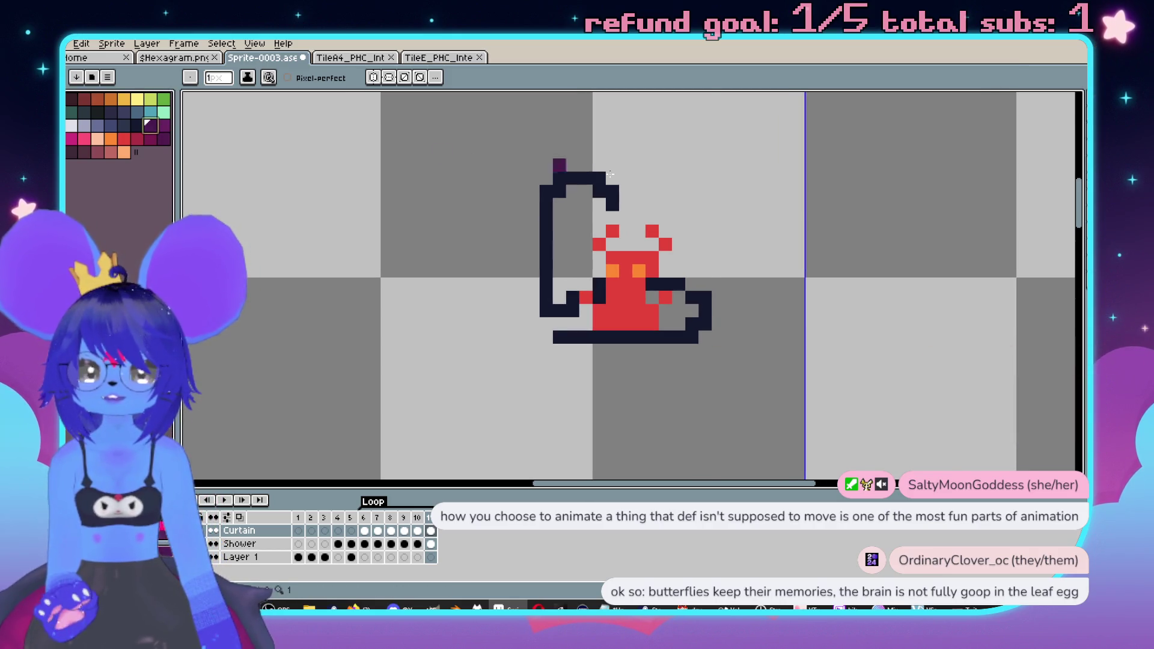
{"action": "key", "text": "plus"}
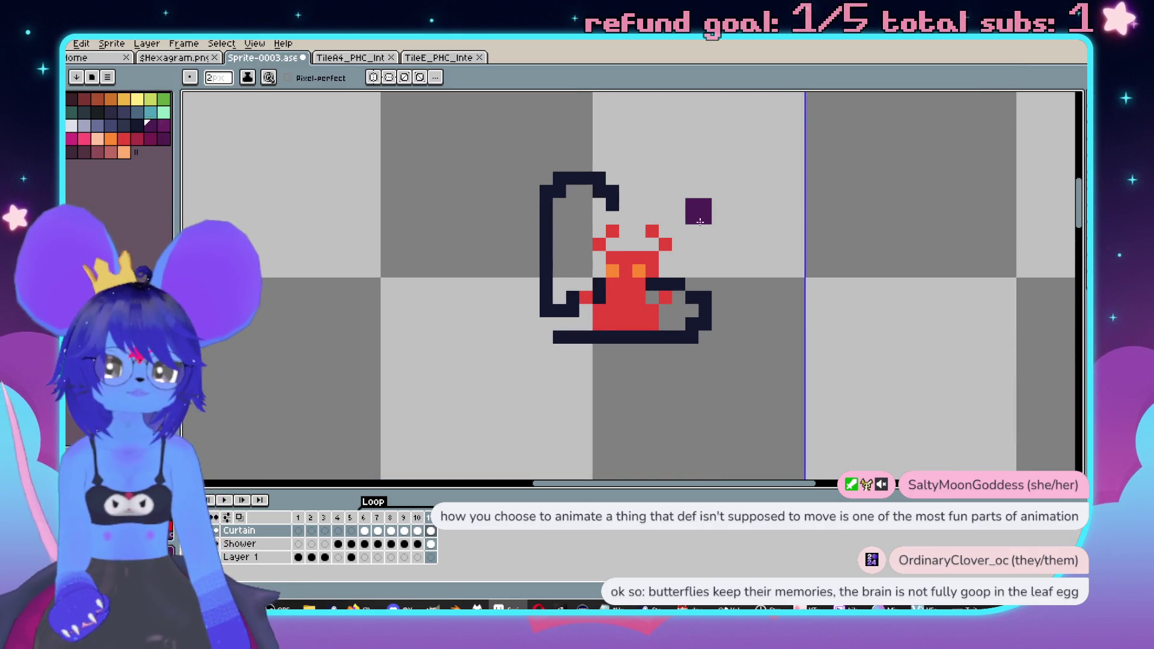
{"action": "left_click_drag", "start_coordinate": [699, 212], "coordinate": [601, 343]}
{"action": "left_click_drag", "start_coordinate": [697, 334], "coordinate": [610, 320]}
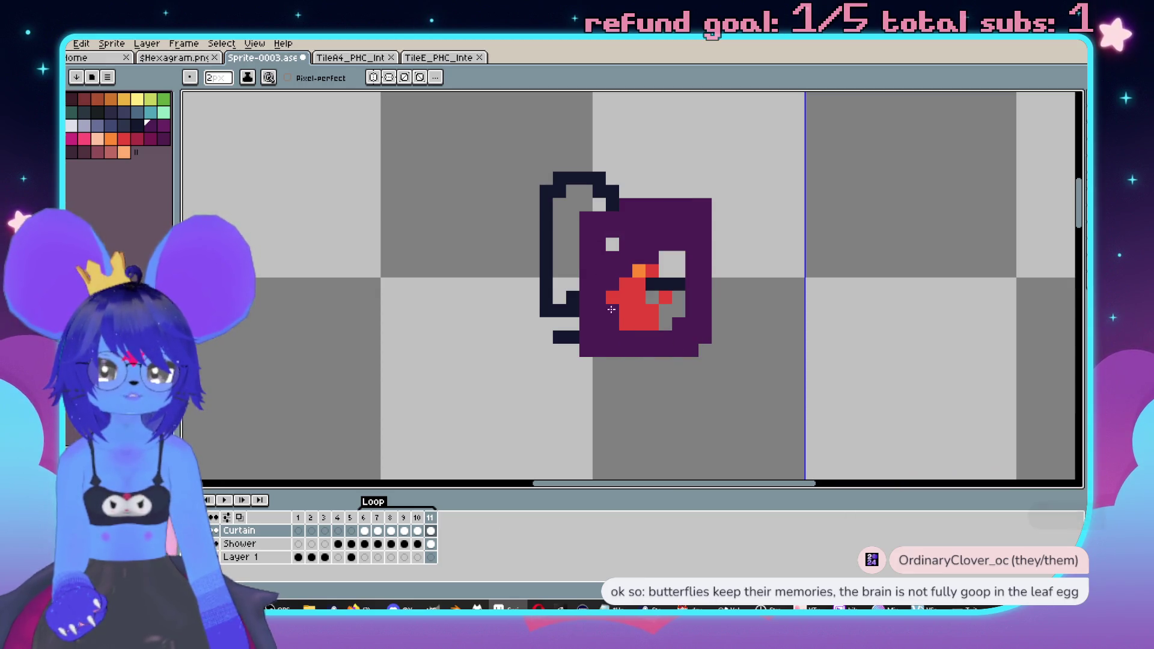
{"action": "scroll", "scroll_direction": "down", "scroll_amount": 3}
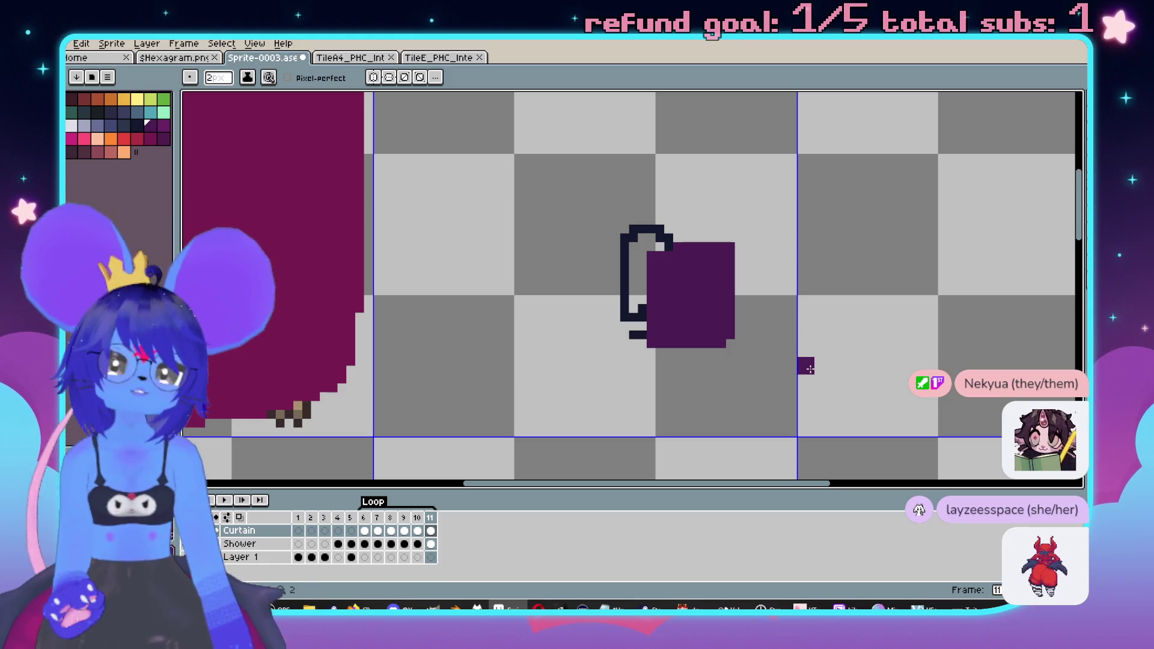
{"action": "key", "text": "v"}
{"action": "key", "text": "ctrl+z"}
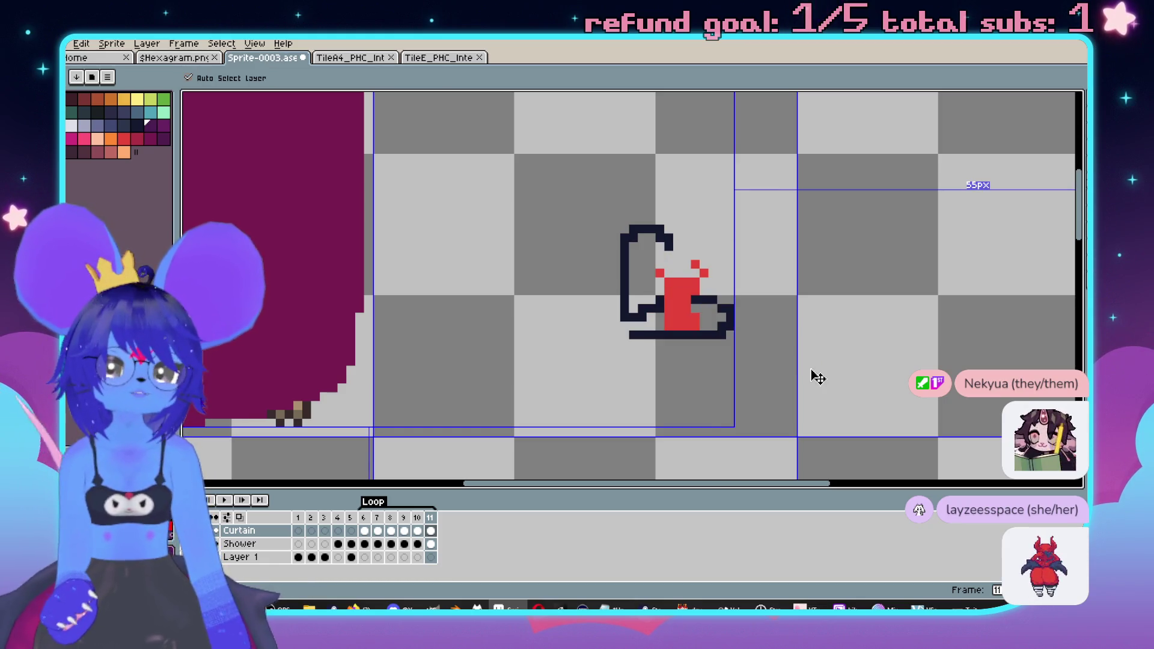
{"action": "key", "text": "ctrl+z"}
{"action": "key", "text": "ctrl+z"}
- Draw a tall purple block with a left-side bulge in the empty tile using a 5px brush
{"action": "key", "text": "b"}
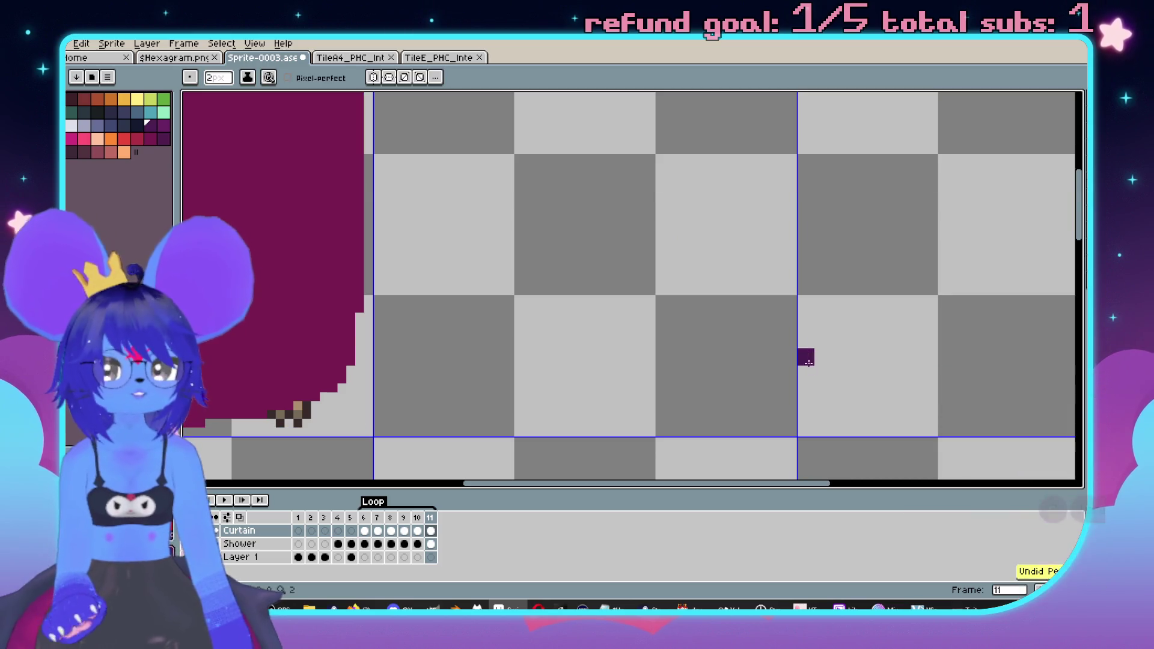
{"action": "scroll", "scroll_direction": "up", "scroll_amount": 3}
{"action": "key", "text": "plus"}
{"action": "key", "text": "plus"}
{"action": "key", "text": "plus"}
{"action": "scroll", "scroll_direction": "down", "scroll_amount": 3}
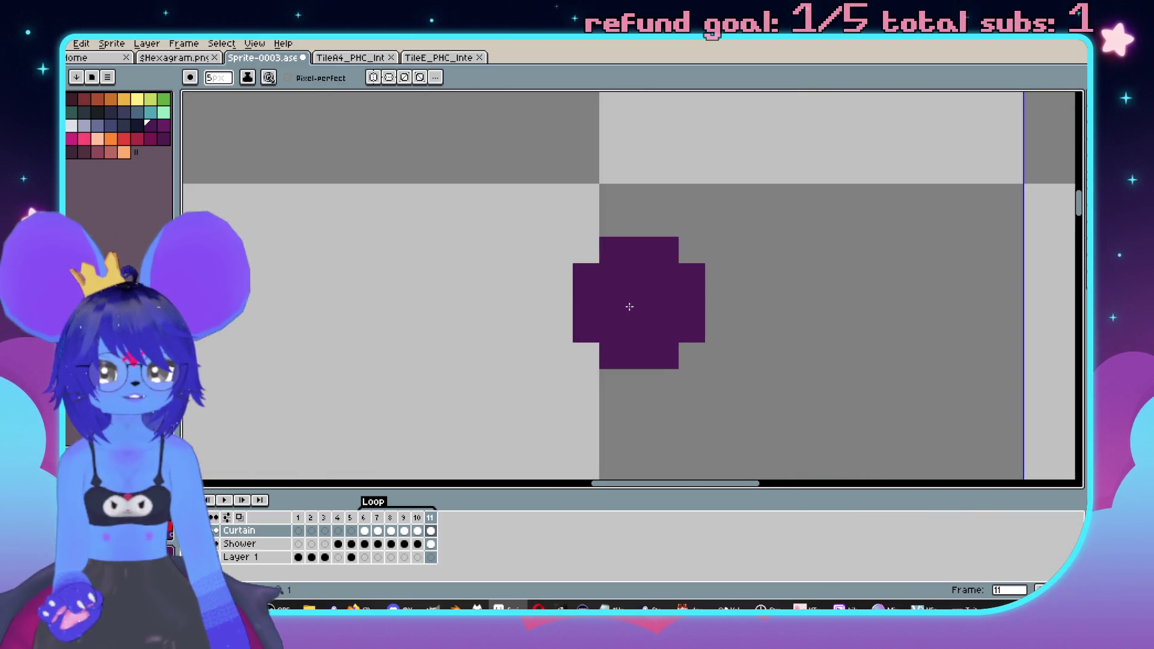
{"action": "left_click_drag", "start_coordinate": [632, 269], "coordinate": [643, 363]}
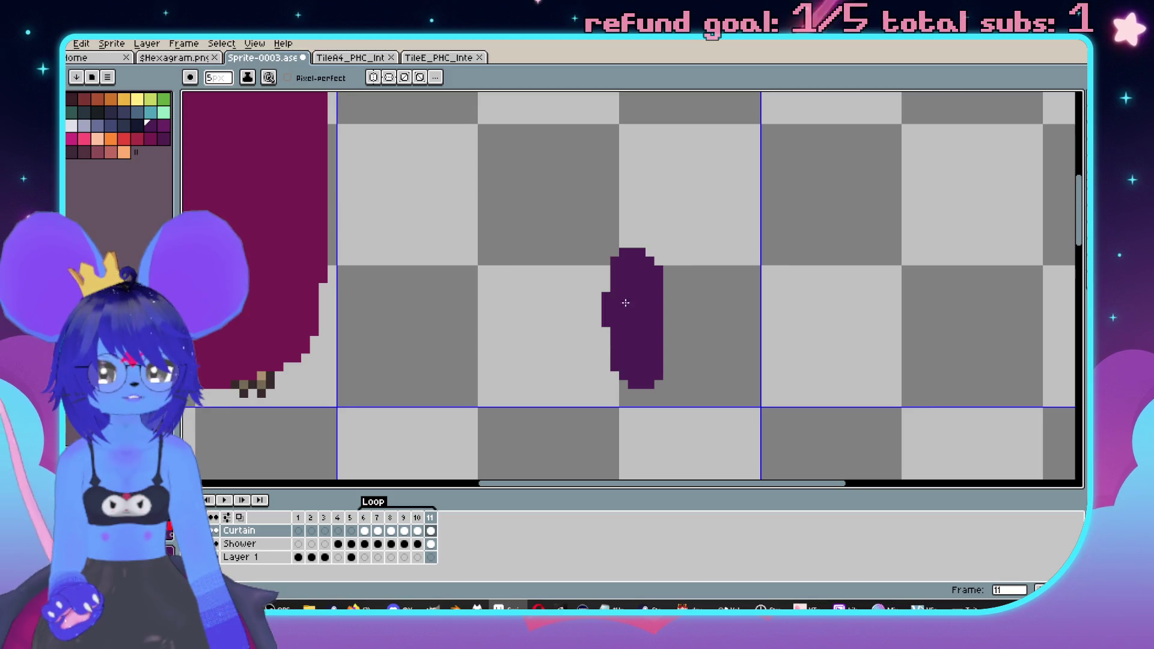
{"action": "left_click_drag", "start_coordinate": [685, 354], "coordinate": [625, 372]}
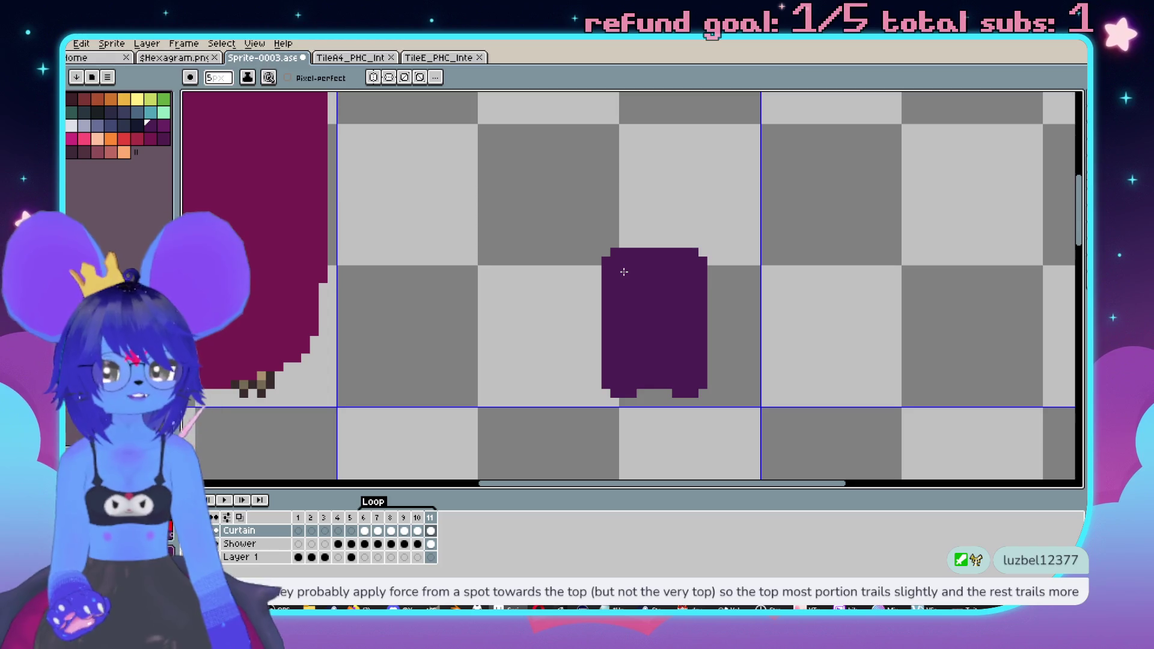
{"action": "left_click_drag", "start_coordinate": [639, 374], "coordinate": [597, 313]}
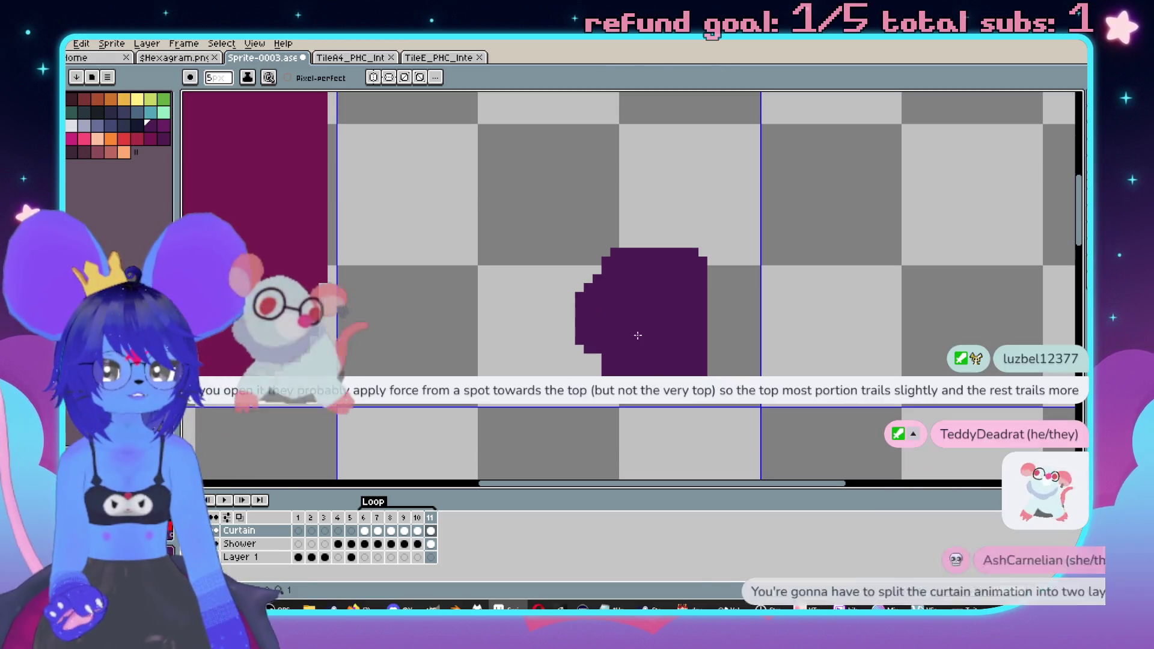
- Paint a mint visor band across the purple shape, then undo it
{"action": "key", "text": "x"}
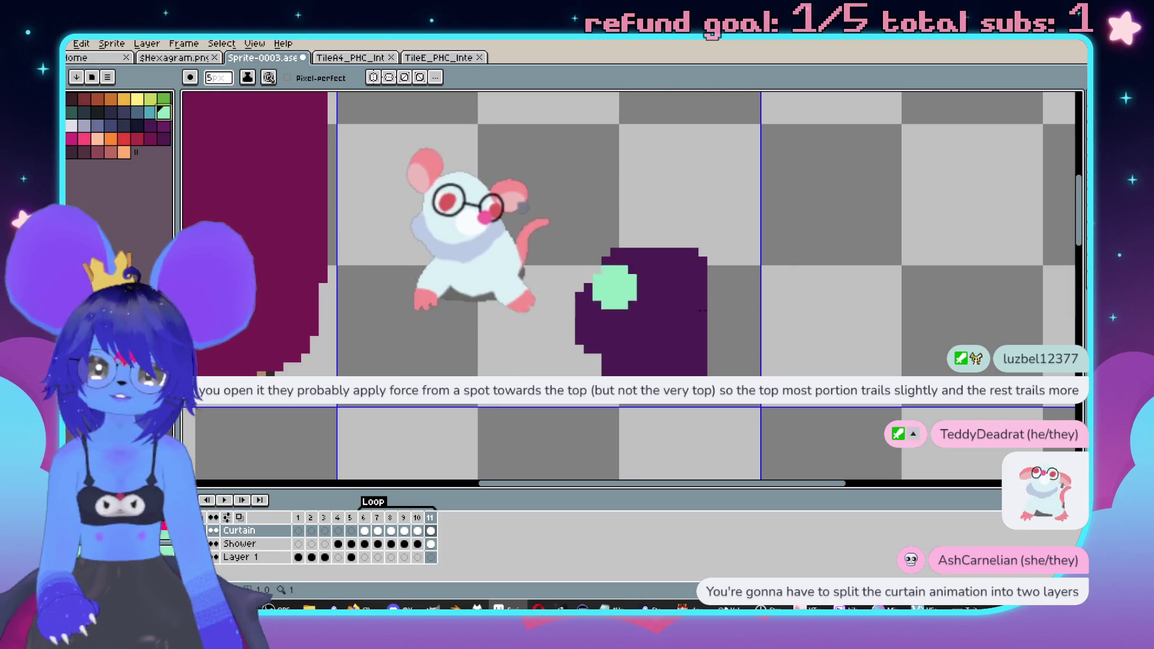
{"action": "left_click_drag", "start_coordinate": [641, 306], "coordinate": [694, 306]}
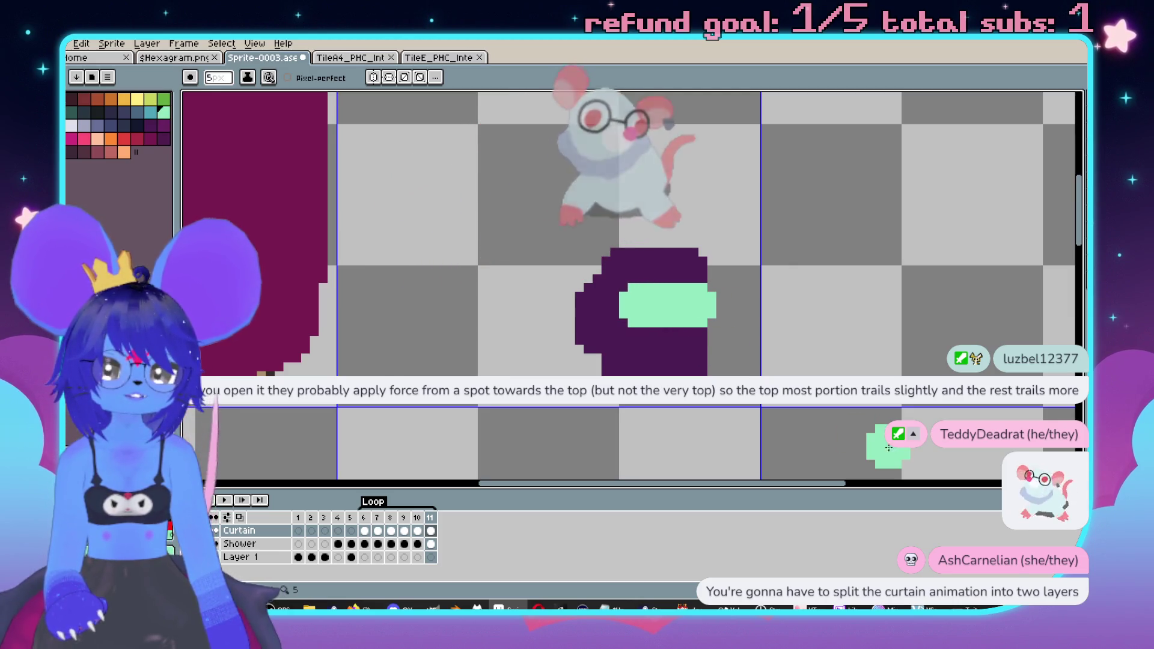
{"action": "left_click_drag", "start_coordinate": [863, 311], "coordinate": [824, 265]}
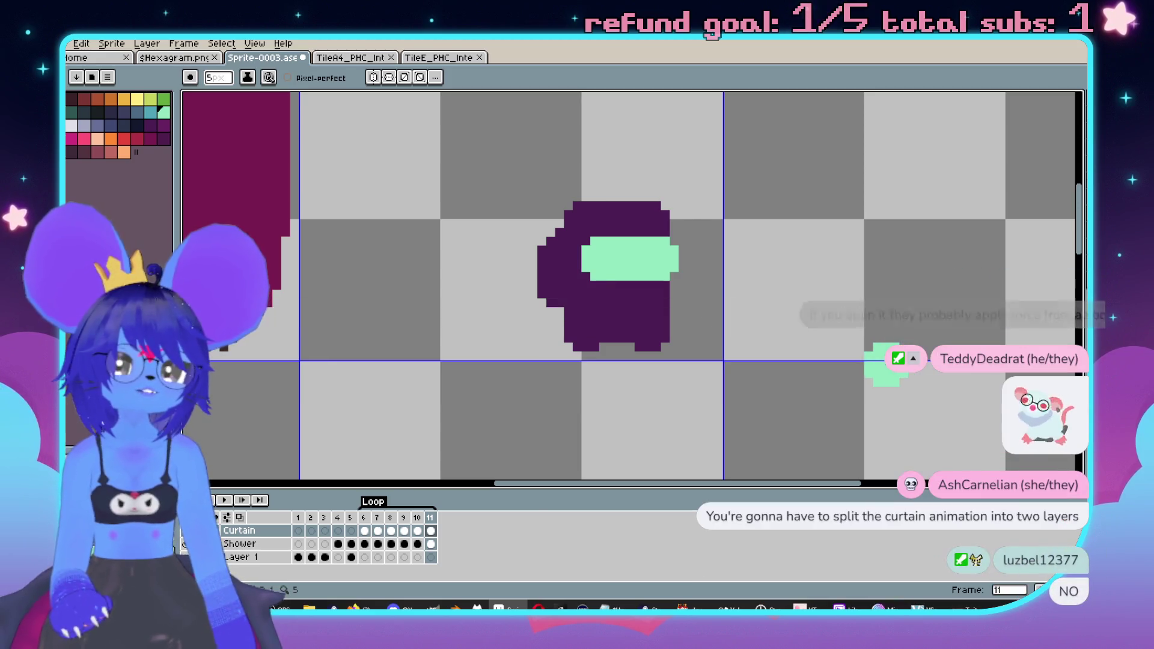
{"action": "left_click_drag", "start_coordinate": [904, 356], "coordinate": [916, 361]}
{"action": "key", "text": "ctrl+z"}
{"action": "key", "text": "ctrl+z"}
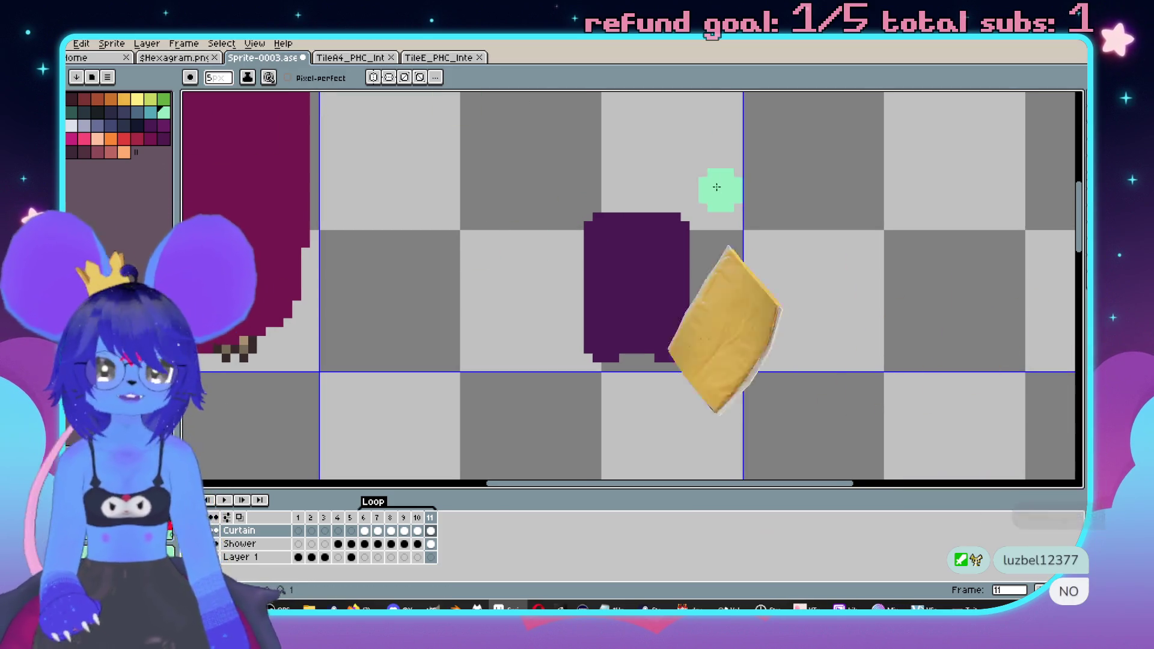
{"action": "left_click_drag", "start_coordinate": [718, 188], "coordinate": [678, 186]}
{"action": "key", "text": "m"}
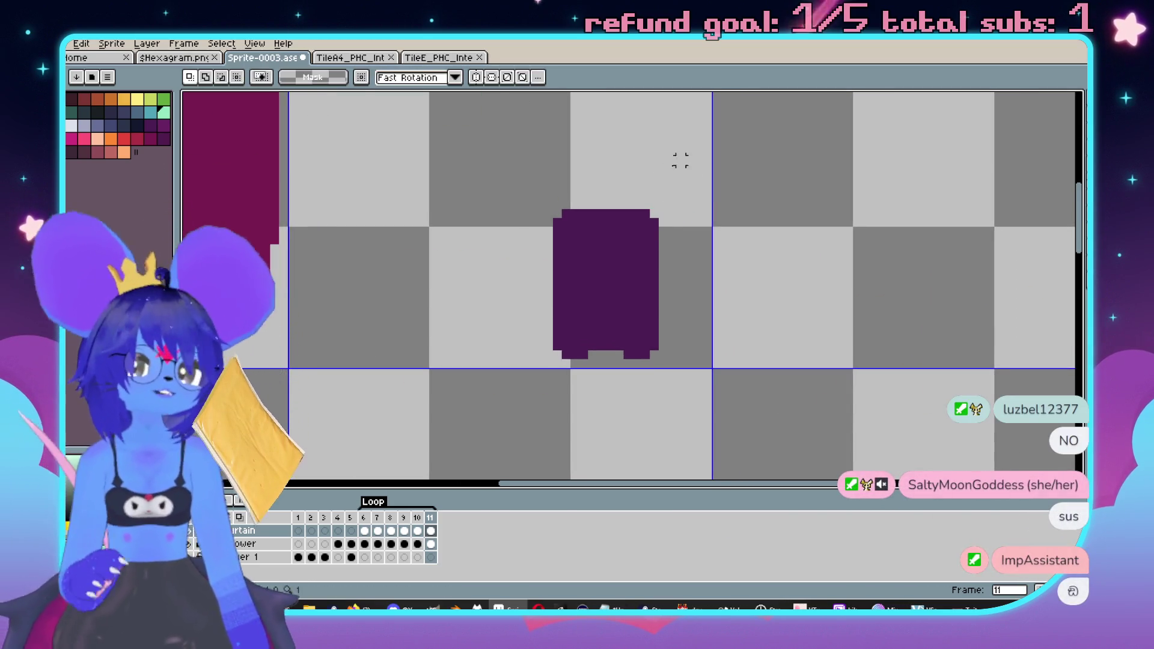
{"action": "left_click_drag", "start_coordinate": [524, 180], "coordinate": [688, 265]}
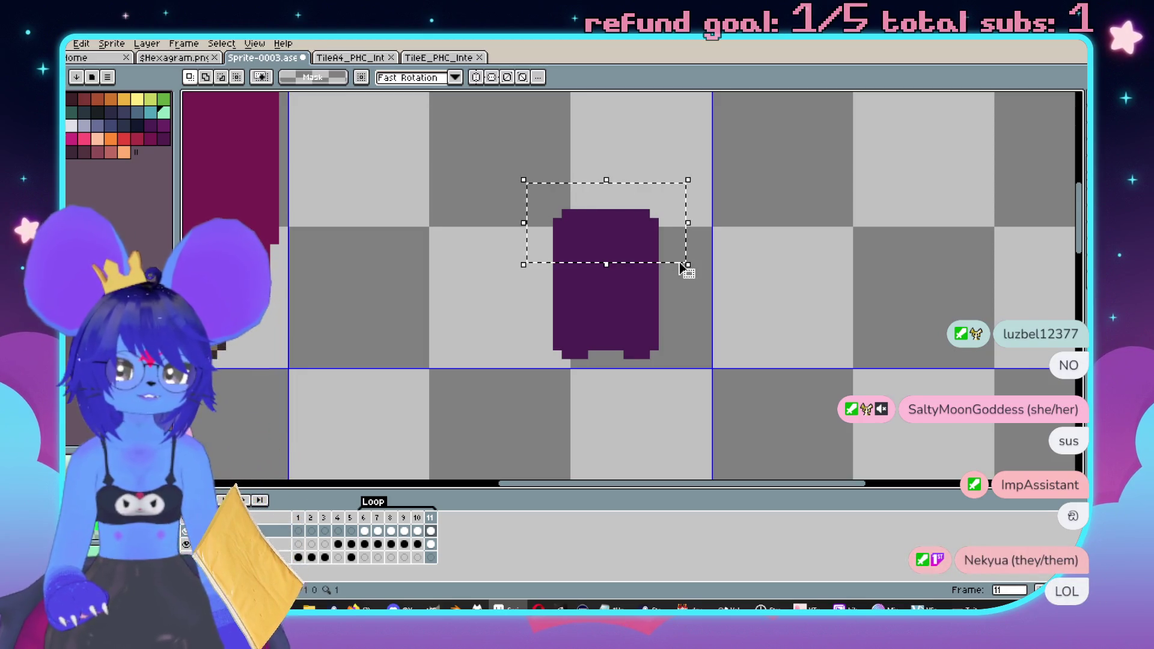
{"action": "left_click_drag", "start_coordinate": [510, 166], "coordinate": [510, 178]}
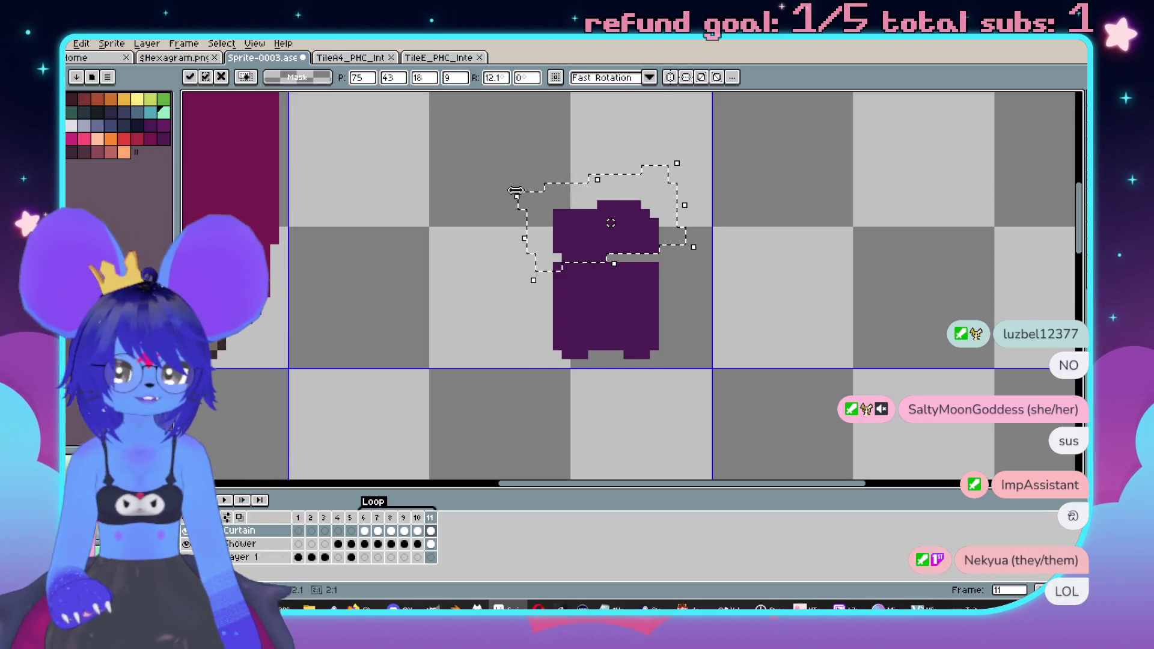
{"action": "left_click_drag", "start_coordinate": [532, 286], "coordinate": [661, 415]}
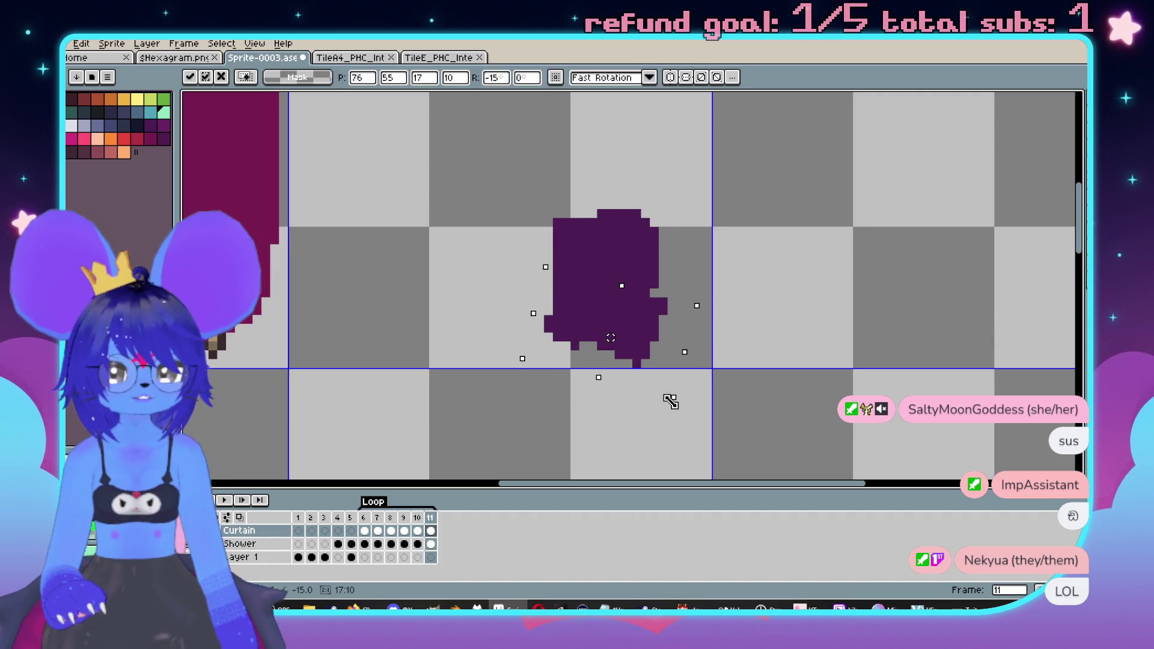
{"action": "key", "text": "Return"}
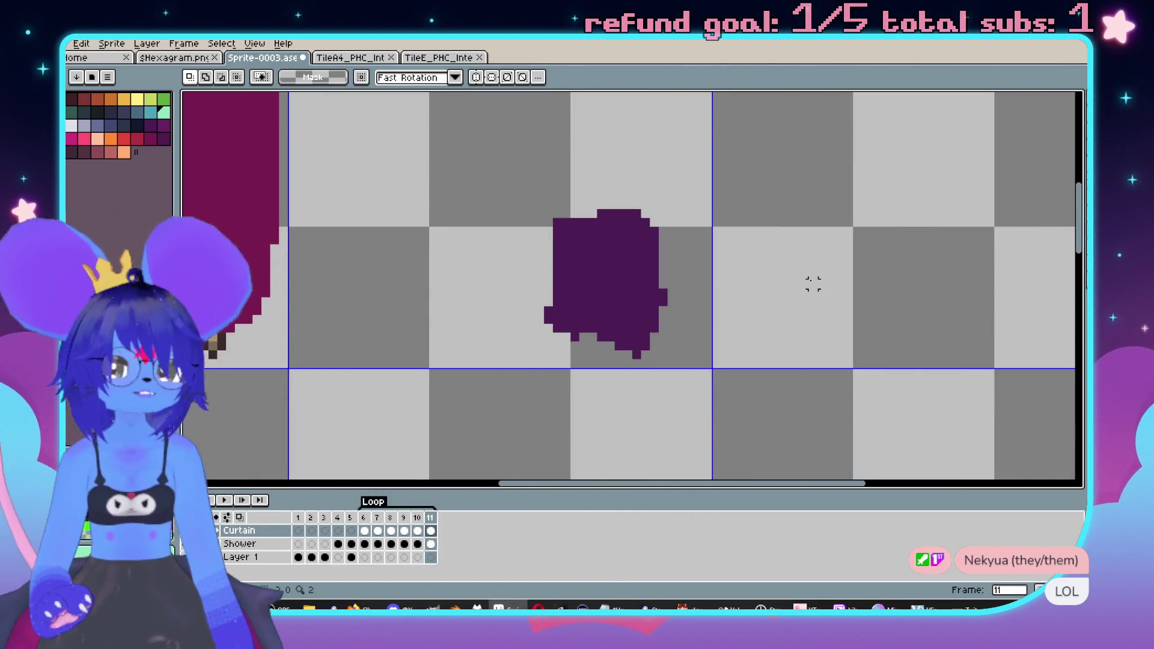
{"action": "key", "text": "ctrl+z"}
{"action": "key", "text": "ctrl+z"}
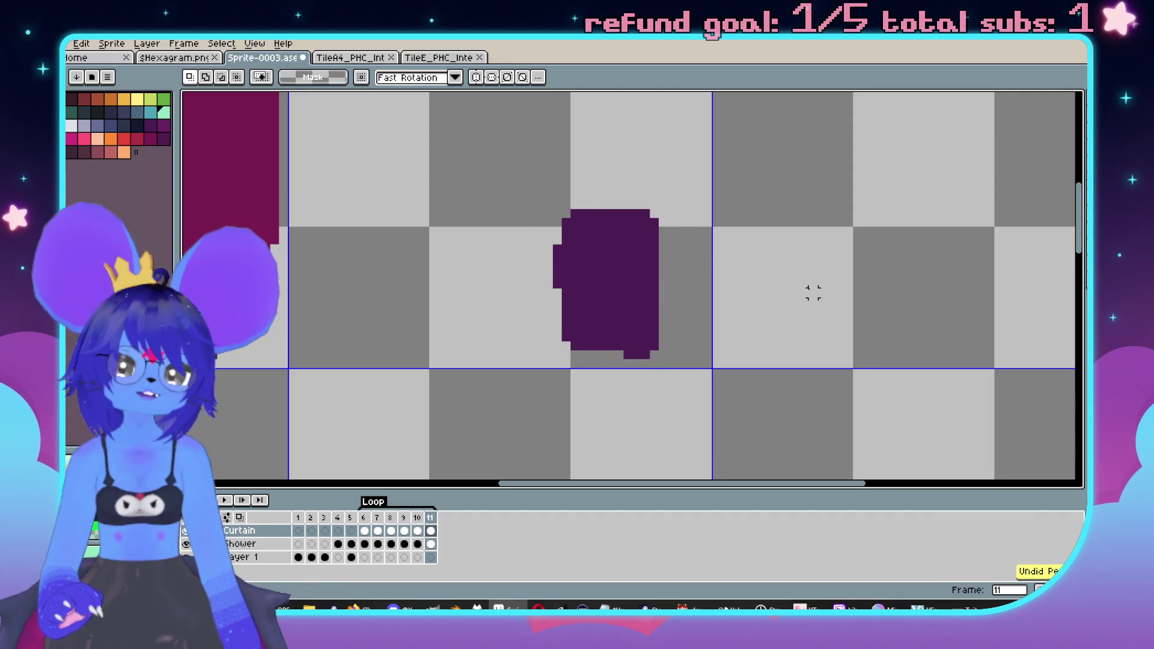
{"action": "key", "text": "ctrl+z"}
{"action": "key", "text": "ctrl+z"}
{"action": "key", "text": "ctrl+z"}
{"action": "scroll", "scroll_direction": "down", "scroll_amount": 3}
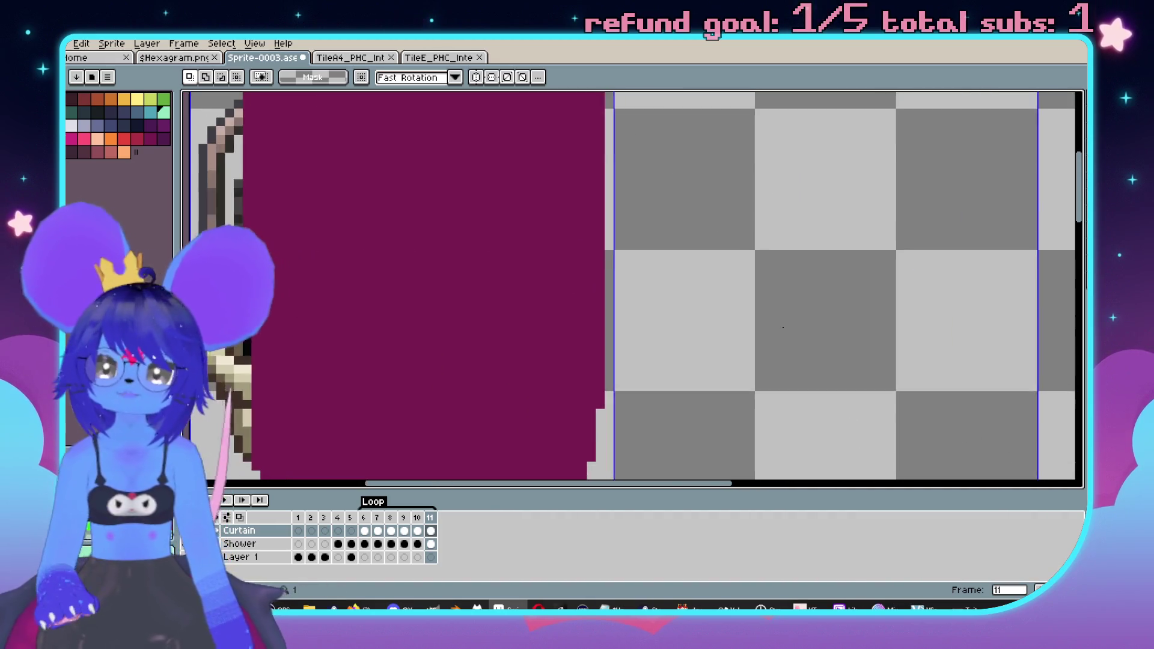
{"action": "scroll", "scroll_direction": "down", "scroll_amount": 3}
{"action": "left_click", "coordinate": [679, 257]}
{"action": "scroll", "scroll_direction": "up", "scroll_amount": 3}
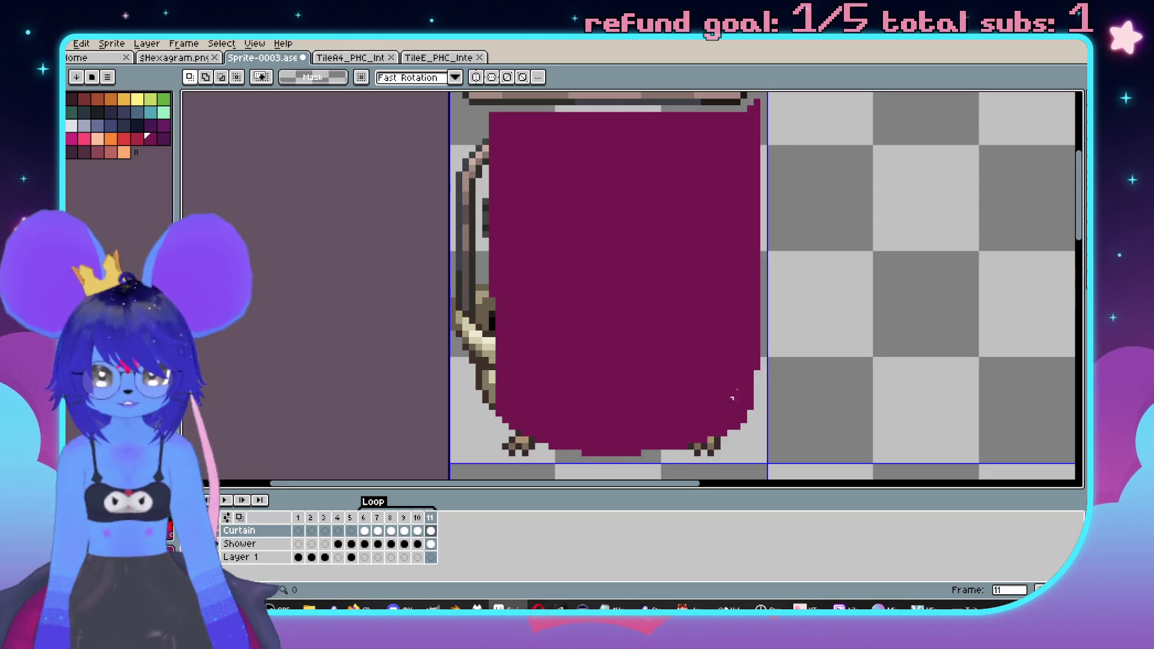
{"action": "key", "text": "b"}
{"action": "scroll", "scroll_direction": "down", "scroll_amount": 3}
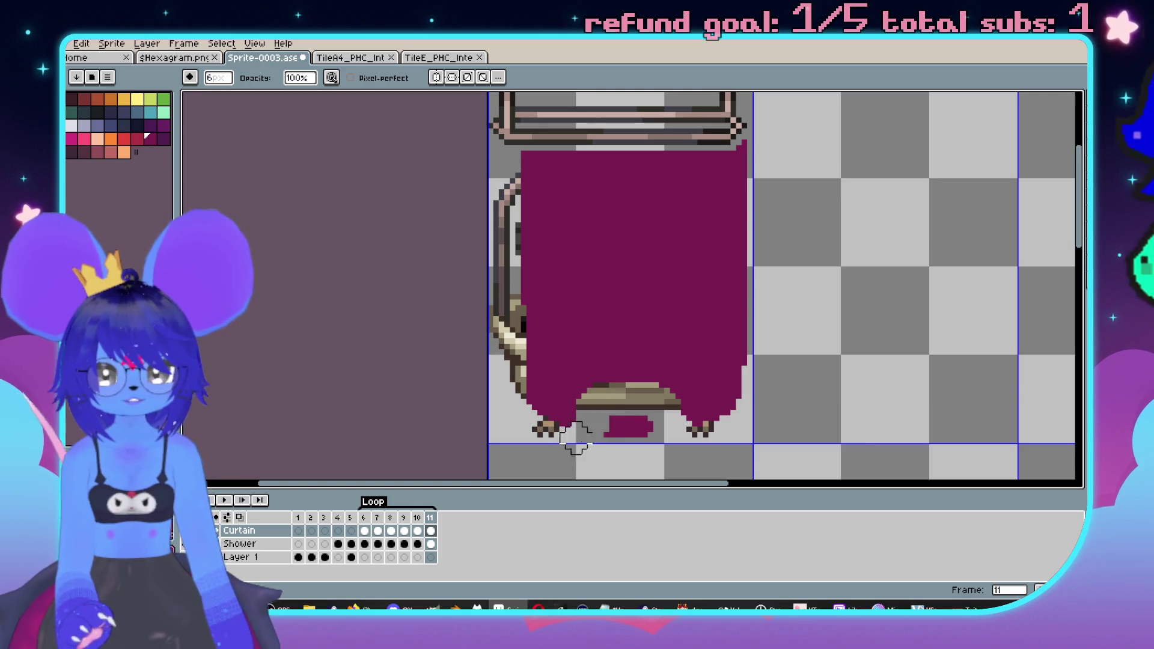
{"action": "left_click_drag", "start_coordinate": [570, 443], "coordinate": [655, 428]}
{"action": "left_click_drag", "start_coordinate": [763, 211], "coordinate": [654, 123]}
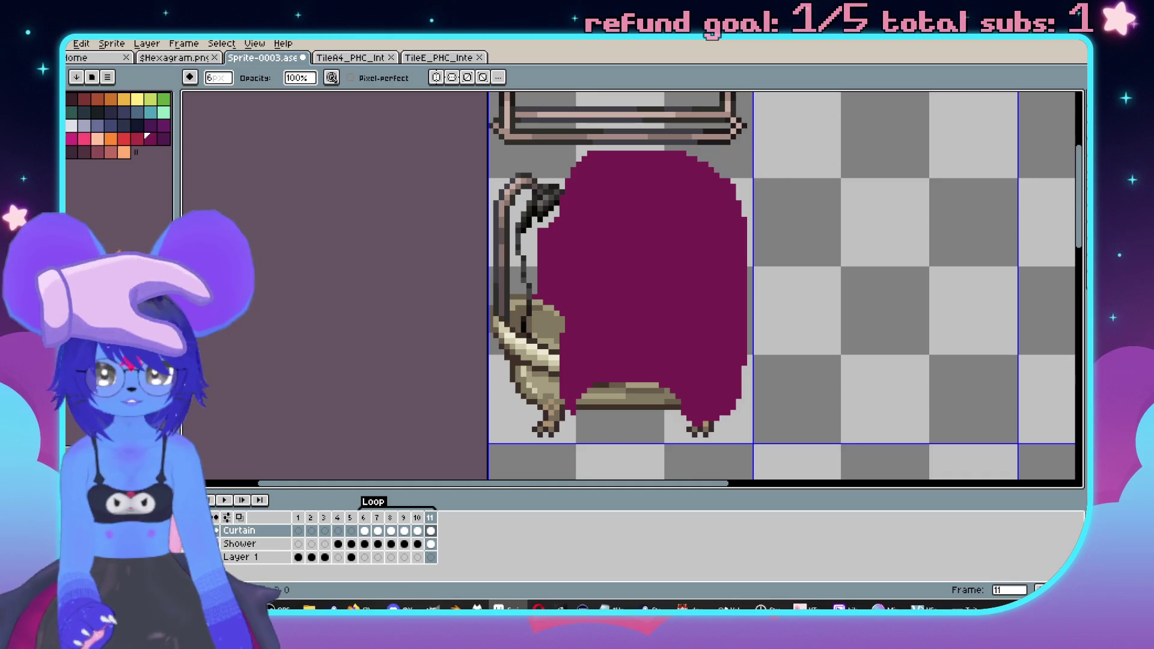
{"action": "key", "text": "b"}
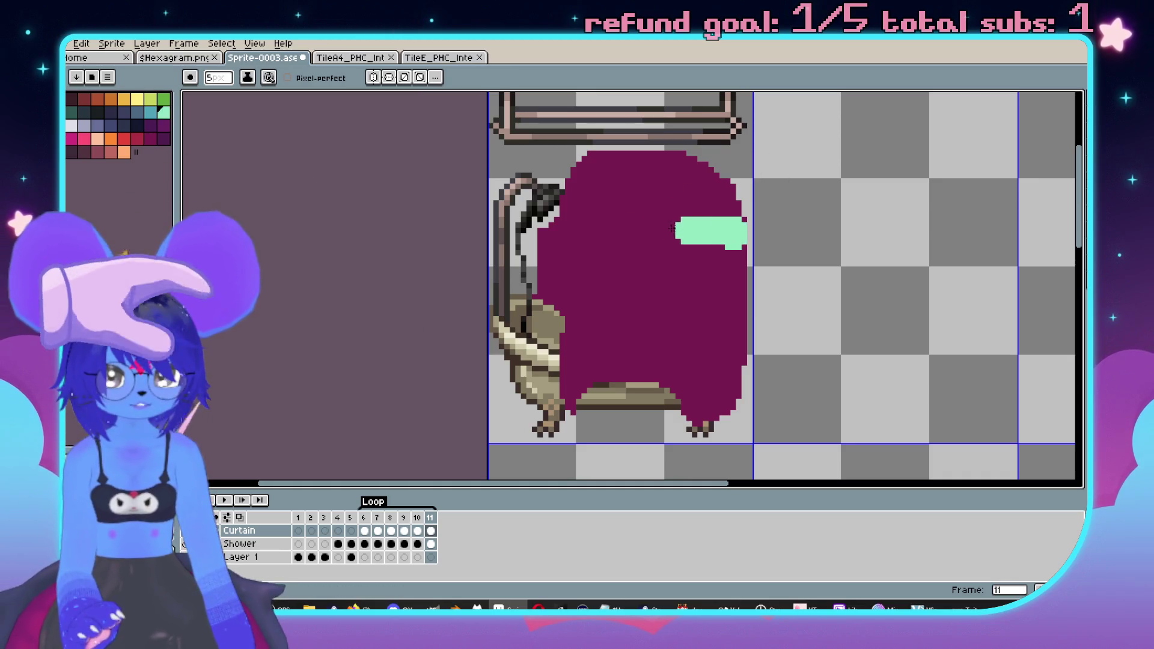
{"action": "left_click_drag", "start_coordinate": [644, 273], "coordinate": [728, 264]}
{"action": "left_click_drag", "start_coordinate": [625, 253], "coordinate": [709, 241]}
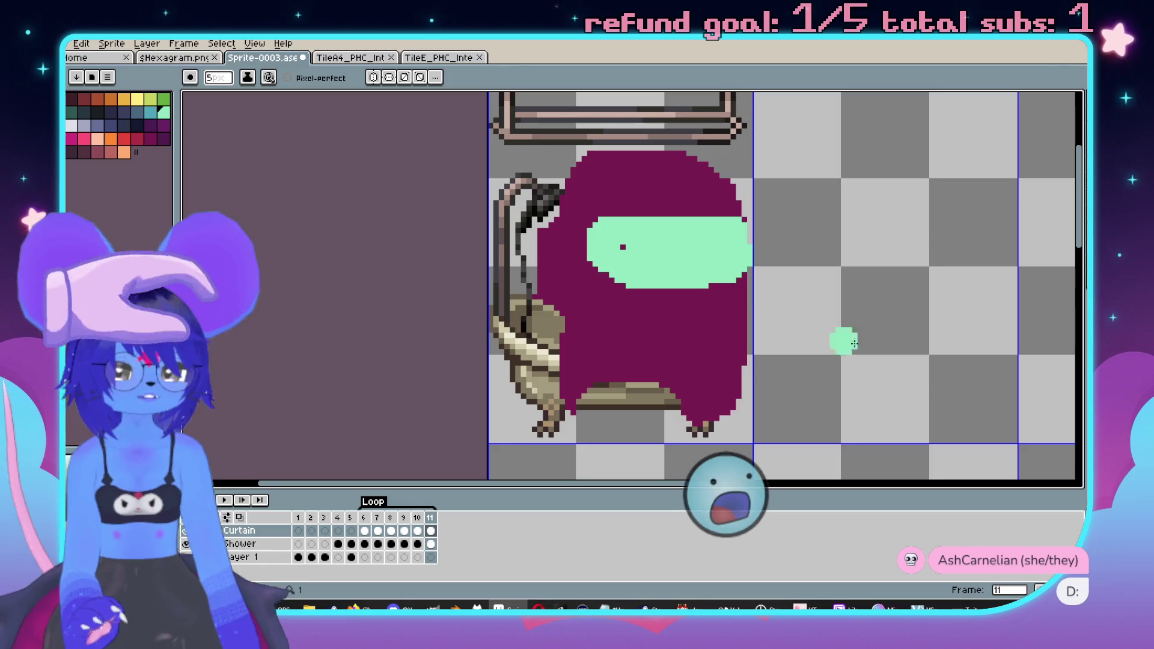
{"action": "scroll", "scroll_direction": "down", "scroll_amount": 3}
{"action": "scroll", "scroll_direction": "down", "scroll_amount": 3}
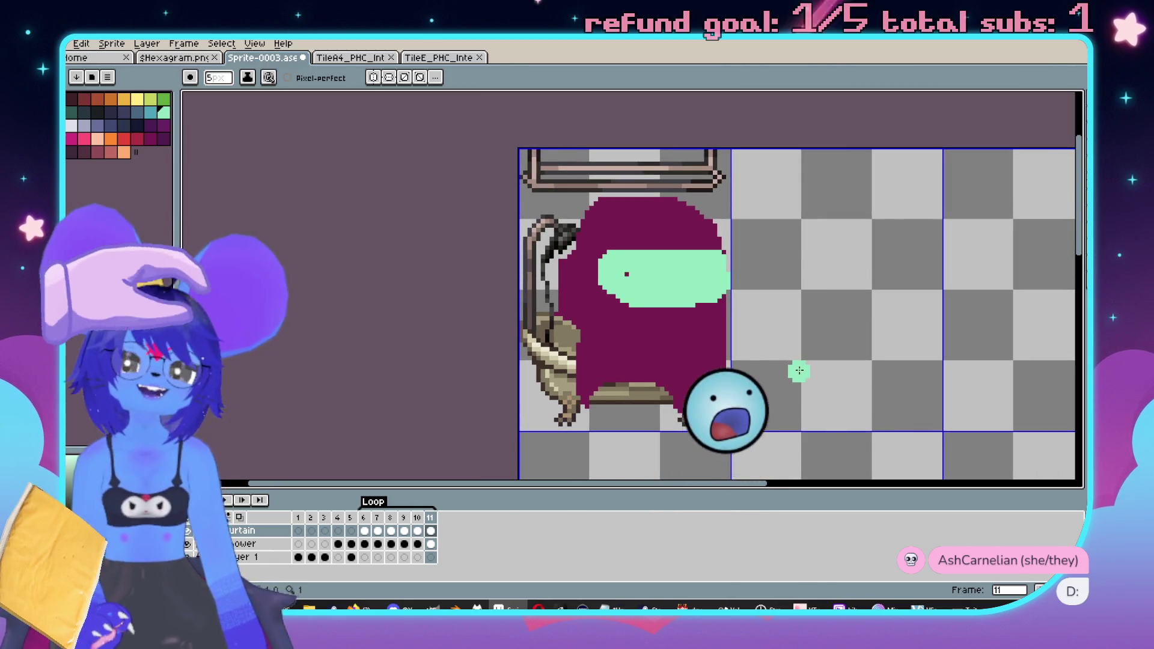
{"action": "key", "text": "Return"}
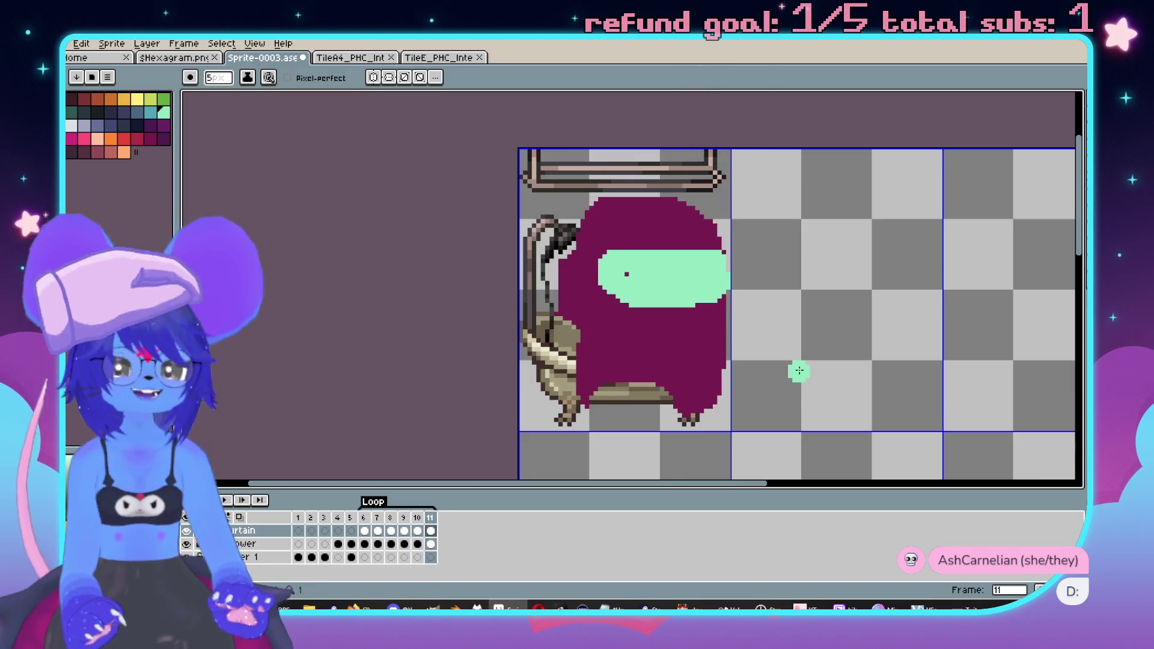
{"action": "key", "text": "Return"}
{"action": "key", "text": "v"}
{"action": "key", "text": "ctrl+z"}
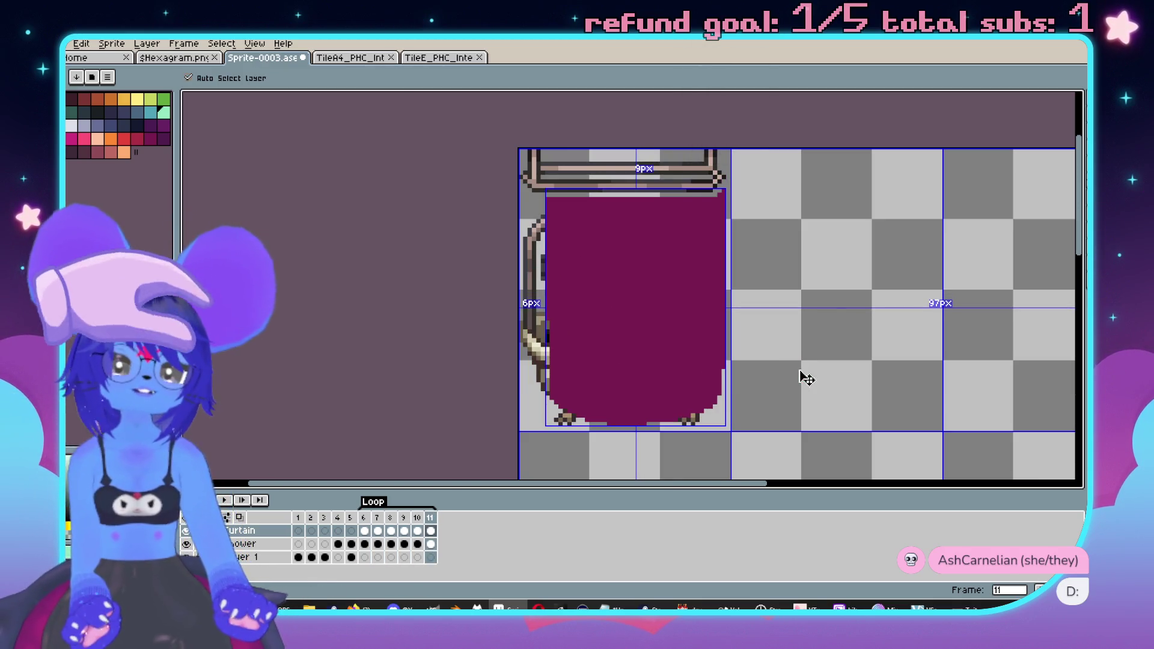
{"action": "key", "text": "b"}
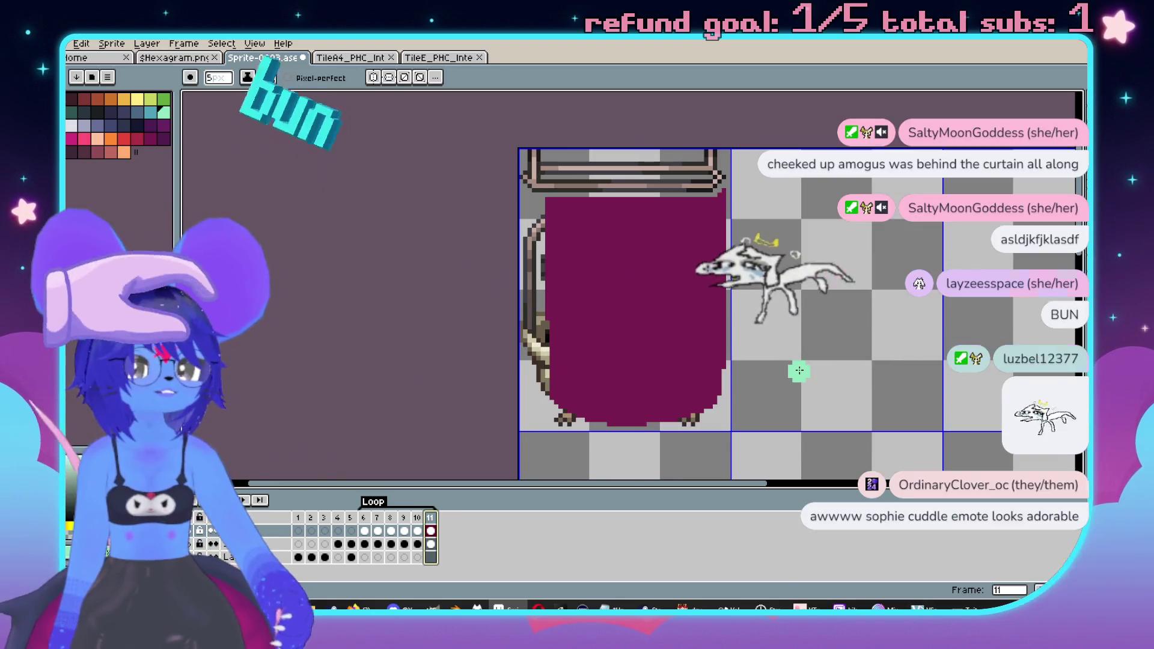
- Frame the curtain top-left, choose teal, and paint a curved teal shape on the empty canvas
{"action": "left_click_drag", "start_coordinate": [886, 392], "coordinate": [826, 369]}
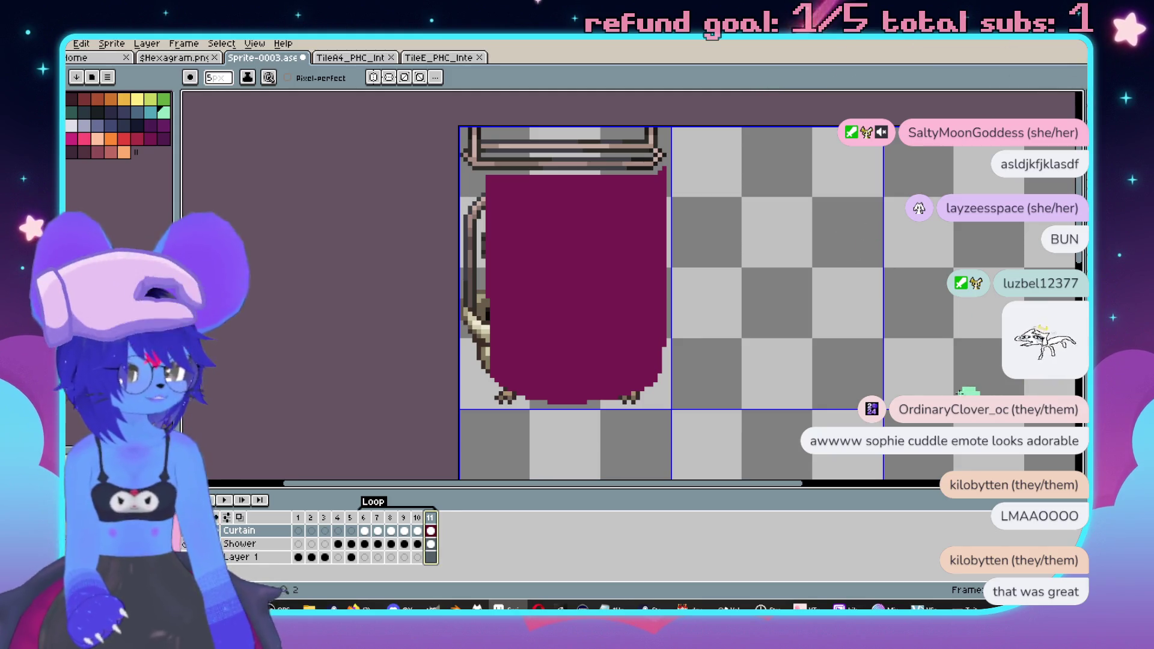
{"action": "left_click_drag", "start_coordinate": [905, 283], "coordinate": [652, 128]}
{"action": "scroll", "scroll_direction": "up", "scroll_amount": 3}
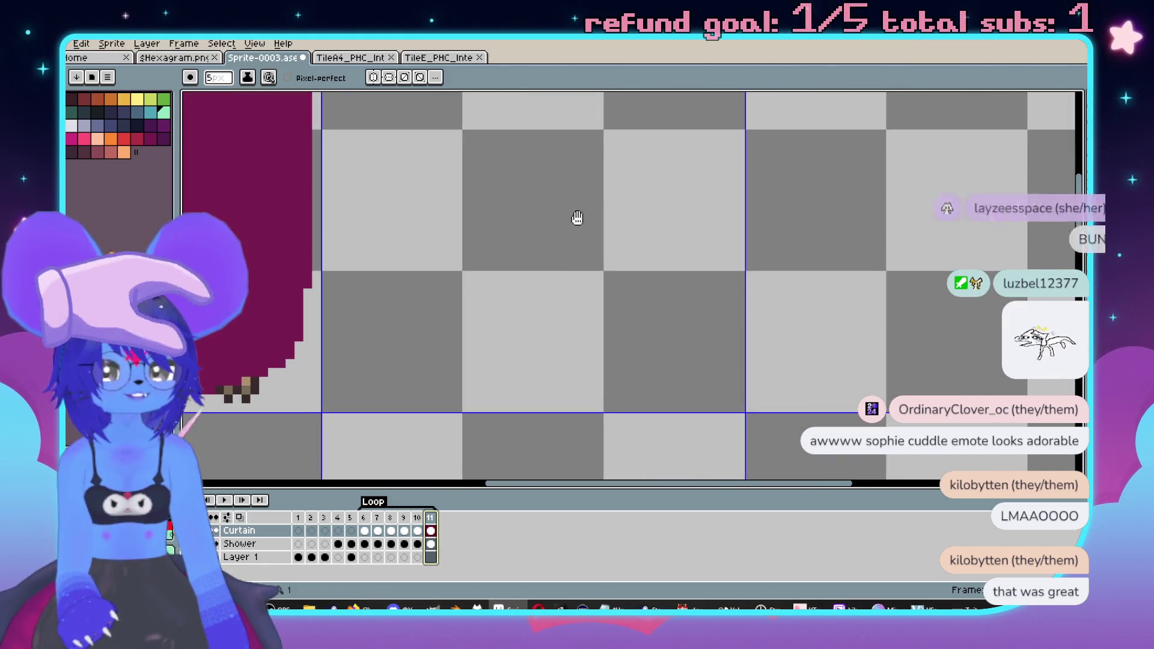
{"action": "scroll", "scroll_direction": "up", "scroll_amount": 3}
{"action": "left_click", "coordinate": [151, 111]}
{"action": "scroll", "scroll_direction": "right", "scroll_amount": 3}
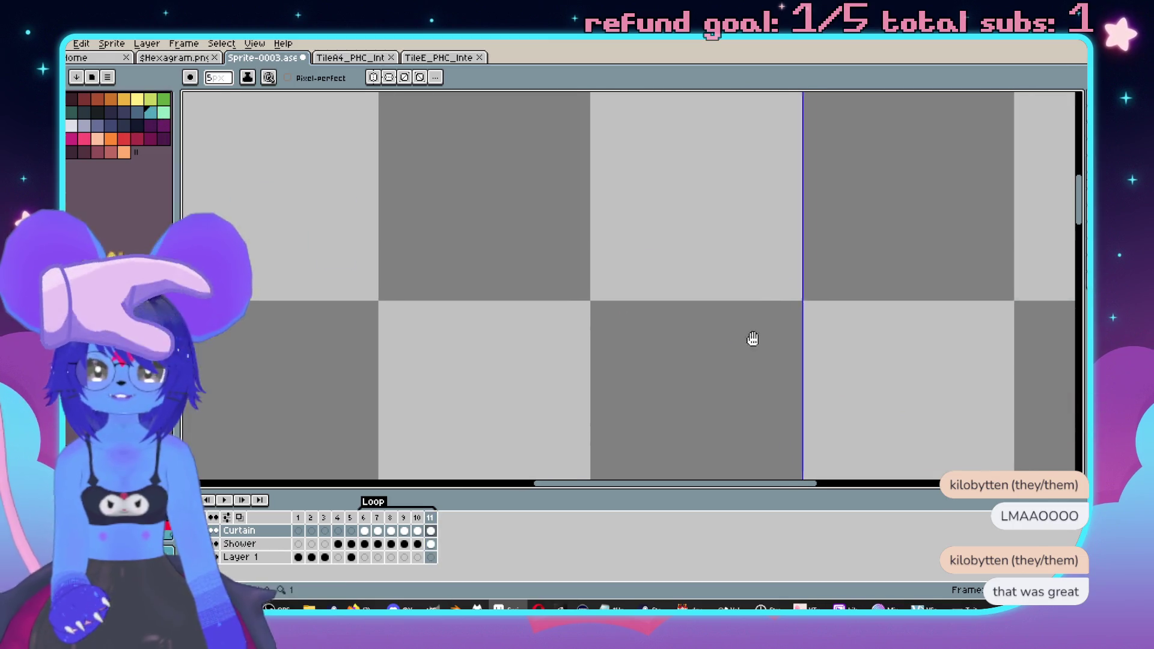
{"action": "scroll", "scroll_direction": "down", "scroll_amount": 3}
{"action": "scroll", "scroll_direction": "down", "scroll_amount": 3}
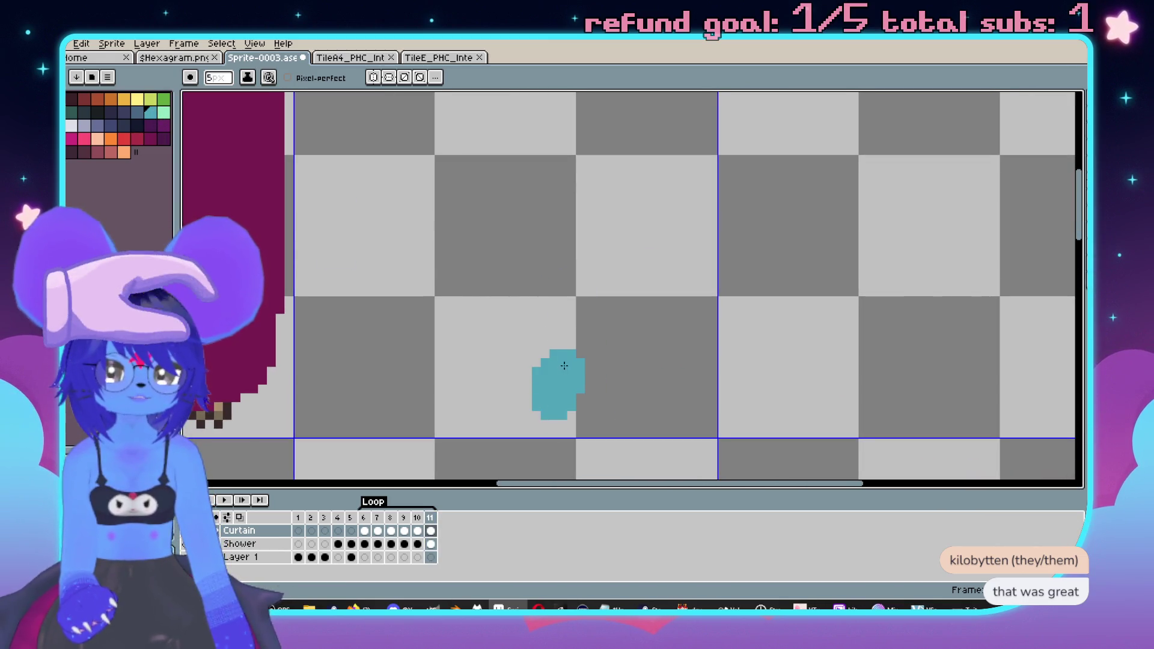
{"action": "left_click_drag", "start_coordinate": [614, 369], "coordinate": [636, 396]}
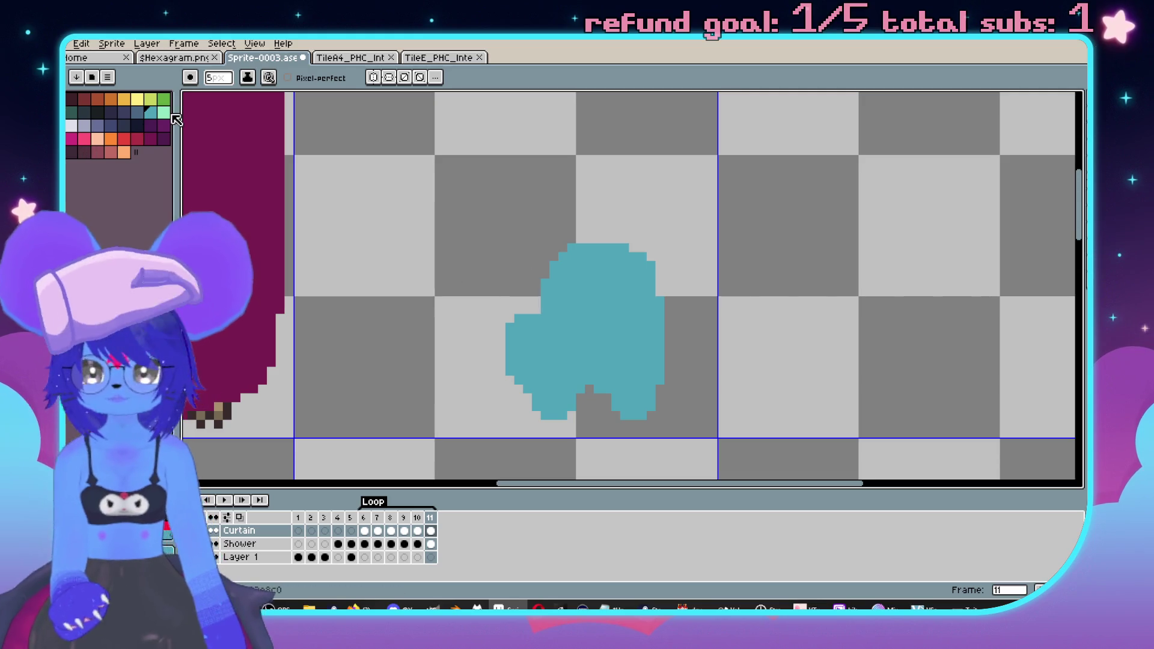
{"action": "key", "text": "w"}
{"action": "left_click", "coordinate": [533, 309]}
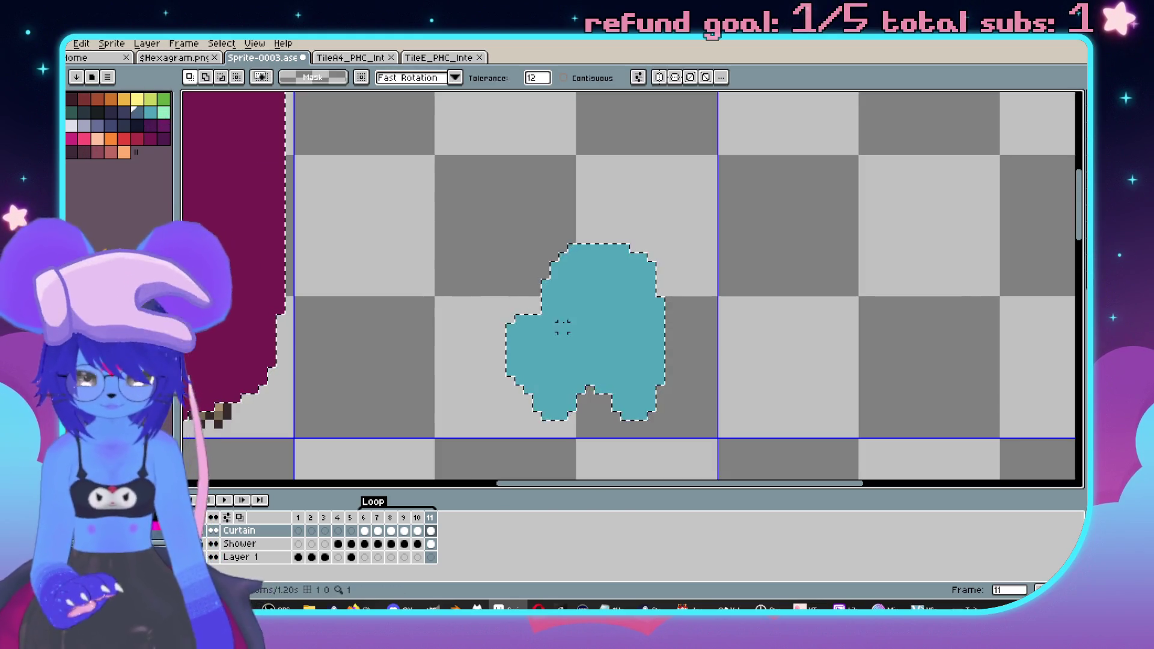
{"action": "key", "text": "v"}
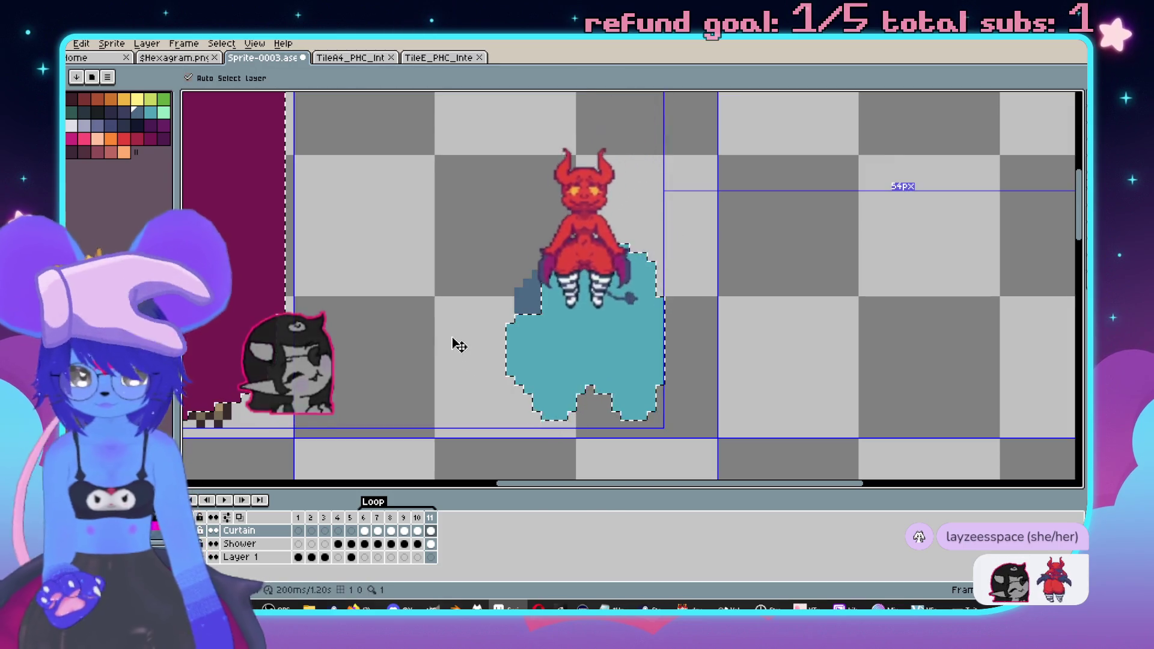
{"action": "key", "text": "ctrl+d"}
{"action": "key", "text": "b"}
{"action": "left_click", "coordinate": [587, 310]}
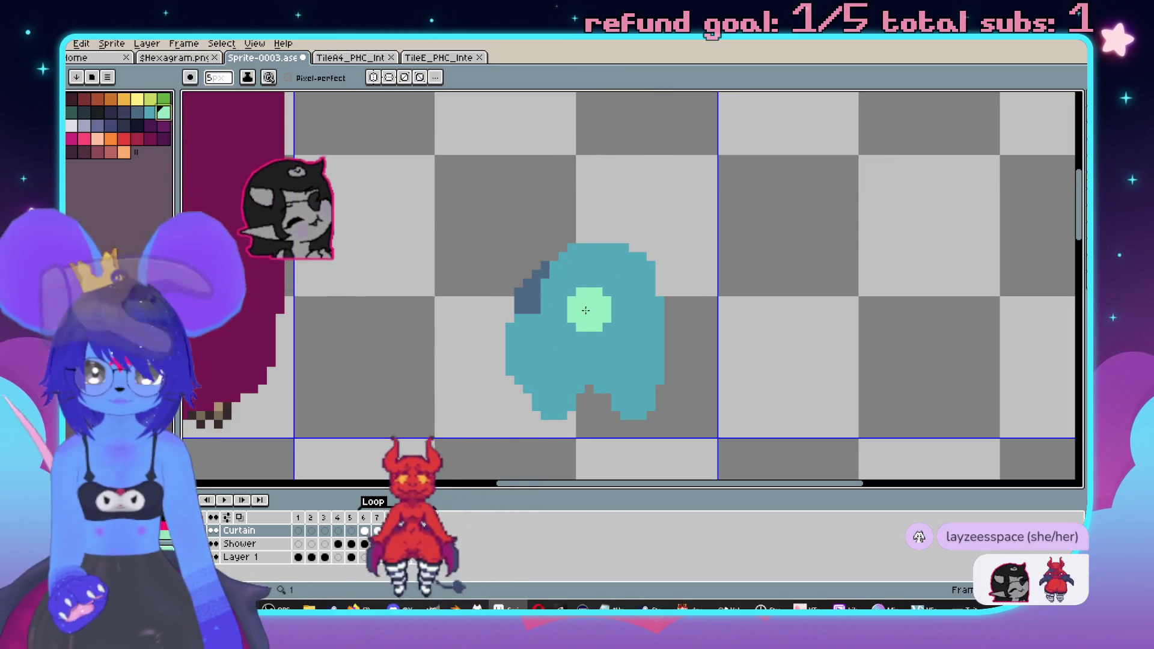
{"action": "left_click_drag", "start_coordinate": [587, 310], "coordinate": [584, 312]}
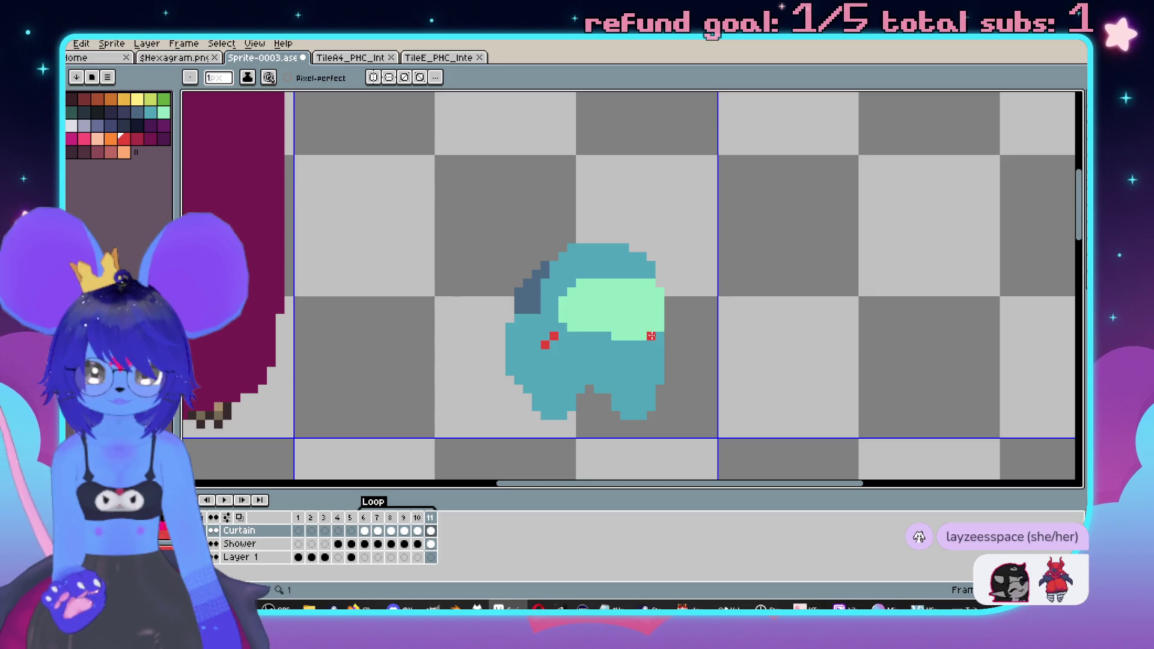
{"action": "scroll", "scroll_direction": "down", "scroll_amount": 3}
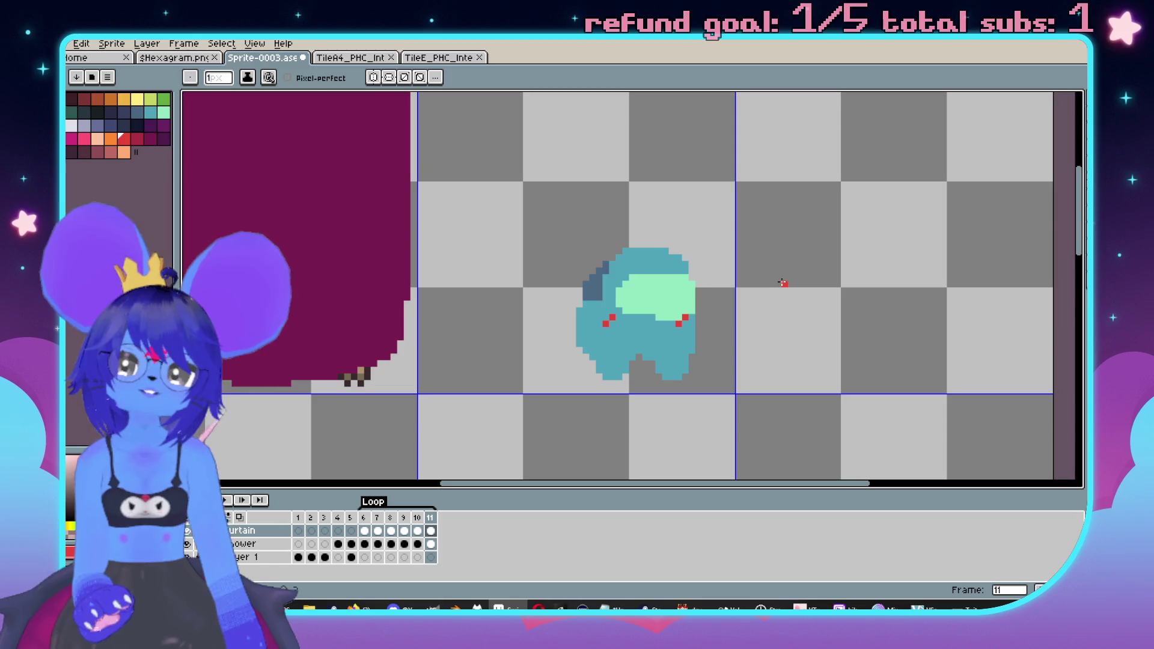
{"action": "scroll", "scroll_direction": "up", "scroll_amount": 3}
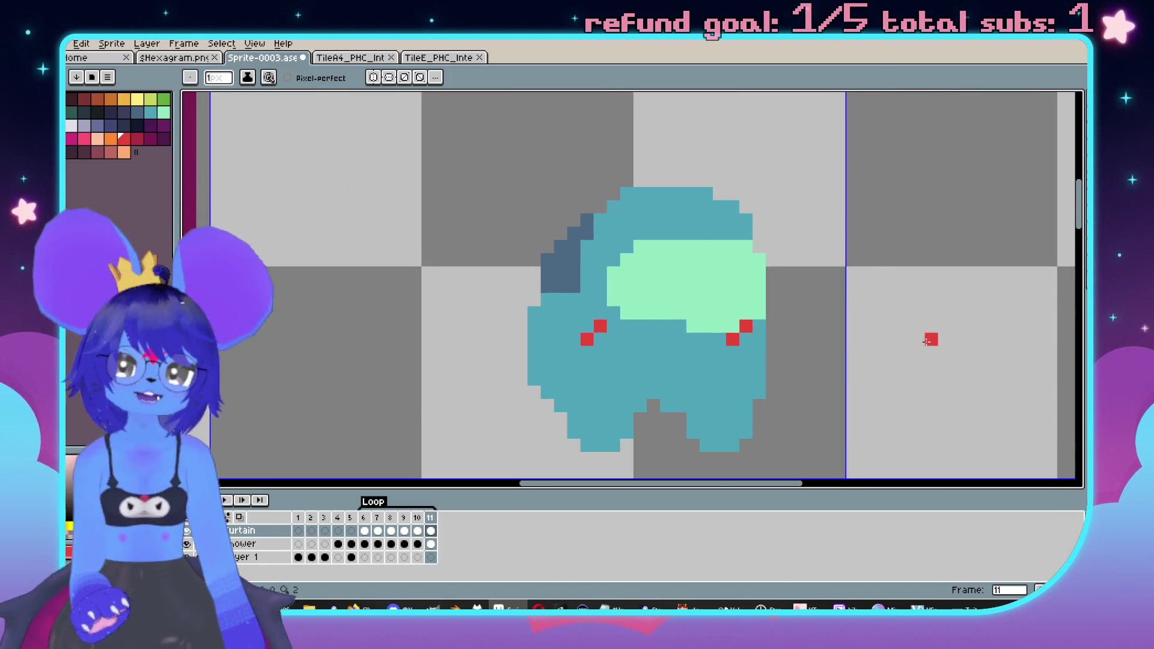
{"action": "scroll", "scroll_direction": "down", "scroll_amount": 3}
{"action": "scroll", "scroll_direction": "down", "scroll_amount": 3}
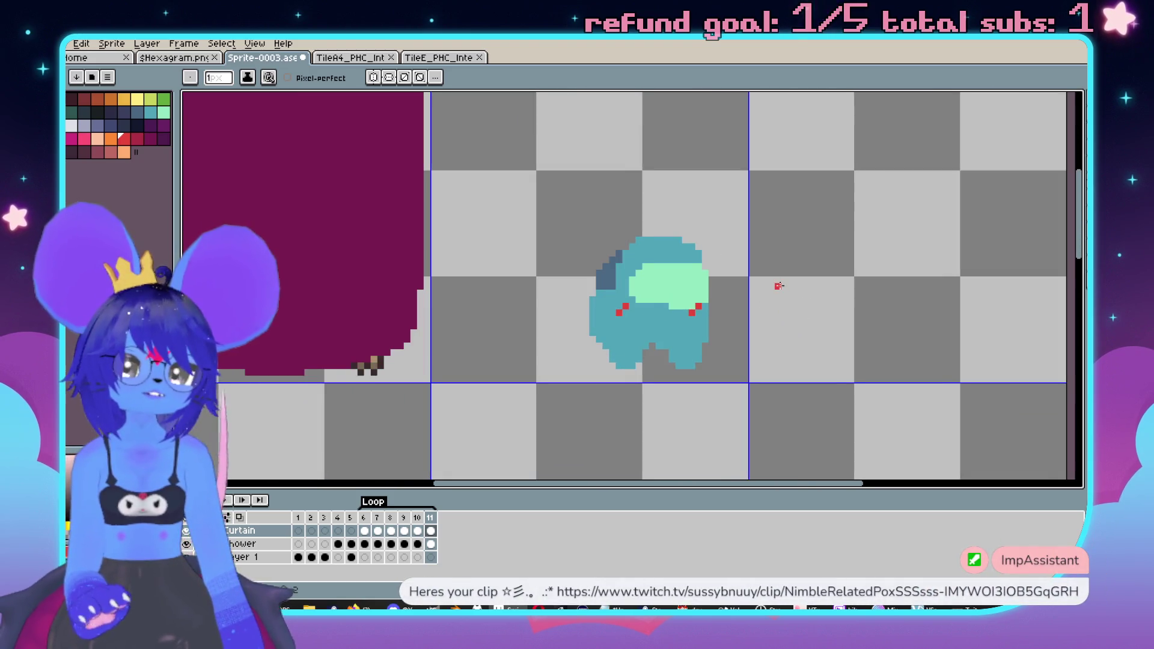
{"action": "key", "text": "m"}
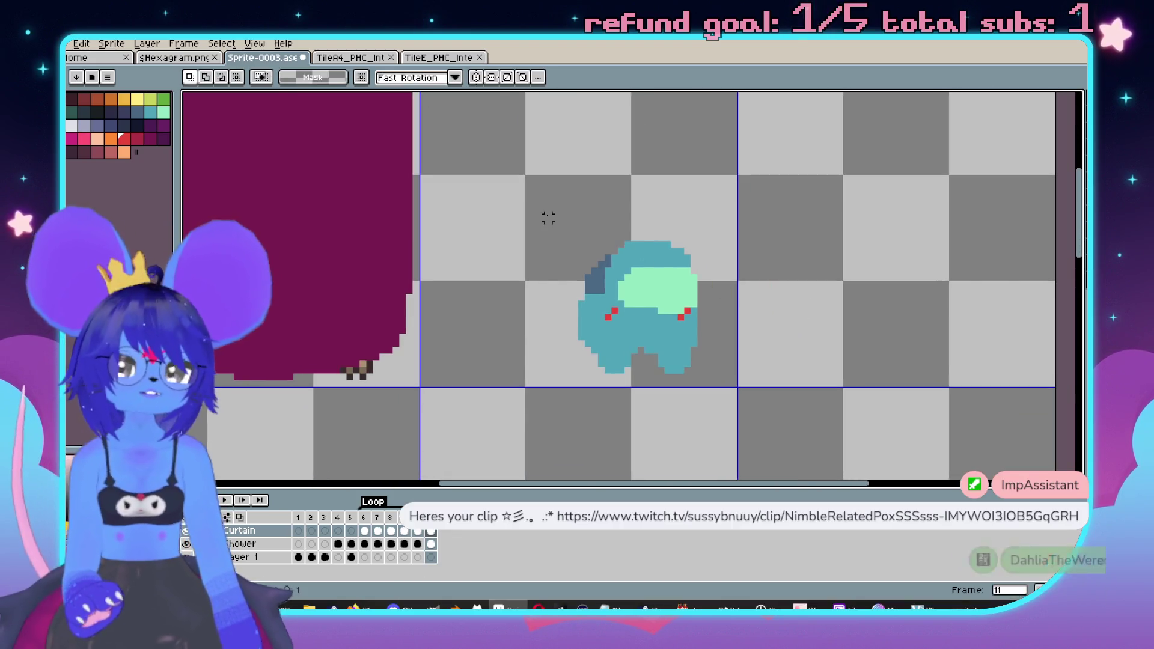
- Select the teal sprite, rotate it about 30 degrees and enlarge it slightly
{"action": "left_click_drag", "start_coordinate": [547, 218], "coordinate": [753, 408]}
{"action": "left_click_drag", "start_coordinate": [815, 364], "coordinate": [795, 351]}
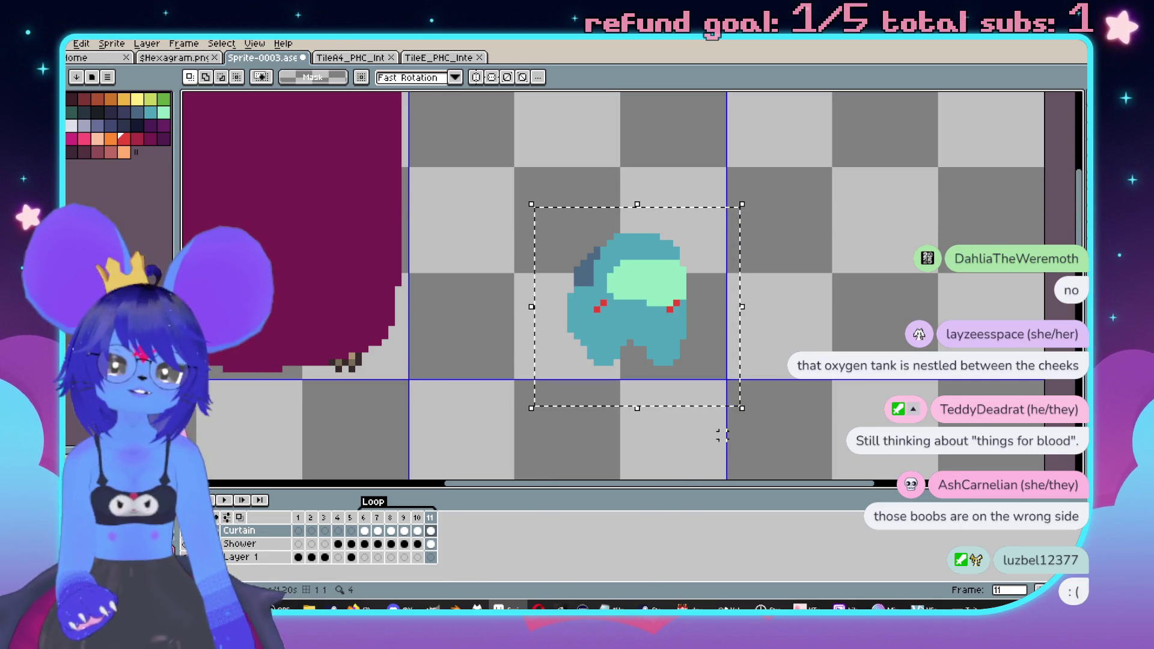
{"action": "left_click_drag", "start_coordinate": [743, 418], "coordinate": [831, 282]}
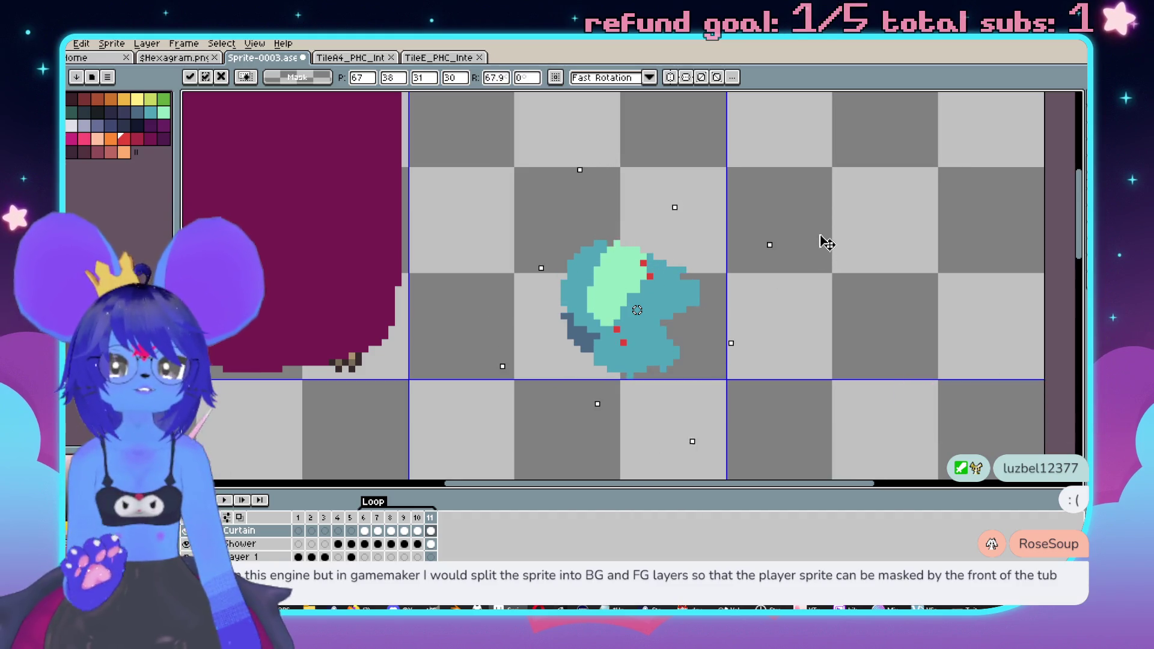
{"action": "left_click_drag", "start_coordinate": [827, 241], "coordinate": [785, 243]}
{"action": "key", "text": "Escape"}
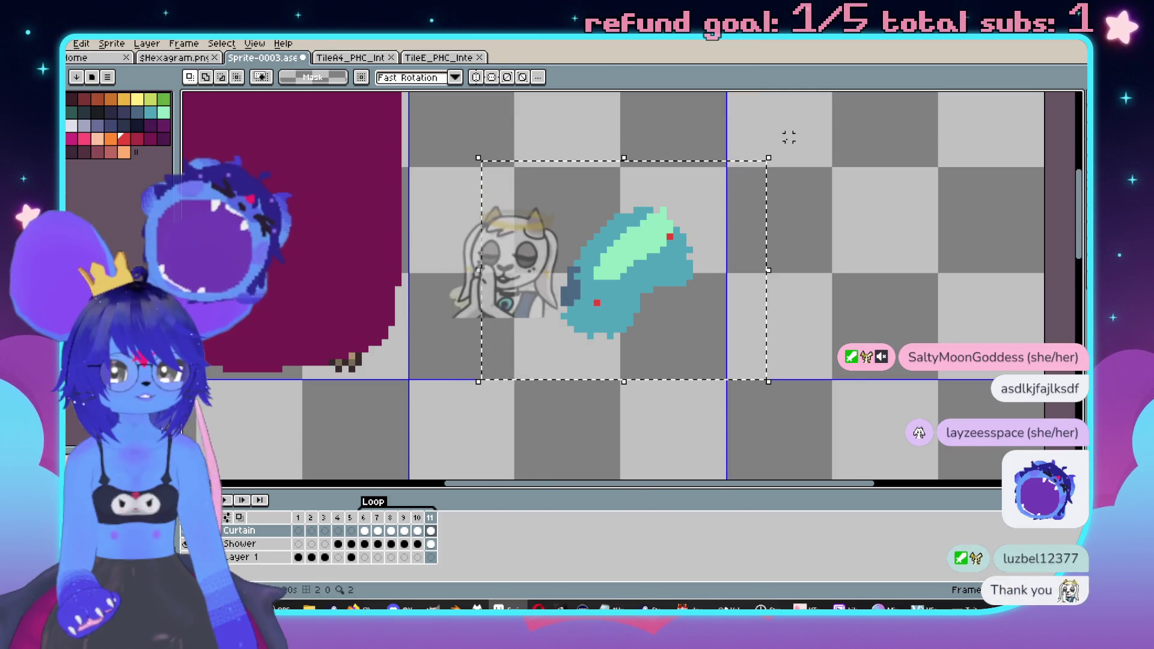
{"action": "left_click_drag", "start_coordinate": [809, 262], "coordinate": [831, 252]}
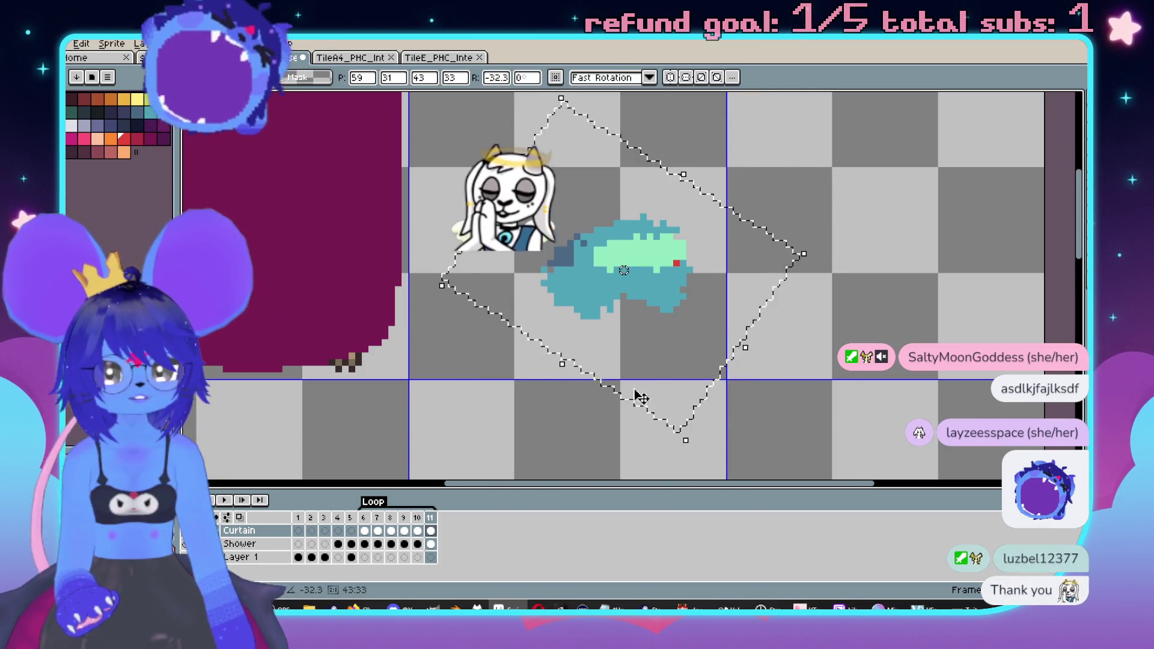
{"action": "left_click_drag", "start_coordinate": [693, 454], "coordinate": [709, 474]}
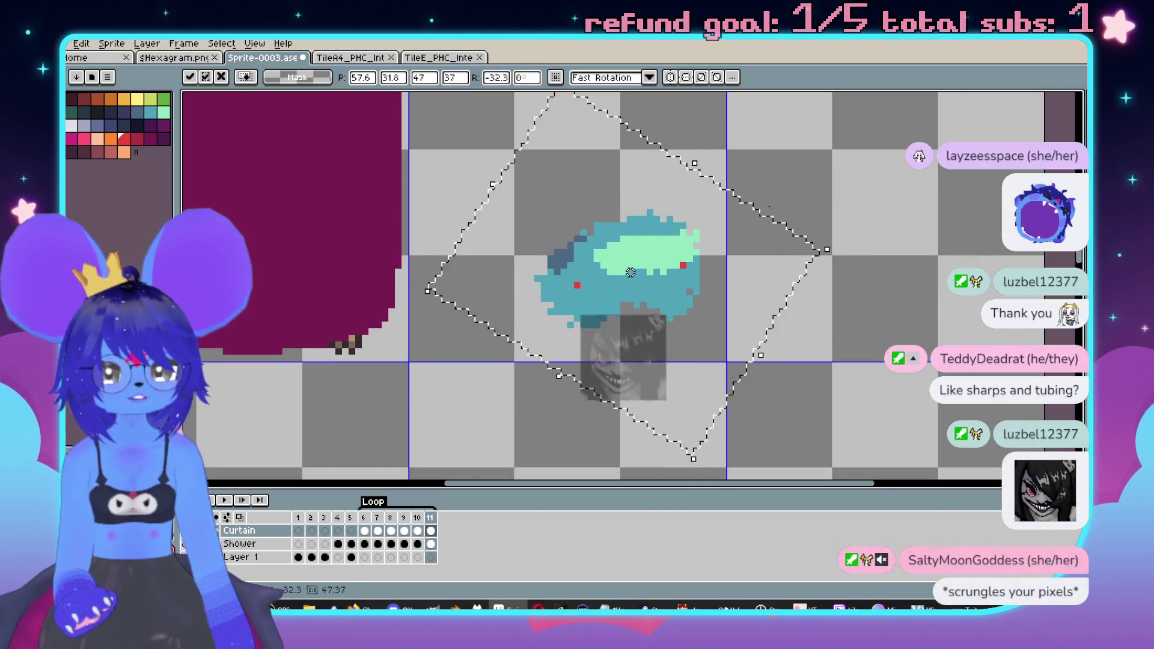
{"action": "left_click_drag", "start_coordinate": [709, 474], "coordinate": [649, 233]}
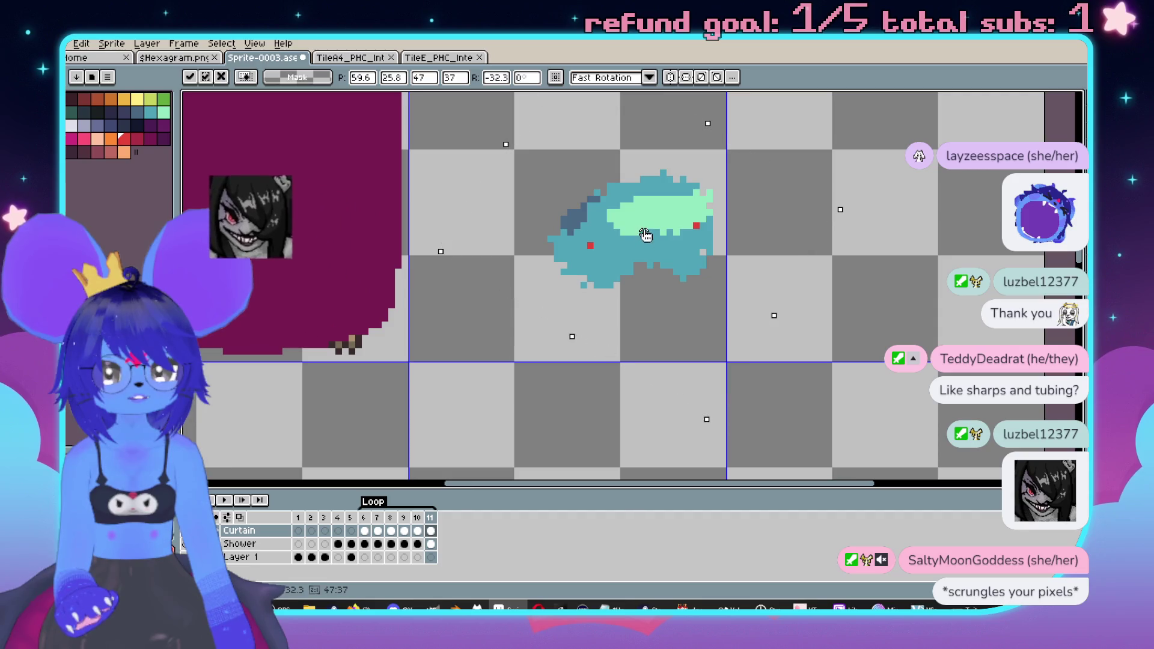
- Turn the sprite upside down, then reselect it and stretch it taller
{"action": "left_click_drag", "start_coordinate": [427, 256], "coordinate": [752, 337]}
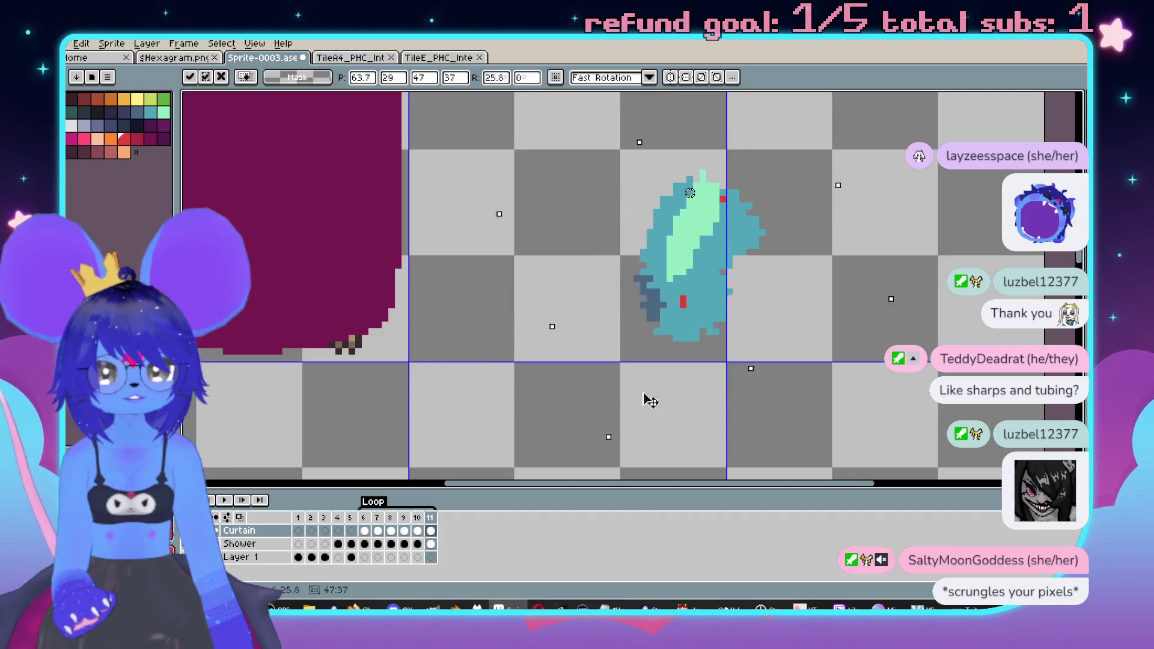
{"action": "key", "text": "ctrl+d"}
{"action": "scroll", "scroll_direction": "right", "scroll_amount": 3}
{"action": "left_click_drag", "start_coordinate": [480, 174], "coordinate": [731, 371]}
{"action": "left_click_drag", "start_coordinate": [606, 164], "coordinate": [602, 129]}
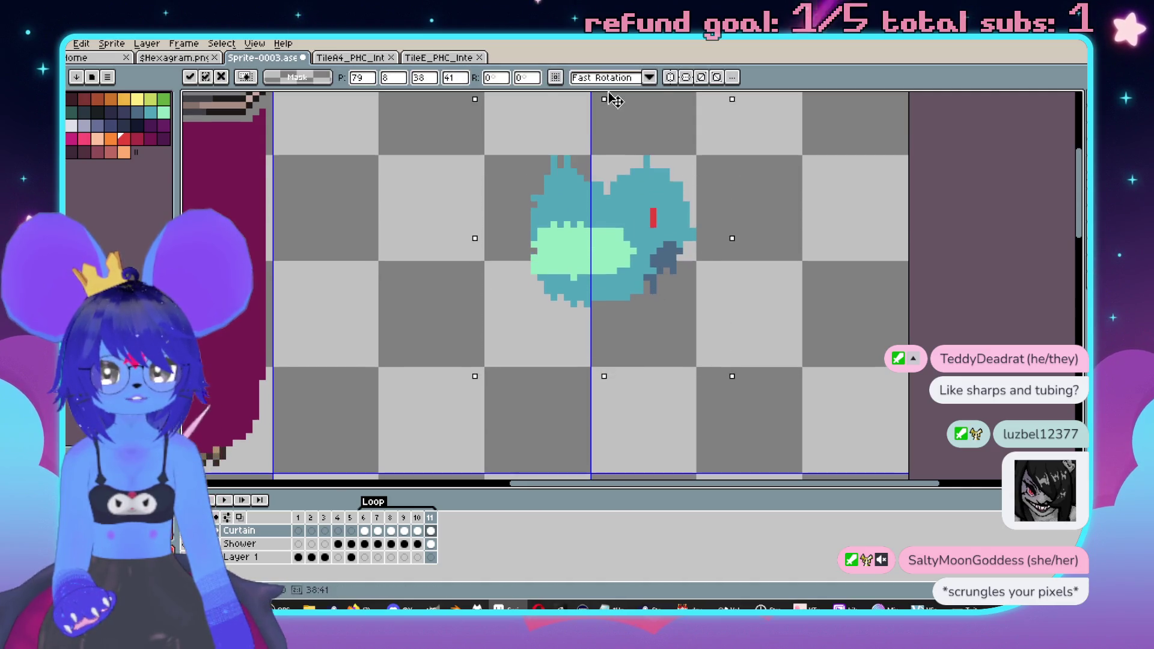
{"action": "key", "text": "Return"}
- Rotate the sprite back nearly upright and move it left and down
{"action": "left_click_drag", "start_coordinate": [491, 155], "coordinate": [710, 421]}
{"action": "left_click_drag", "start_coordinate": [720, 139], "coordinate": [560, 330]}
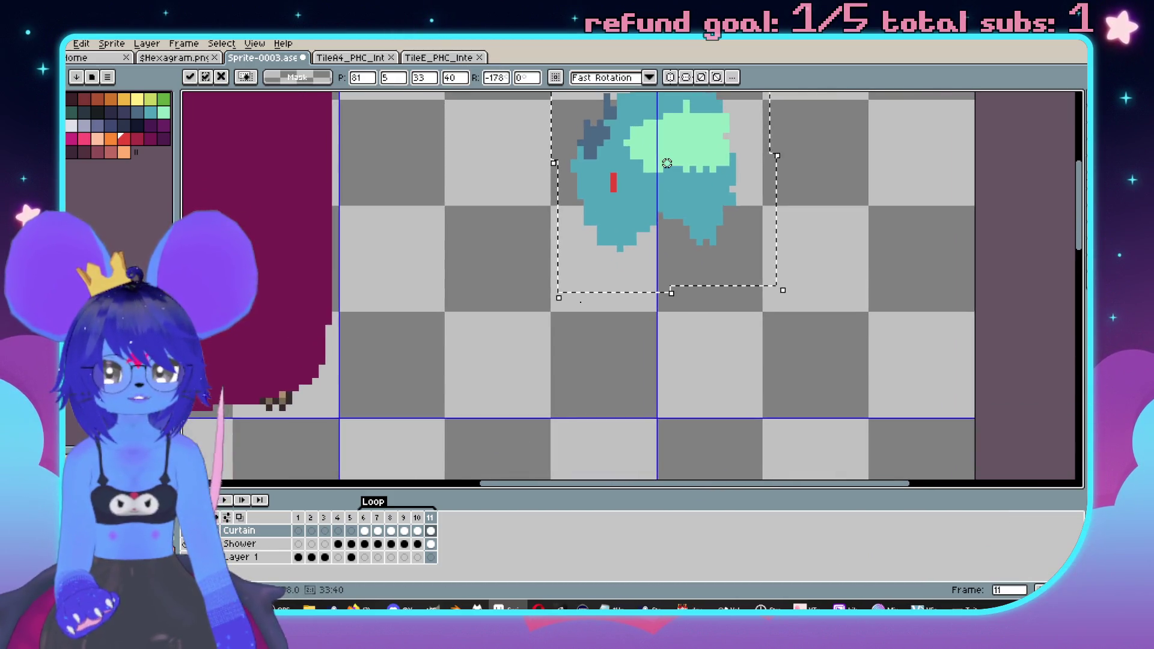
{"action": "left_click_drag", "start_coordinate": [619, 207], "coordinate": [529, 265]}
{"action": "key", "text": "Return"}
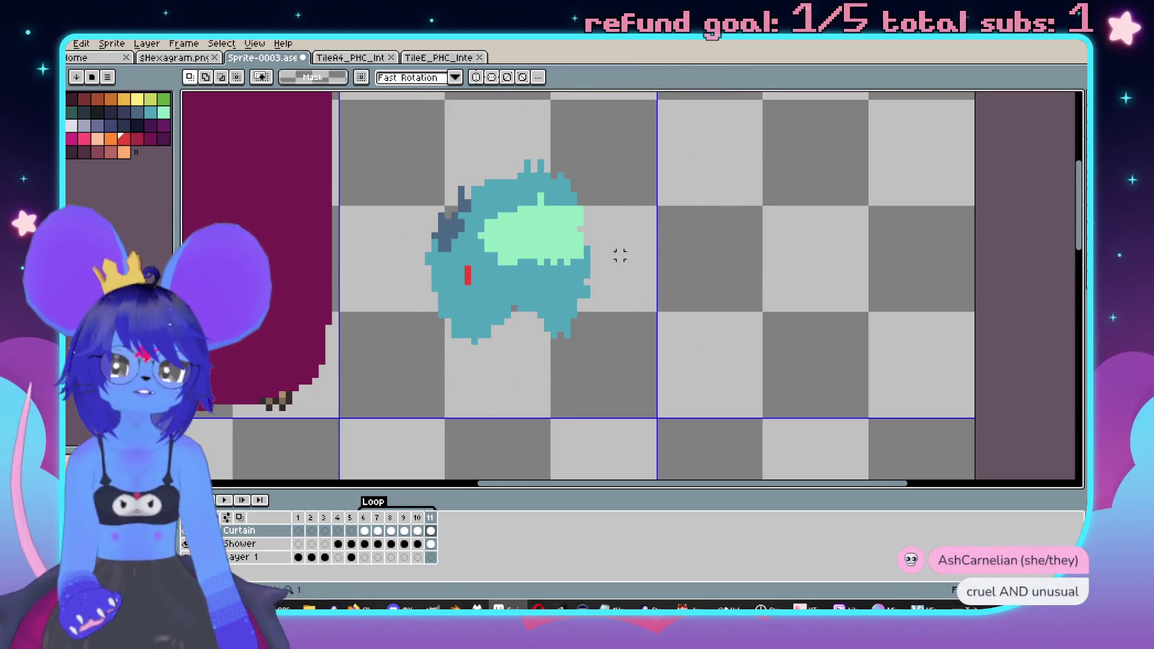
- Erase the stray dark-blue pixels at the sprite's top-left
{"action": "left_click_drag", "start_coordinate": [618, 260], "coordinate": [770, 342]}
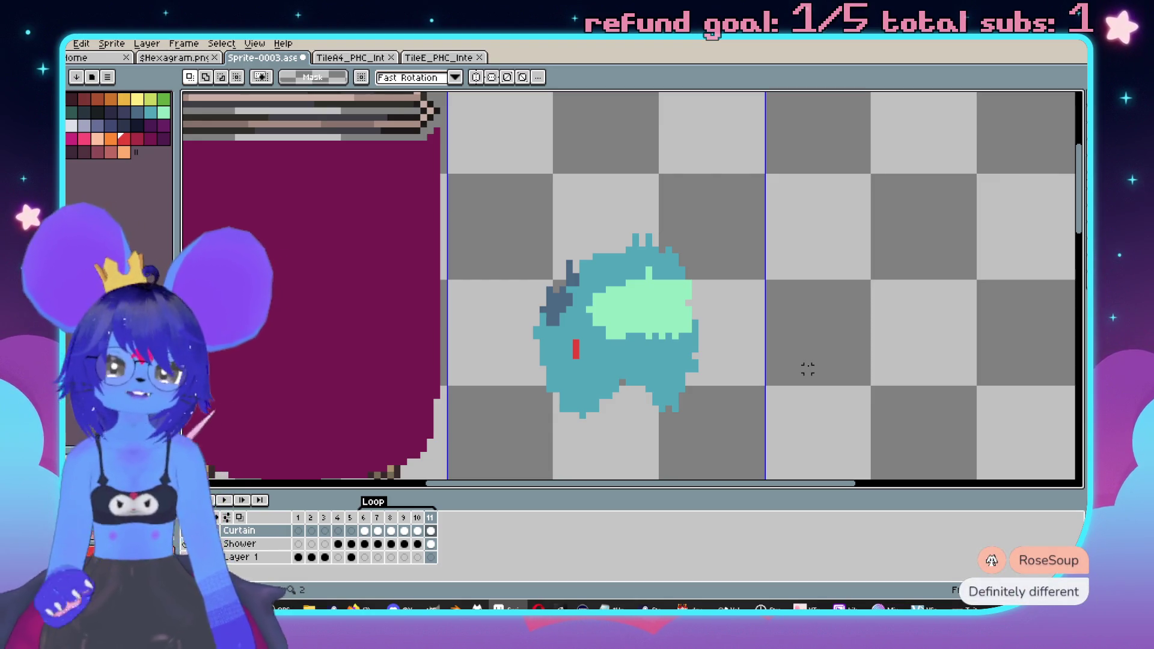
{"action": "scroll", "scroll_direction": "up", "scroll_amount": 3}
{"action": "scroll", "scroll_direction": "down", "scroll_amount": 3}
{"action": "key", "text": "b"}
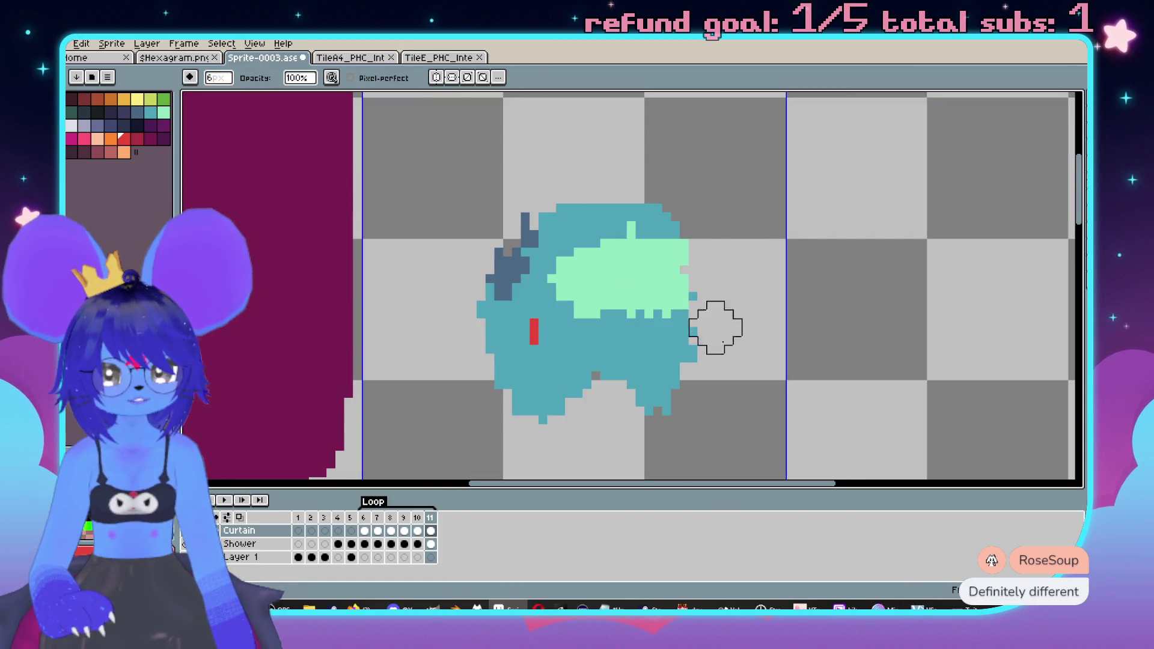
{"action": "left_click_drag", "start_coordinate": [619, 440], "coordinate": [629, 410]}
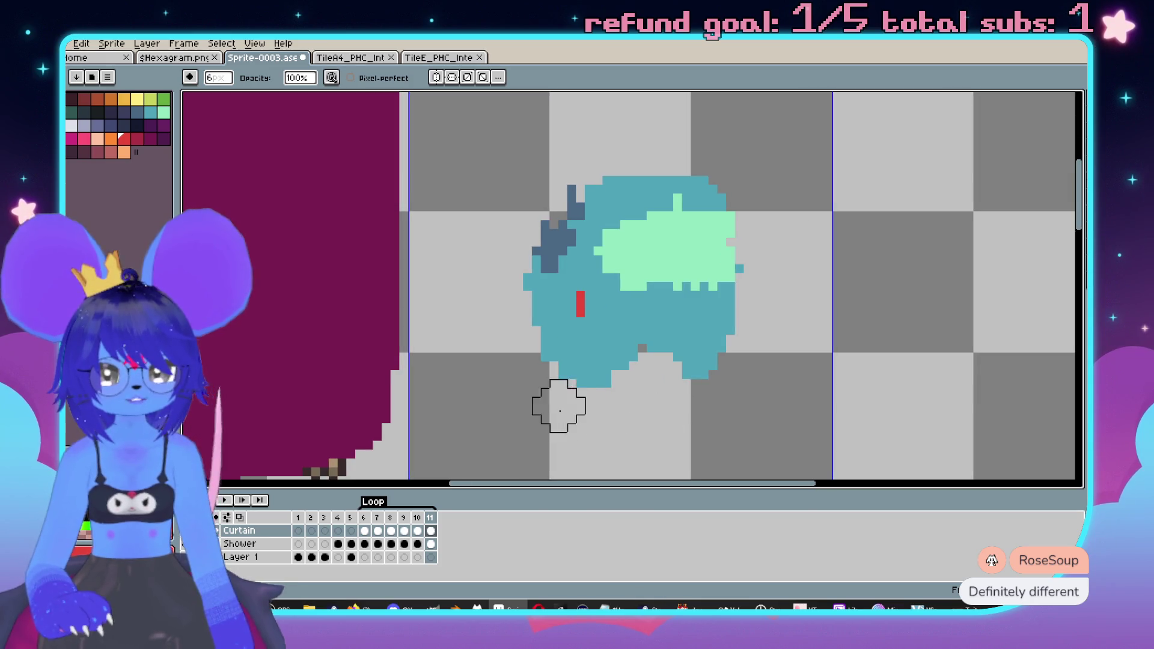
{"action": "scroll", "scroll_direction": "up", "scroll_amount": 3}
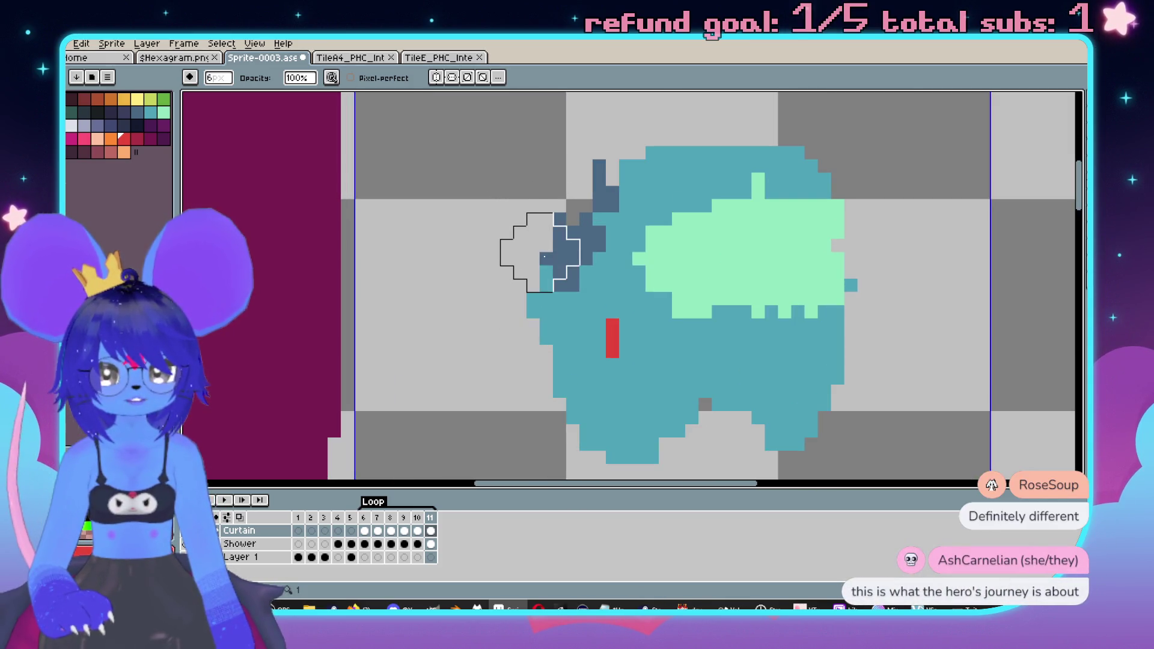
{"action": "left_click_drag", "start_coordinate": [579, 228], "coordinate": [625, 156]}
{"action": "scroll", "scroll_direction": "right", "scroll_amount": 3}
- Repaint the stray red and green pixels teal with a 1px brush
{"action": "key", "text": "b"}
{"action": "left_click", "coordinate": [678, 205]}
{"action": "left_click", "coordinate": [678, 192]}
{"action": "left_click_drag", "start_coordinate": [682, 204], "coordinate": [669, 204]}
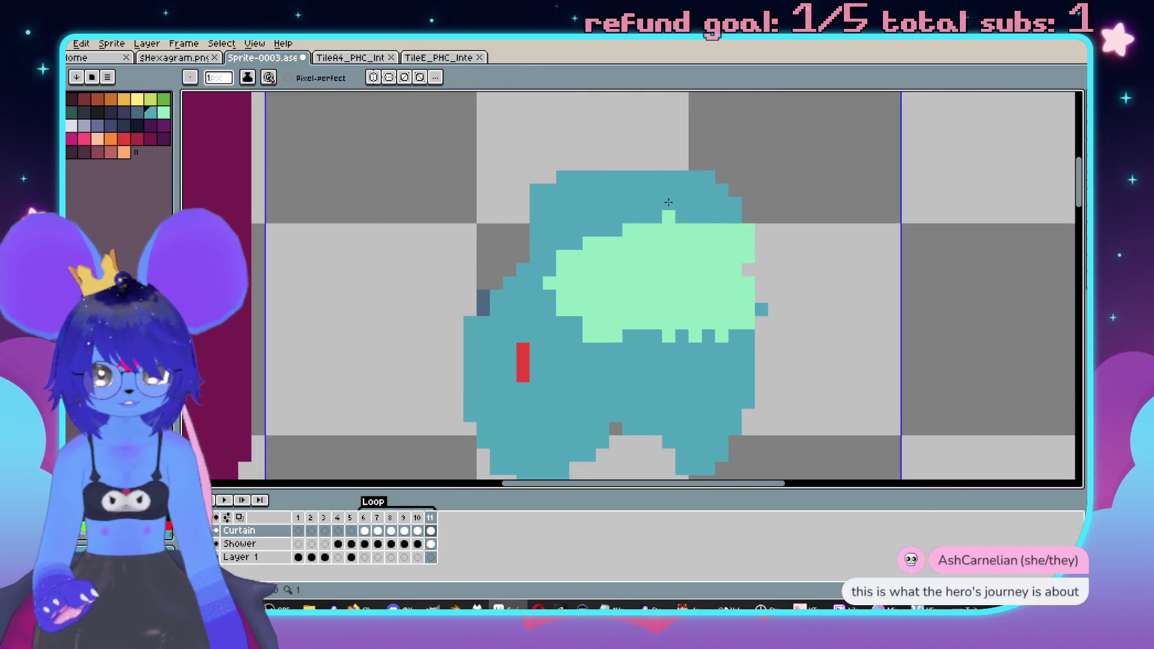
{"action": "left_click", "coordinate": [480, 298]}
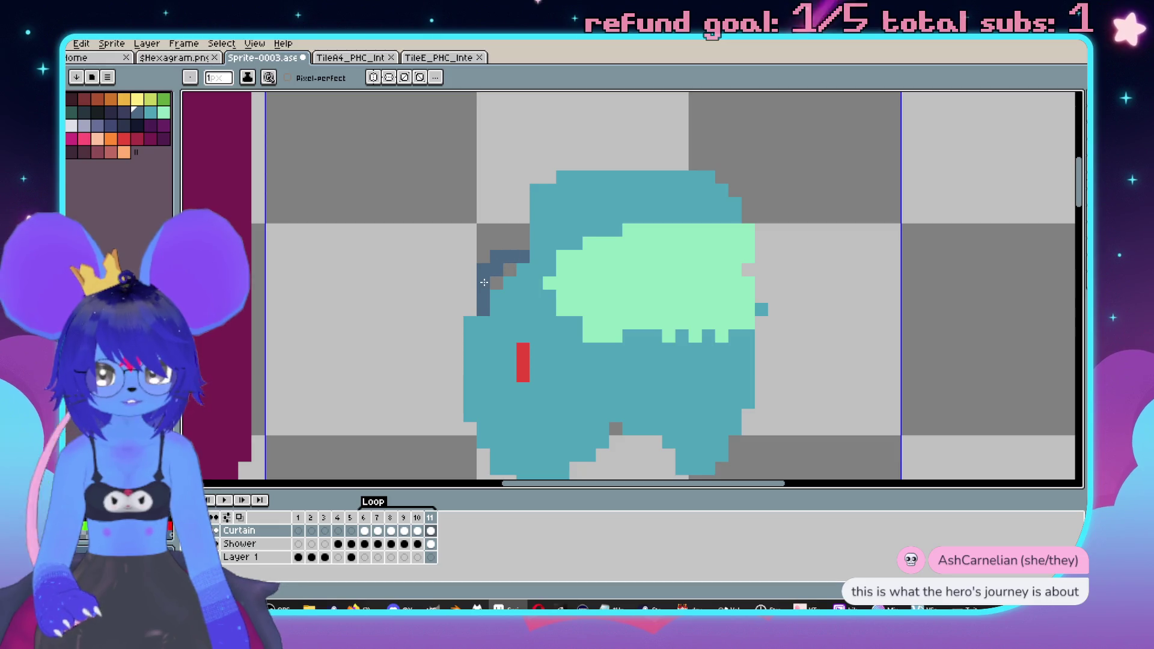
{"action": "scroll", "scroll_direction": "down", "scroll_amount": 3}
{"action": "scroll", "scroll_direction": "right", "scroll_amount": 3}
{"action": "key", "text": "e"}
{"action": "key", "text": "b"}
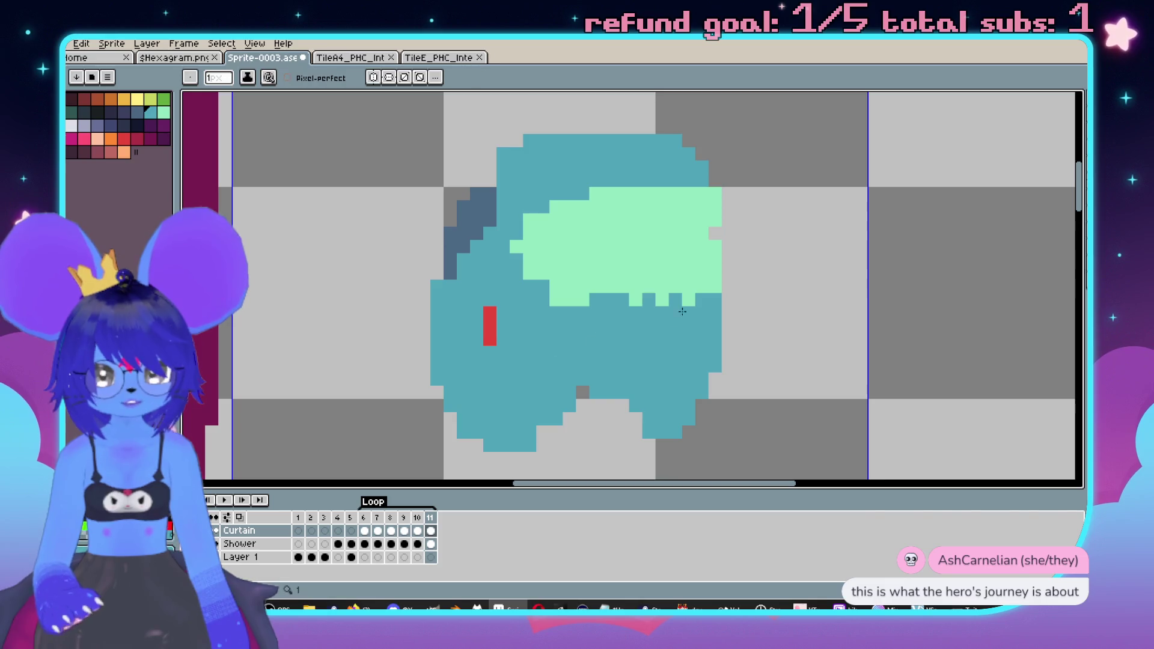
- Paint teal over the visor's left and top edges and add light-green pixels at its right edge
{"action": "left_click_drag", "start_coordinate": [564, 298], "coordinate": [710, 199]}
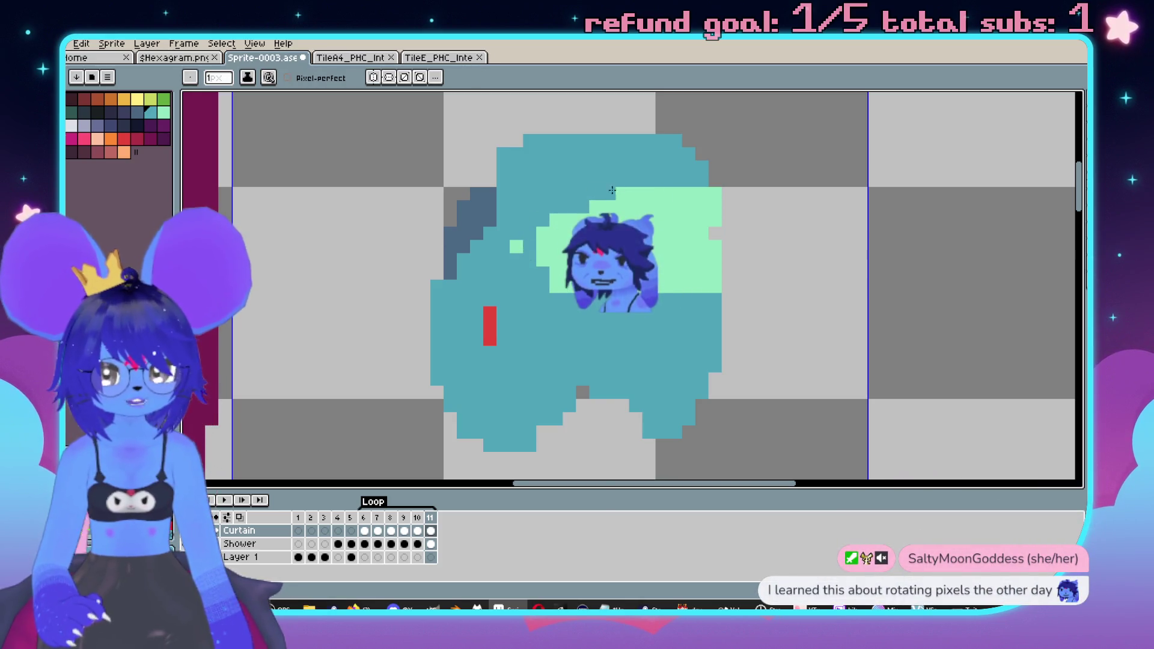
{"action": "left_click", "coordinate": [516, 246]}
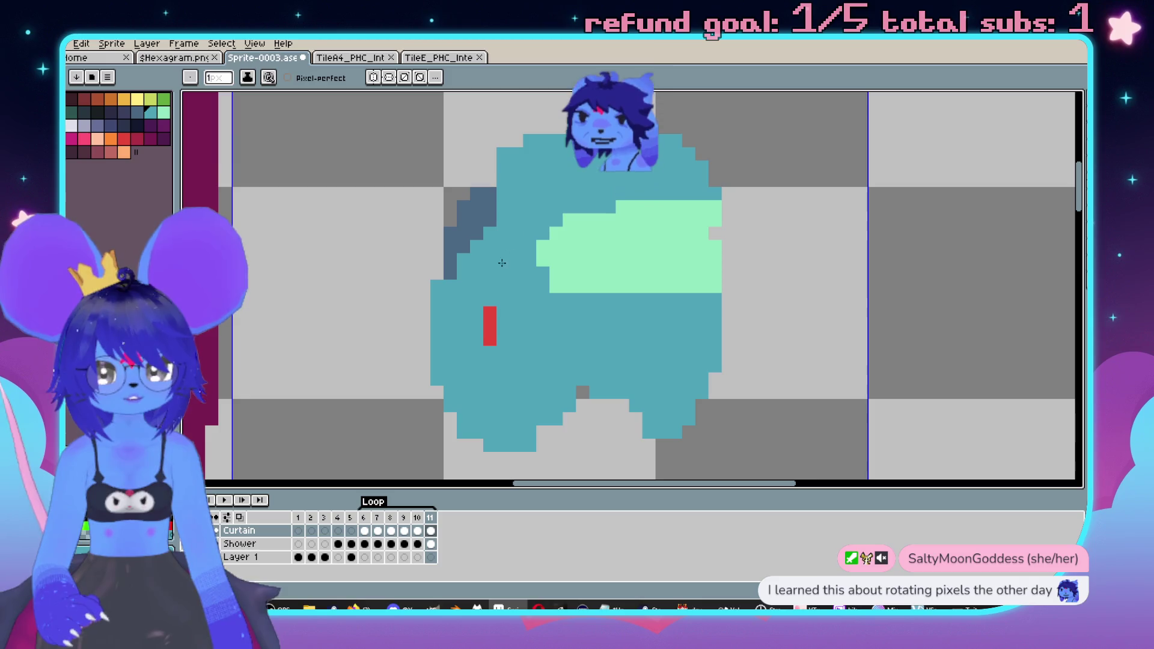
{"action": "key", "text": "i"}
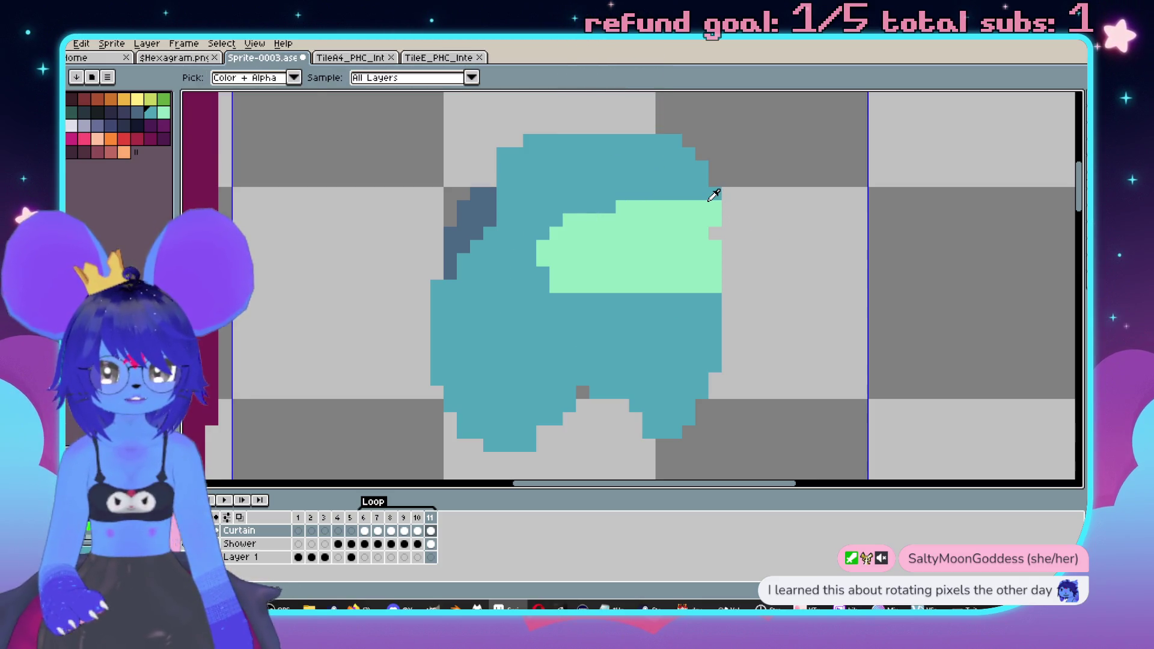
{"action": "left_click", "coordinate": [717, 210]}
{"action": "key", "text": "b"}
{"action": "left_click_drag", "start_coordinate": [728, 220], "coordinate": [733, 272]}
{"action": "scroll", "scroll_direction": "down", "scroll_amount": 3}
{"action": "scroll", "scroll_direction": "up", "scroll_amount": 3}
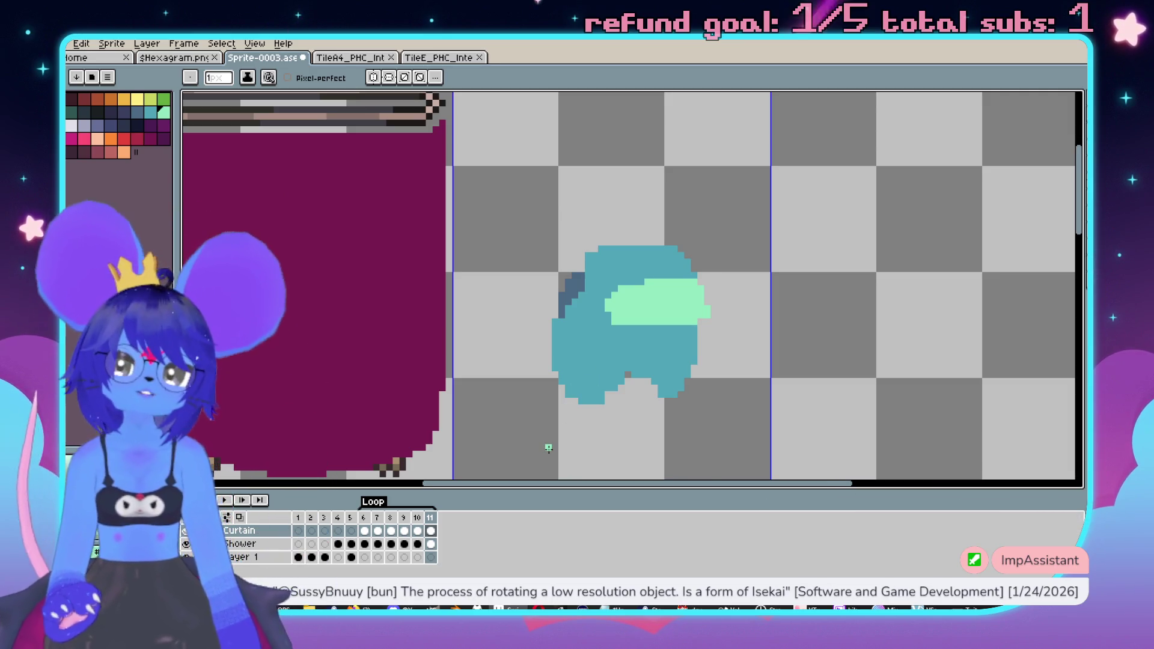
- Undo the last two transforms on the cyan sprite
{"action": "key", "text": "v"}
{"action": "scroll", "scroll_direction": "right", "scroll_amount": 3}
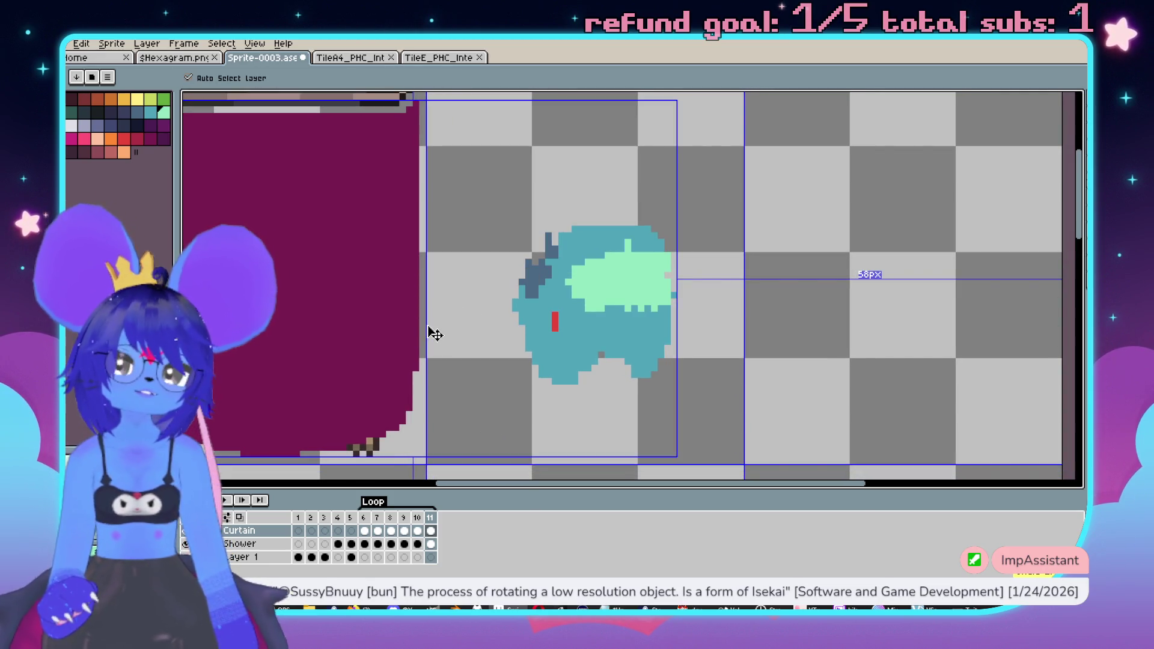
{"action": "key", "text": "ctrl+z"}
{"action": "key", "text": "ctrl+z"}
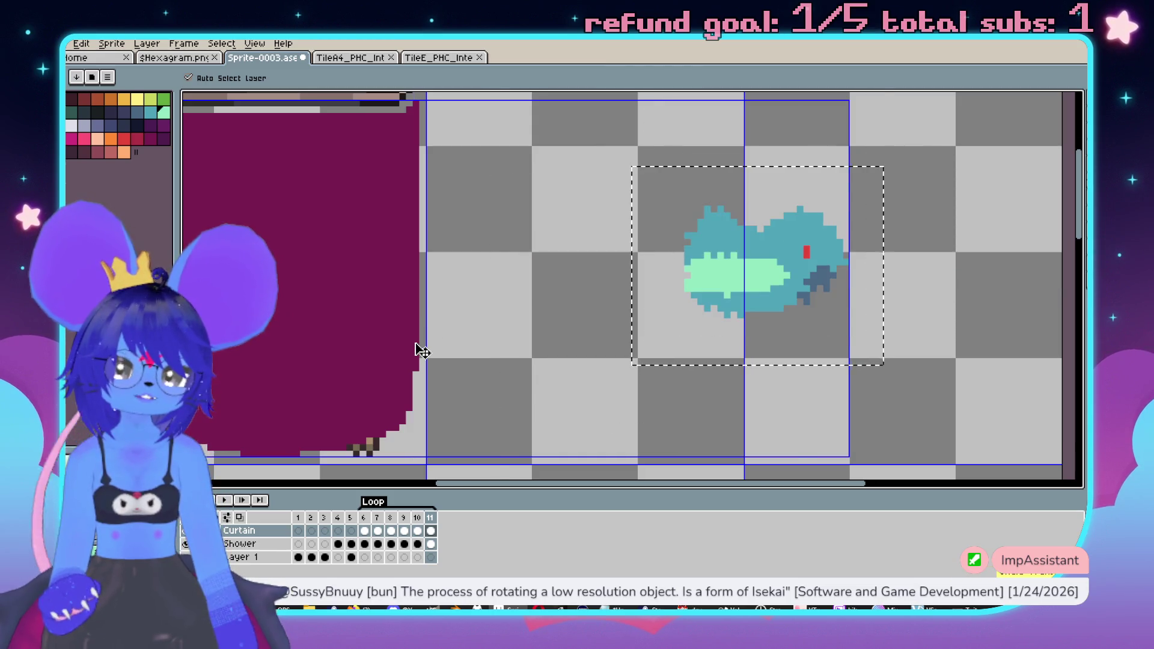
{"action": "key", "text": "ctrl+z"}
{"action": "key", "text": "ctrl+z"}
{"action": "key", "text": "b"}
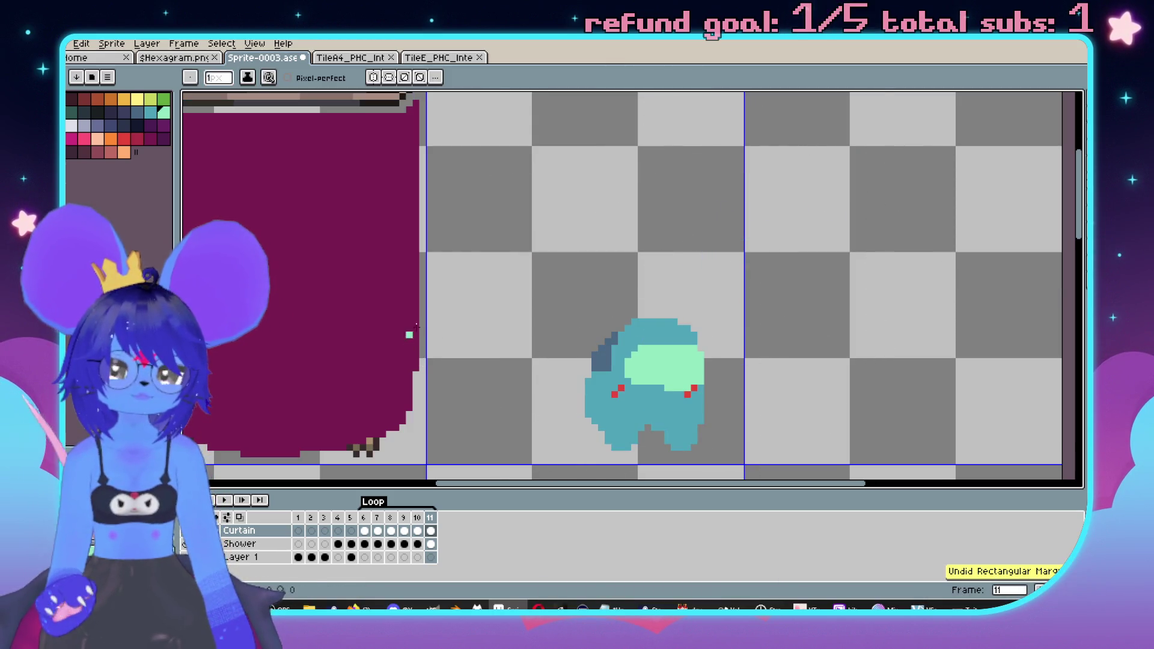
{"action": "scroll", "scroll_direction": "down", "scroll_amount": 3}
{"action": "scroll", "scroll_direction": "up", "scroll_amount": 3}
{"action": "scroll", "scroll_direction": "left", "scroll_amount": 3}
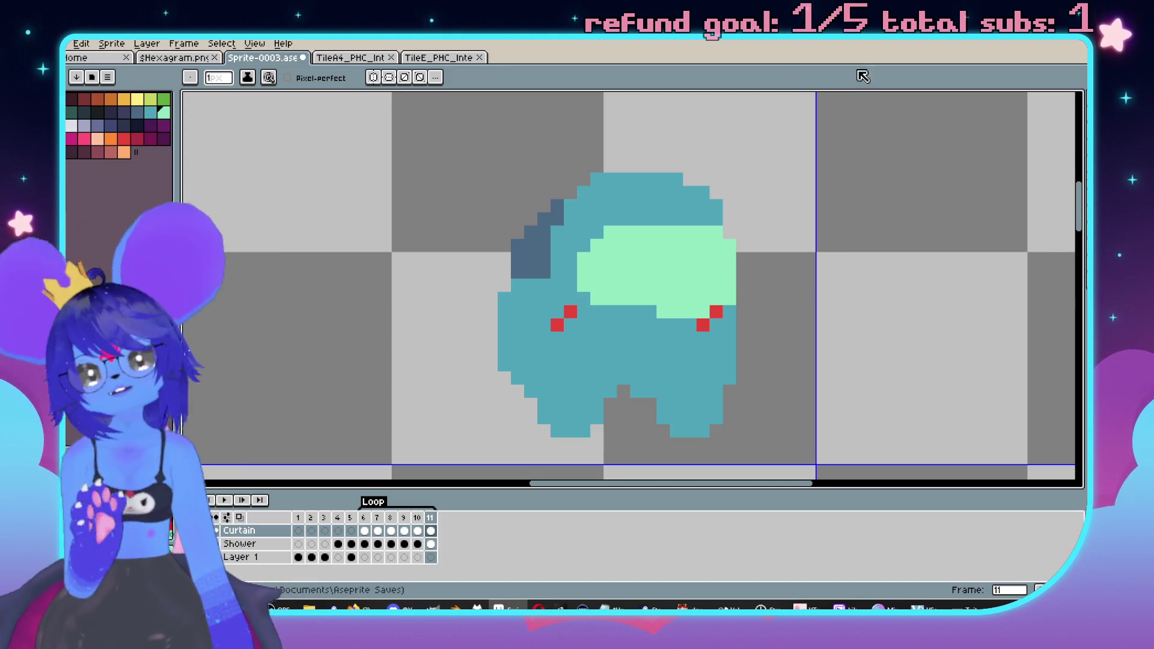
{"action": "scroll", "scroll_direction": "down", "scroll_amount": 3}
{"action": "scroll", "scroll_direction": "down", "scroll_amount": 3}
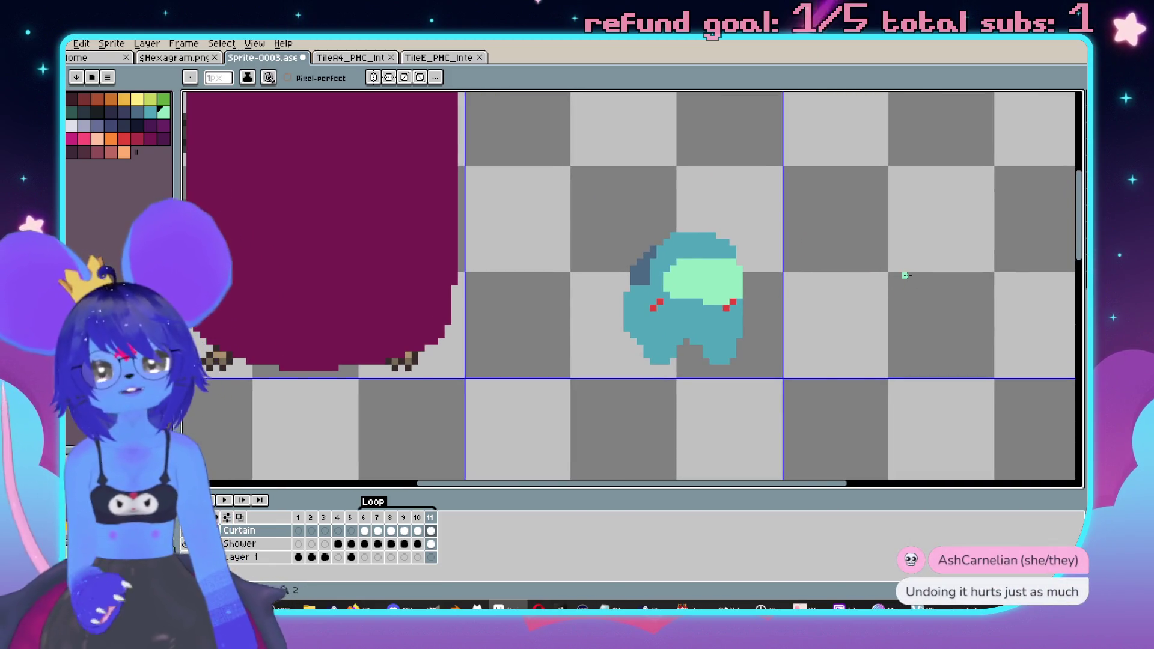
- Redo the three move and rotation steps so the figure sits tilted and shifted left
{"action": "key", "text": "ctrl+y"}
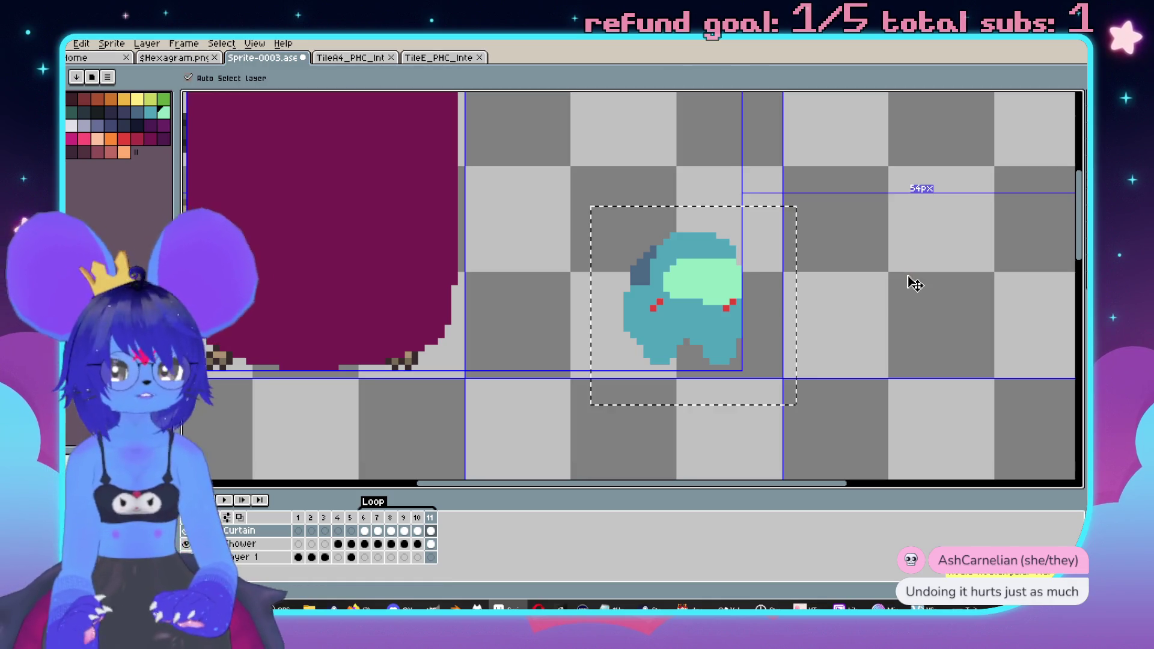
{"action": "key", "text": "ctrl+y"}
{"action": "key", "text": "ctrl+y"}
{"action": "key", "text": "ctrl+y"}
{"action": "key", "text": "ctrl+y"}
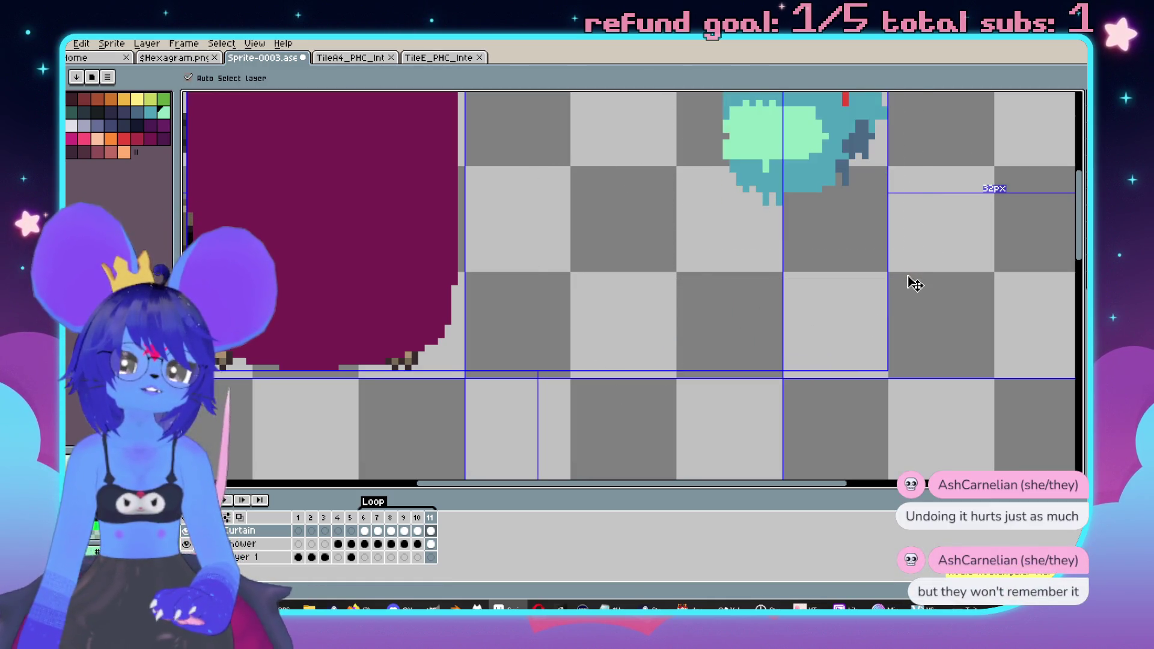
{"action": "key", "text": "ctrl+y"}
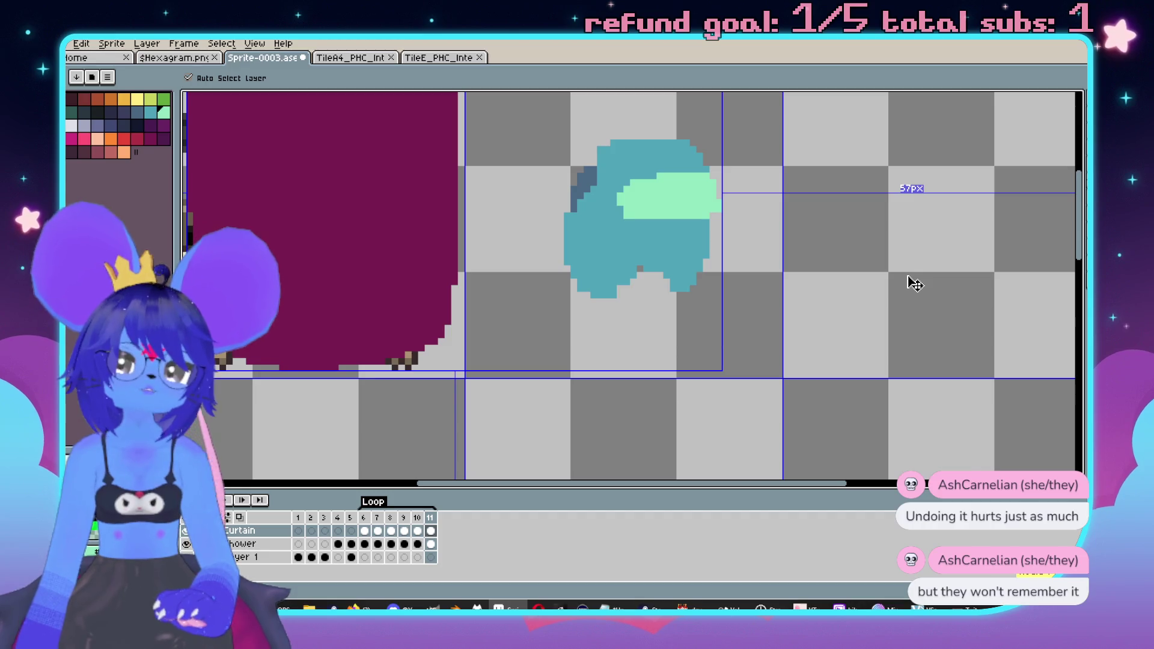
{"action": "key", "text": "b"}
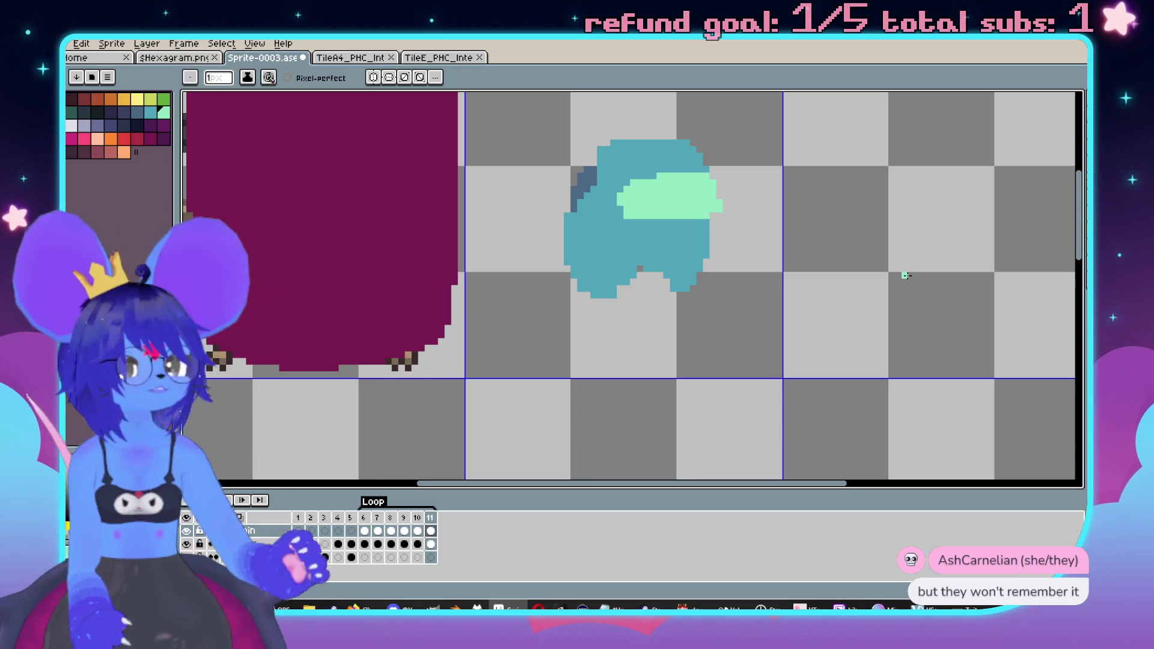
- Erase the cyan figure from the canvas with an 8px brush
{"action": "scroll", "scroll_direction": "up", "scroll_amount": 3}
{"action": "scroll", "scroll_direction": "right", "scroll_amount": 3}
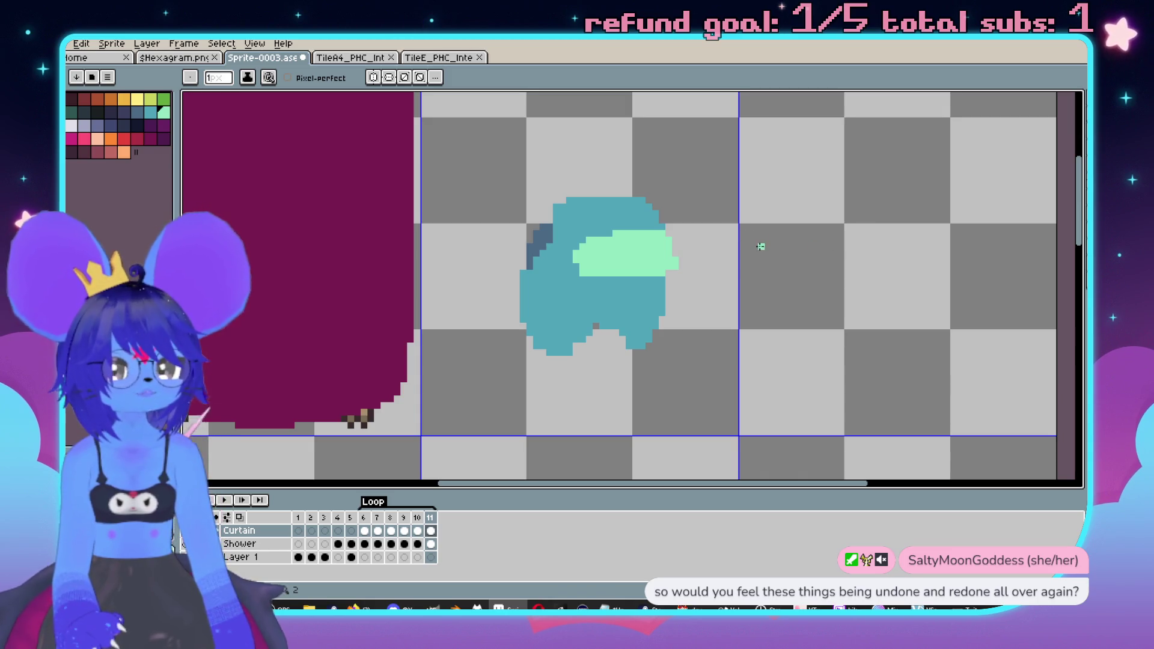
{"action": "scroll", "scroll_direction": "left", "scroll_amount": 3}
{"action": "scroll", "scroll_direction": "left", "scroll_amount": 3}
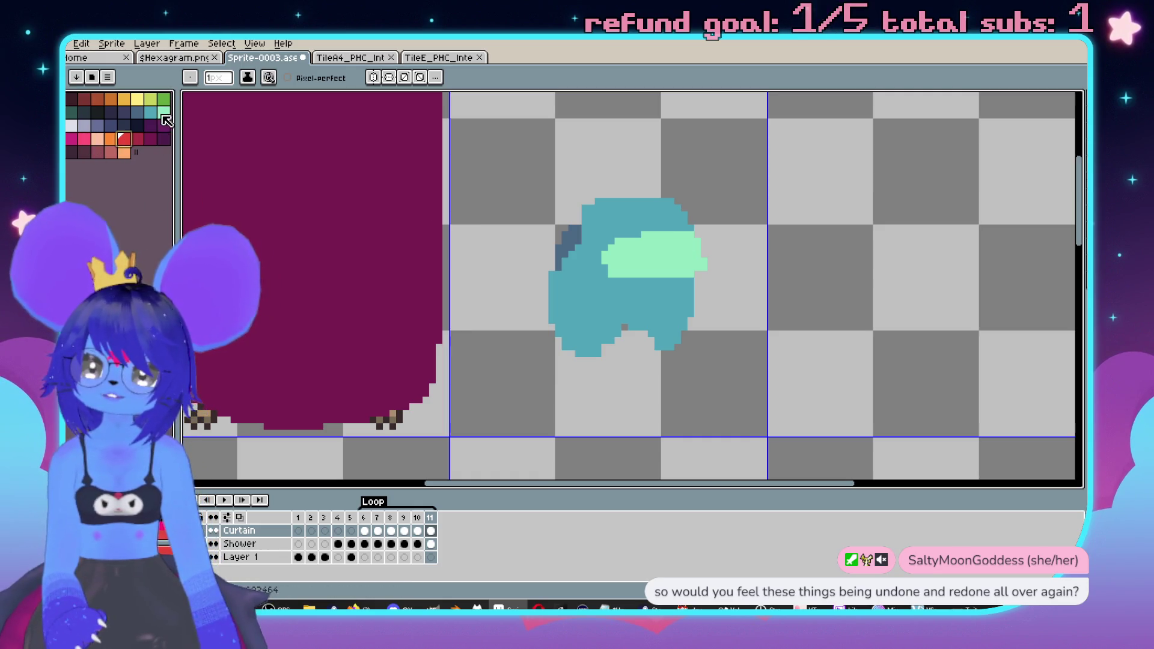
{"action": "scroll", "scroll_direction": "up", "scroll_amount": 3}
{"action": "scroll", "scroll_direction": "up", "scroll_amount": 3}
{"action": "scroll", "scroll_direction": "up", "scroll_amount": 3}
{"action": "scroll", "scroll_direction": "down", "scroll_amount": 3}
{"action": "scroll", "scroll_direction": "down", "scroll_amount": 3}
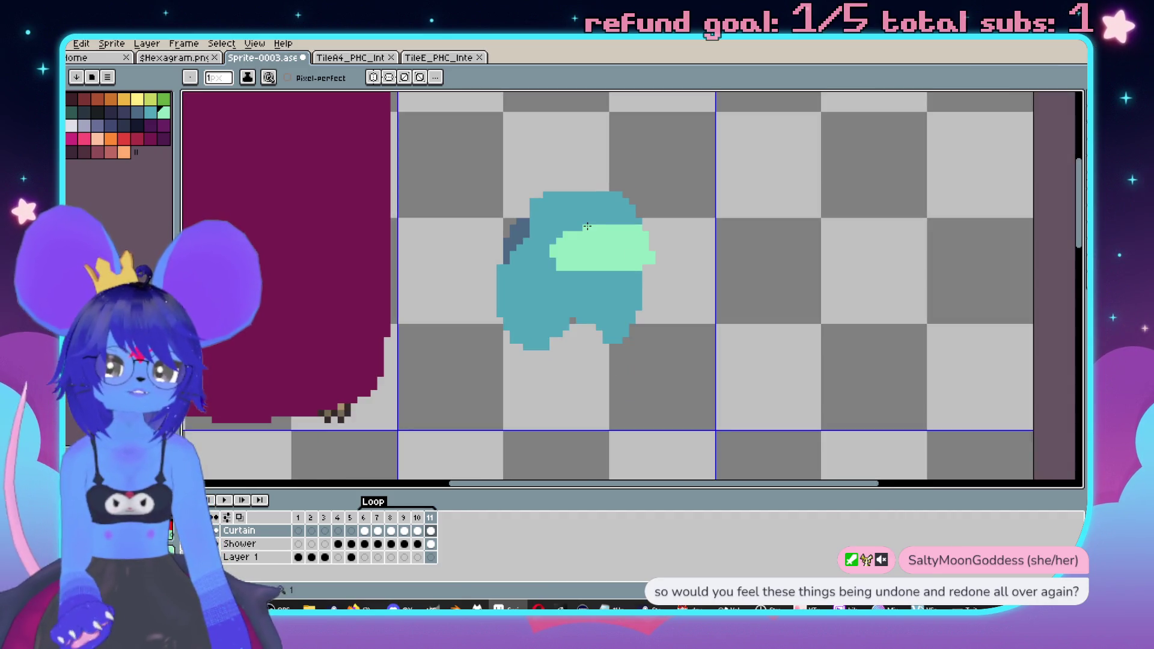
{"action": "key", "text": "b"}
{"action": "left_click_drag", "start_coordinate": [496, 350], "coordinate": [636, 396]}
- Bring the whole curtain sprite into view and play the curtain animation
{"action": "scroll", "scroll_direction": "down", "scroll_amount": 3}
{"action": "left_click_drag", "start_coordinate": [595, 310], "coordinate": [752, 312]}
{"action": "scroll", "scroll_direction": "up", "scroll_amount": 3}
{"action": "left_click_drag", "start_coordinate": [931, 358], "coordinate": [753, 322]}
{"action": "key", "text": "Return"}
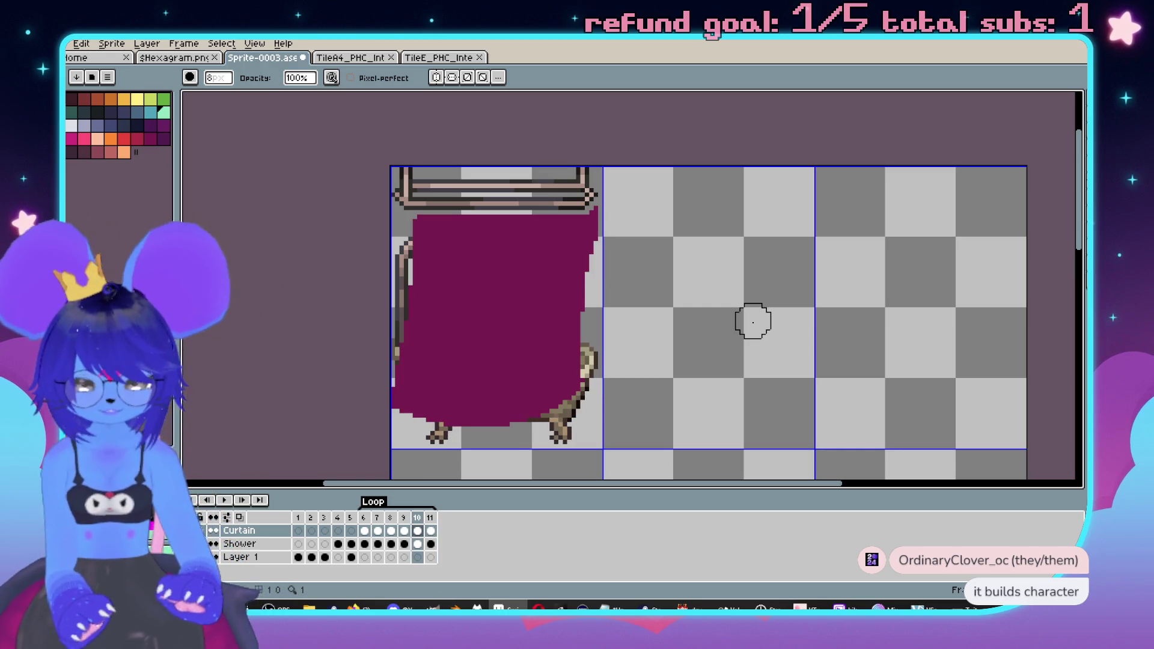
{"action": "key", "text": "p"}
{"action": "key", "text": "Return"}
{"action": "key", "text": "Return"}
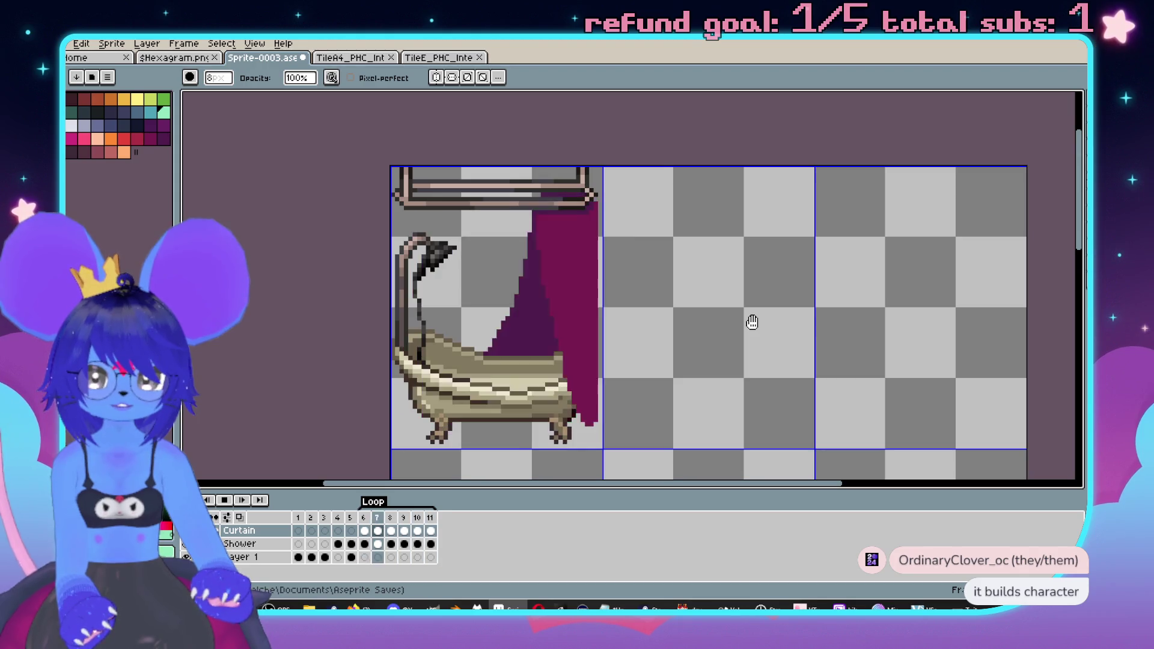
{"action": "key", "text": "Return"}
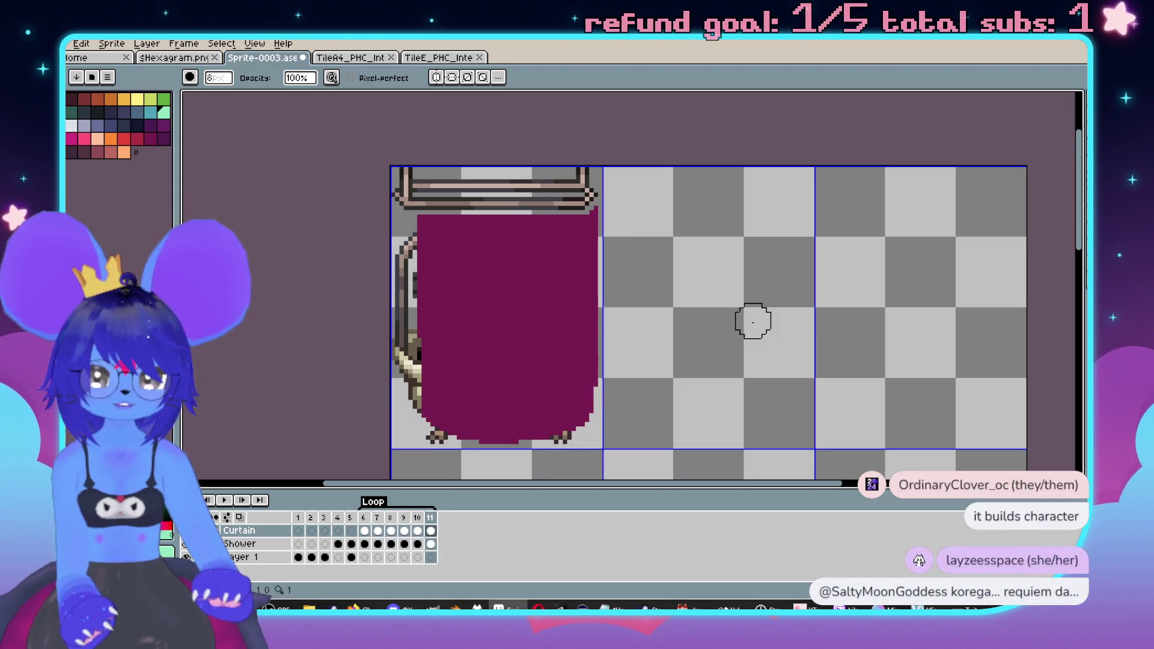
{"action": "scroll", "scroll_direction": "up", "scroll_amount": 3}
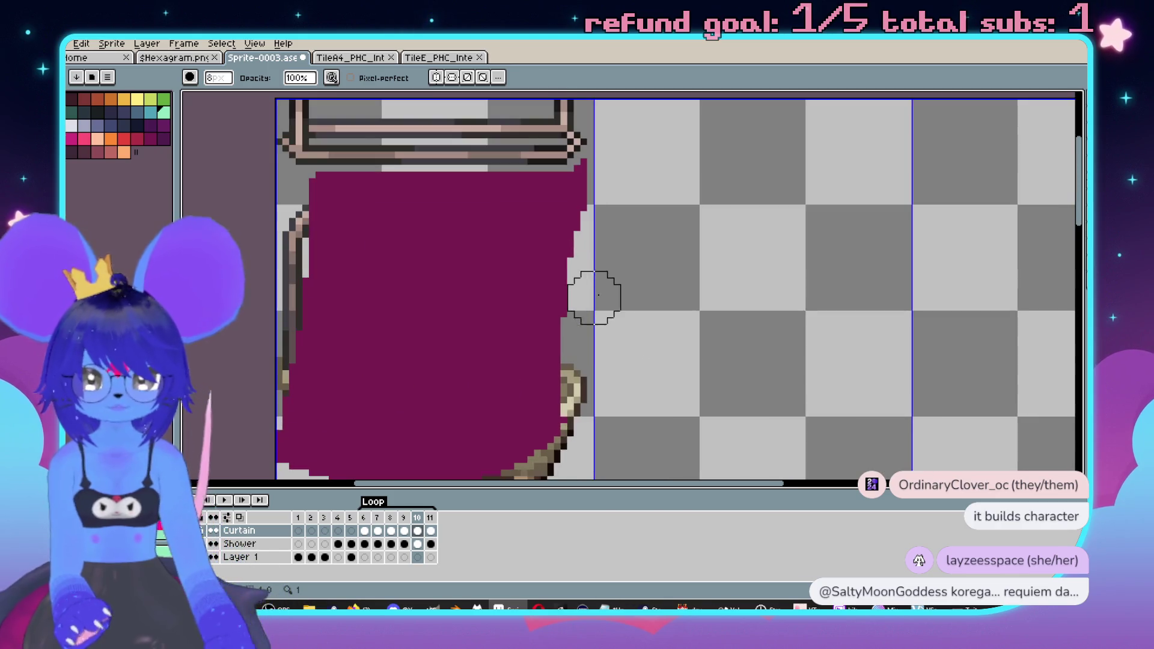
{"action": "key", "text": "v"}
{"action": "key", "text": "b"}
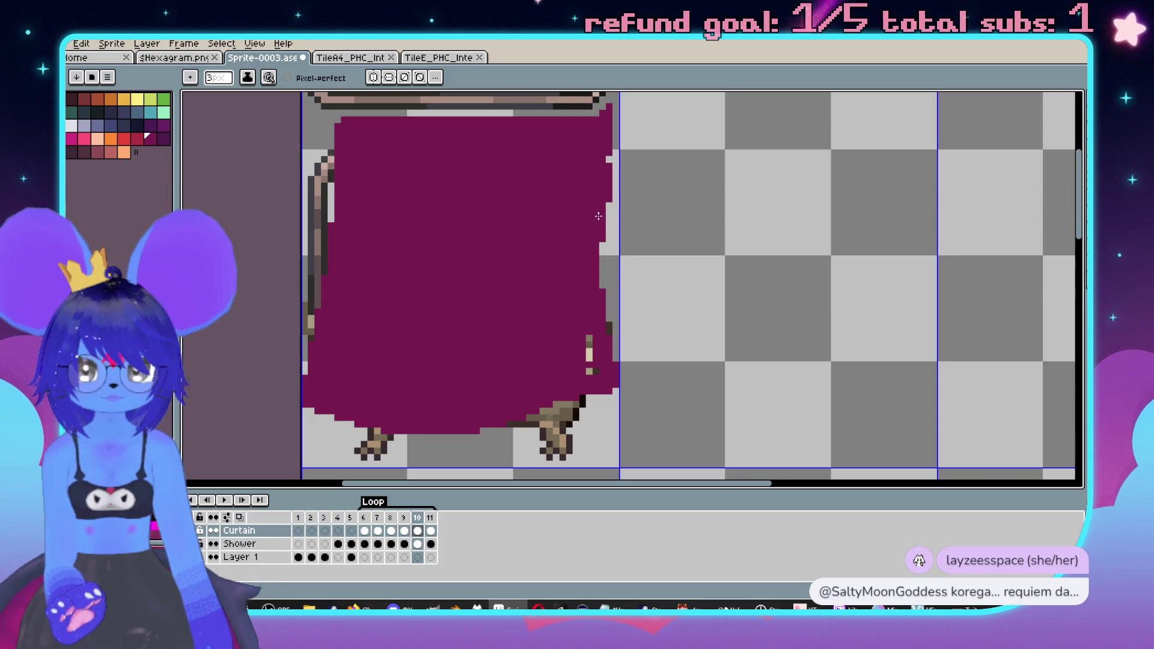
{"action": "scroll", "scroll_direction": "down", "scroll_amount": 3}
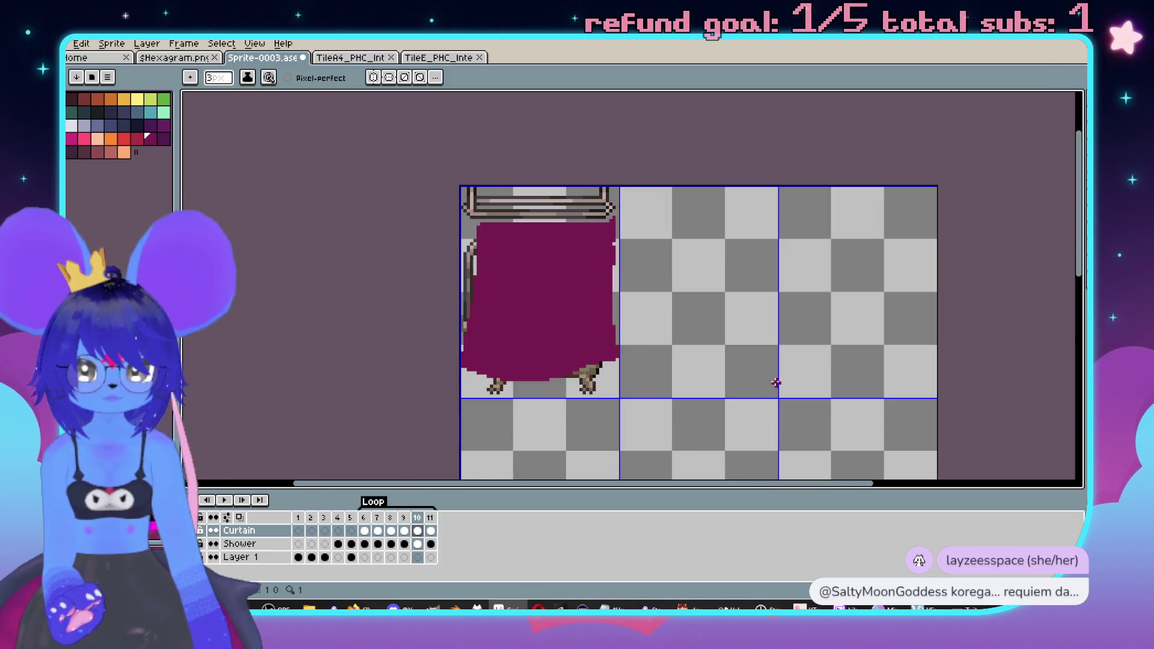
{"action": "key", "text": "Left"}
{"action": "key", "text": "Left"}
{"action": "key", "text": "Left"}
{"action": "key", "text": "Left"}
{"action": "key", "text": "Left"}
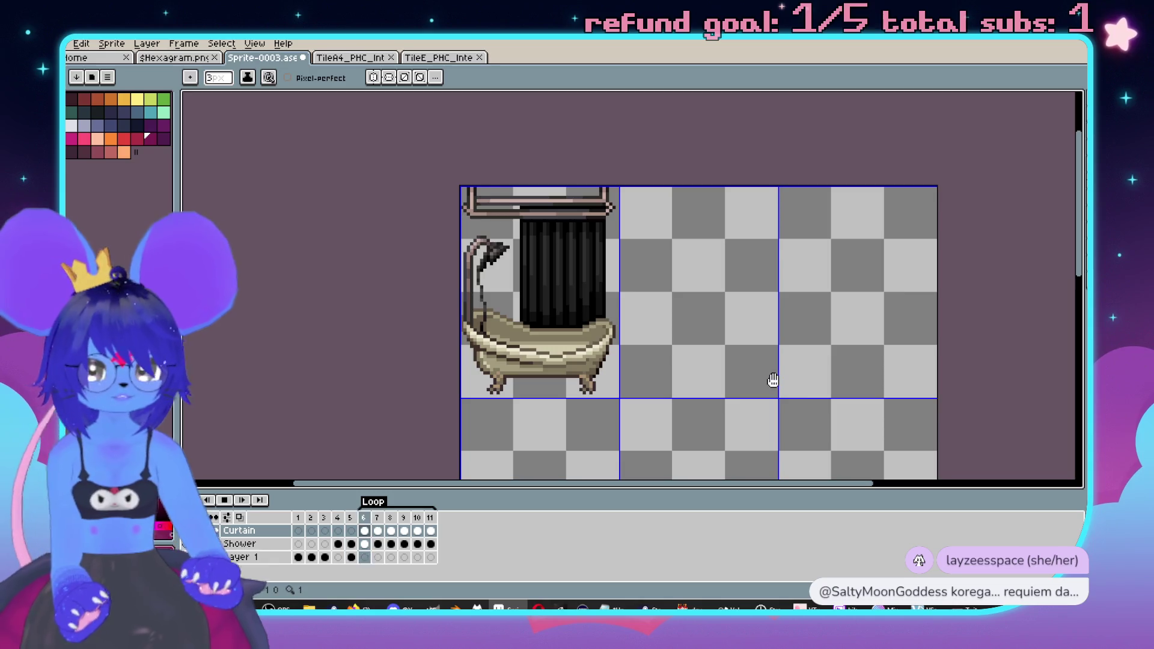
{"action": "key", "text": "Return"}
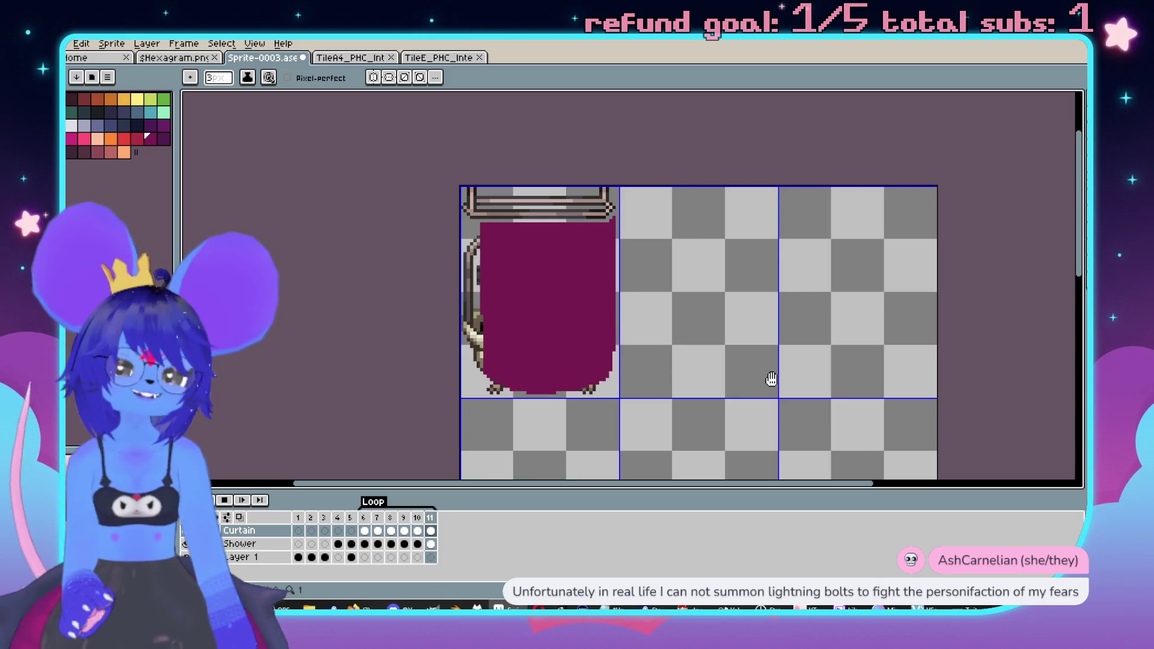
{"action": "key", "text": "Return"}
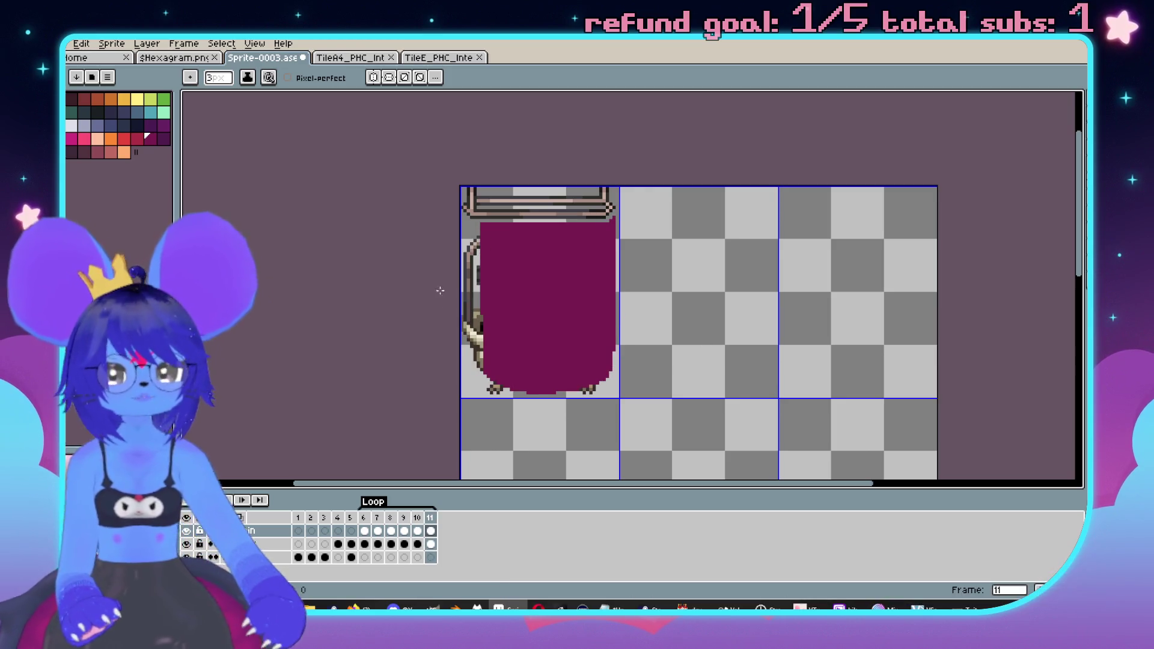
{"action": "key", "text": "plus"}
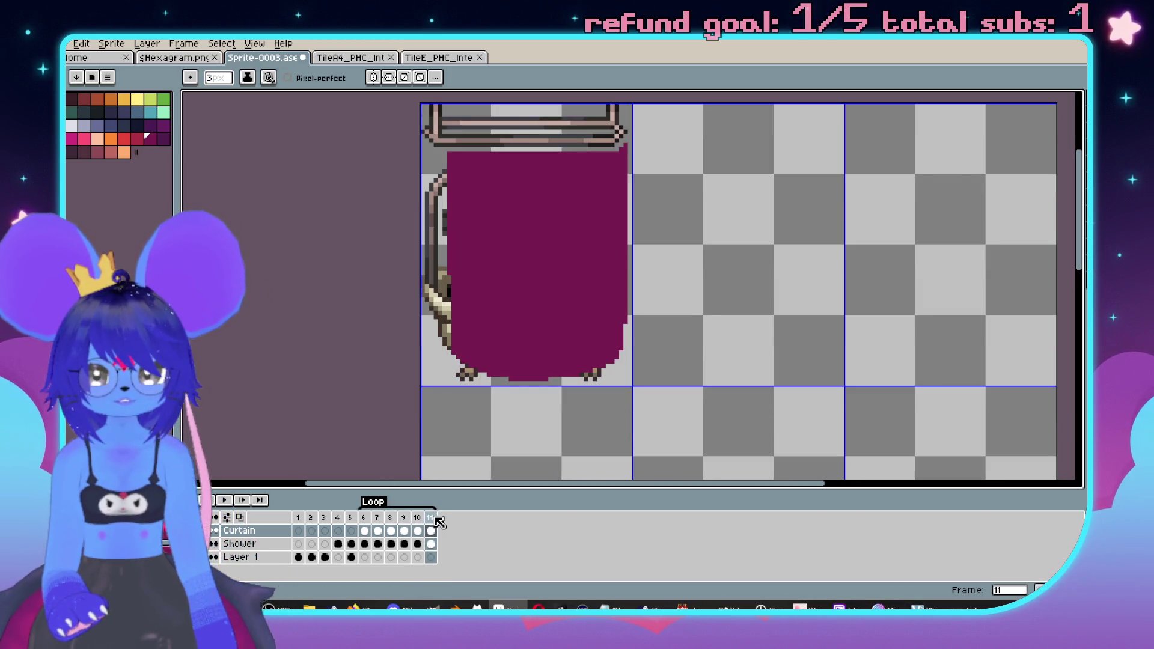
- Add an empty frame 12 after frame 11 and compare its cels with frame 6
{"action": "right_click", "coordinate": [437, 520]}
{"action": "left_click", "coordinate": [494, 531]}
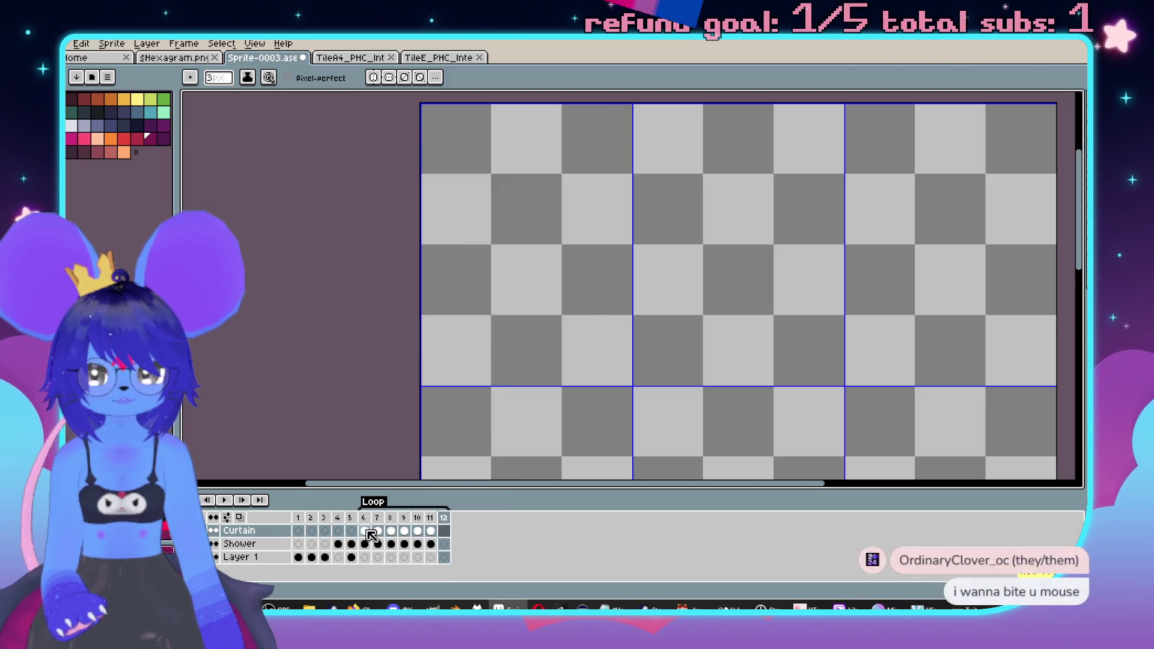
{"action": "left_click", "coordinate": [365, 531]}
{"action": "left_click", "coordinate": [445, 531]}
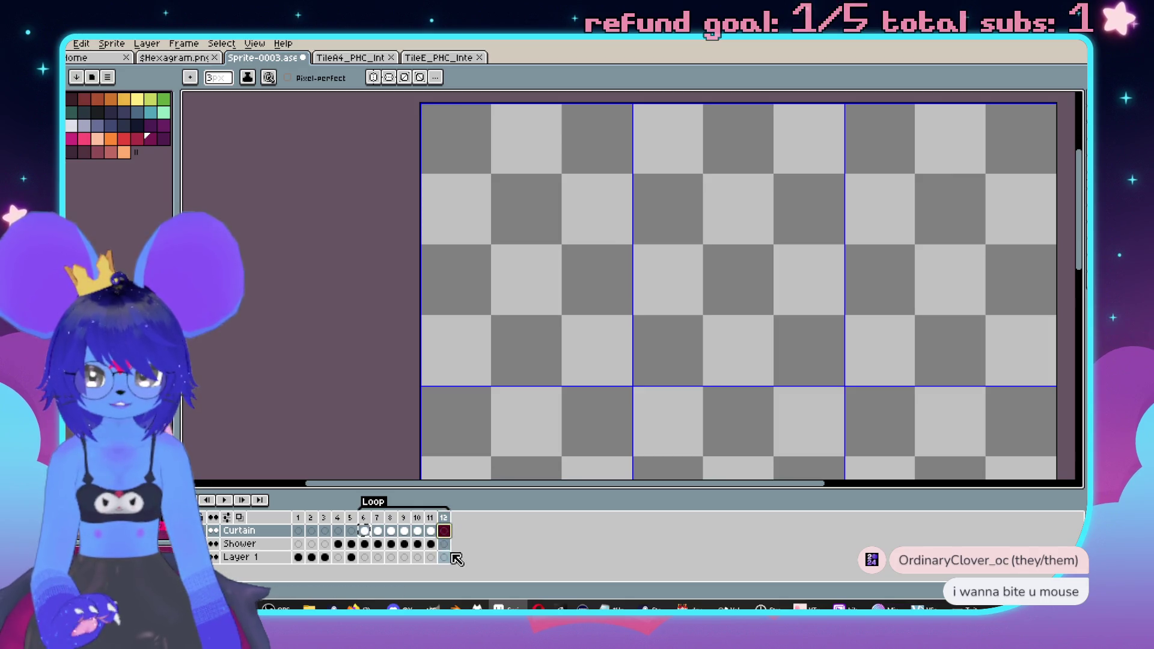
{"action": "left_click", "coordinate": [364, 544]}
{"action": "left_click", "coordinate": [445, 545]}
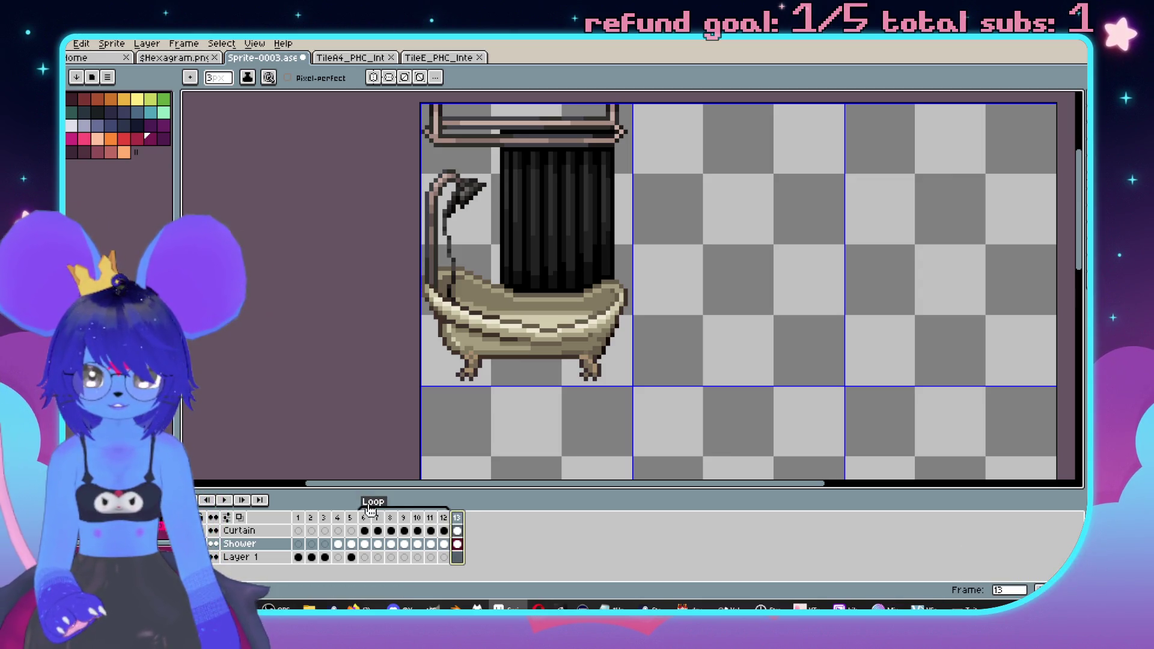
- Delete the Loop tag and remove the extra frame 13
{"action": "right_click", "coordinate": [372, 510]}
{"action": "left_click", "coordinate": [440, 529]}
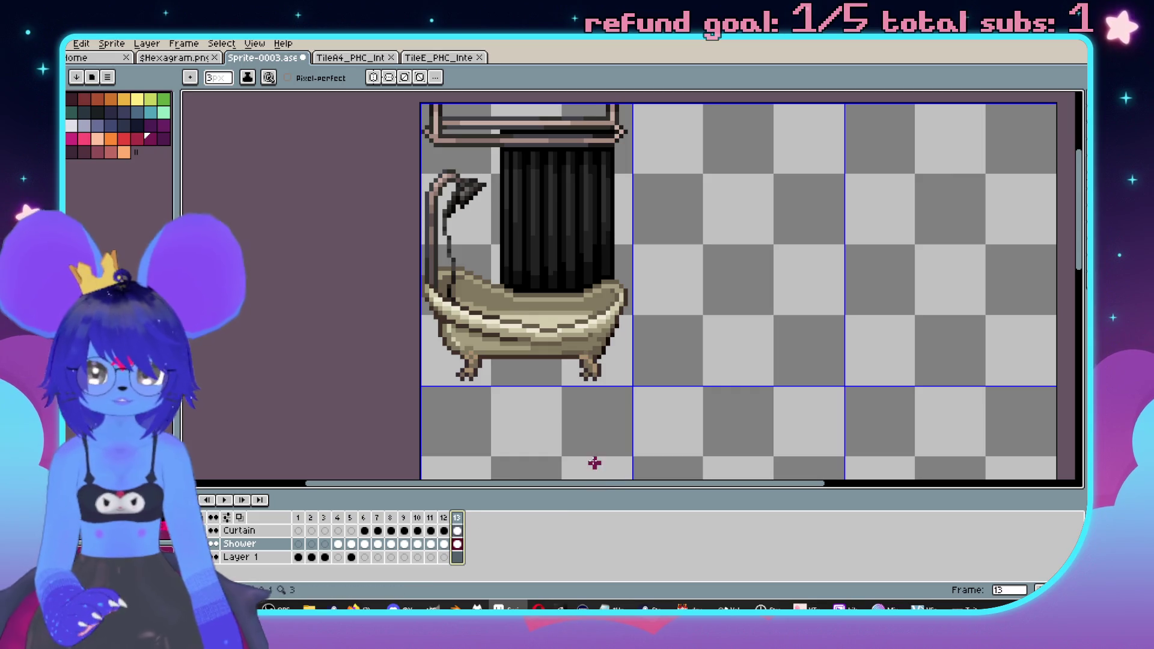
{"action": "key", "text": "Return"}
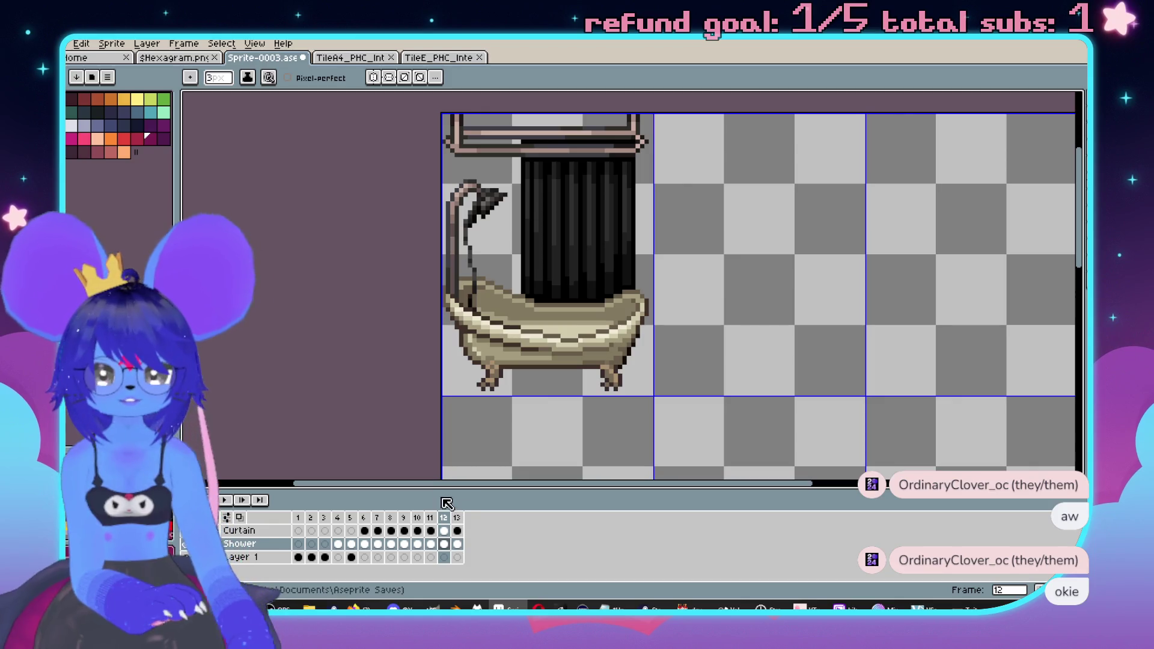
{"action": "key", "text": "alt+c"}
{"action": "key", "text": "alt+c"}
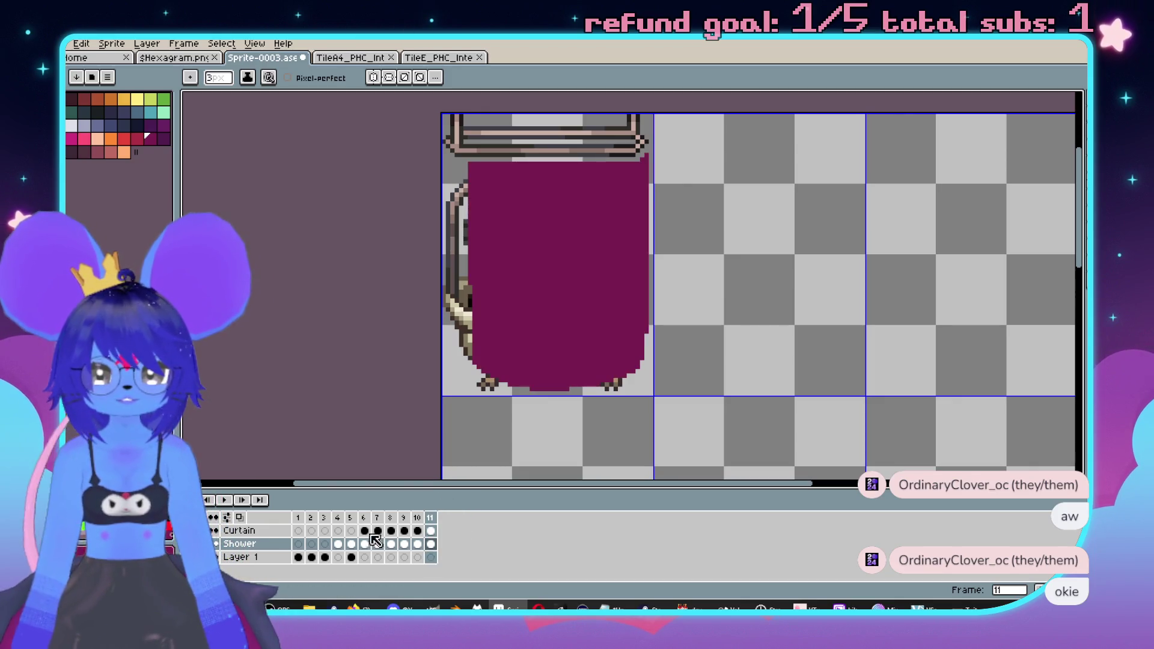
{"action": "right_click", "coordinate": [253, 530]}
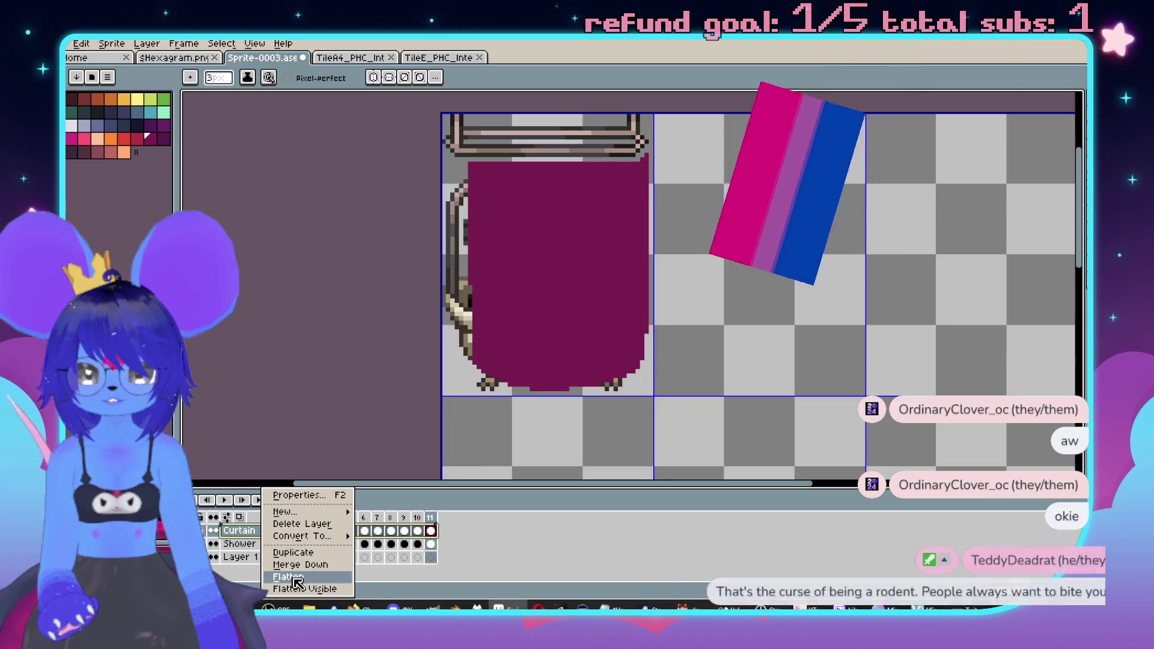
- Duplicate the Curtain layer as Curtain Copy, then step through frames to land on frame 9
{"action": "left_click", "coordinate": [294, 552]}
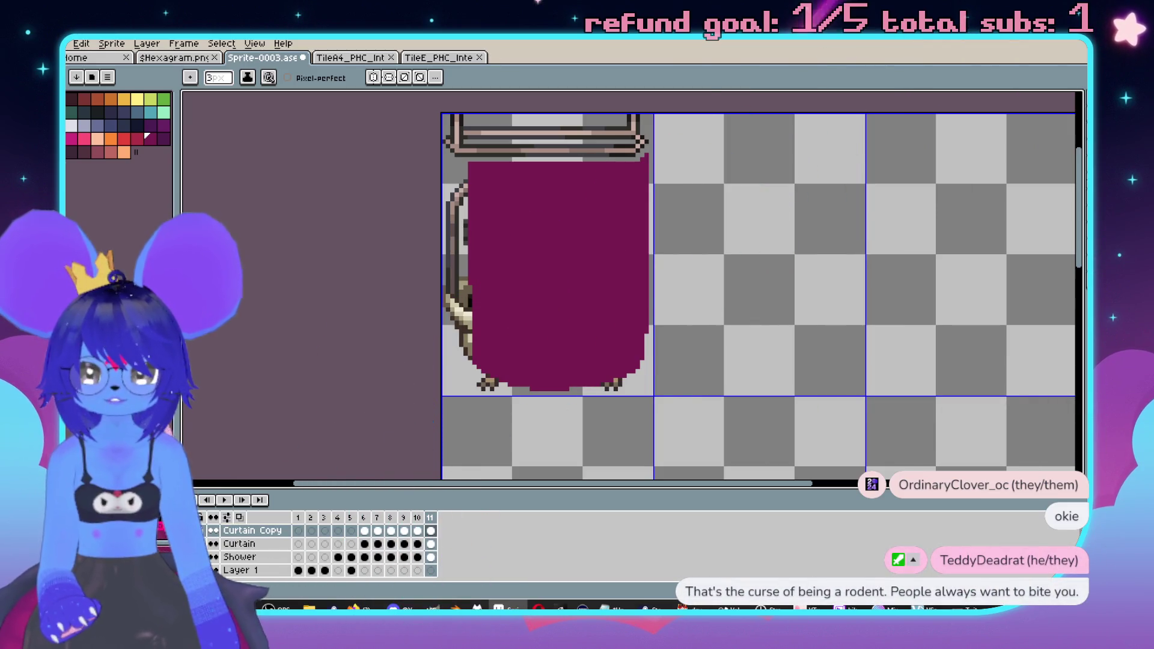
{"action": "left_click", "coordinate": [395, 518]}
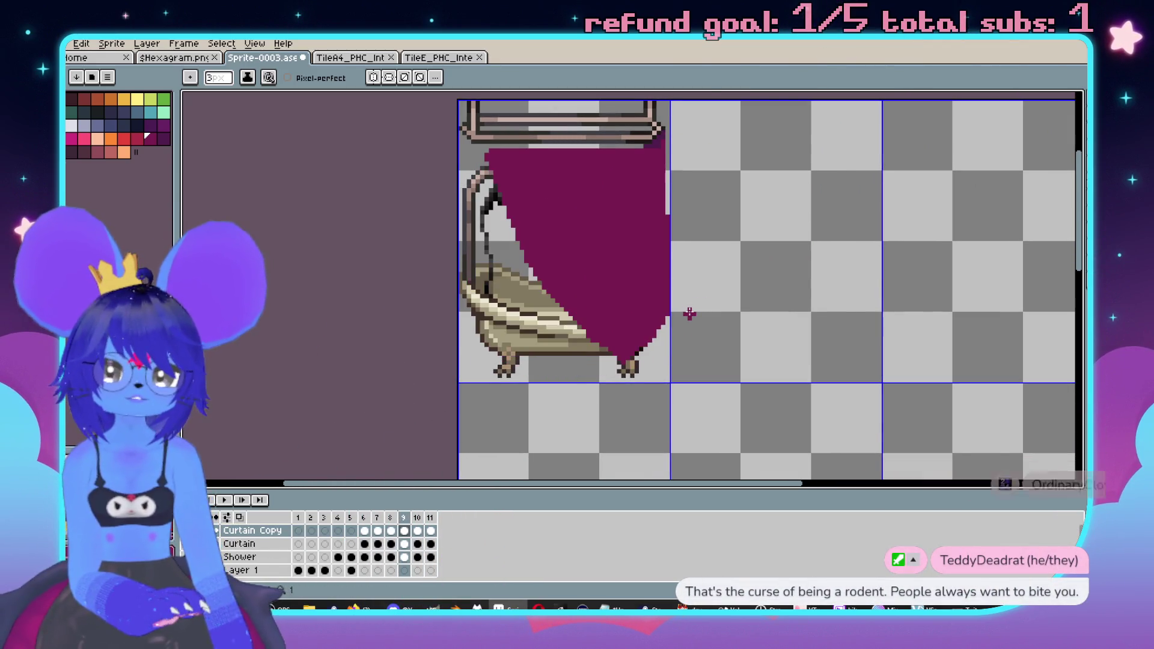
{"action": "key", "text": "Return"}
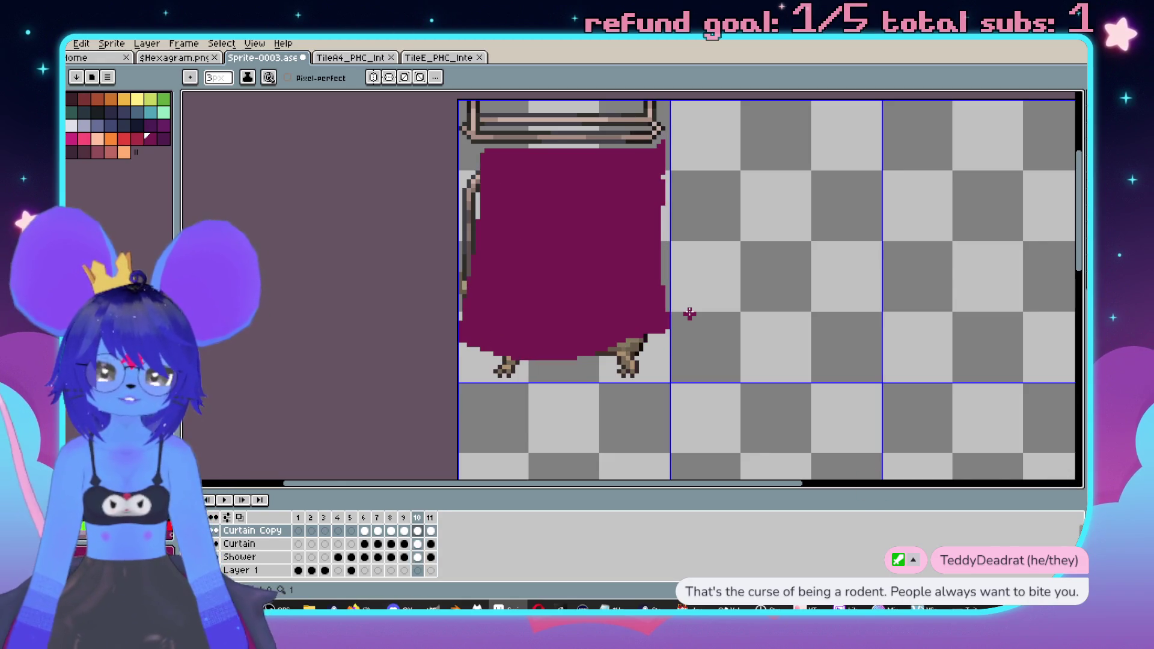
{"action": "key", "text": "Return"}
{"action": "key", "text": "e"}
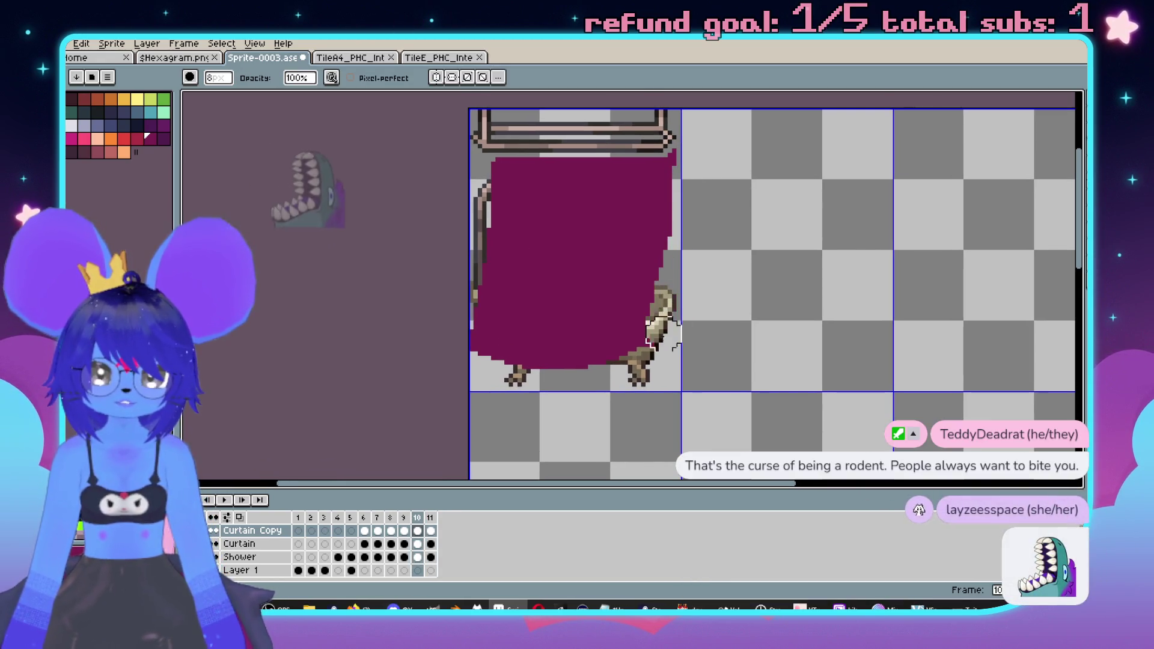
{"action": "key", "text": "Left"}
{"action": "key", "text": "Right"}
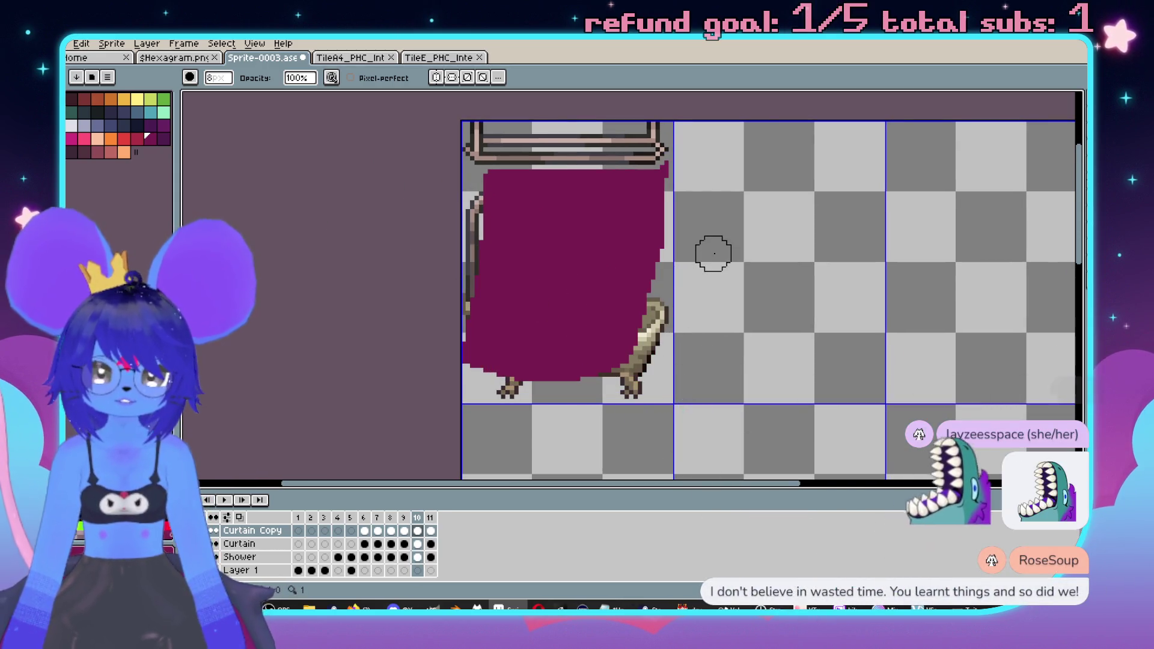
{"action": "scroll", "scroll_direction": "up", "scroll_amount": 3}
{"action": "key", "text": "Left"}
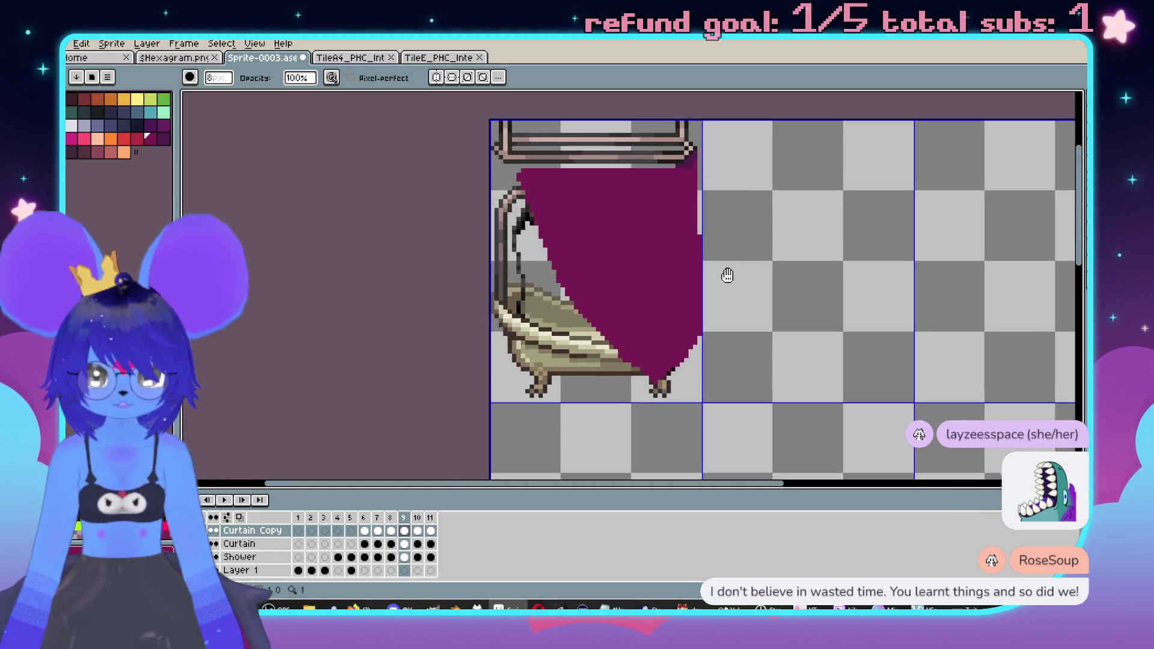
- Erase the curtain's upper-left edge and repaint the curtain wider over the shower and tub
{"action": "key", "text": "e"}
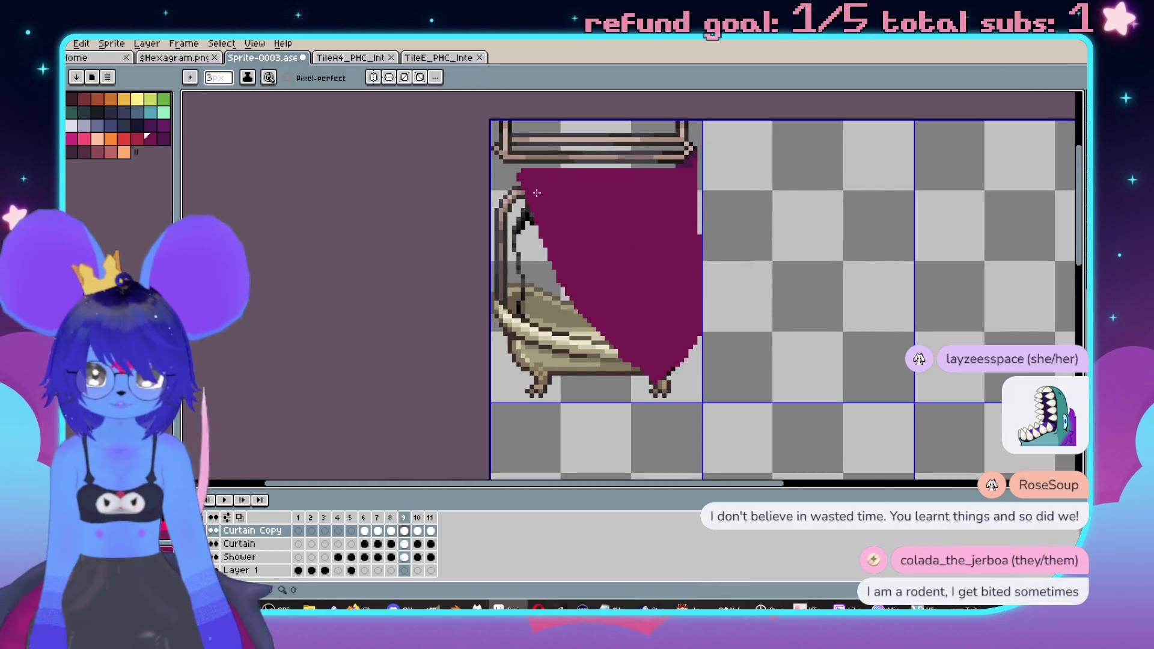
{"action": "key", "text": "b"}
{"action": "left_click_drag", "start_coordinate": [524, 180], "coordinate": [526, 234]}
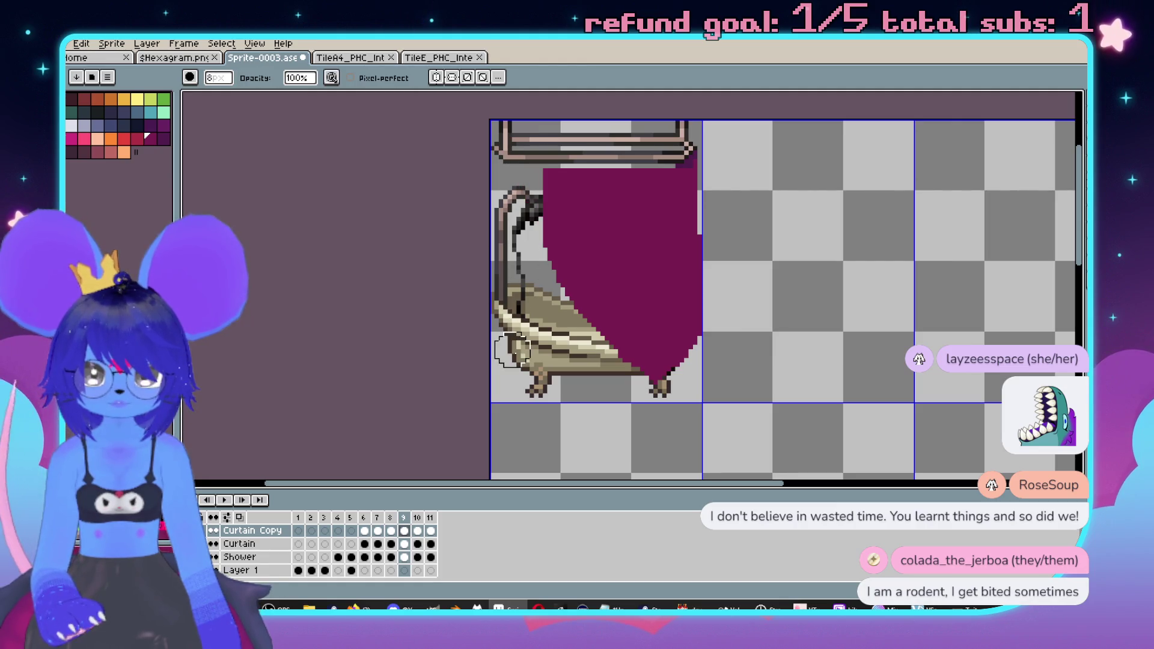
{"action": "key", "text": "e"}
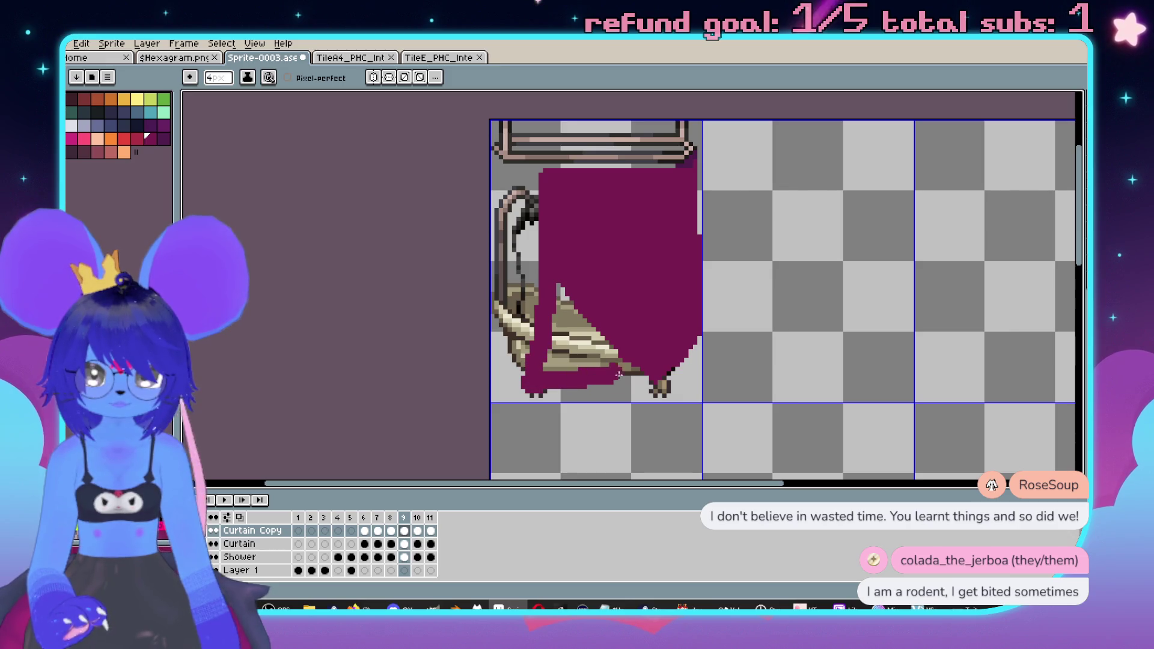
{"action": "left_click_drag", "start_coordinate": [539, 379], "coordinate": [592, 339]}
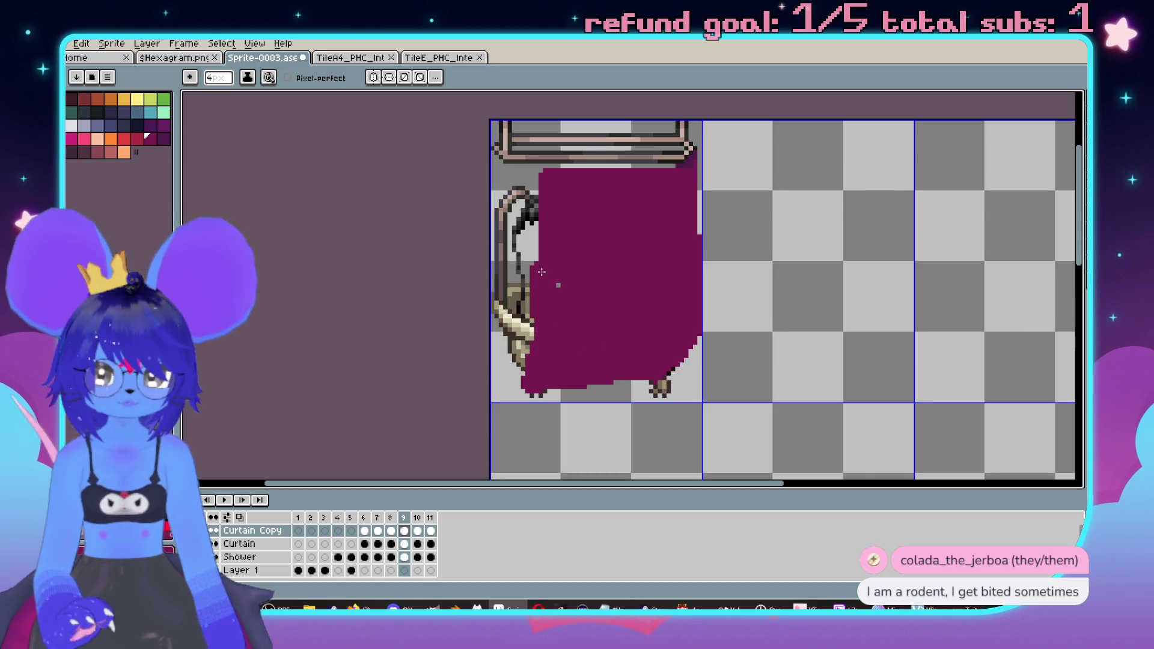
{"action": "key", "text": "ctrl+z"}
{"action": "key", "text": "ctrl+z"}
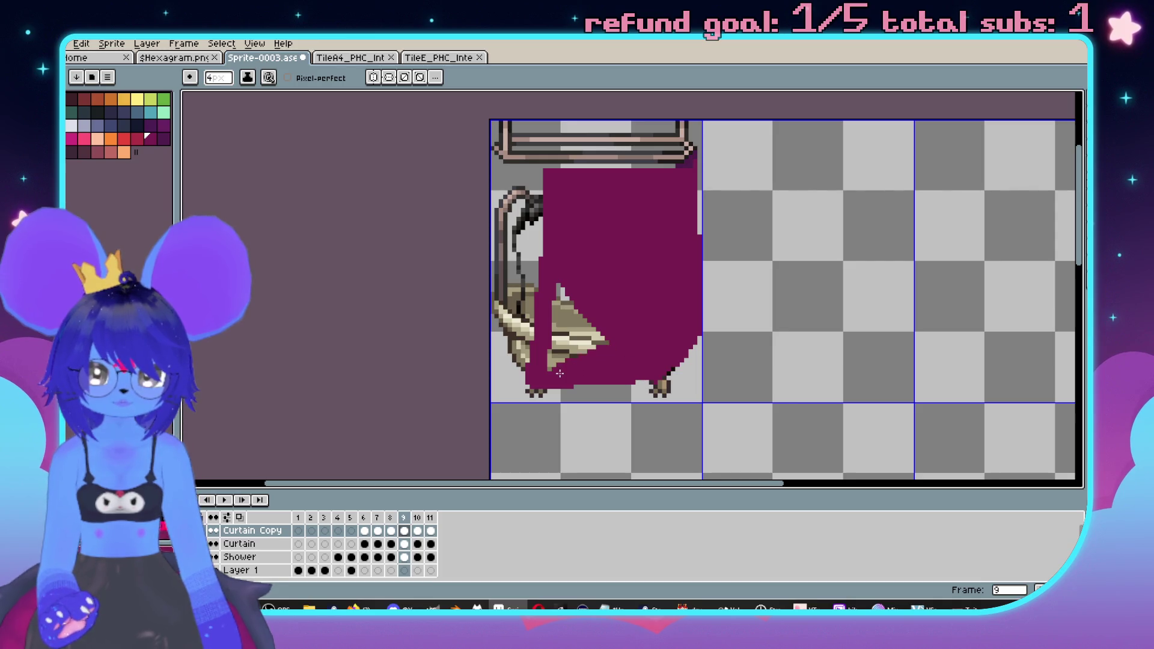
{"action": "left_click_drag", "start_coordinate": [574, 356], "coordinate": [579, 297]}
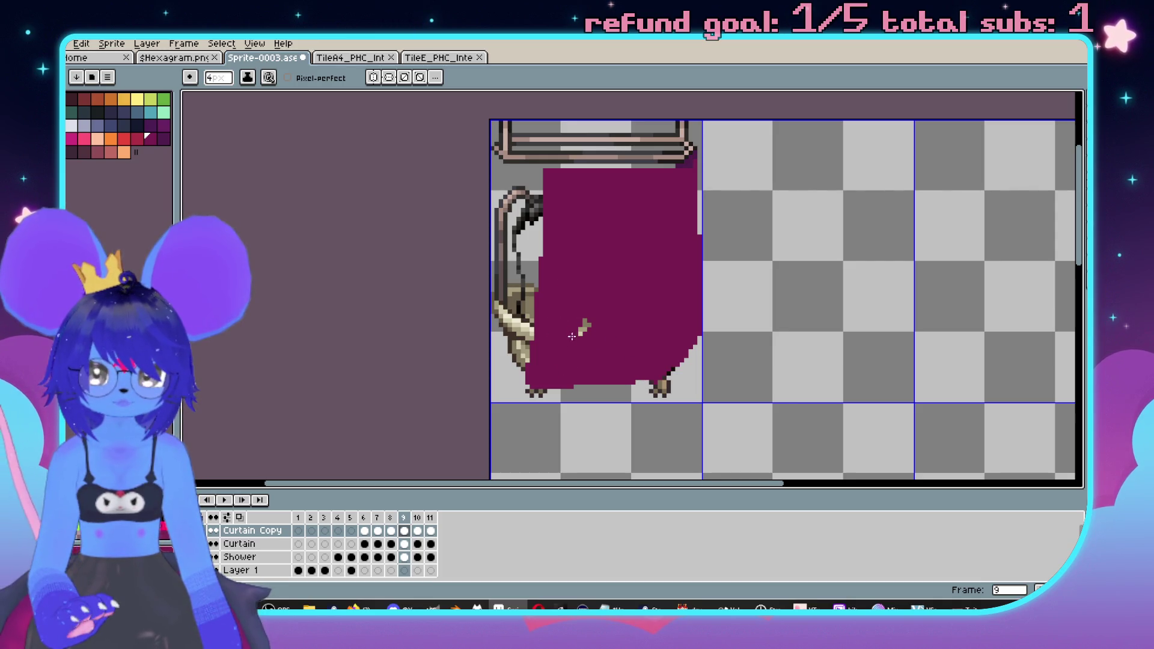
- Flip between frames 9 and 10 to compare the curtain, ending on frame 9
{"action": "key", "text": "Right"}
{"action": "key", "text": "Left"}
{"action": "key", "text": "Left"}
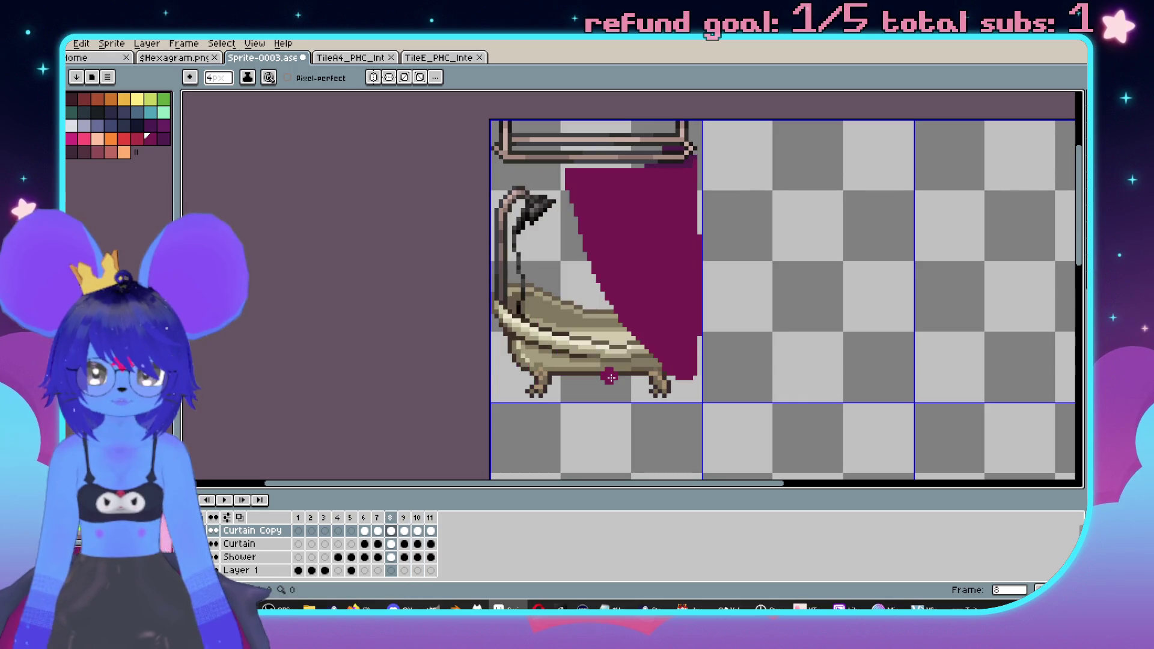
{"action": "key", "text": "Right"}
{"action": "key", "text": "Right"}
{"action": "key", "text": "Left"}
{"action": "key", "text": "b"}
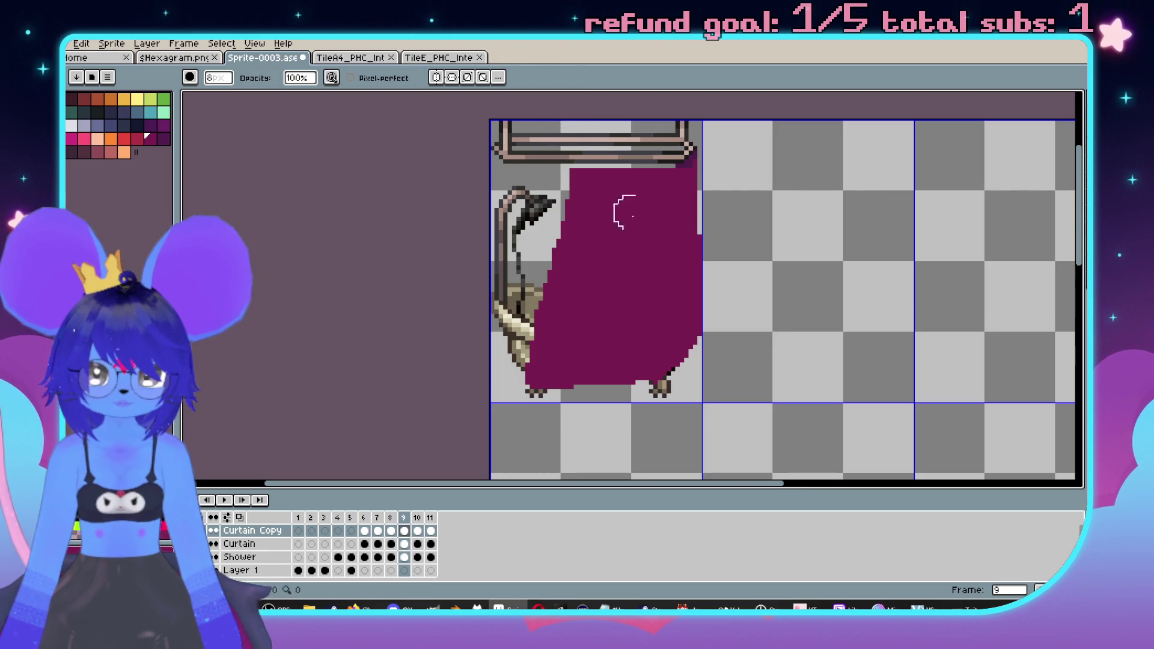
{"action": "scroll", "scroll_direction": "right", "scroll_amount": 3}
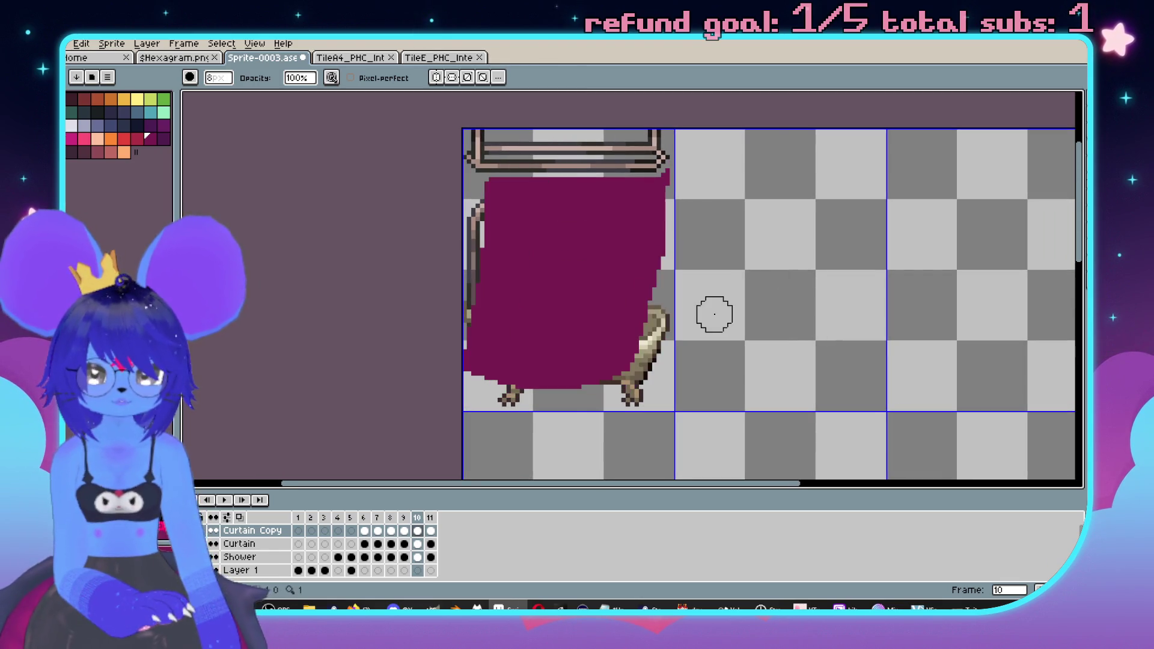
- Adjust frame 10's left curtain strip with a rectangular selection, checking it against frame 11
{"action": "key", "text": "Right"}
{"action": "key", "text": "Left"}
{"action": "key", "text": "Right"}
{"action": "key", "text": "Right"}
{"action": "key", "text": "Left"}
{"action": "key", "text": "Right"}
{"action": "key", "text": "Left"}
{"action": "key", "text": "m"}
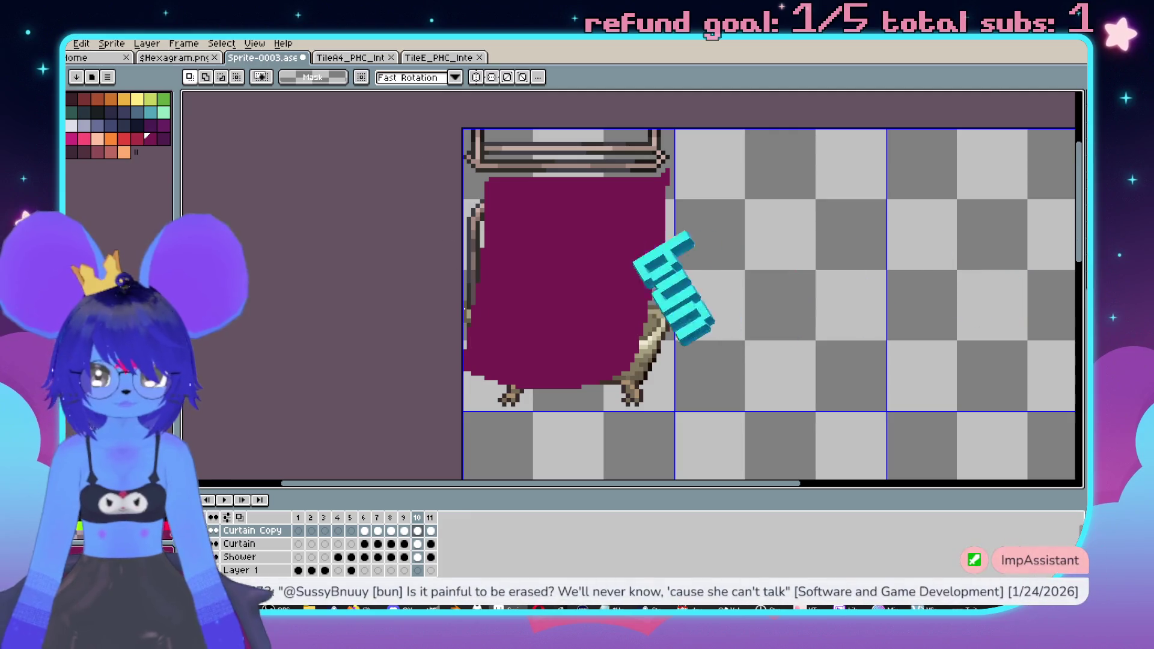
{"action": "key", "text": "Right"}
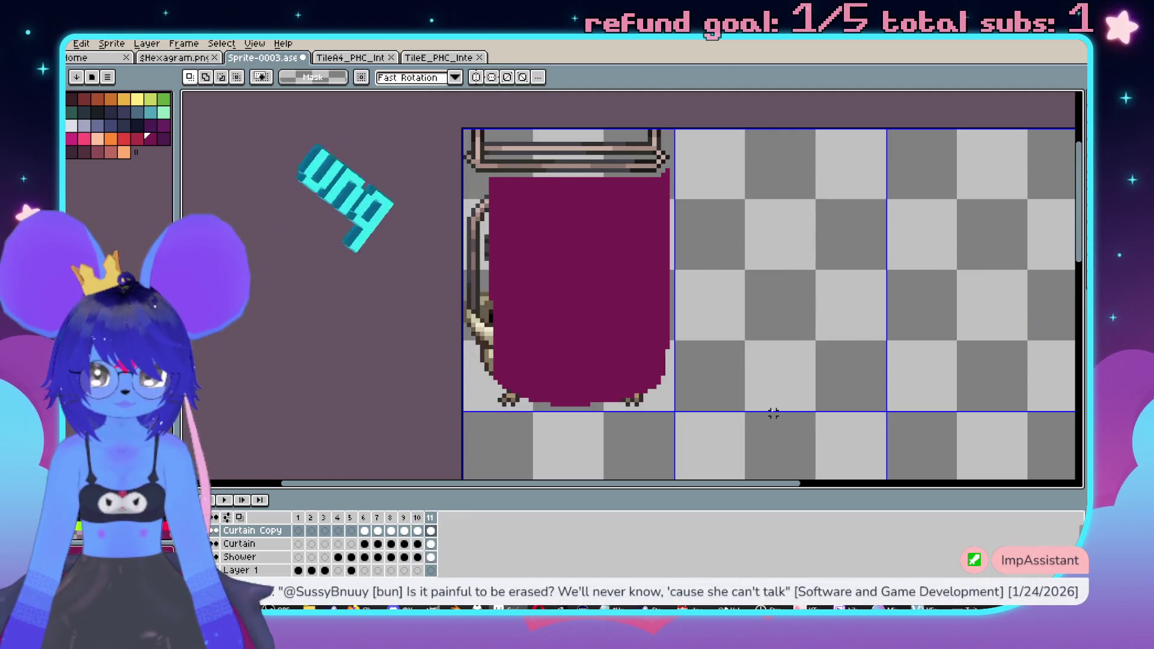
{"action": "key", "text": "Left"}
{"action": "left_click_drag", "start_coordinate": [465, 153], "coordinate": [533, 413]}
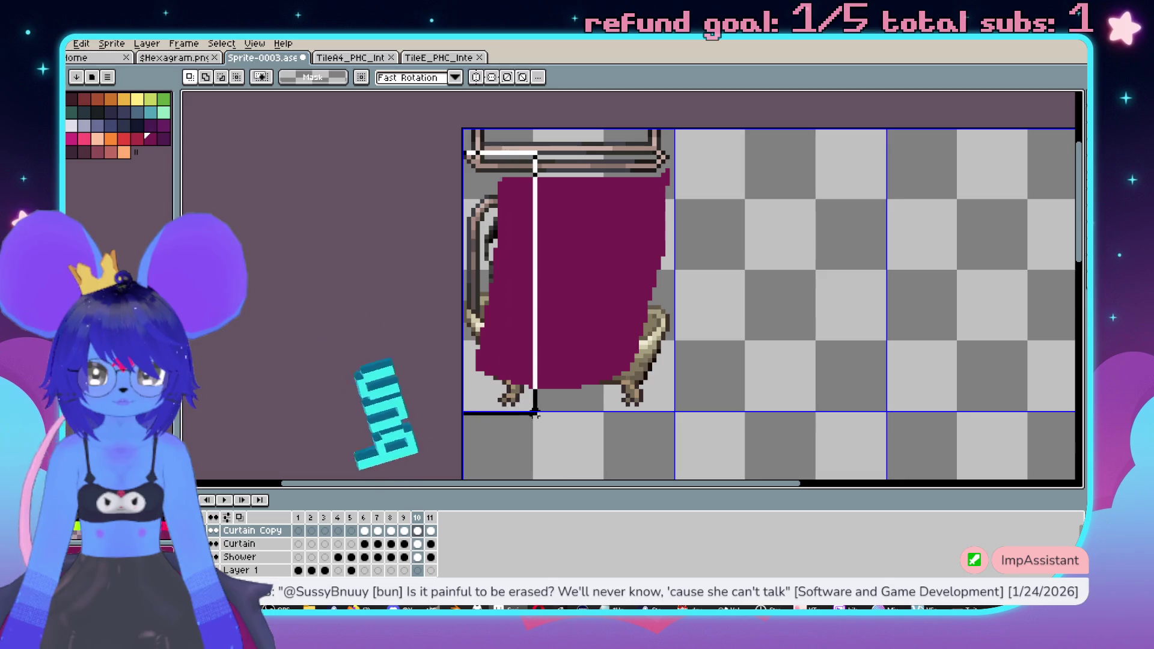
{"action": "left_click", "coordinate": [787, 386]}
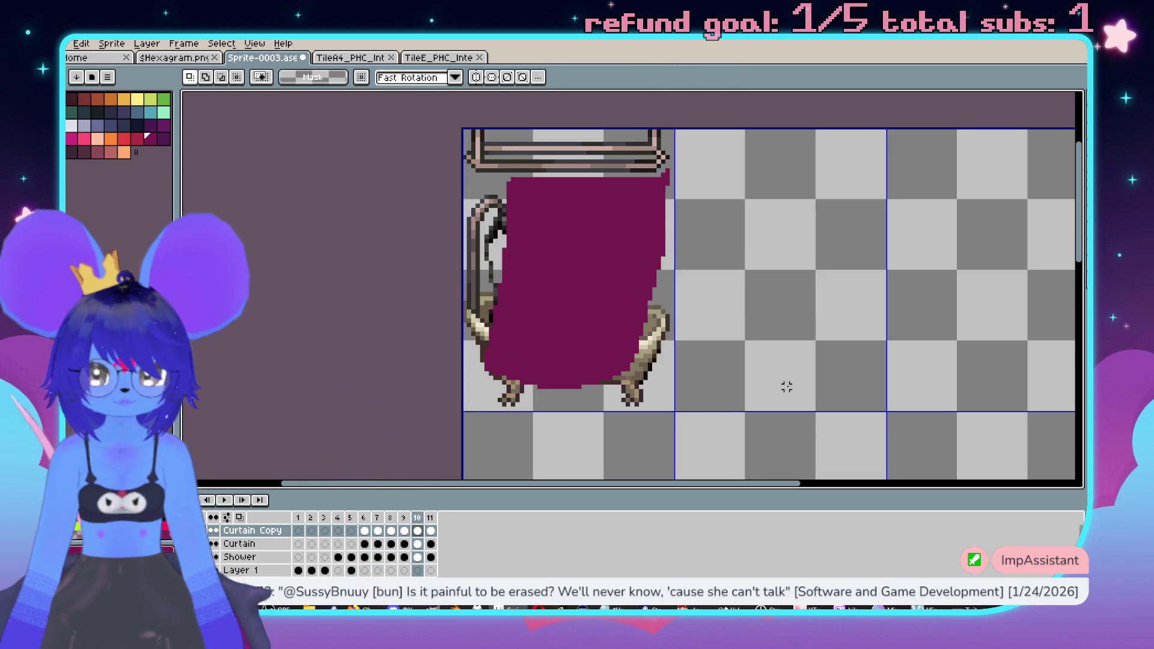
- Pencil frame 10's curtain right edge down over the tub's right foot
{"action": "key", "text": "Right"}
{"action": "key", "text": "Left"}
{"action": "key", "text": "Right"}
{"action": "key", "text": "Left"}
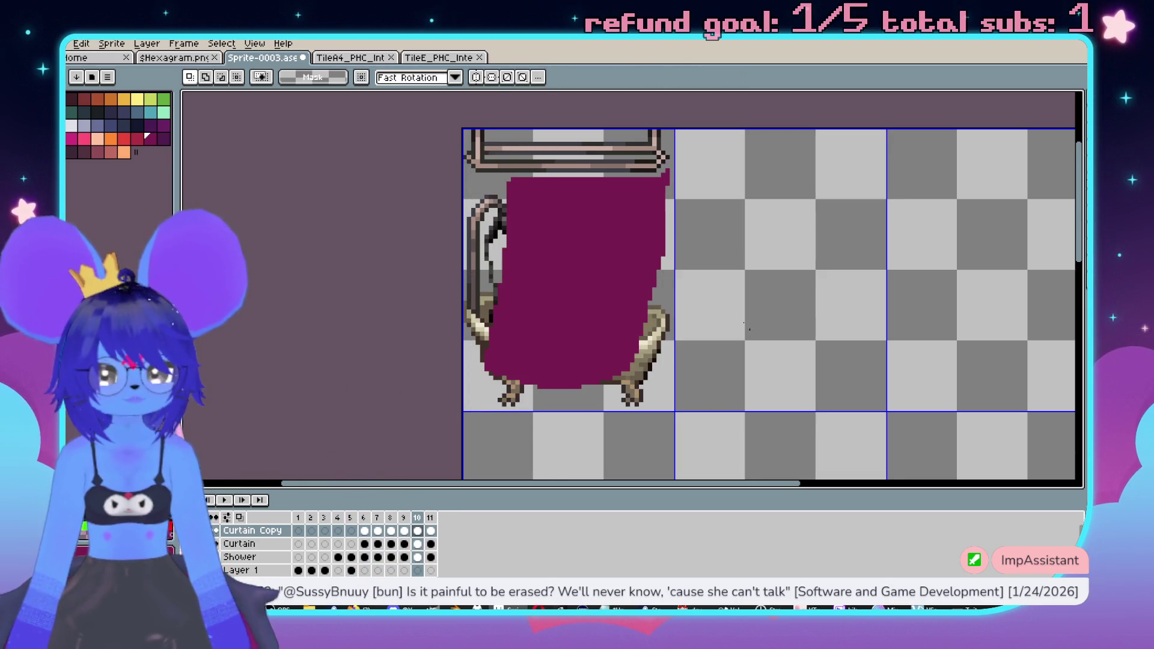
{"action": "scroll", "scroll_direction": "up", "scroll_amount": 3}
{"action": "key", "text": "b"}
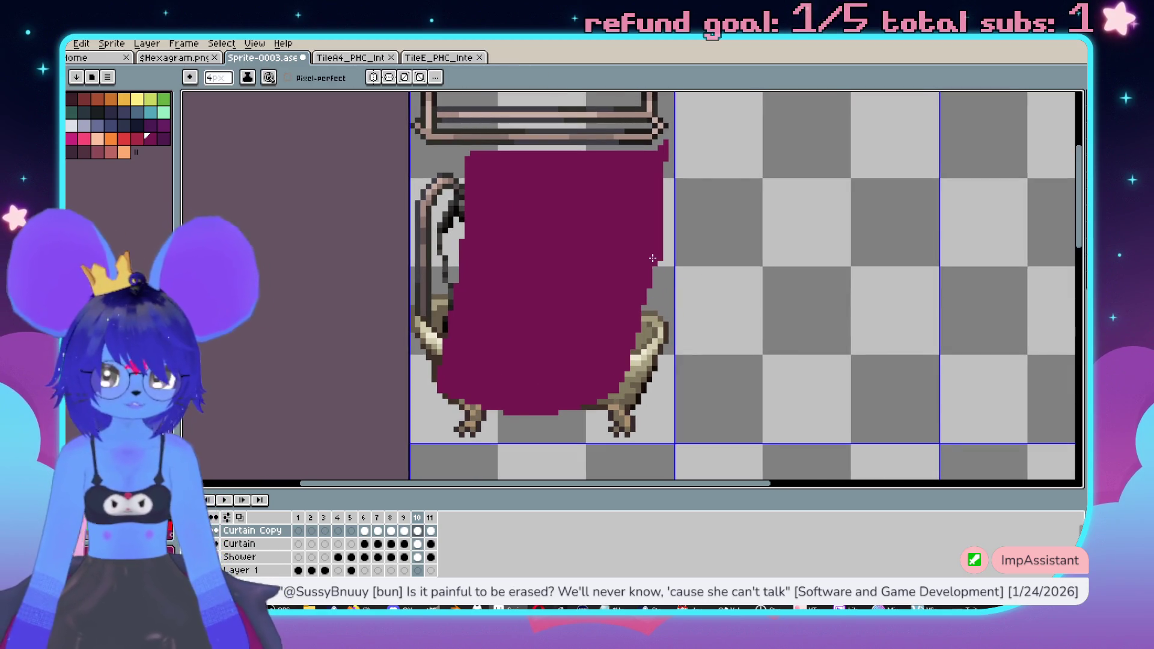
{"action": "left_click_drag", "start_coordinate": [660, 168], "coordinate": [617, 386]}
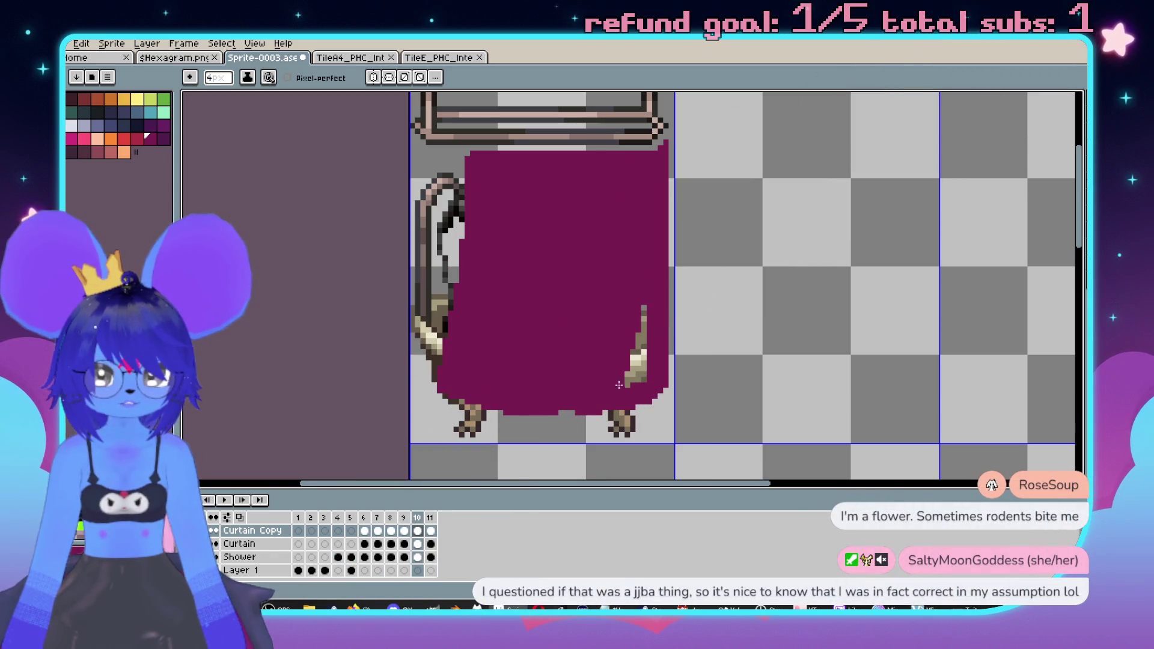
{"action": "left_click", "coordinate": [669, 389]}
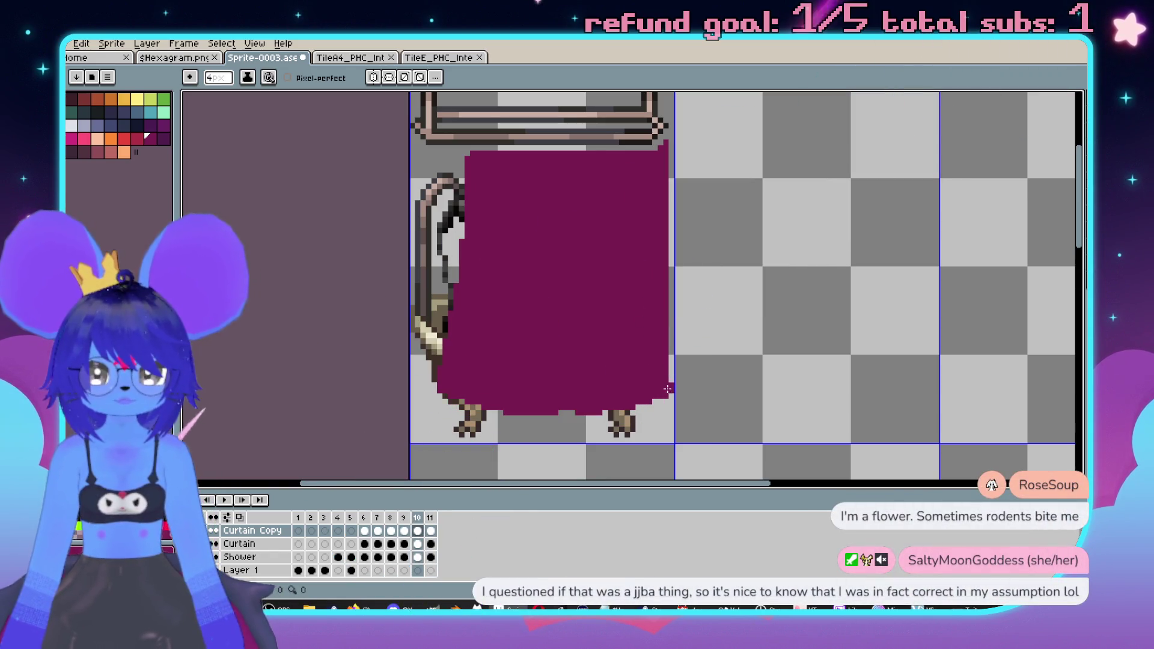
- Erase frame 10's left curtain strip to reveal the shower and touch up the upper-left edge
{"action": "key", "text": "e"}
{"action": "left_click_drag", "start_coordinate": [488, 161], "coordinate": [426, 427]}
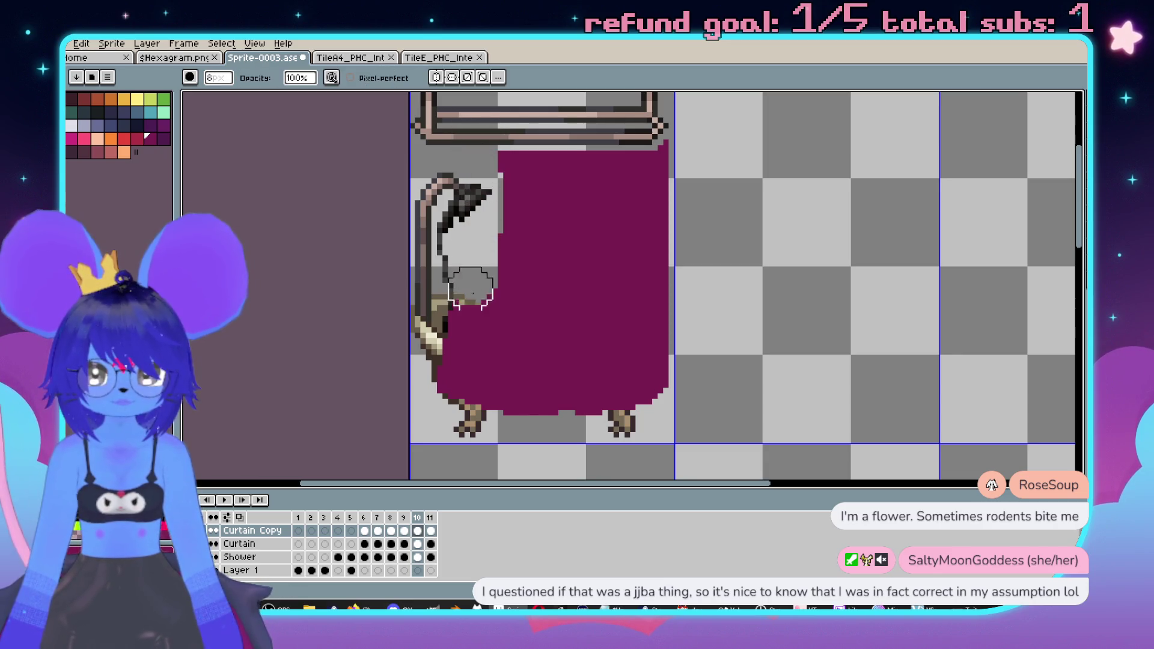
{"action": "left_click_drag", "start_coordinate": [502, 216], "coordinate": [541, 152]}
{"action": "left_click_drag", "start_coordinate": [476, 194], "coordinate": [498, 135]}
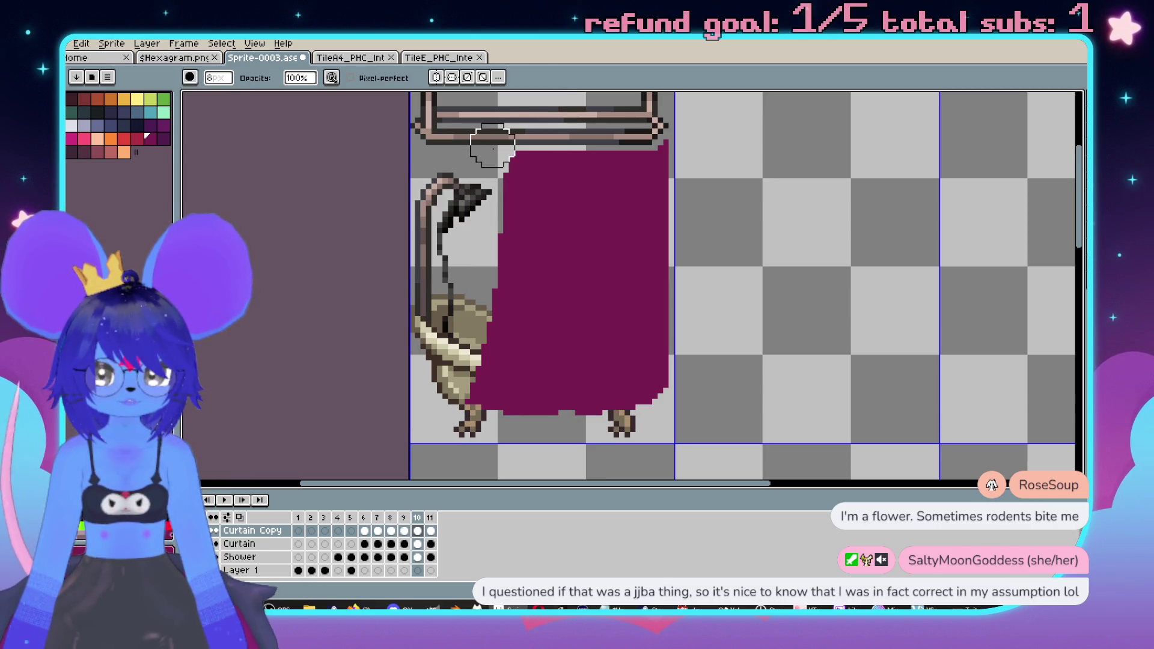
{"action": "scroll", "scroll_direction": "down", "scroll_amount": 3}
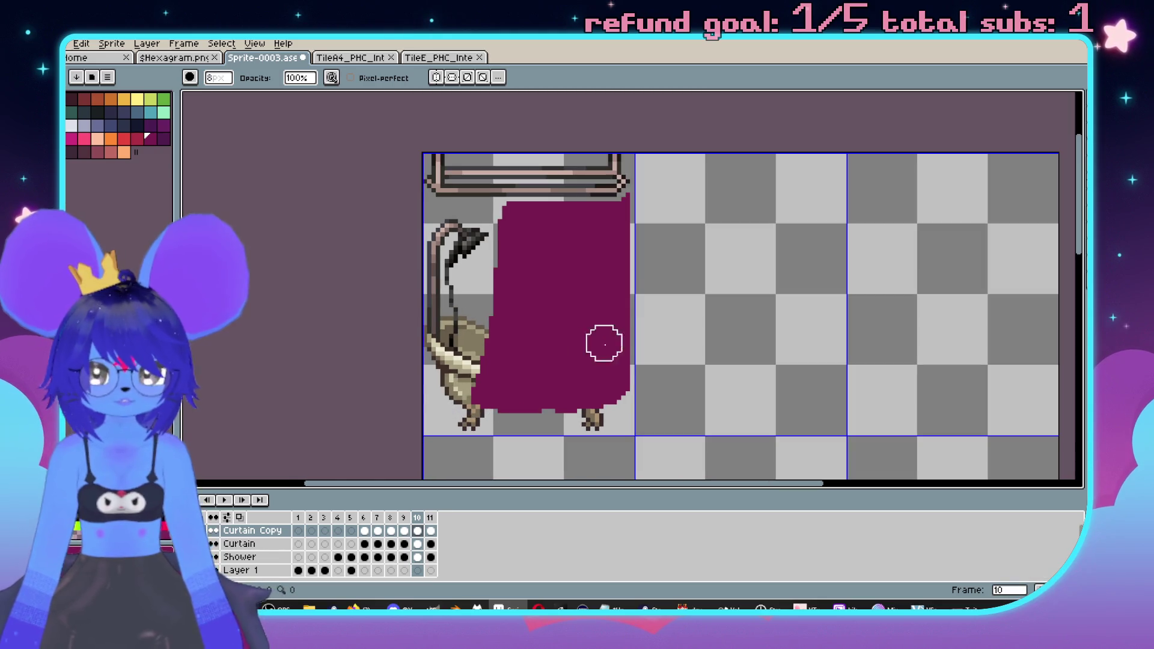
- Erase the left part of frame 9's curtain and compare it with frame 10
{"action": "key", "text": "comma"}
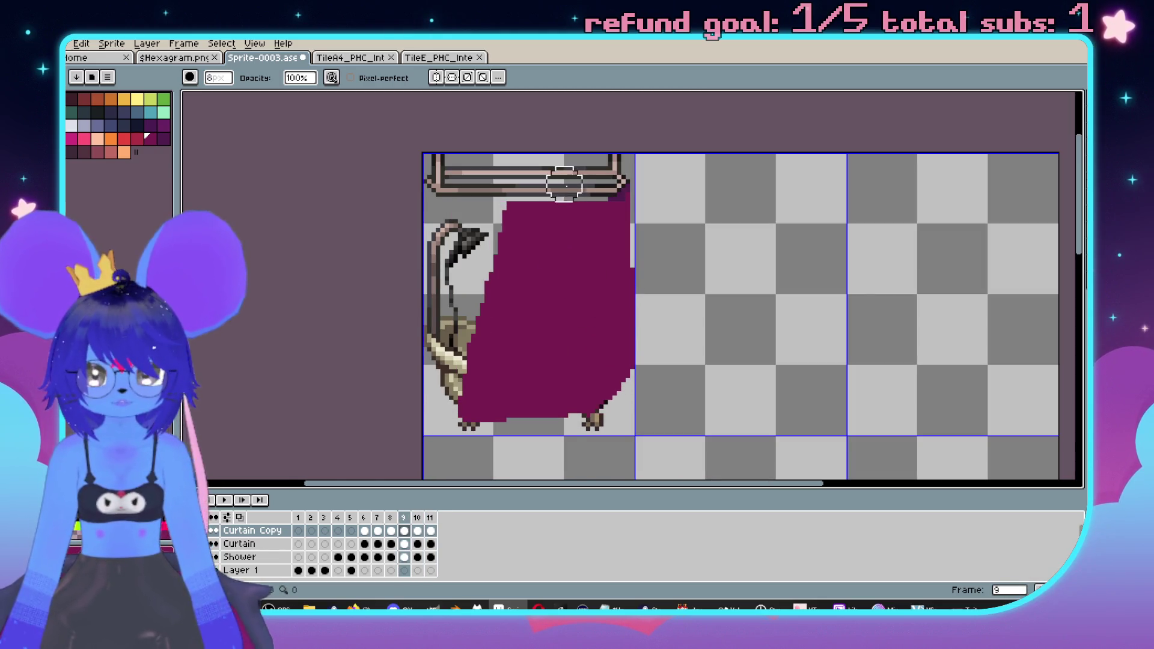
{"action": "left_click_drag", "start_coordinate": [537, 193], "coordinate": [462, 414]}
{"action": "key", "text": "period"}
{"action": "key", "text": "comma"}
{"action": "key", "text": "period"}
{"action": "left_click_drag", "start_coordinate": [726, 357], "coordinate": [675, 337]}
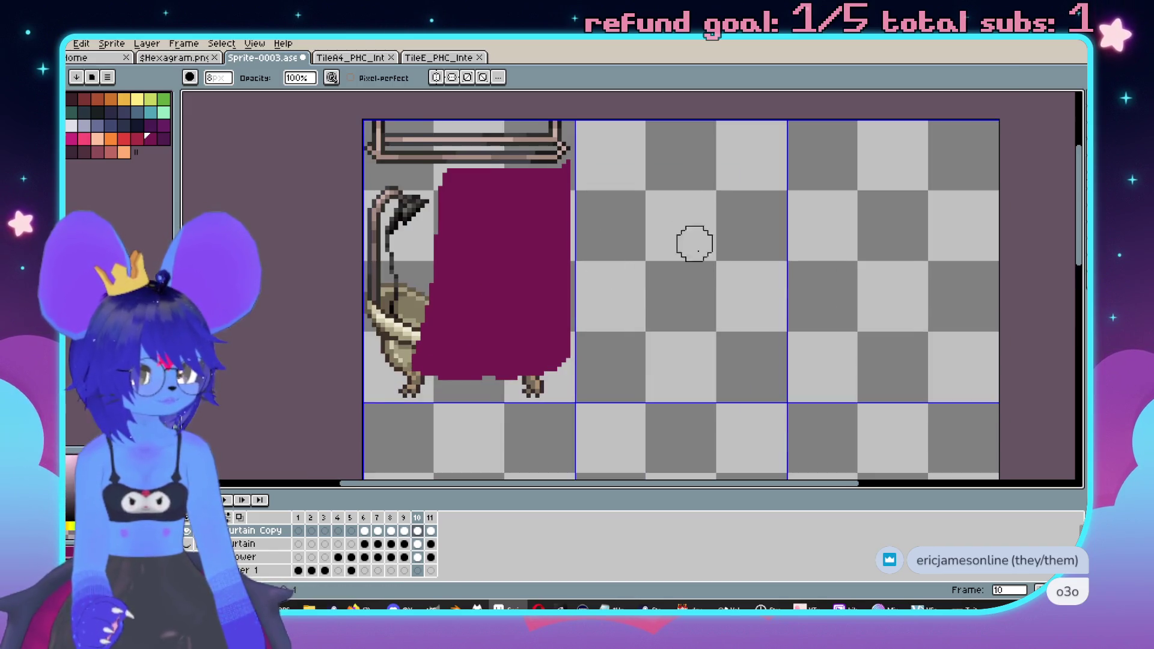
- Compare frame 10's curtain against frame 11's closed curtain, trying the picker, pencil and eraser
{"action": "key", "text": "."}
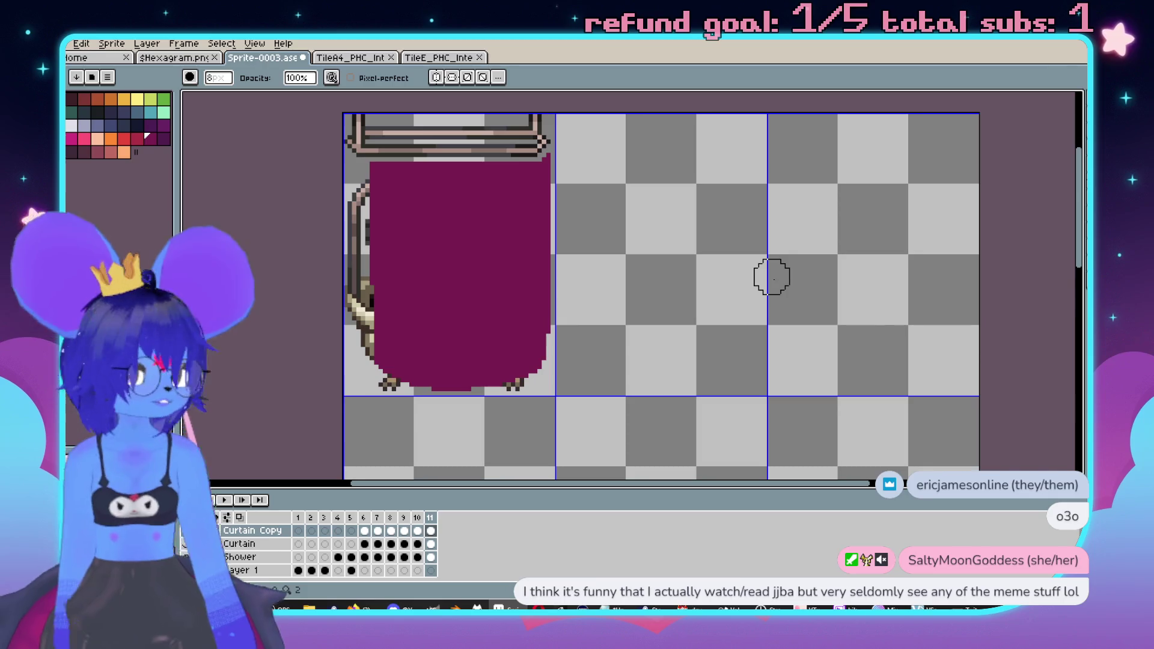
{"action": "key", "text": "comma"}
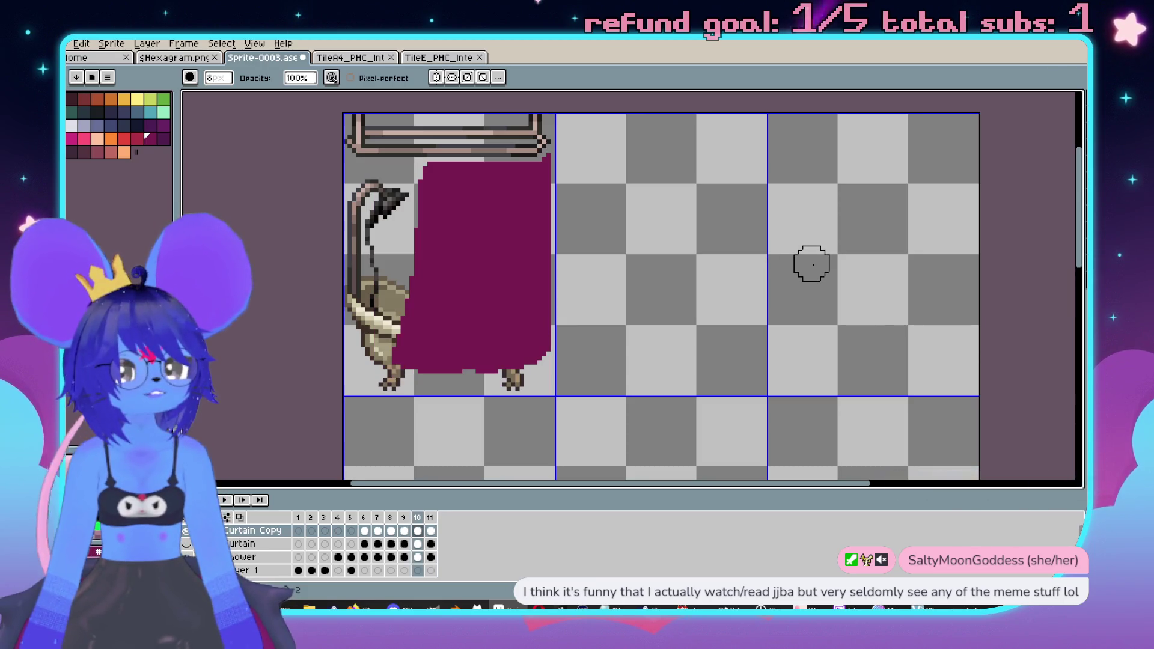
{"action": "key", "text": "period"}
{"action": "key", "text": "comma"}
{"action": "key", "text": "period"}
{"action": "key", "text": "comma"}
{"action": "key", "text": "i"}
{"action": "scroll", "scroll_direction": "up", "scroll_amount": 3}
{"action": "key", "text": "b"}
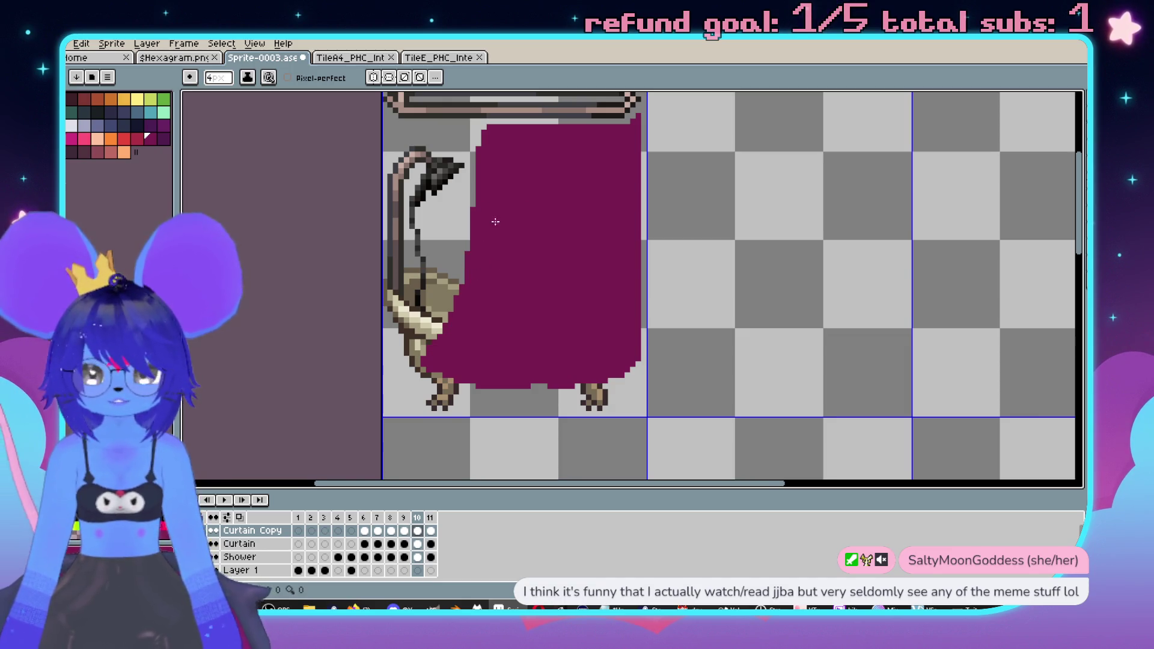
{"action": "scroll", "scroll_direction": "up", "scroll_amount": 3}
{"action": "key", "text": "e"}
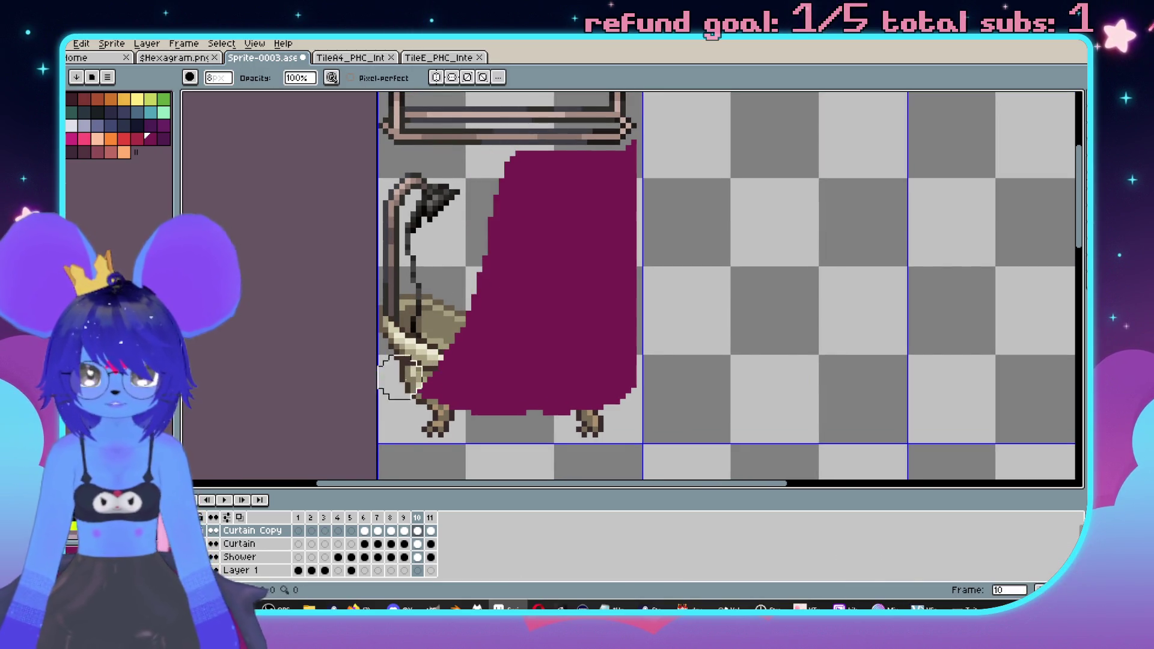
{"action": "scroll", "scroll_direction": "down", "scroll_amount": 3}
{"action": "key", "text": "period"}
{"action": "key", "text": "comma"}
{"action": "key", "text": "period"}
{"action": "key", "text": "comma"}
- Keep flipping between frames 10 and 11 to judge the curtain sweep, toggling the 4px pencil and eraser
{"action": "scroll", "scroll_direction": "up", "scroll_amount": 3}
{"action": "key", "text": "b"}
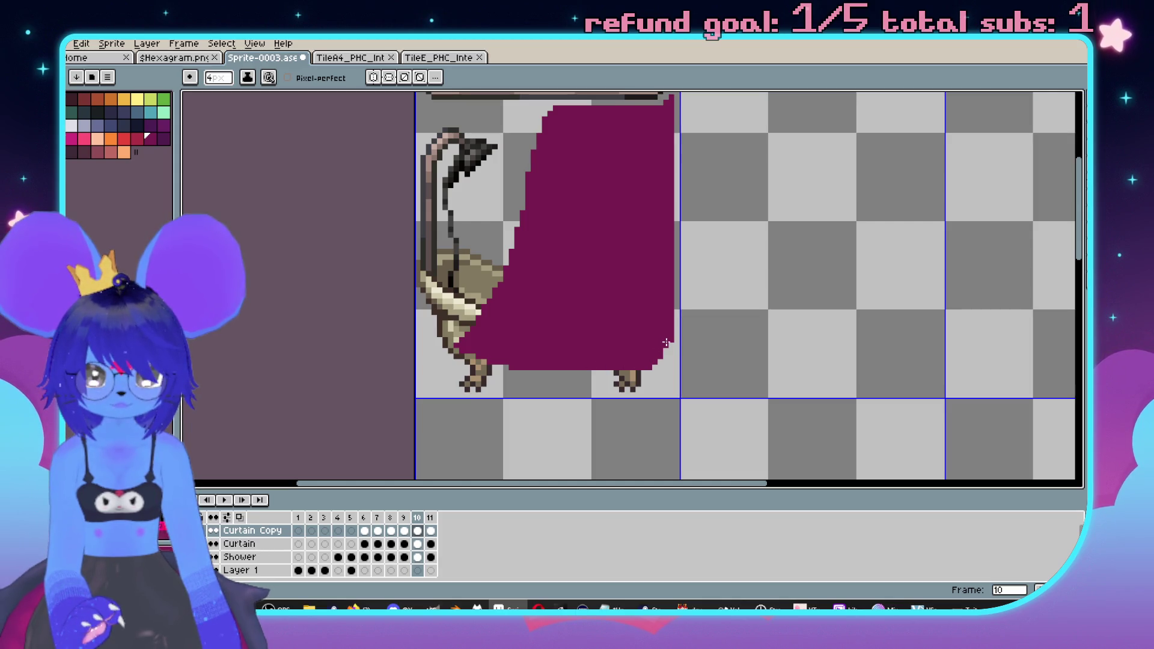
{"action": "scroll", "scroll_direction": "down", "scroll_amount": 3}
{"action": "key", "text": "period"}
{"action": "key", "text": "comma"}
{"action": "key", "text": "period"}
{"action": "key", "text": "comma"}
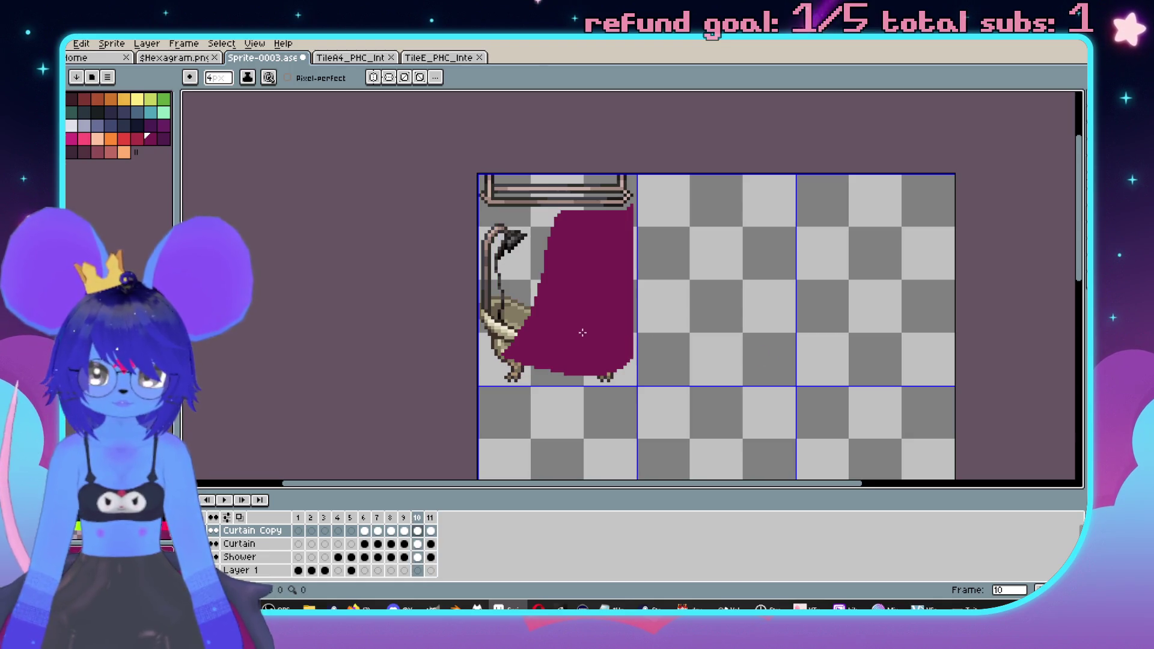
{"action": "key", "text": "period"}
{"action": "key", "text": "comma"}
{"action": "scroll", "scroll_direction": "up", "scroll_amount": 3}
{"action": "key", "text": "e"}
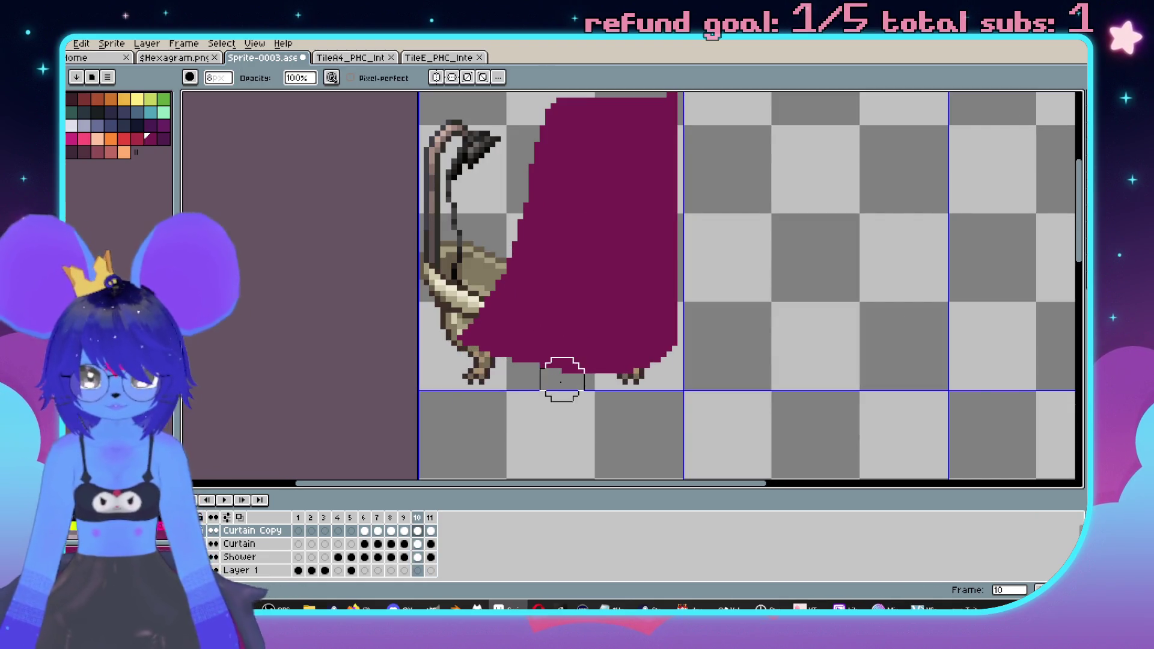
{"action": "key", "text": "b"}
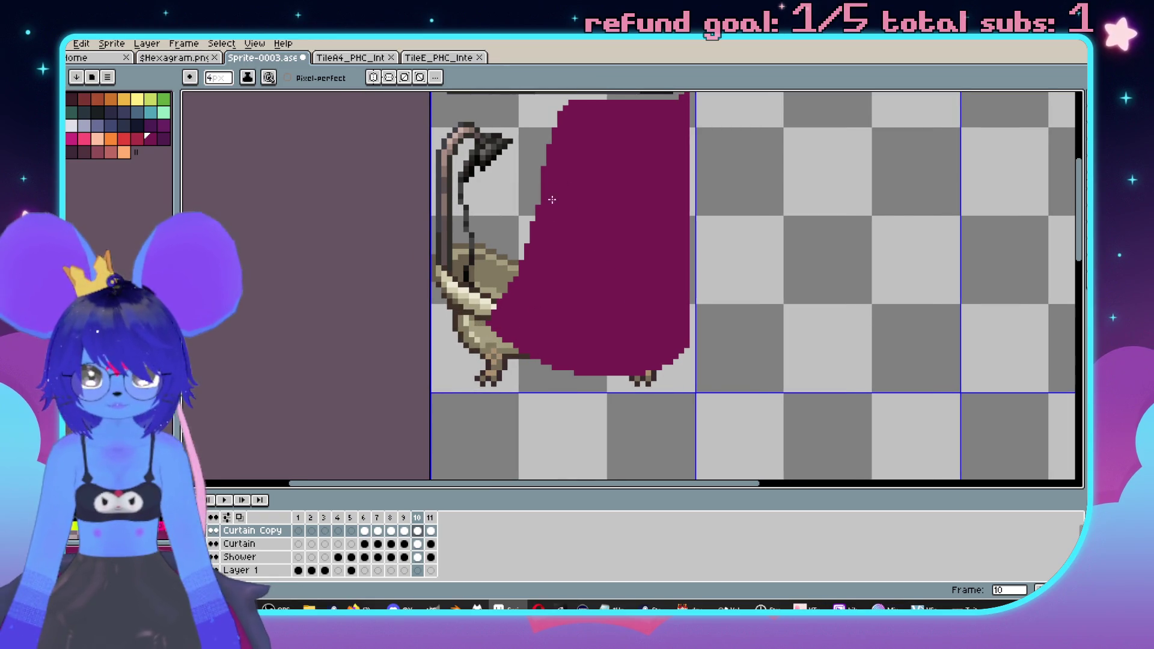
{"action": "scroll", "scroll_direction": "down", "scroll_amount": 3}
{"action": "key", "text": "period"}
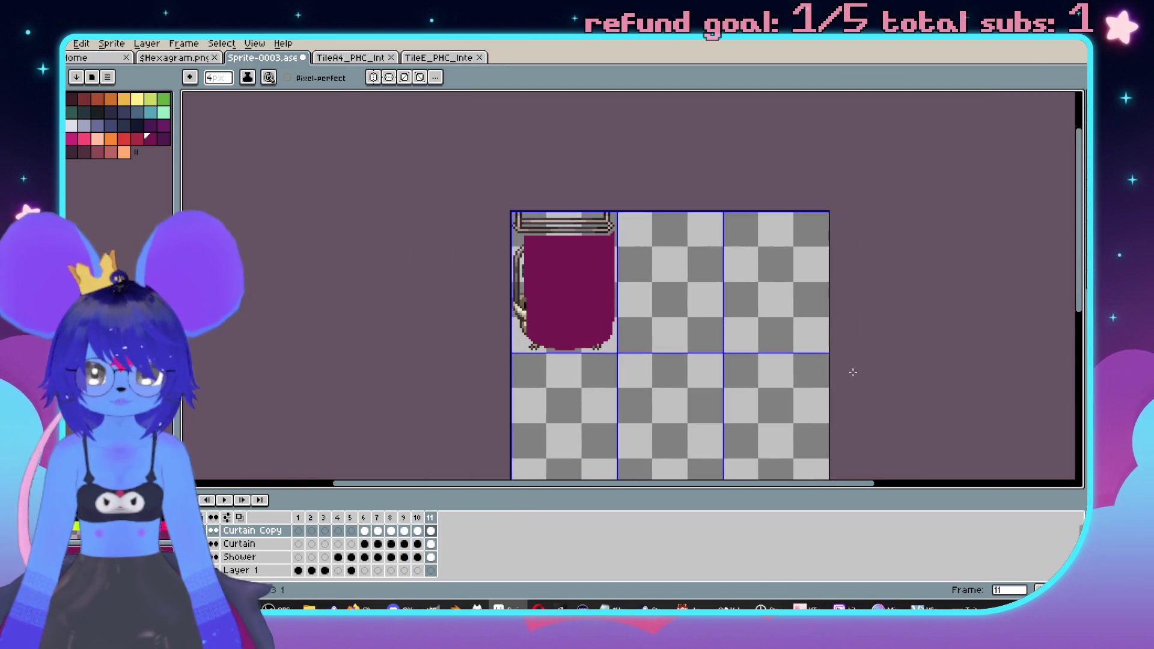
{"action": "key", "text": "comma"}
{"action": "key", "text": "period"}
{"action": "key", "text": "comma"}
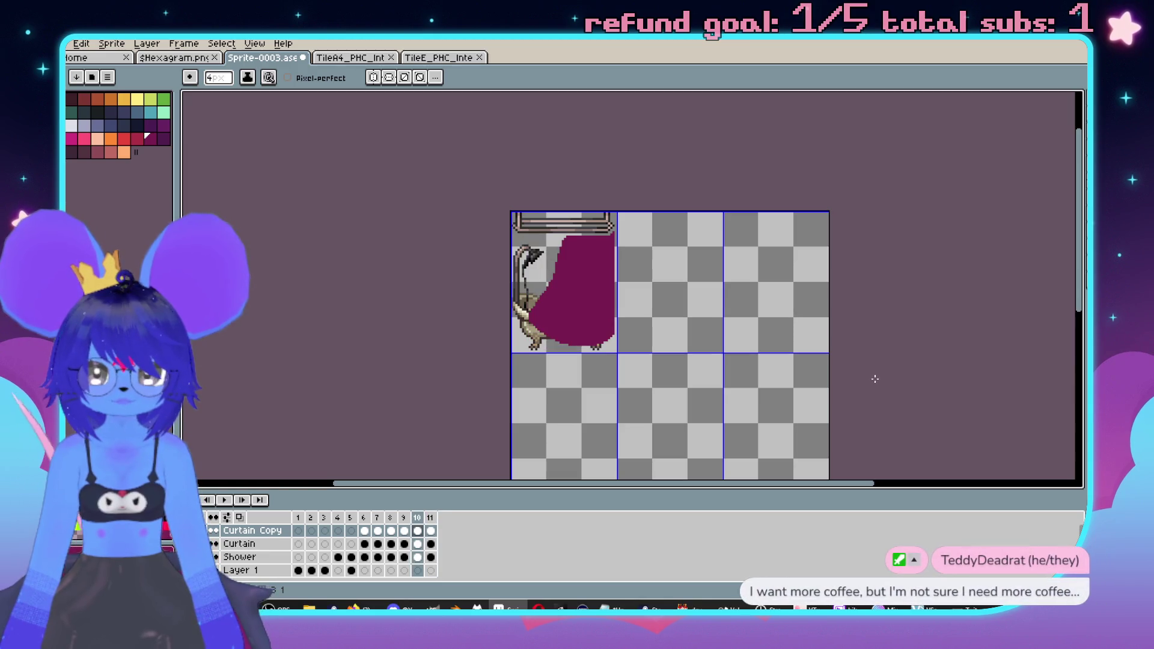
{"action": "key", "text": "period"}
{"action": "key", "text": "comma"}
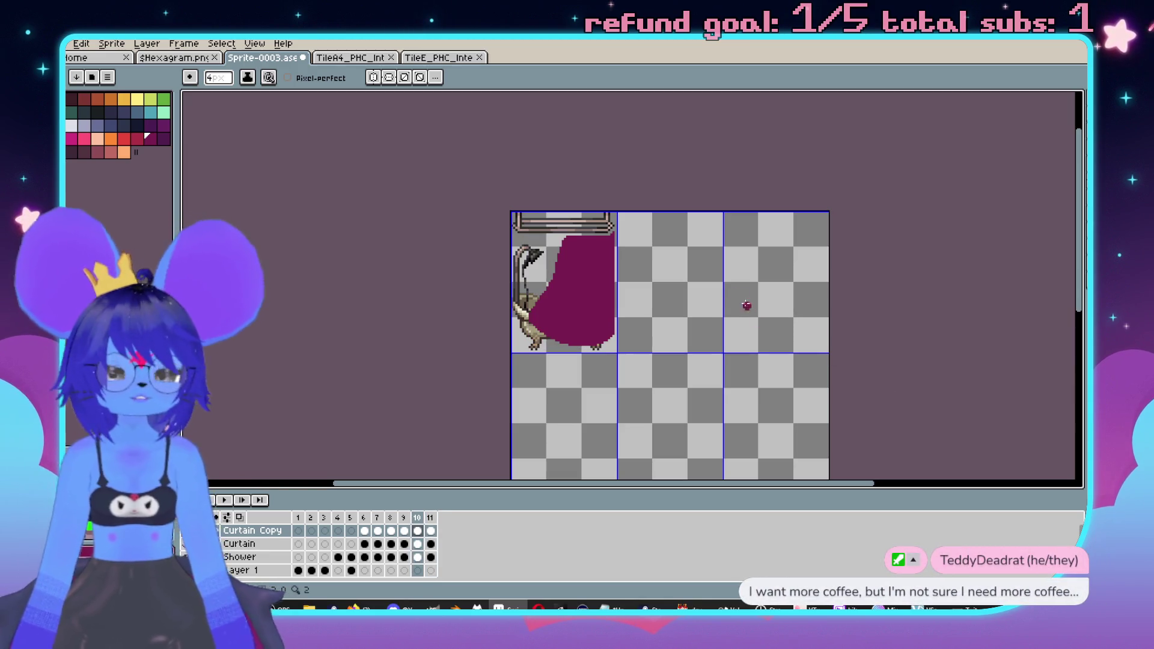
- Go to frame 9 and erase curtain pixels along its upper-left edge
{"action": "scroll", "scroll_direction": "up", "scroll_amount": 3}
{"action": "scroll", "scroll_direction": "left", "scroll_amount": 3}
{"action": "key", "text": "period"}
{"action": "key", "text": "comma"}
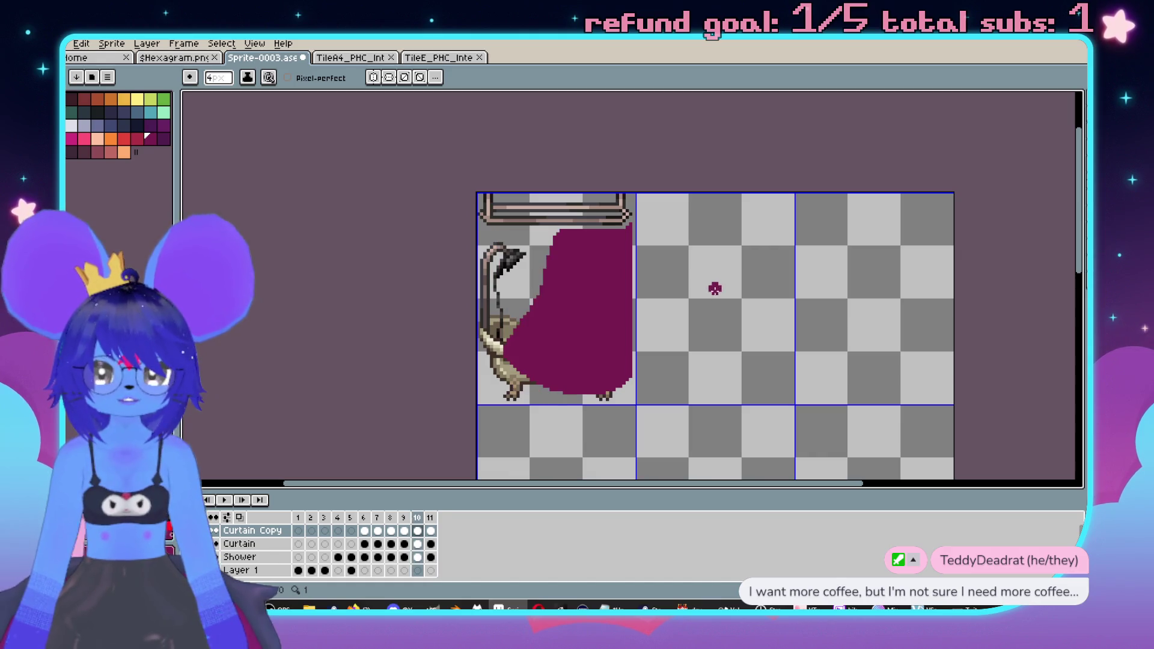
{"action": "key", "text": "comma"}
{"action": "scroll", "scroll_direction": "up", "scroll_amount": 3}
{"action": "key", "text": "e"}
{"action": "left_click_drag", "start_coordinate": [595, 207], "coordinate": [526, 352]}
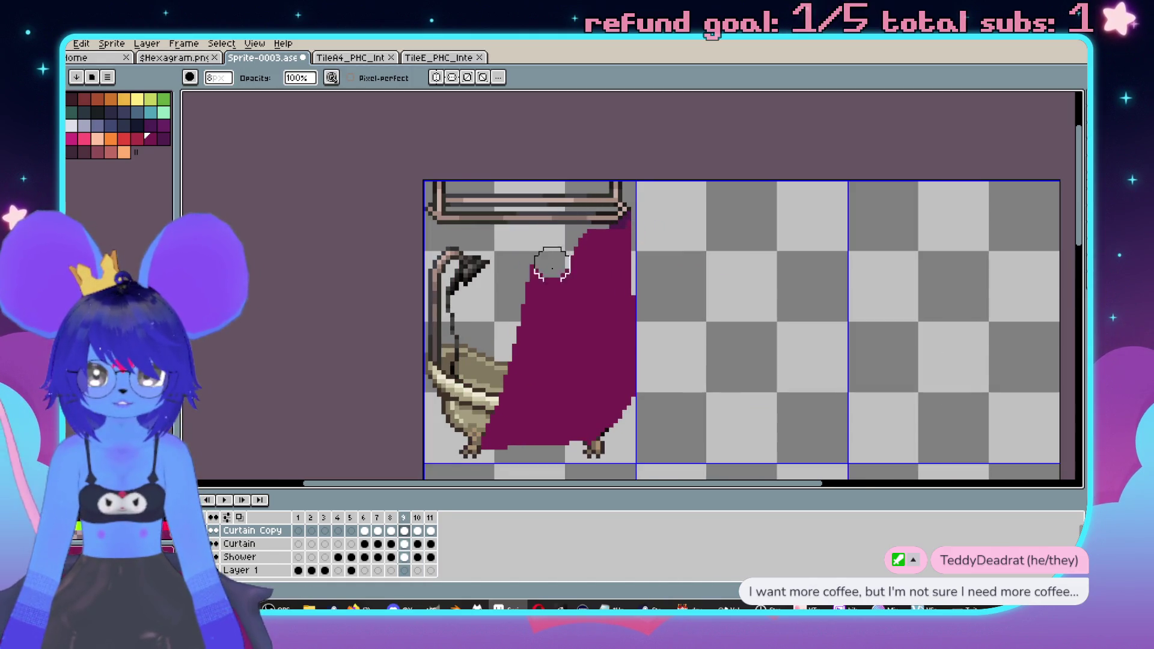
- Erase most of frame 8's curtain from rod toward the tub foot, leaving a narrow strip
{"action": "scroll", "scroll_direction": "down", "scroll_amount": 3}
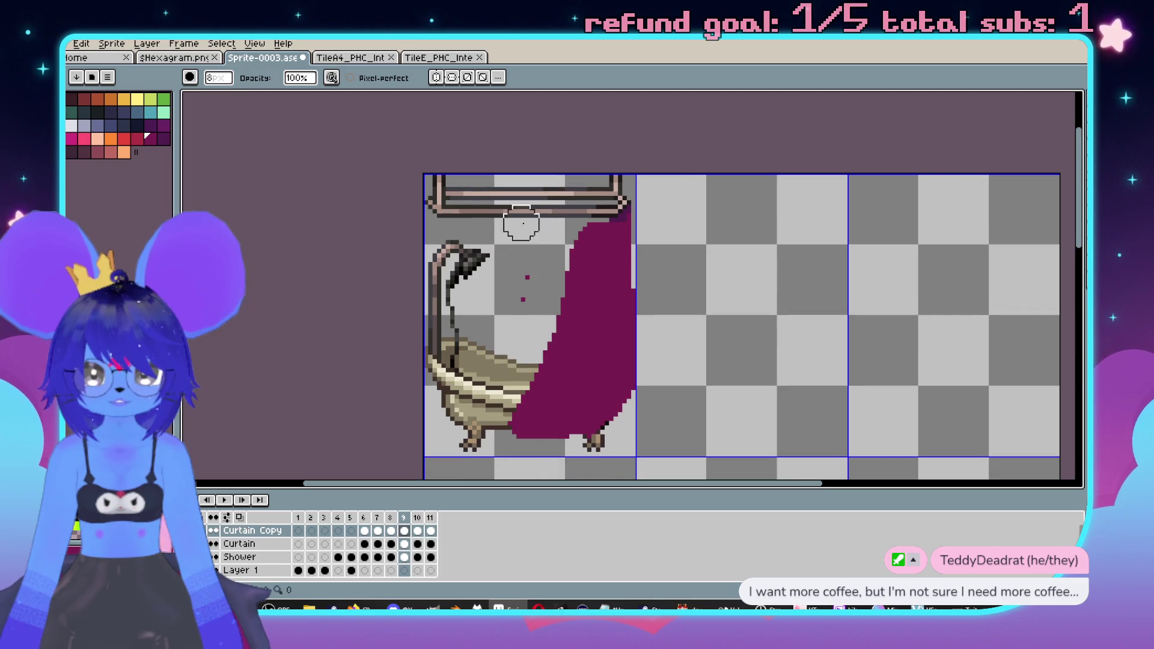
{"action": "scroll", "scroll_direction": "down", "scroll_amount": 3}
{"action": "left_click_drag", "start_coordinate": [716, 365], "coordinate": [752, 299]}
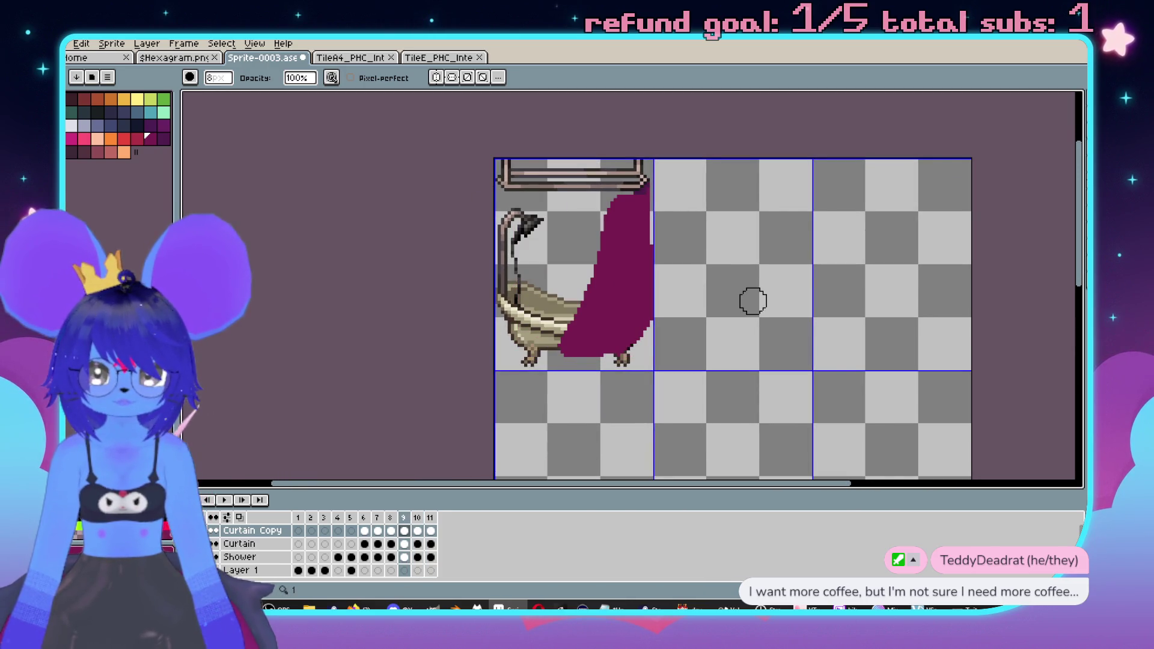
{"action": "key", "text": "Left"}
{"action": "key", "text": "Right"}
{"action": "key", "text": "Left"}
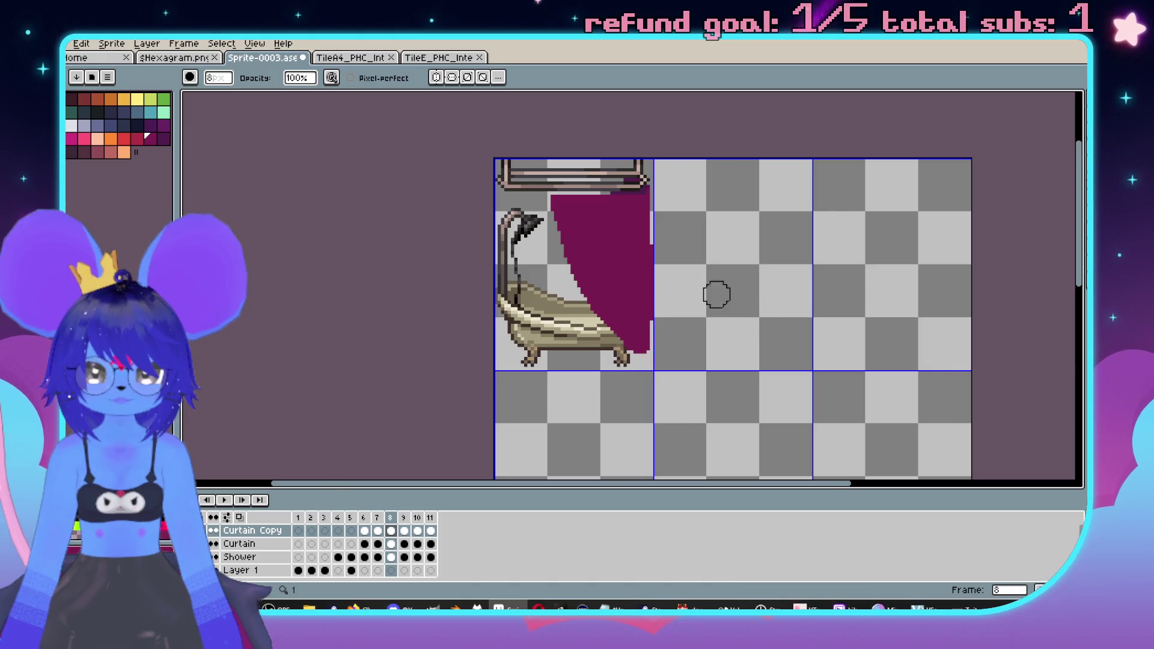
{"action": "scroll", "scroll_direction": "up", "scroll_amount": 3}
{"action": "left_click_drag", "start_coordinate": [508, 175], "coordinate": [548, 266]}
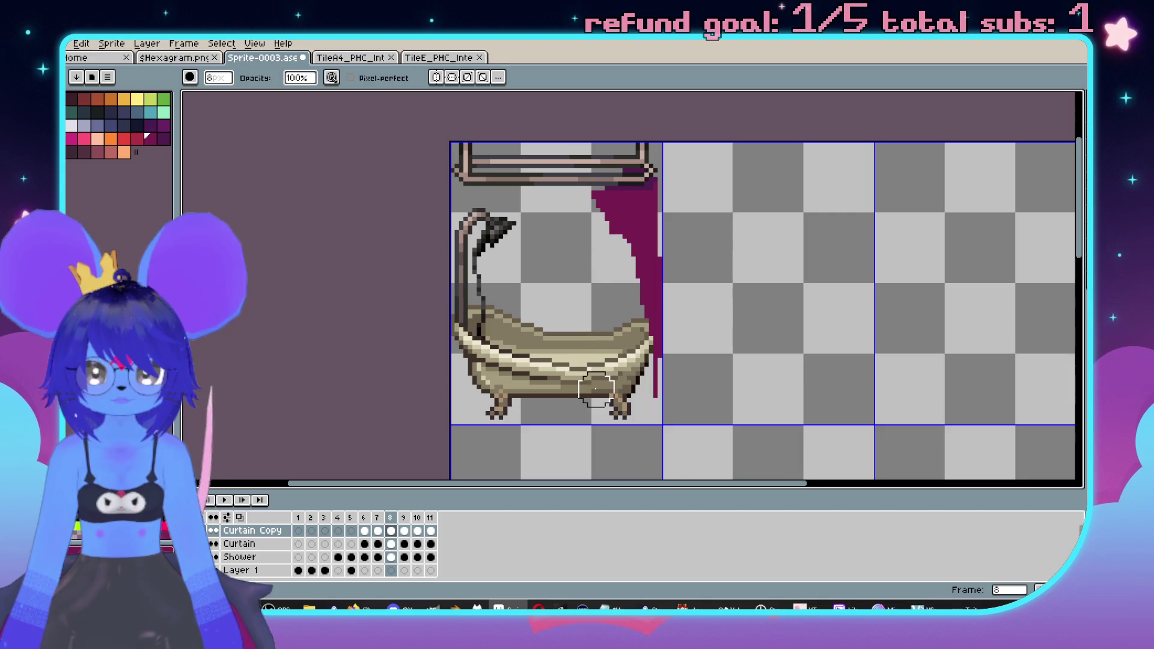
{"action": "left_click_drag", "start_coordinate": [593, 169], "coordinate": [636, 395]}
- Check the erasures with undo and redo, then erase the curtain's wide upper part
{"action": "key", "text": "ctrl+z"}
{"action": "key", "text": "ctrl+z"}
{"action": "key", "text": "ctrl+y"}
{"action": "key", "text": "ctrl+y"}
{"action": "scroll", "scroll_direction": "up", "scroll_amount": 3}
{"action": "left_click_drag", "start_coordinate": [602, 200], "coordinate": [592, 264]}
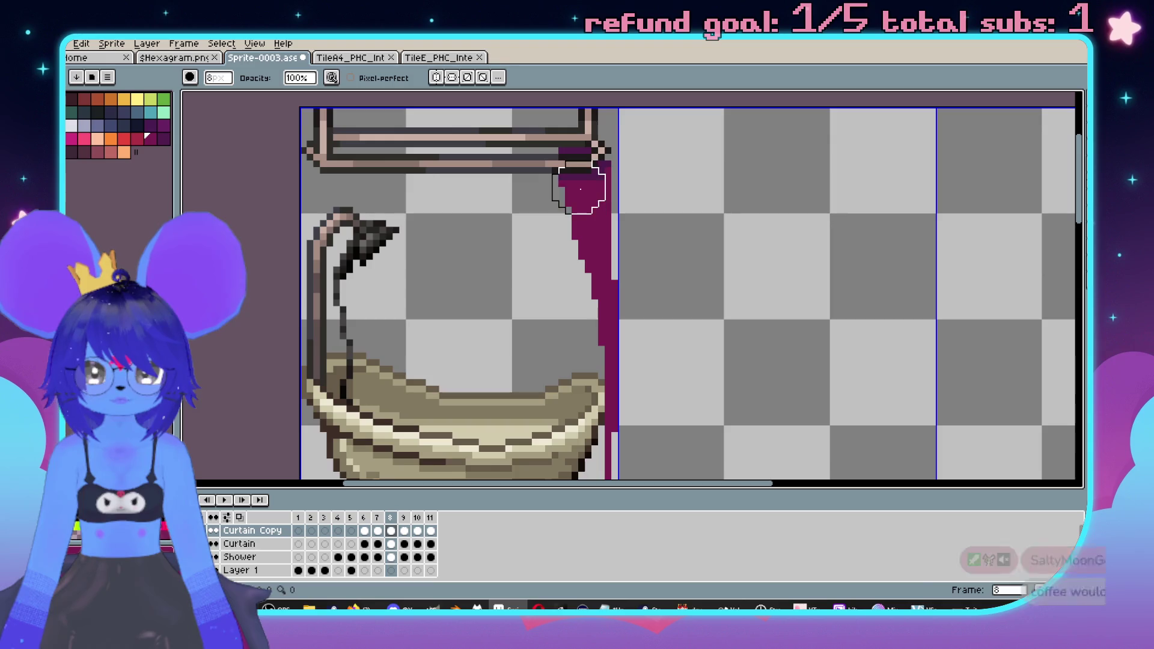
{"action": "scroll", "scroll_direction": "down", "scroll_amount": 3}
- Play the curtain animation with the 3px pencil selected, then switch over to Steam
{"action": "key", "text": "b"}
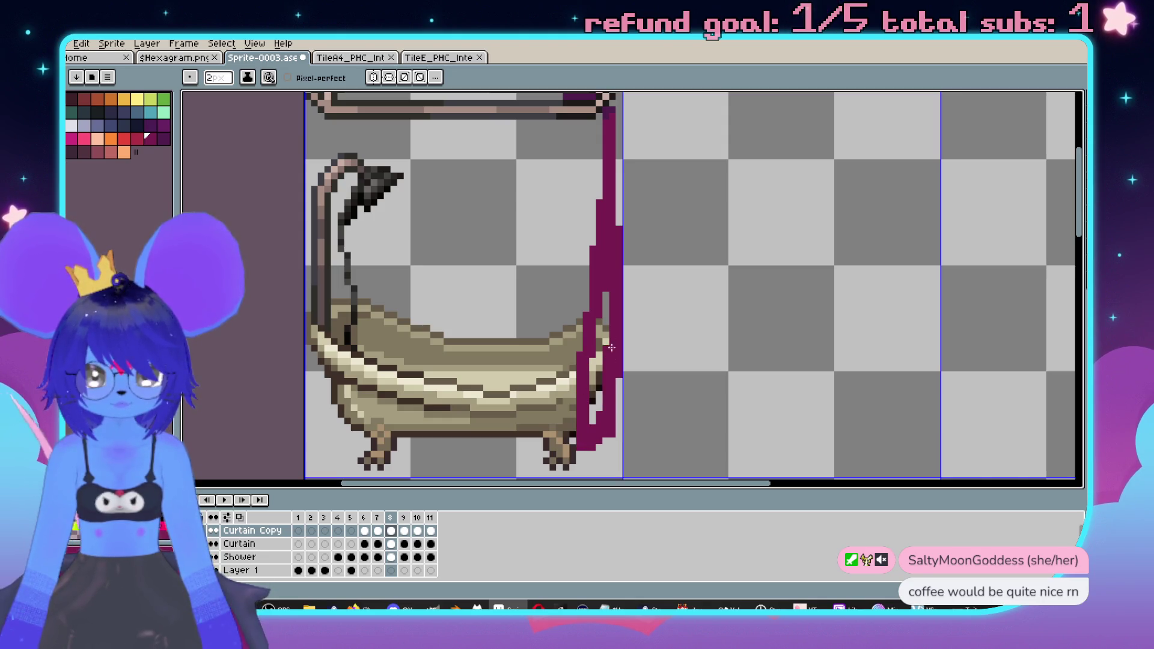
{"action": "scroll", "scroll_direction": "down", "scroll_amount": 3}
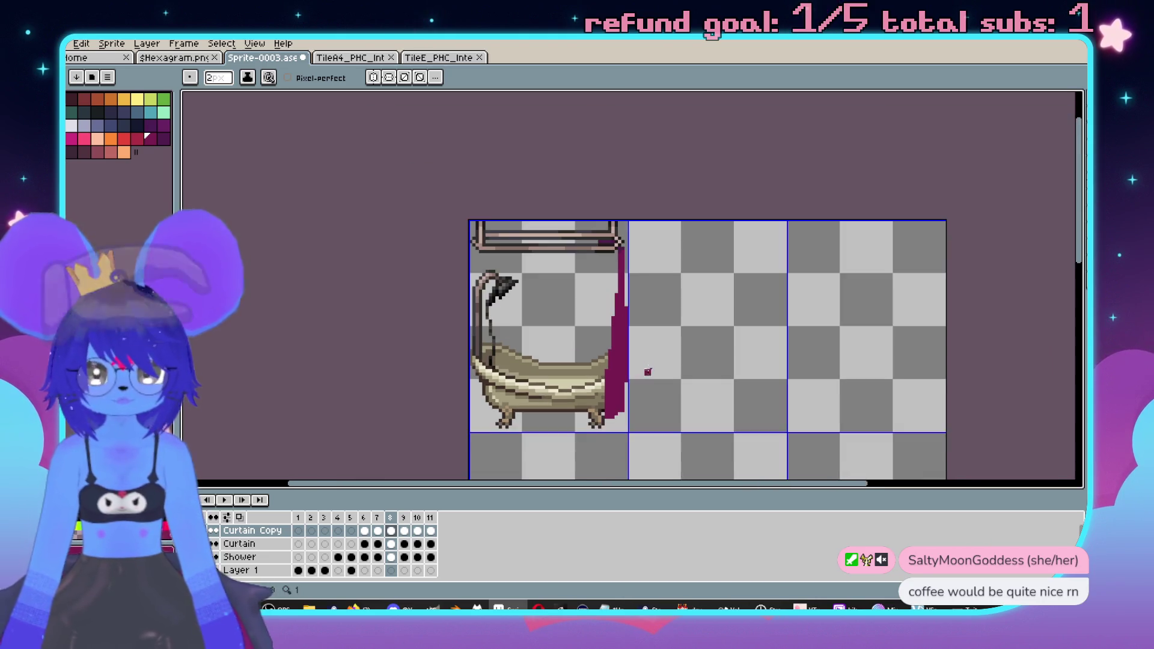
{"action": "key", "text": "Return"}
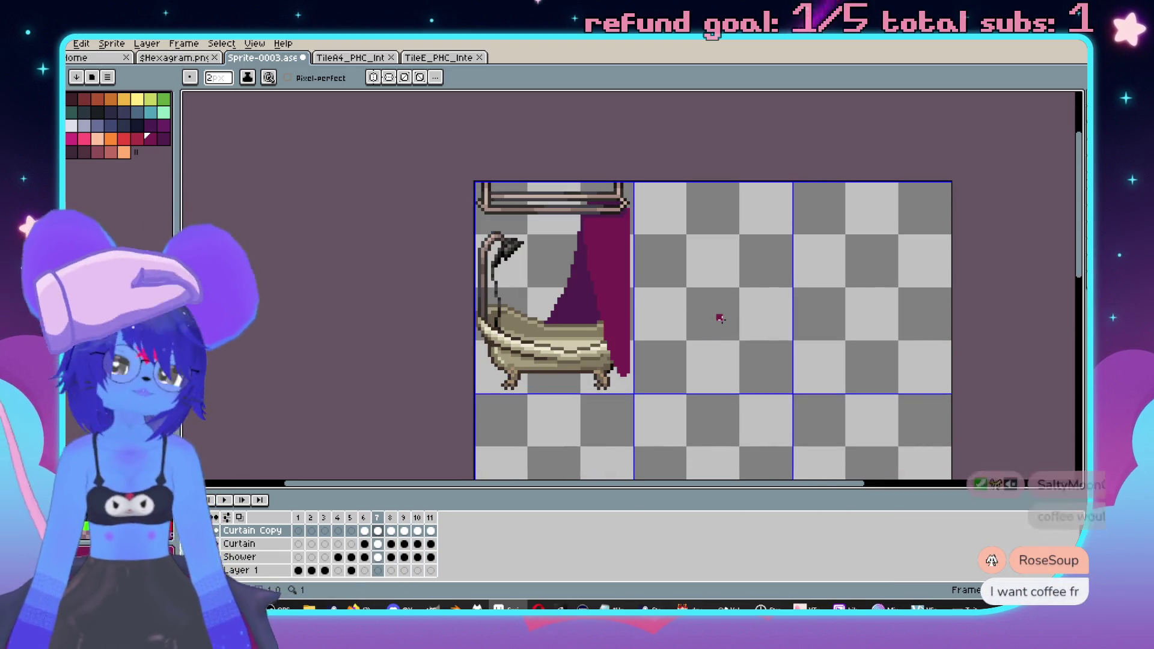
{"action": "scroll", "scroll_direction": "left", "scroll_amount": 3}
{"action": "scroll", "scroll_direction": "up", "scroll_amount": 3}
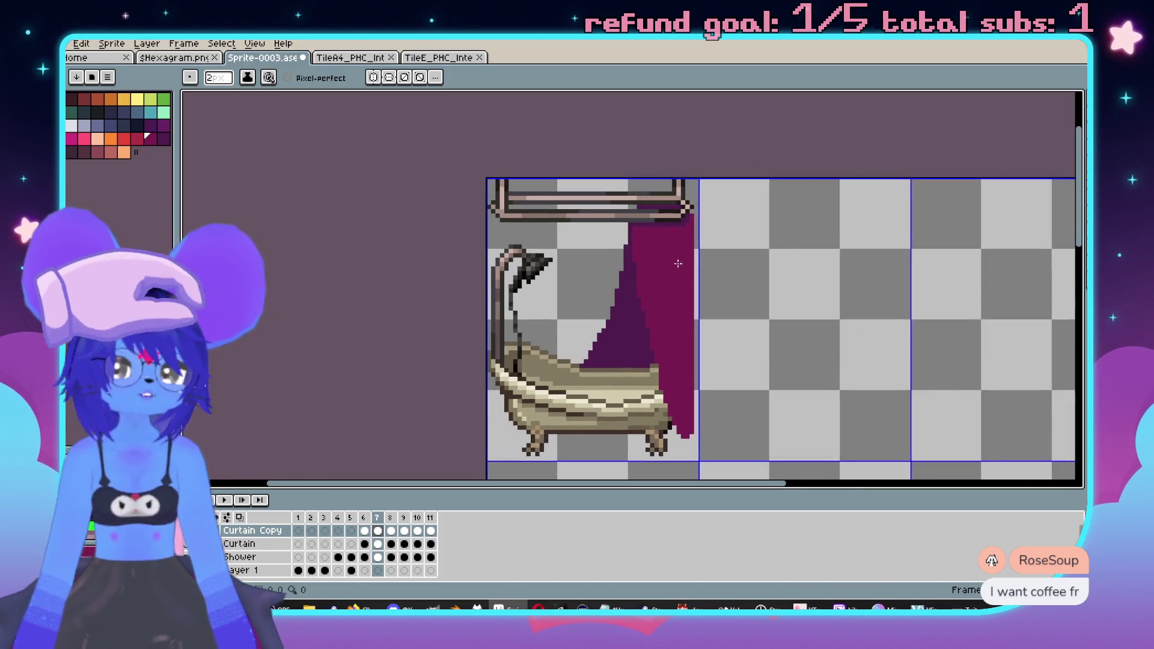
{"action": "scroll", "scroll_direction": "up", "scroll_amount": 3}
{"action": "scroll", "scroll_direction": "up", "scroll_amount": 3}
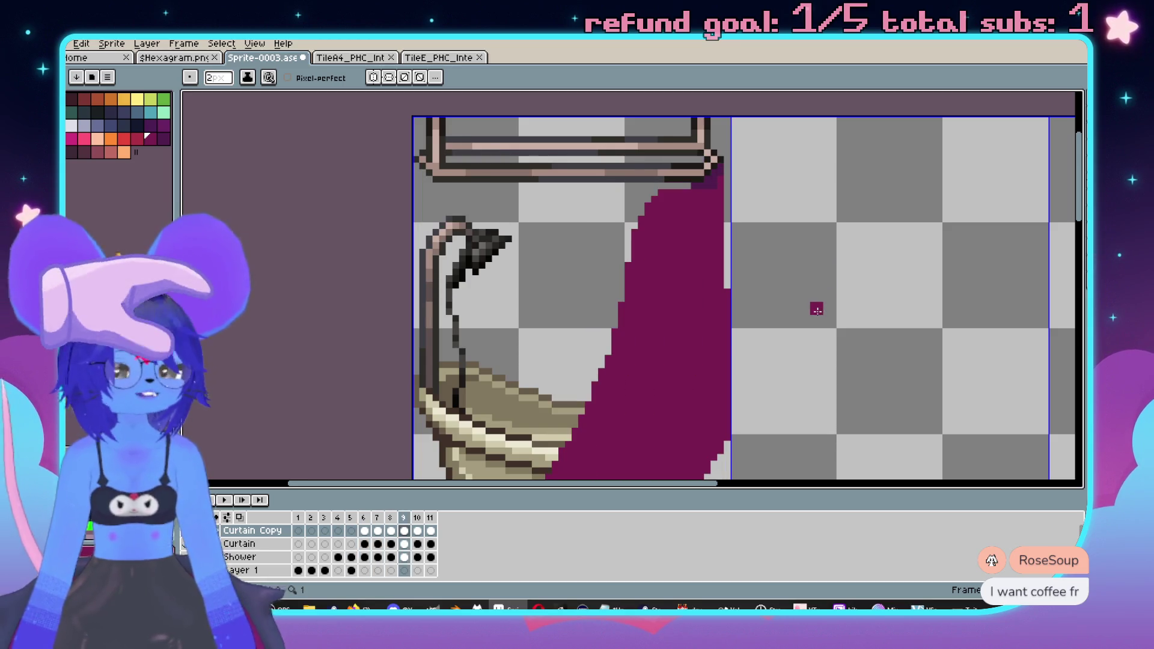
{"action": "scroll", "scroll_direction": "right", "scroll_amount": 3}
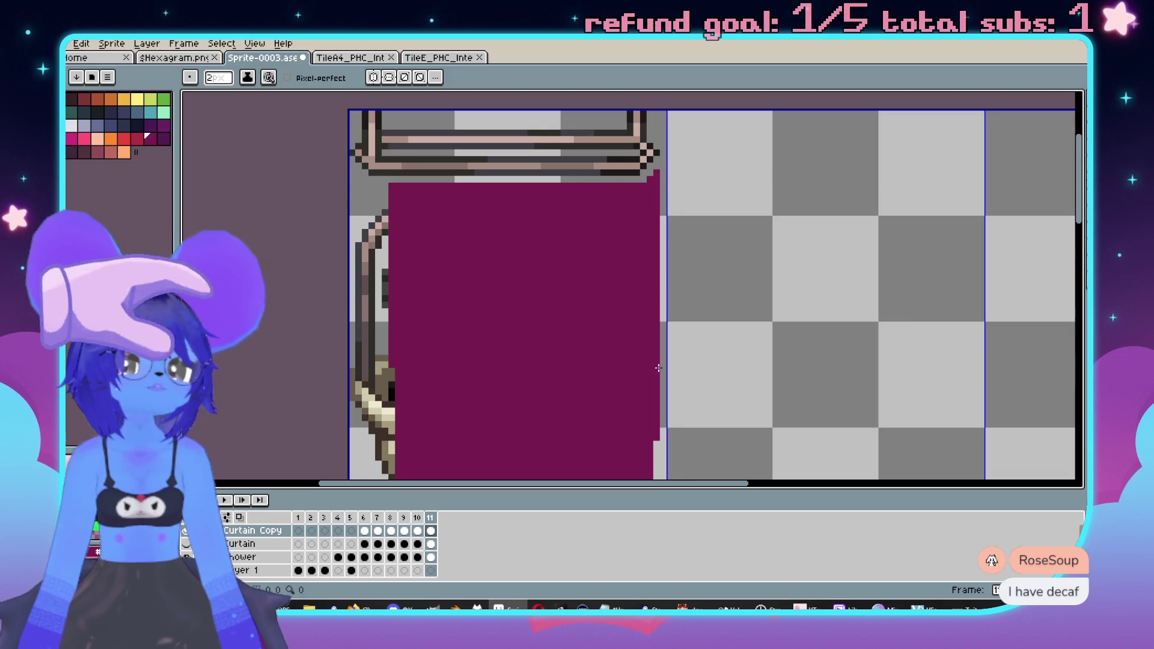
{"action": "scroll", "scroll_direction": "down", "scroll_amount": 3}
{"action": "scroll", "scroll_direction": "down", "scroll_amount": 3}
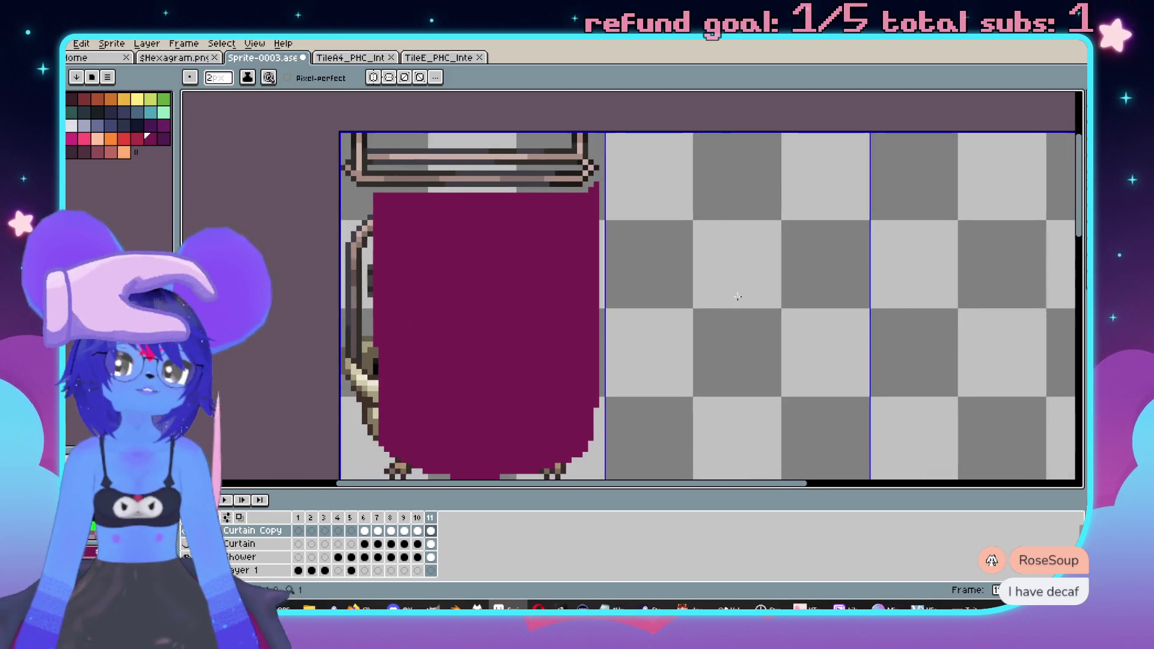
{"action": "key", "text": "alt+Tab"}
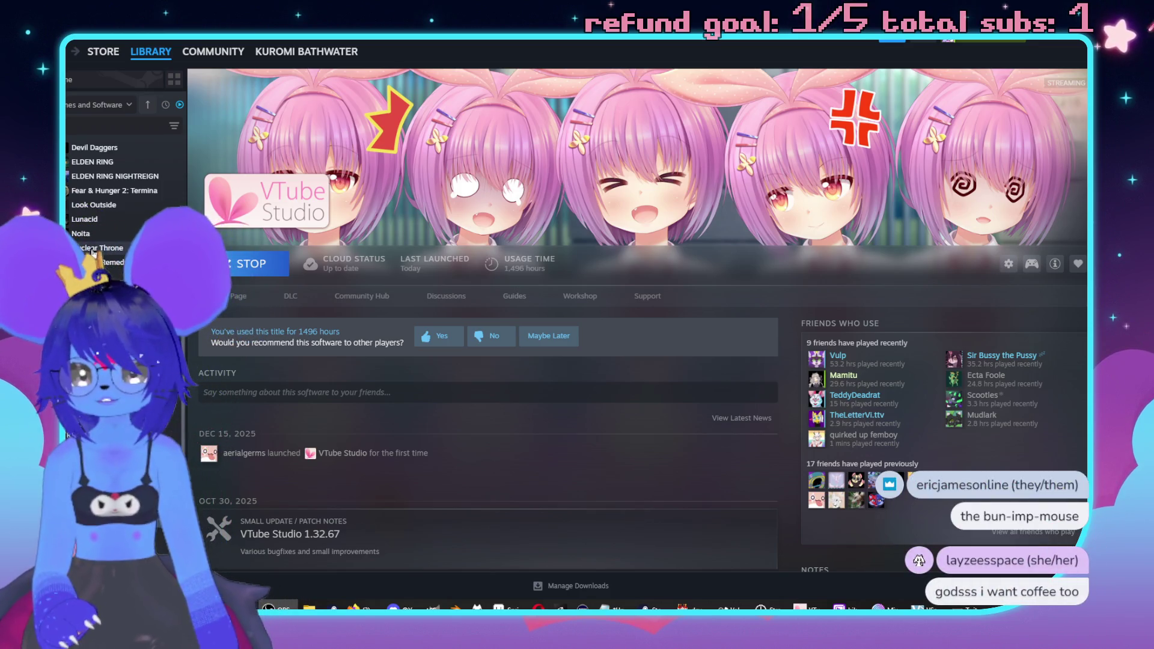
- Select Nuclear Throne in the Steam library sidebar
{"action": "left_click", "coordinate": [93, 249]}
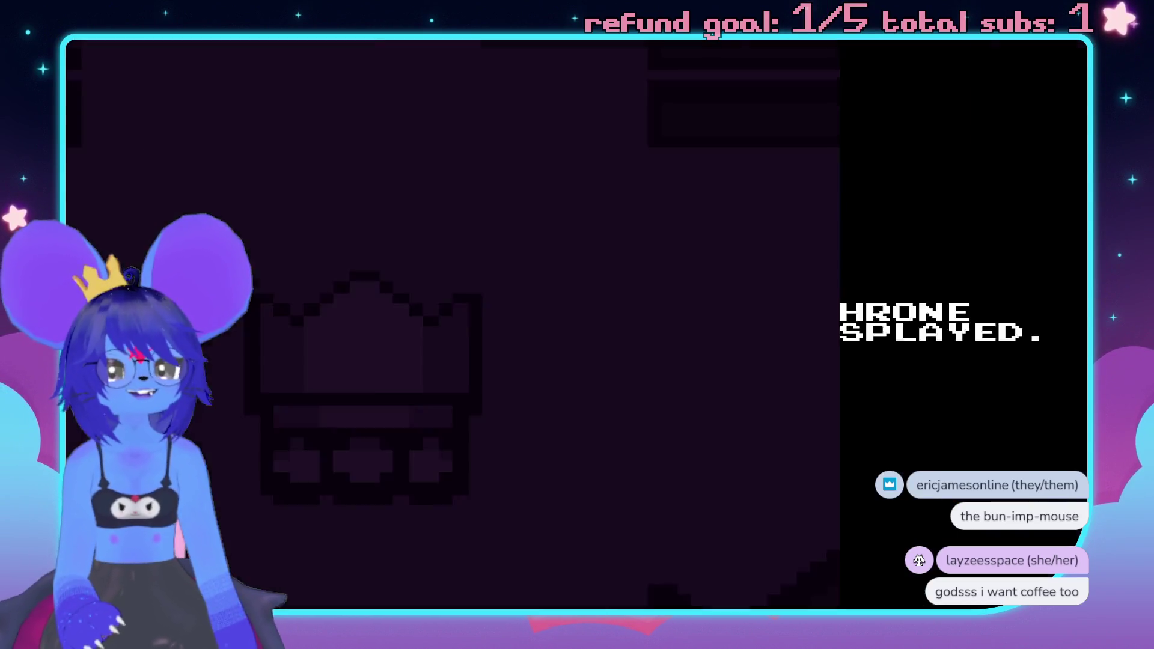
- Start a new Nuclear Throne run in normal mode with the selected character
{"action": "left_click", "coordinate": [530, 211]}
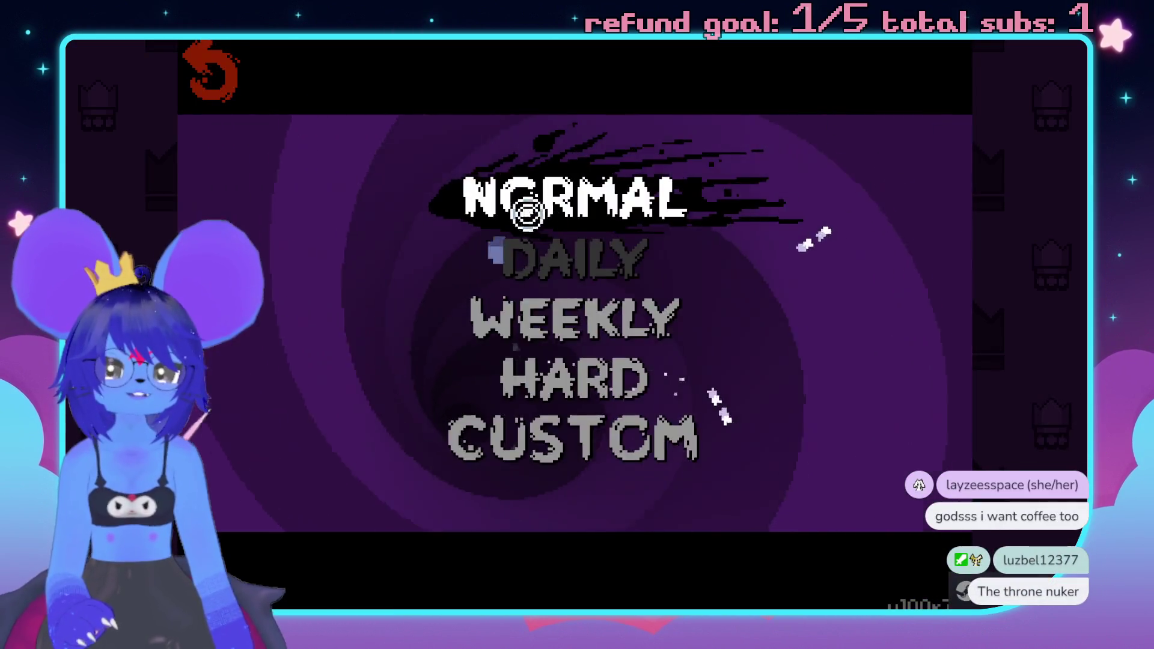
{"action": "left_click", "coordinate": [530, 215]}
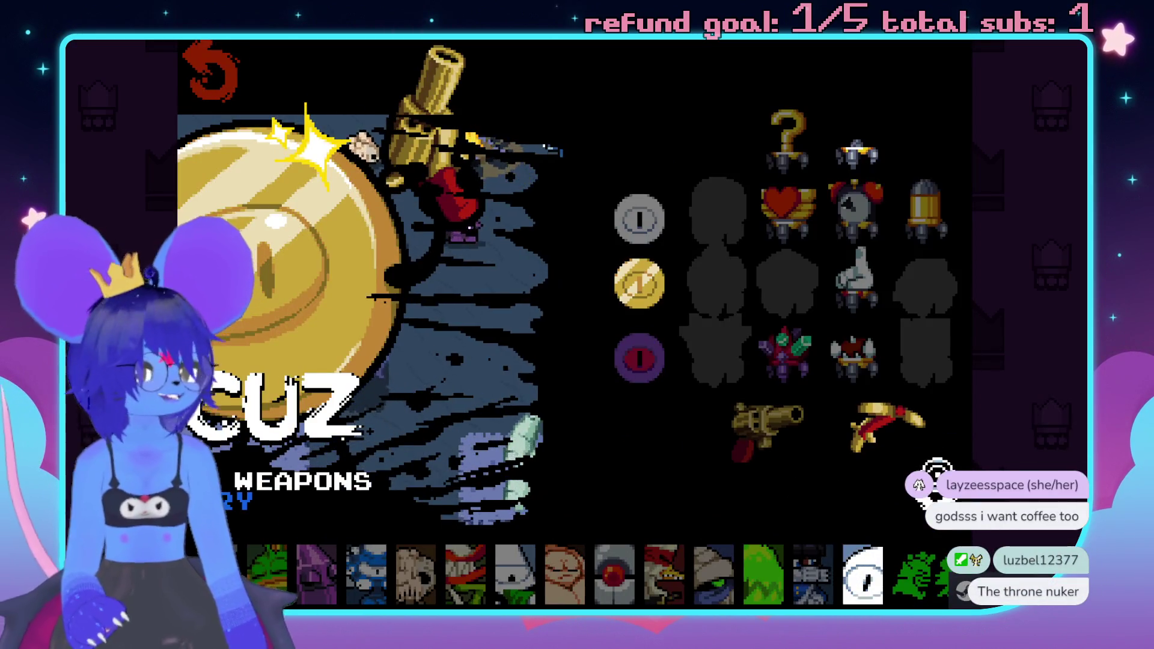
{"action": "left_click", "coordinate": [924, 586]}
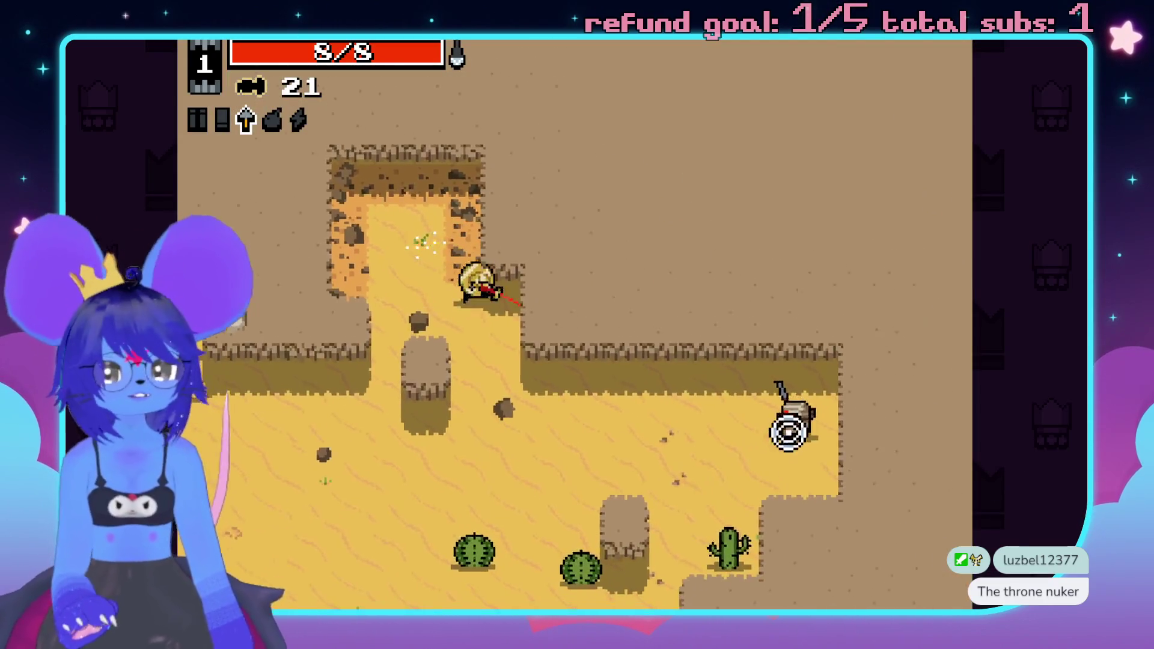
- Shoot the first desert enemies with the crossbow and run down the level, briefly pausing
{"action": "left_click", "coordinate": [857, 352]}
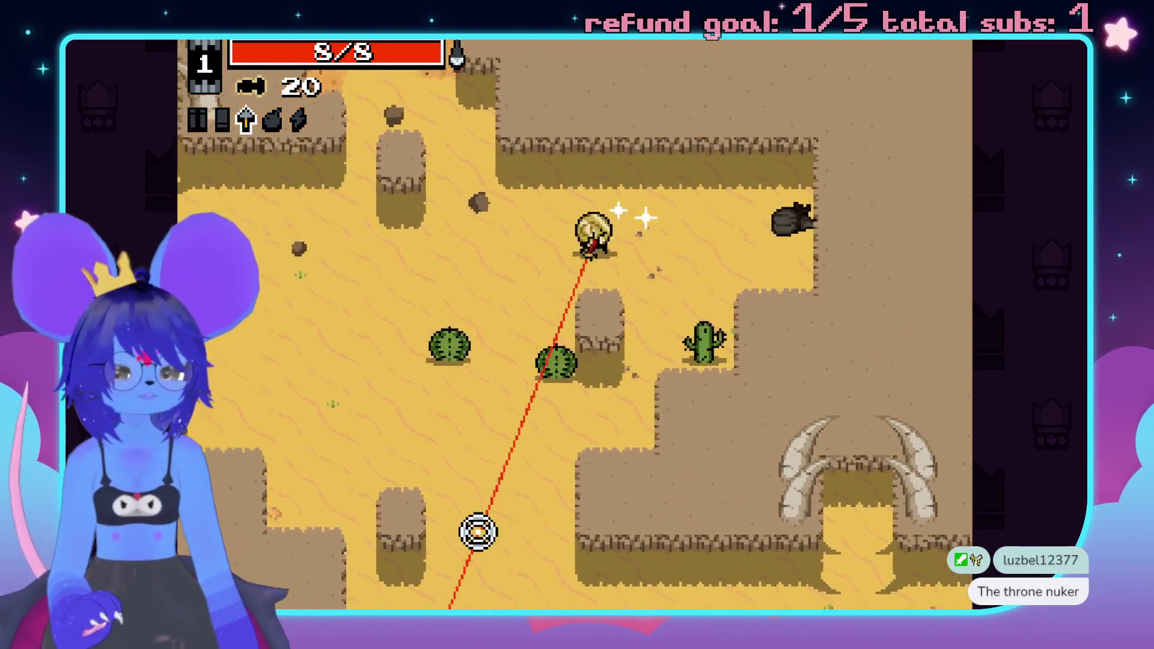
{"action": "left_click", "coordinate": [890, 520]}
{"action": "left_click", "coordinate": [925, 405]}
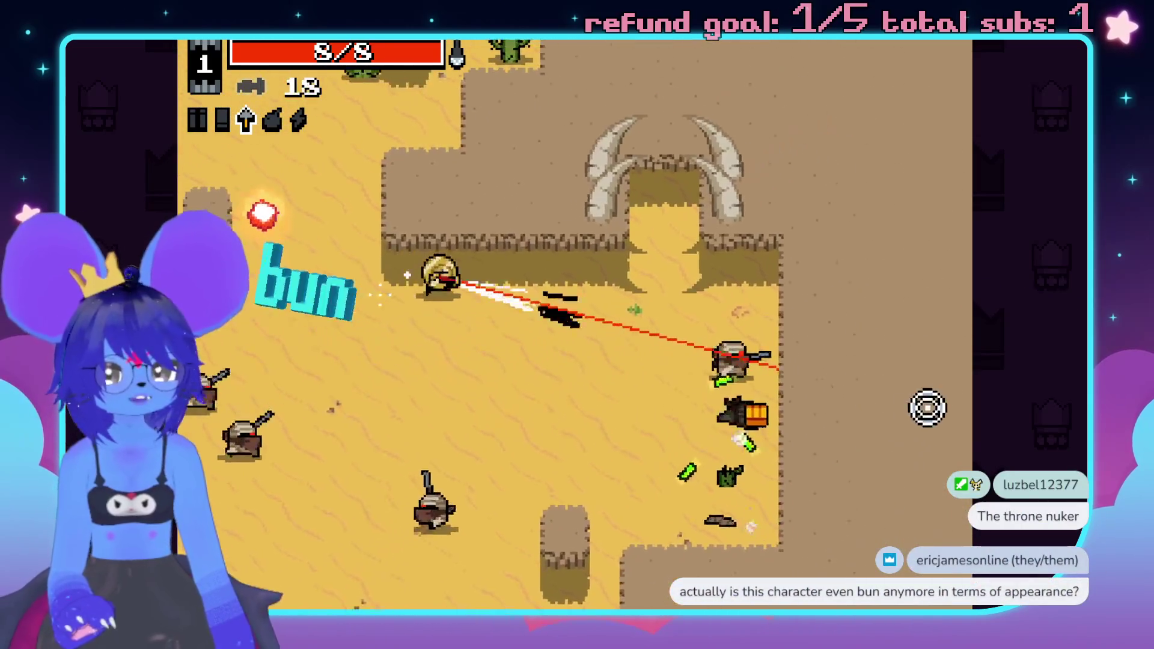
{"action": "left_click", "coordinate": [384, 497]}
{"action": "left_click", "coordinate": [391, 420]}
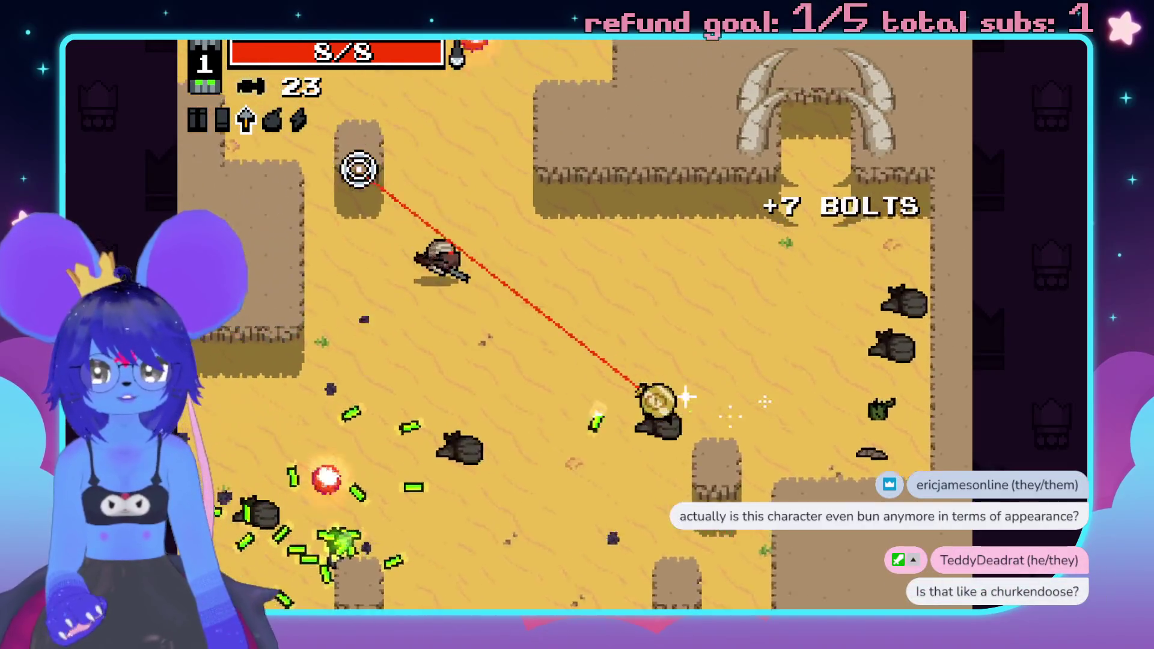
{"action": "left_click", "coordinate": [505, 278]}
{"action": "key", "text": "s"}
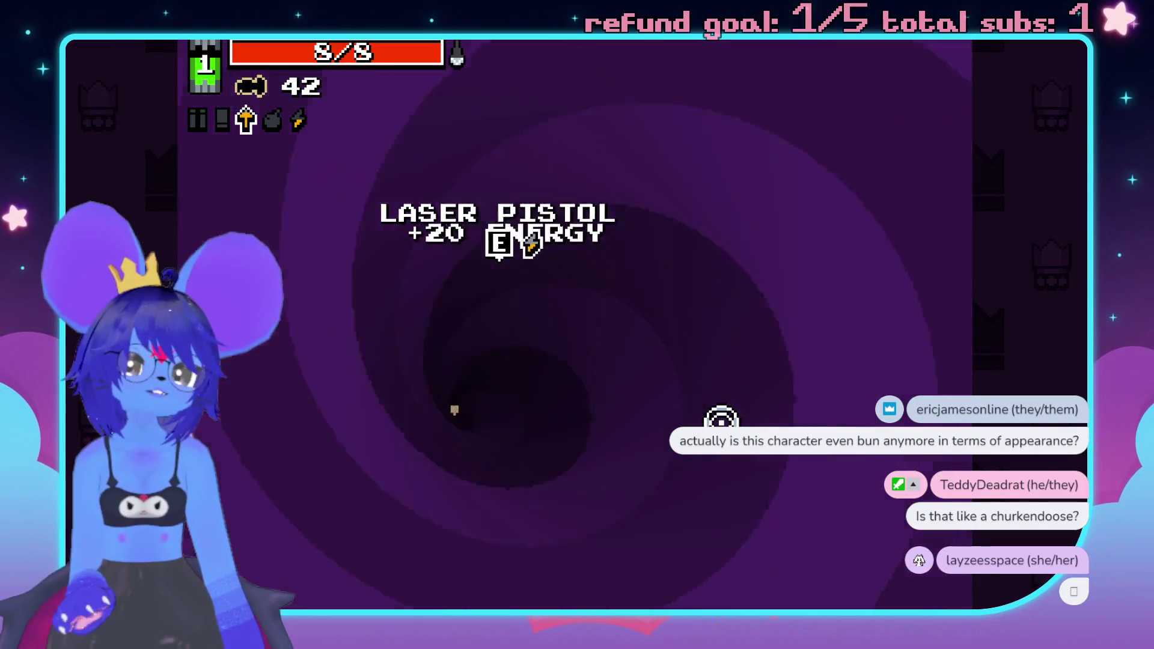
{"action": "key", "text": "Escape"}
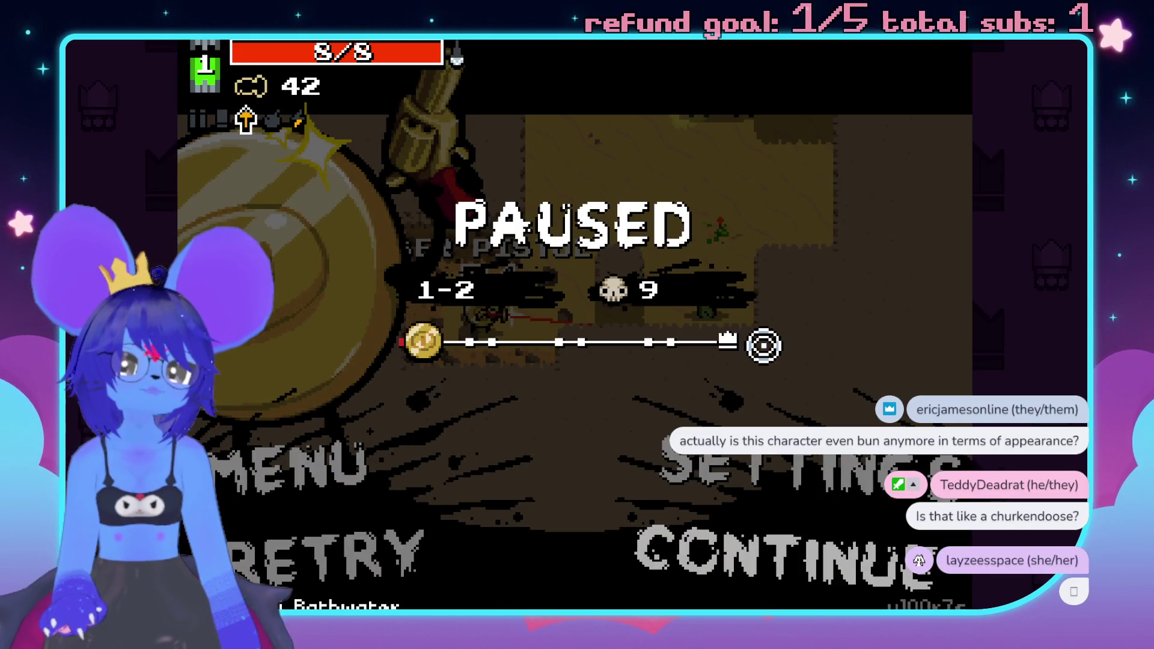
{"action": "key", "text": "Escape"}
- Head up-left, killing the scorpion and nearby enemy and collecting the dropped bolts
{"action": "key", "text": "a"}
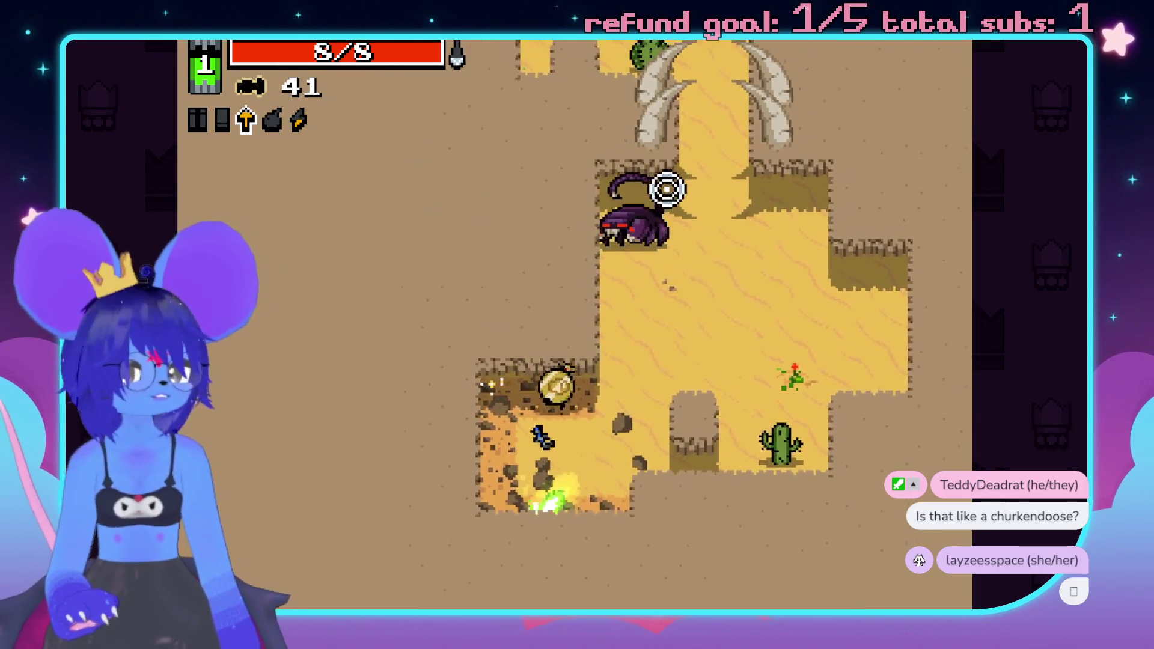
{"action": "key", "text": "w"}
{"action": "left_click", "coordinate": [517, 207]}
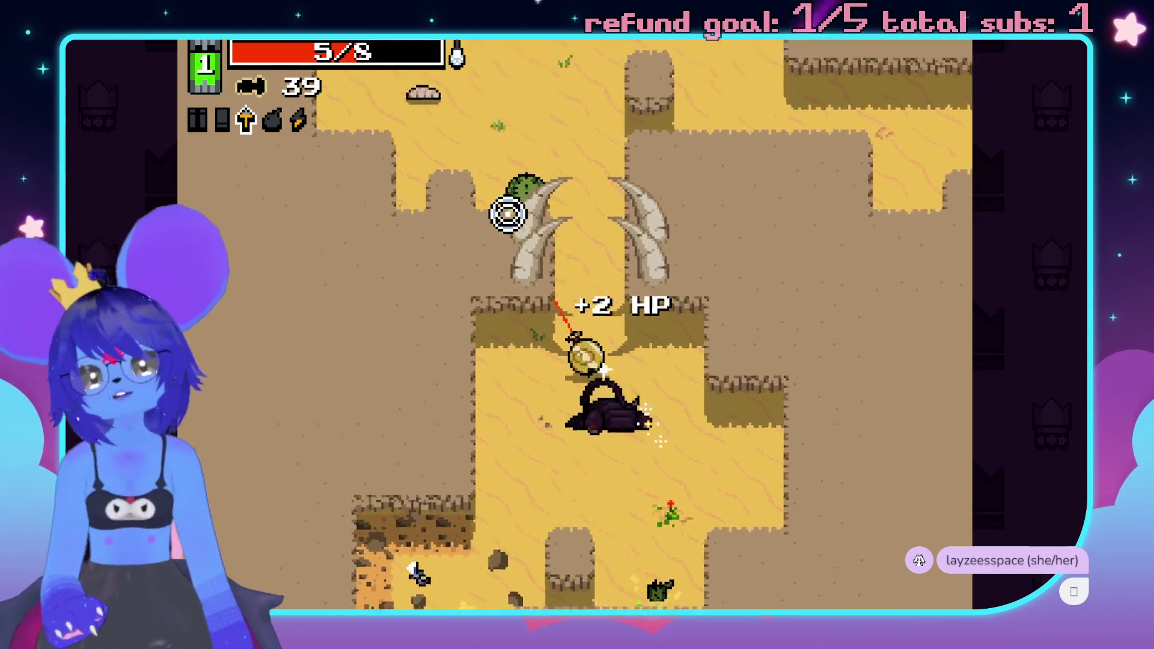
{"action": "key", "text": "w"}
{"action": "key", "text": "a"}
{"action": "left_click", "coordinate": [665, 245]}
{"action": "left_click", "coordinate": [806, 448]}
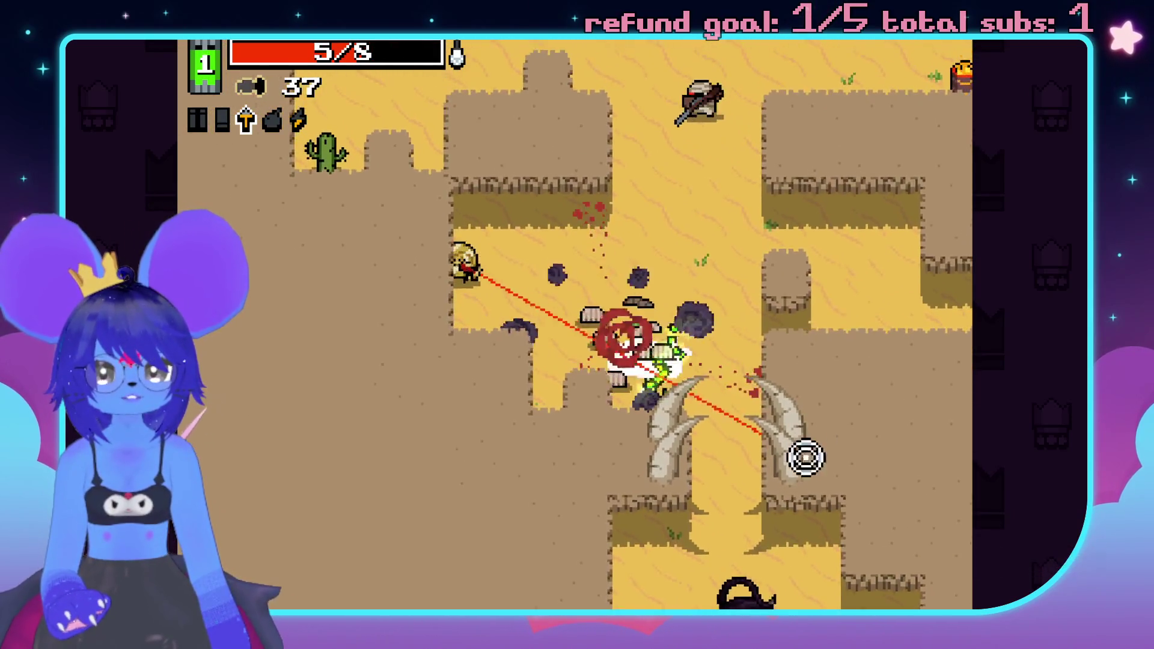
{"action": "left_click", "coordinate": [714, 526]}
{"action": "key", "text": "s"}
{"action": "left_click", "coordinate": [724, 281]}
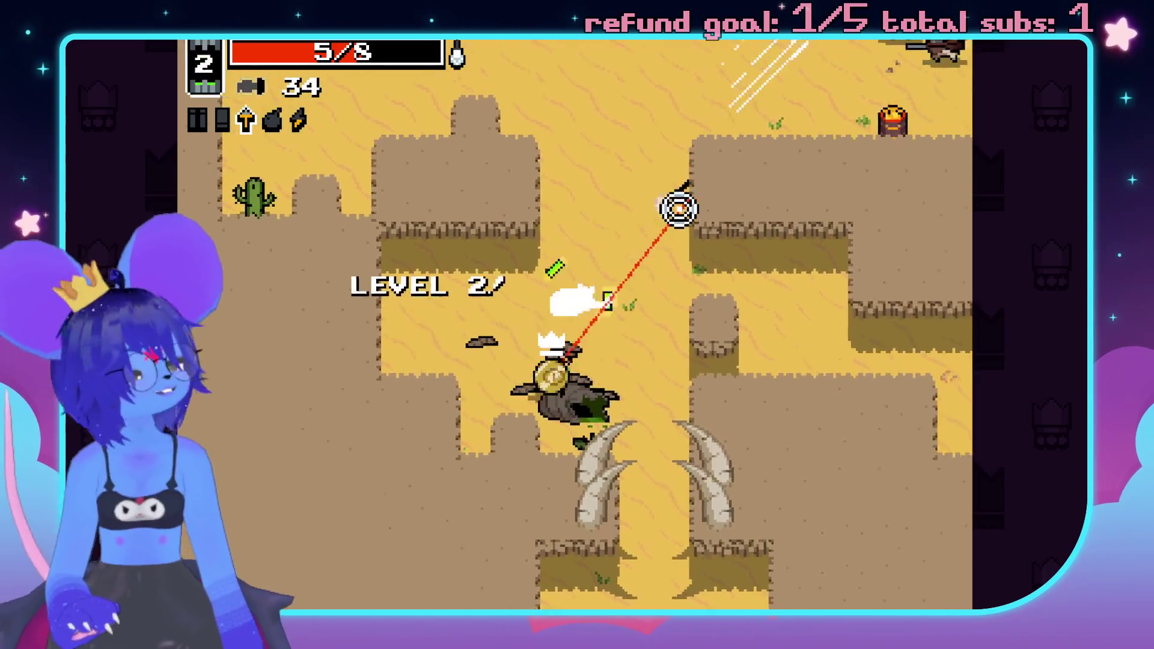
{"action": "key", "text": "w"}
{"action": "left_click", "coordinate": [778, 214]}
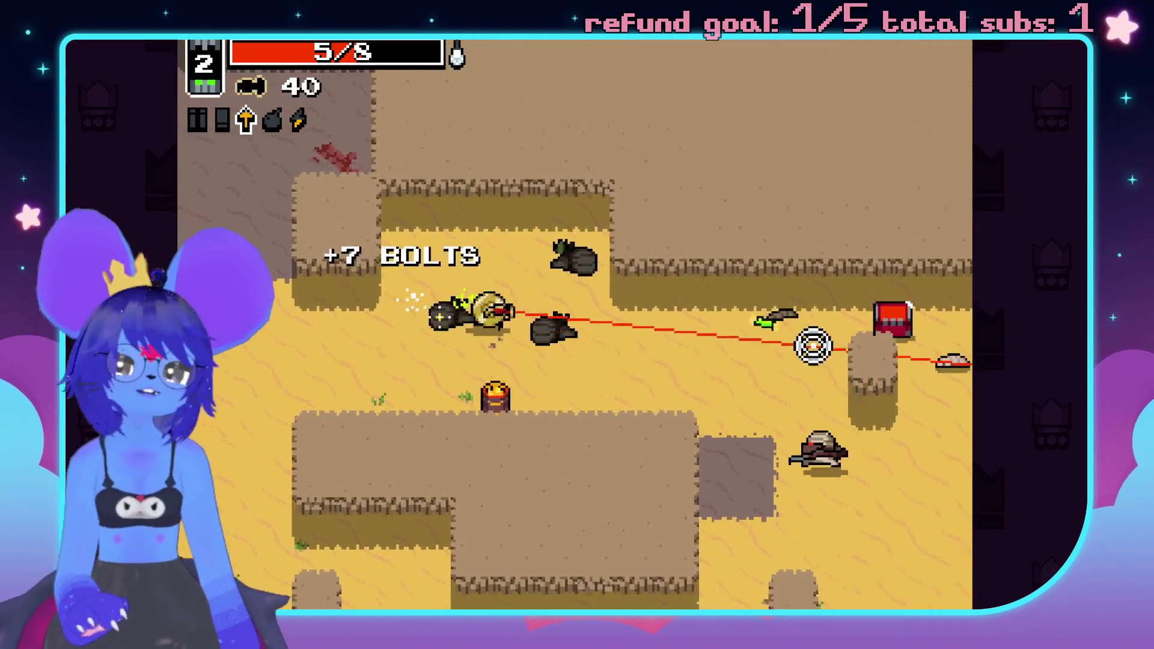
- Move right to shoot down the scorpions, then head down-right to the chest
{"action": "key", "text": "d"}
{"action": "key", "text": "s"}
{"action": "left_click", "coordinate": [737, 484]}
{"action": "left_click", "coordinate": [818, 229]}
{"action": "key", "text": "w"}
{"action": "key", "text": "d"}
{"action": "left_click", "coordinate": [752, 180]}
{"action": "left_click", "coordinate": [700, 154]}
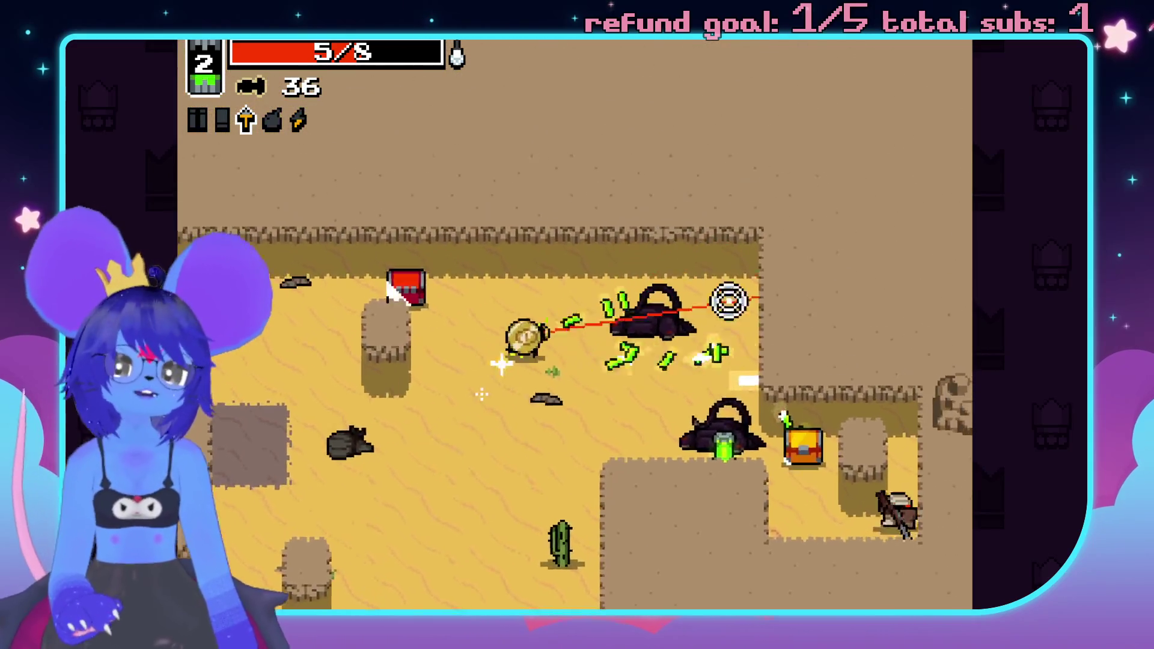
{"action": "key", "text": "d"}
{"action": "key", "text": "s"}
{"action": "left_click", "coordinate": [722, 490]}
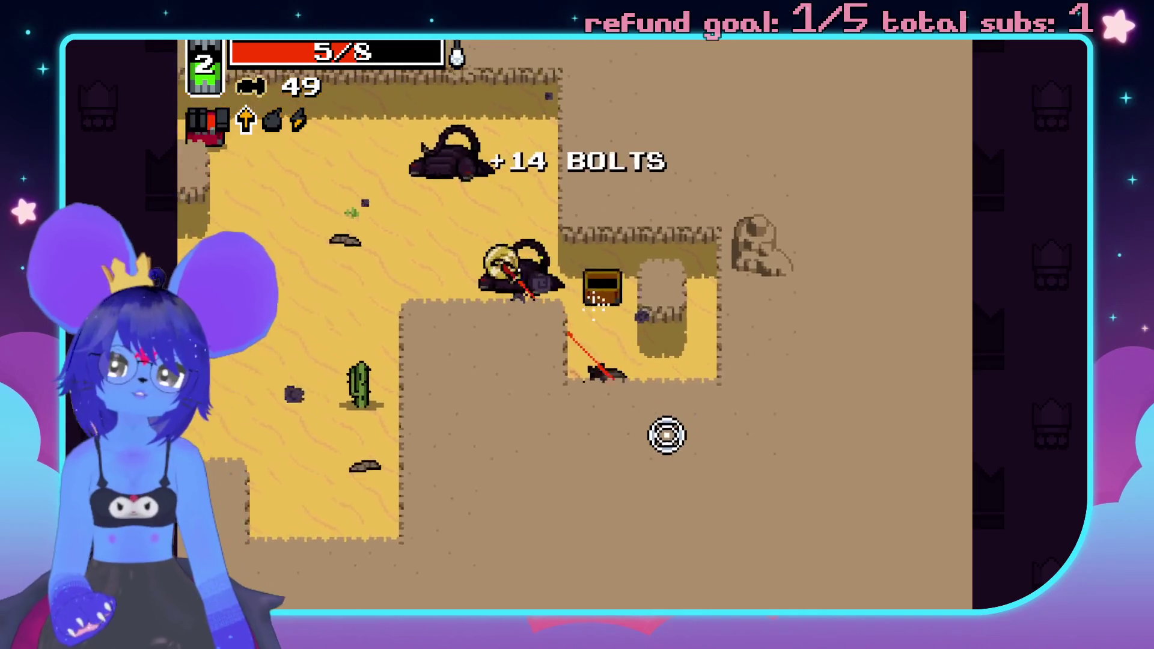
- Push up-left through the corridor into the grey area, shooting the remaining enemies and grabbing bolts
{"action": "key", "text": "a"}
{"action": "key", "text": "w"}
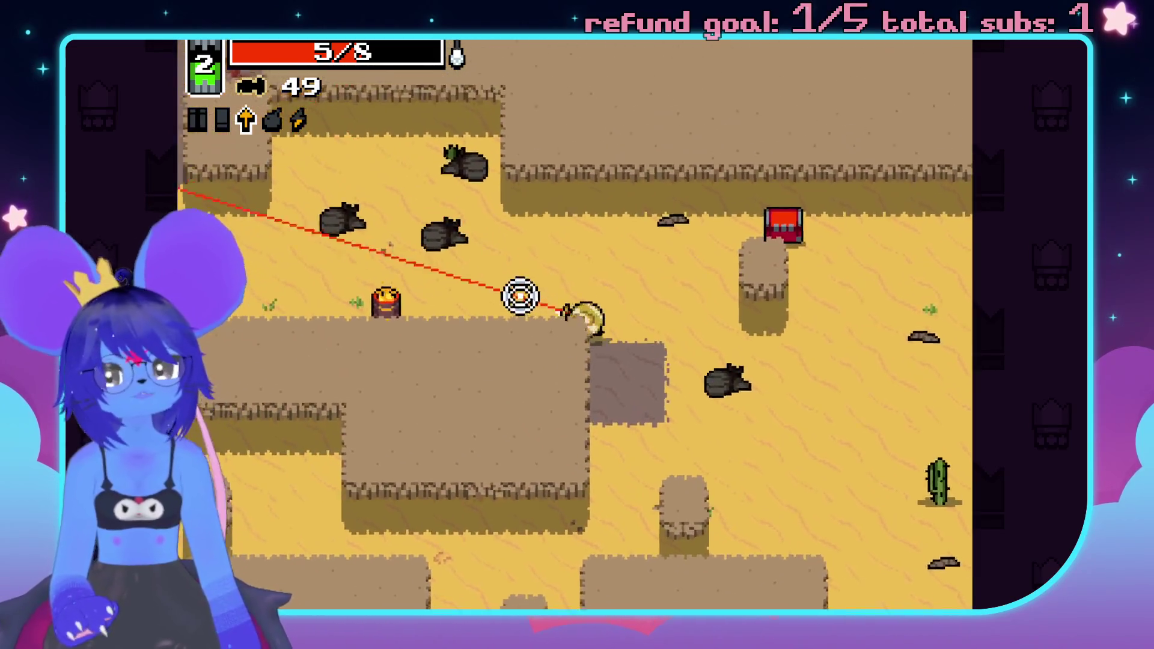
{"action": "key", "text": "a"}
{"action": "key", "text": "w"}
{"action": "left_click", "coordinate": [759, 396]}
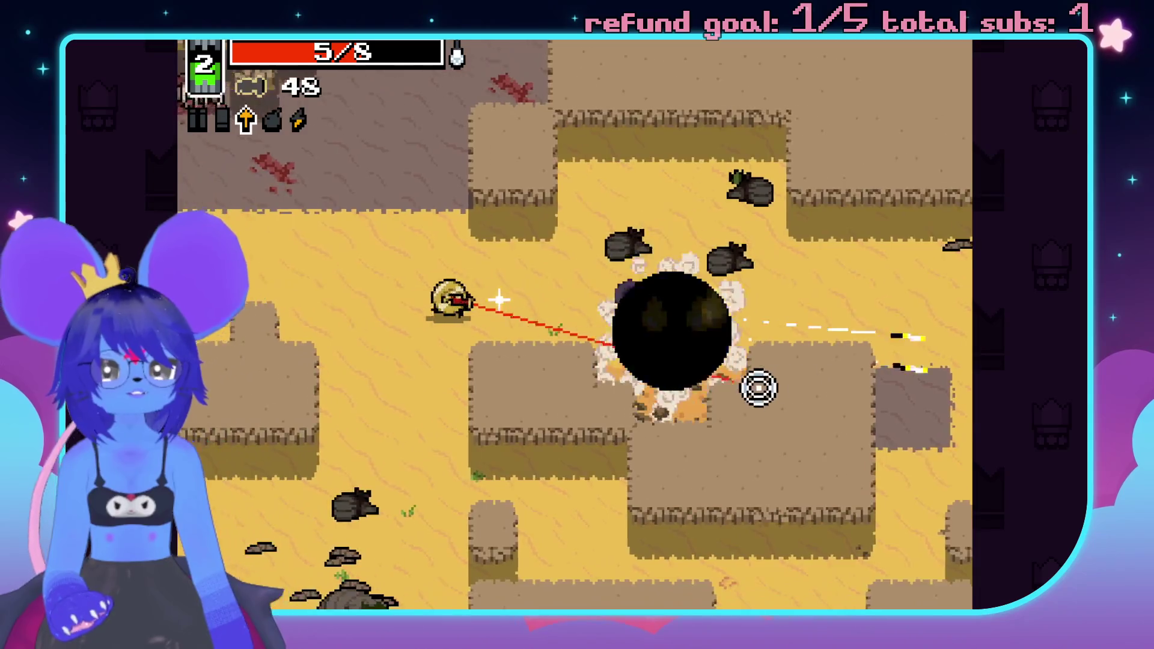
{"action": "key", "text": "a"}
{"action": "key", "text": "s"}
{"action": "left_click", "coordinate": [559, 358]}
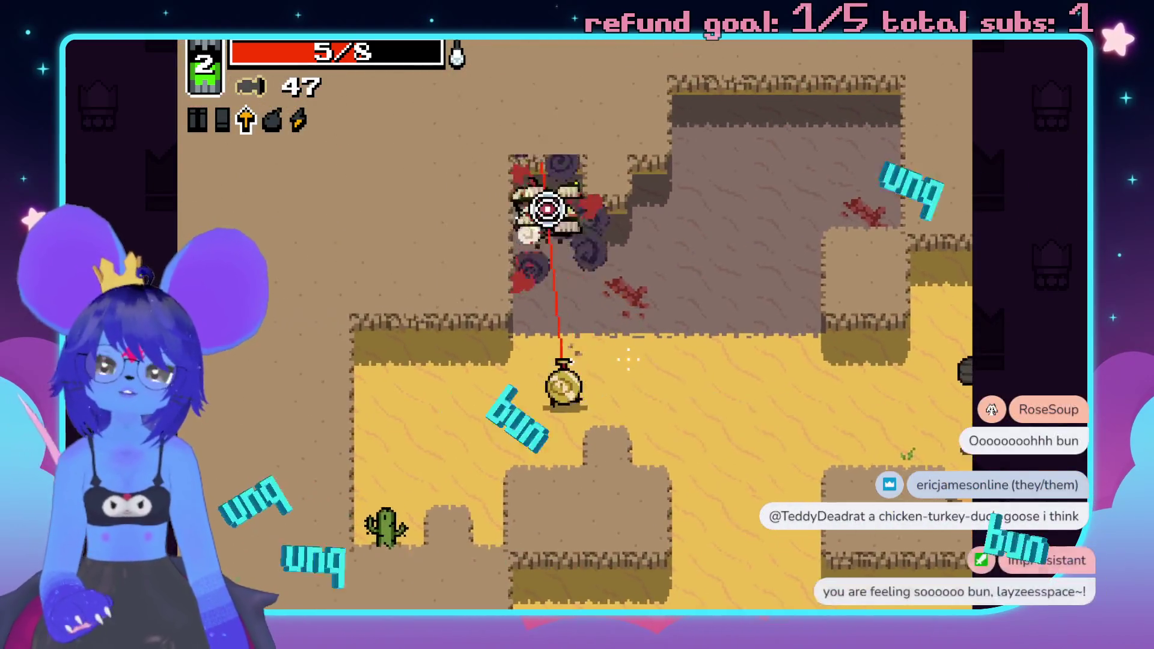
{"action": "left_click", "coordinate": [569, 365]}
{"action": "key", "text": "w"}
{"action": "key", "text": "a"}
{"action": "left_click", "coordinate": [572, 170]}
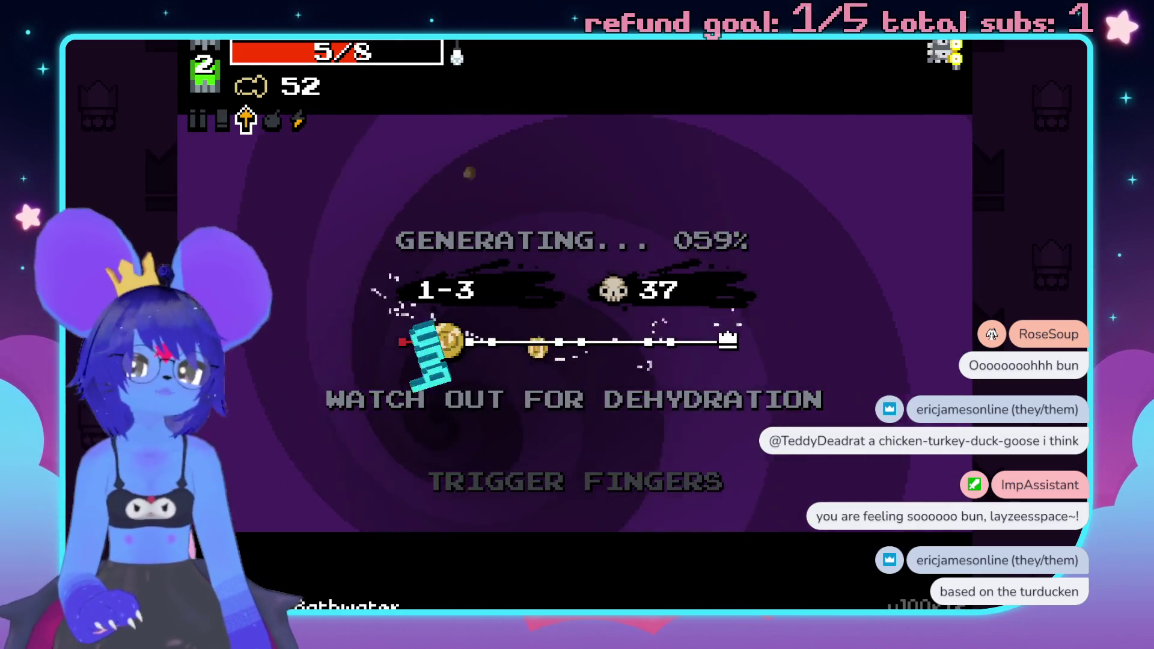
- Shoot the bandits and scorpions at the start of area 1-3
{"action": "left_click", "coordinate": [345, 415]}
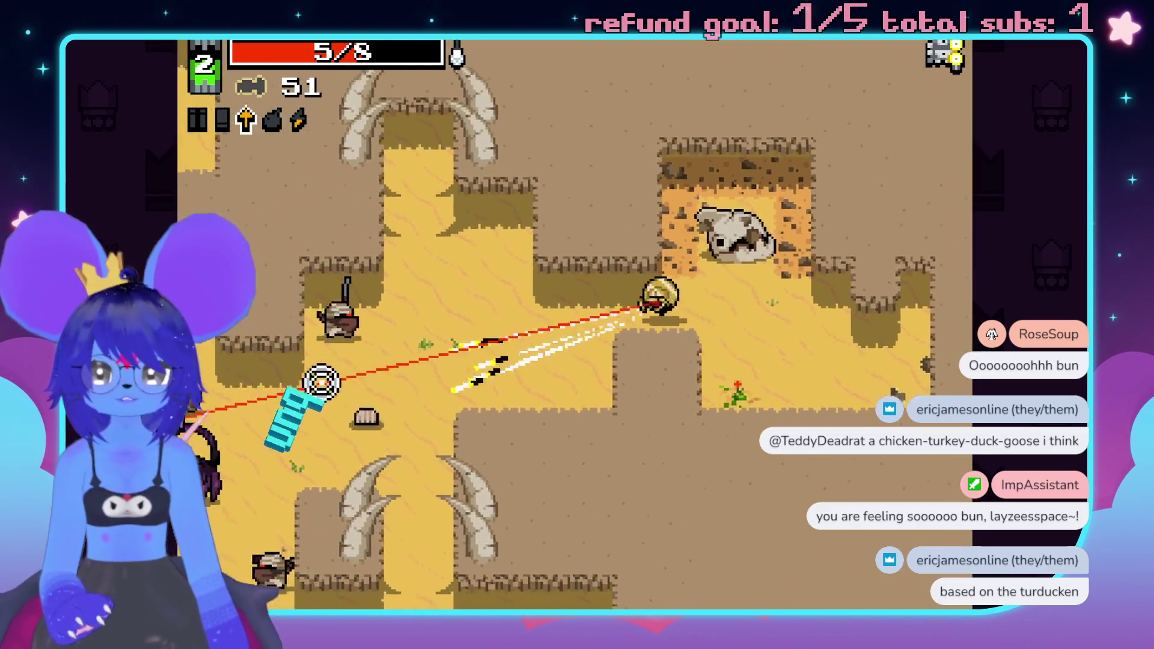
{"action": "left_click", "coordinate": [337, 317]}
{"action": "left_click", "coordinate": [361, 417]}
{"action": "left_click", "coordinate": [366, 268]}
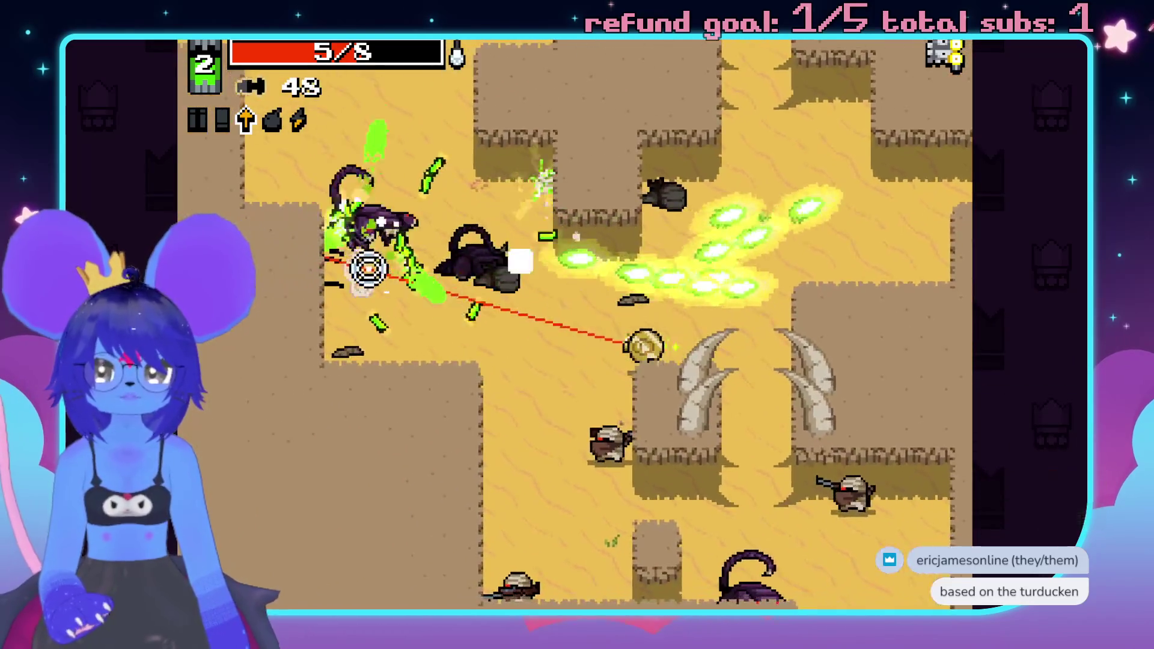
{"action": "left_click", "coordinate": [613, 402]}
{"action": "left_click", "coordinate": [842, 447]}
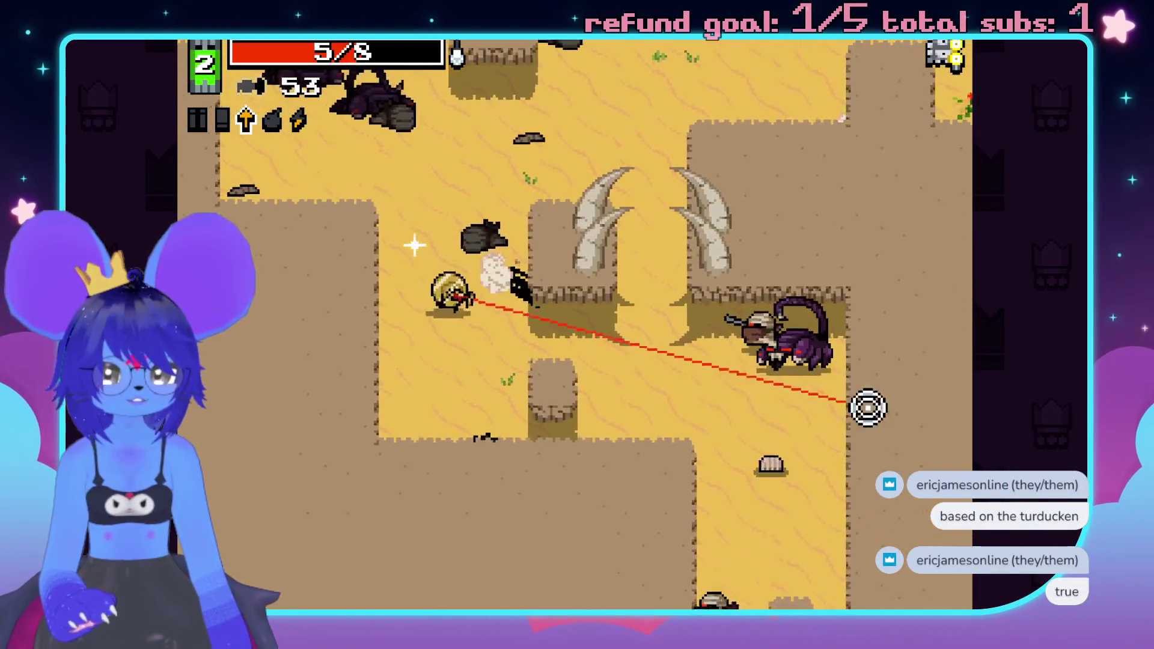
{"action": "left_click", "coordinate": [884, 385]}
{"action": "left_click", "coordinate": [782, 427]}
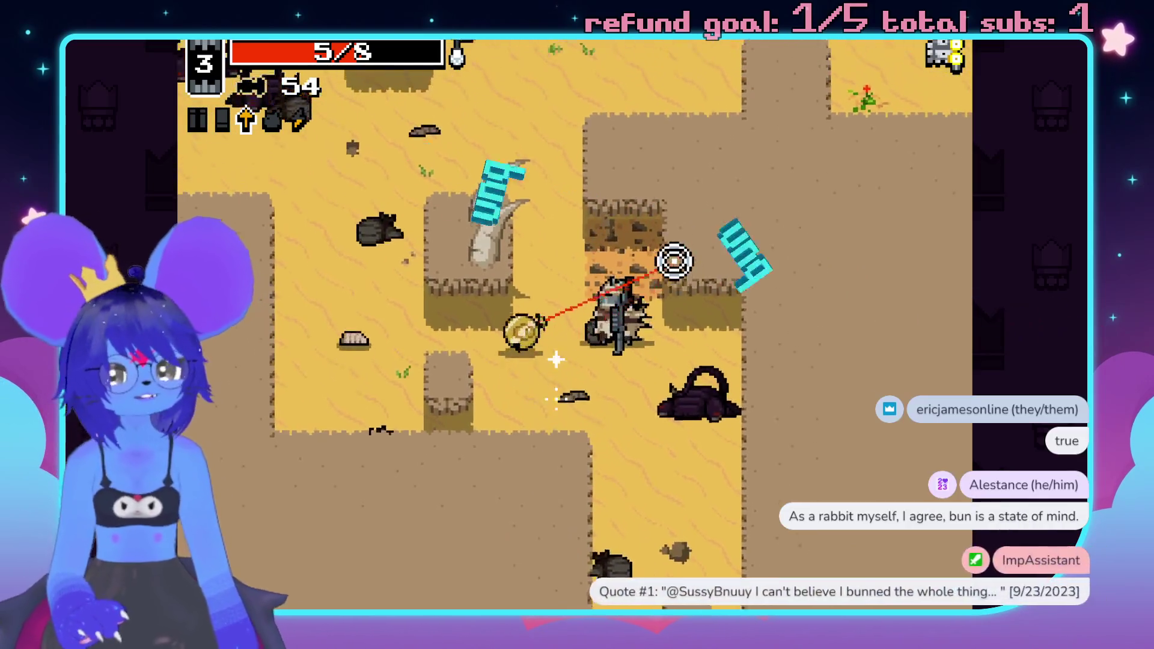
- Kill the nearby bandit and the enemies down-left with crossbow bolts
{"action": "left_click", "coordinate": [688, 421]}
{"action": "left_click", "coordinate": [674, 541]}
{"action": "left_click", "coordinate": [494, 420]}
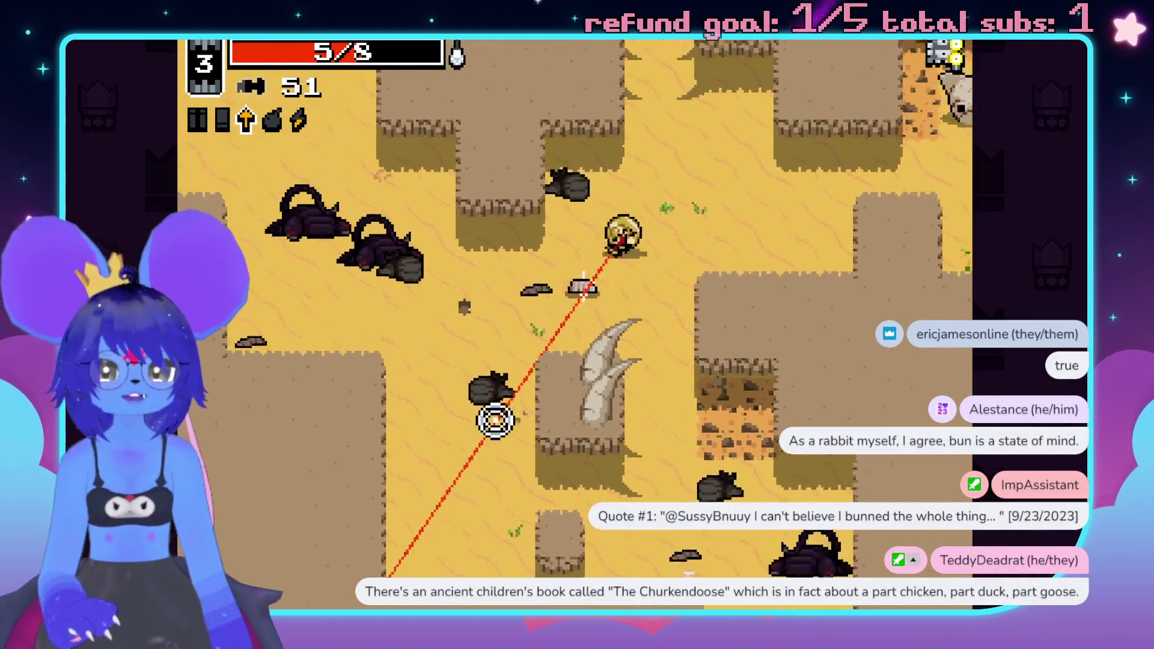
{"action": "left_click", "coordinate": [458, 413]}
{"action": "left_click", "coordinate": [660, 567]}
- Walk down the corridor onto the ammo chest for bolts, then back up-left
{"action": "key", "text": "s"}
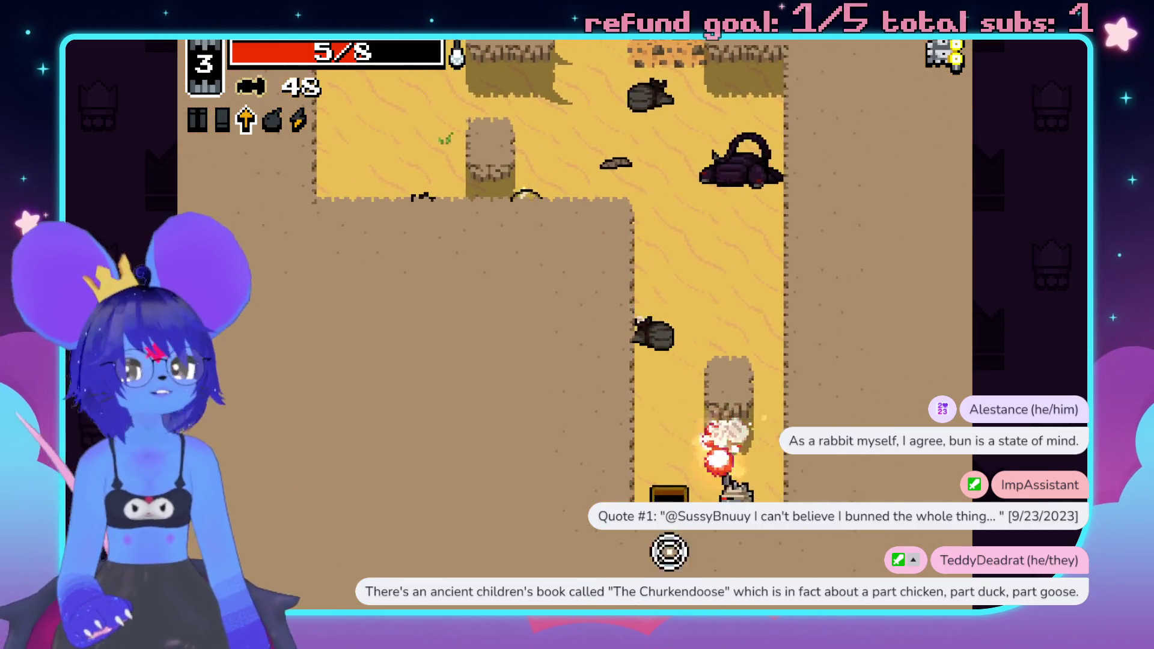
{"action": "key", "text": "s"}
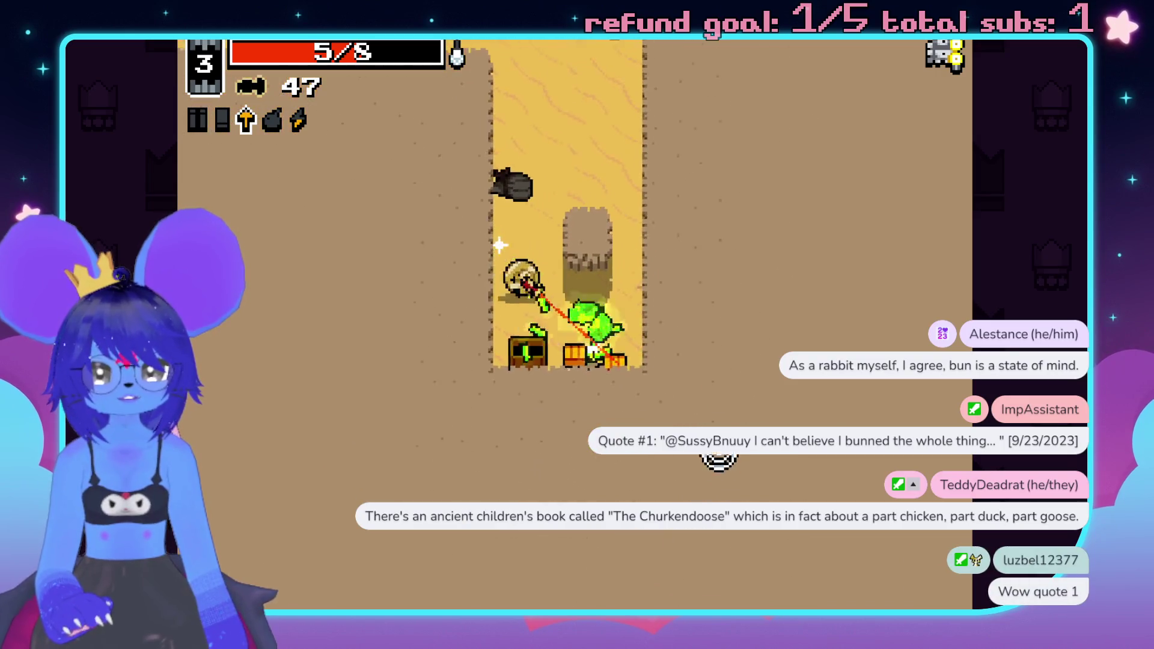
{"action": "key", "text": "s"}
{"action": "key", "text": "w"}
{"action": "key", "text": "a"}
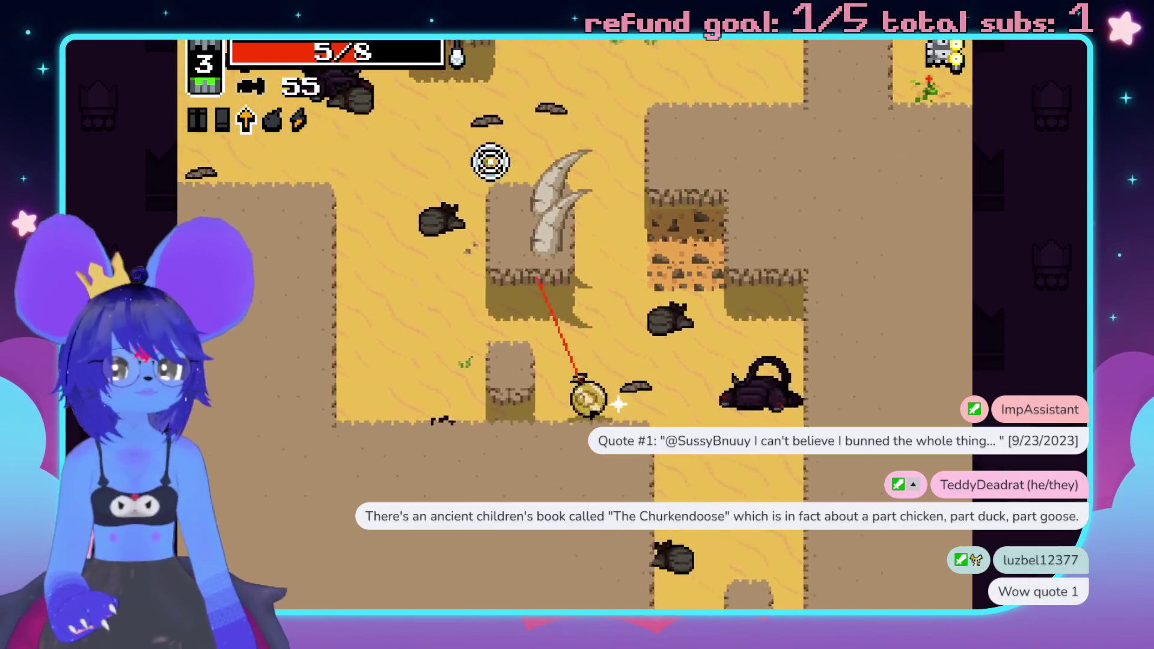
{"action": "key", "text": "w"}
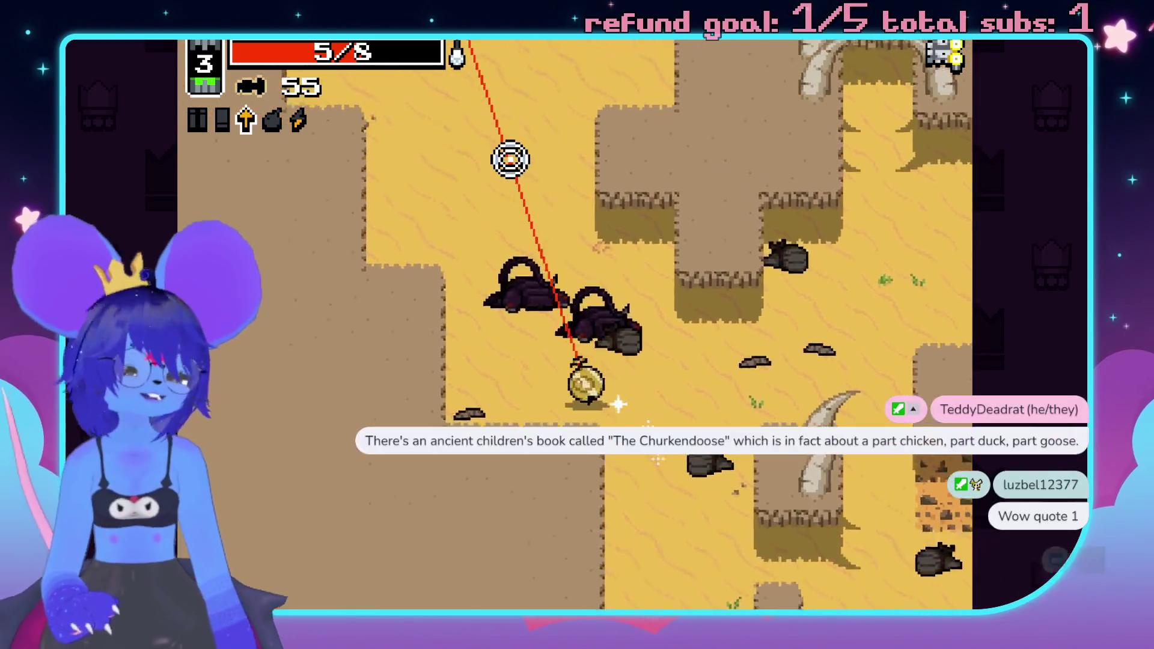
- Fire bolts at the bandits up the path and to the left while moving
{"action": "left_click", "coordinate": [507, 170]}
{"action": "key", "text": "a"}
{"action": "left_click", "coordinate": [649, 113]}
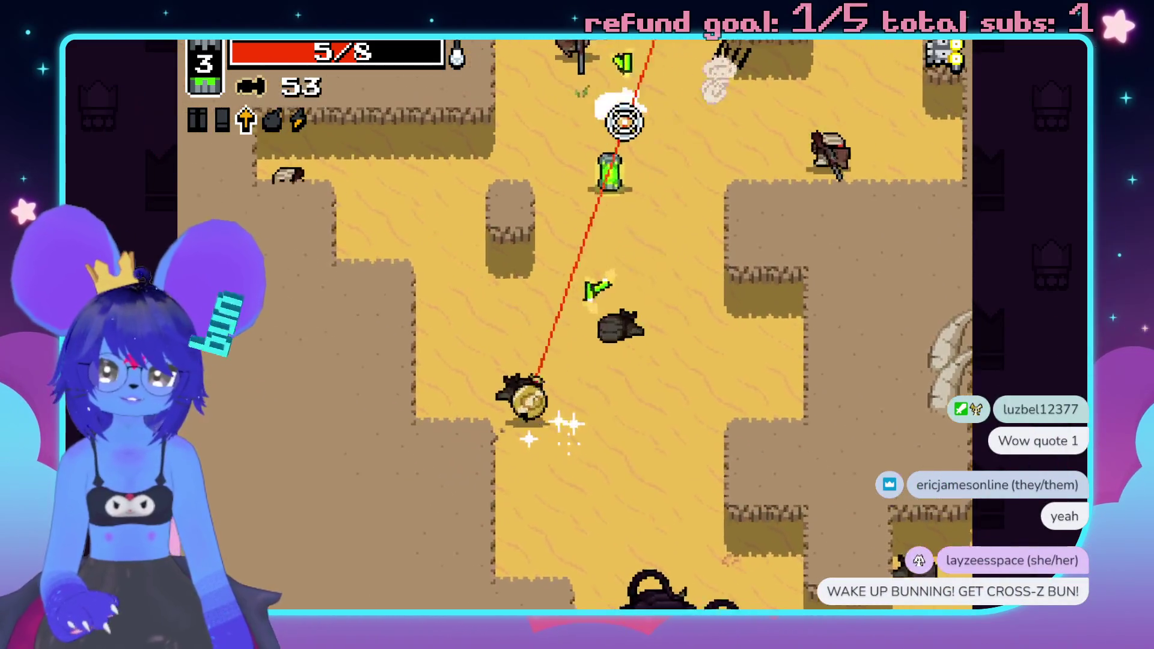
{"action": "left_click", "coordinate": [607, 123]}
{"action": "left_click", "coordinate": [661, 240]}
{"action": "key", "text": "s"}
{"action": "left_click", "coordinate": [363, 392]}
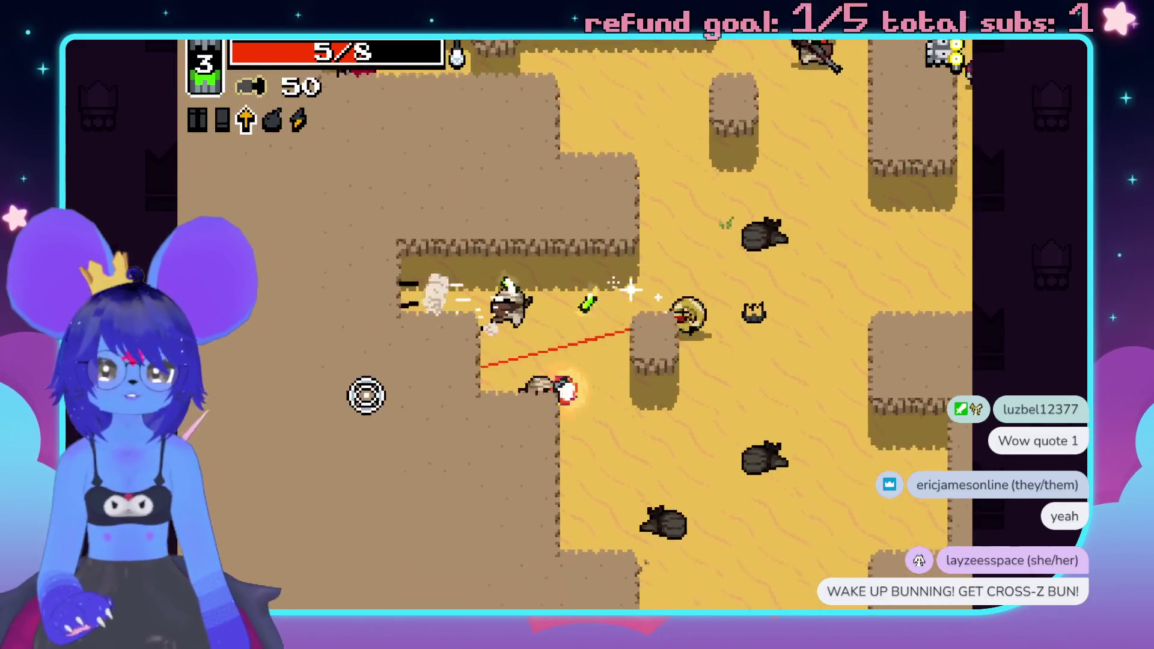
{"action": "left_click", "coordinate": [732, 240]}
{"action": "left_click", "coordinate": [806, 288]}
- Back away from the scorpions and kill them with repeated bolts
{"action": "key", "text": "s"}
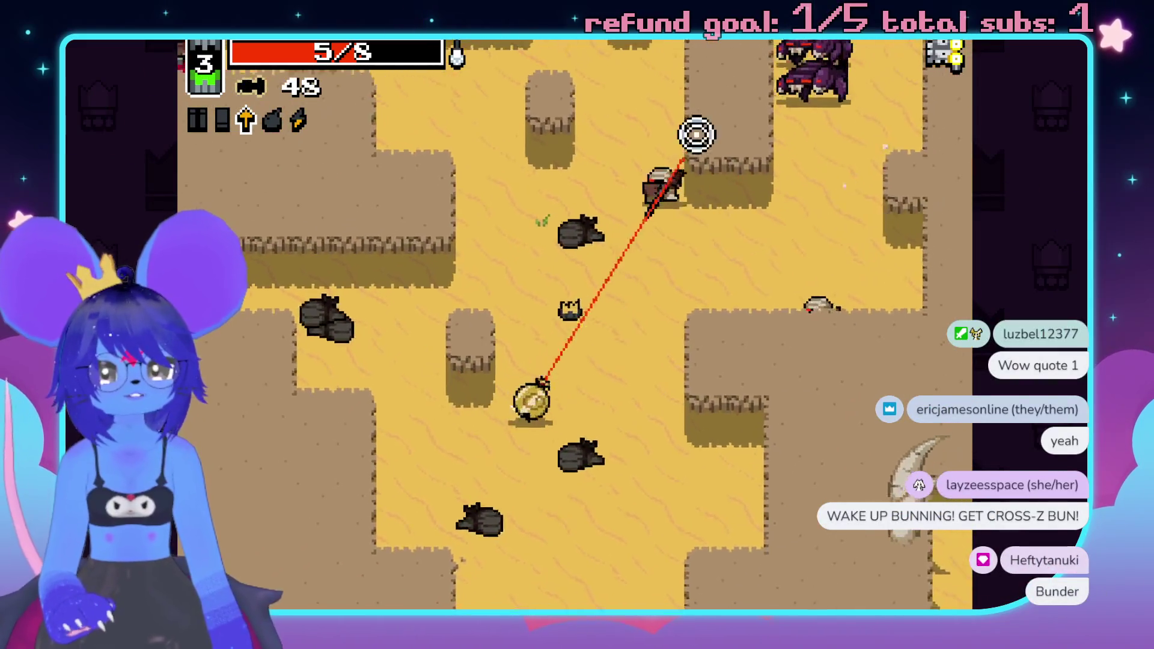
{"action": "left_click", "coordinate": [776, 342]}
{"action": "left_click", "coordinate": [765, 253]}
{"action": "left_click", "coordinate": [719, 122]}
{"action": "key", "text": "w"}
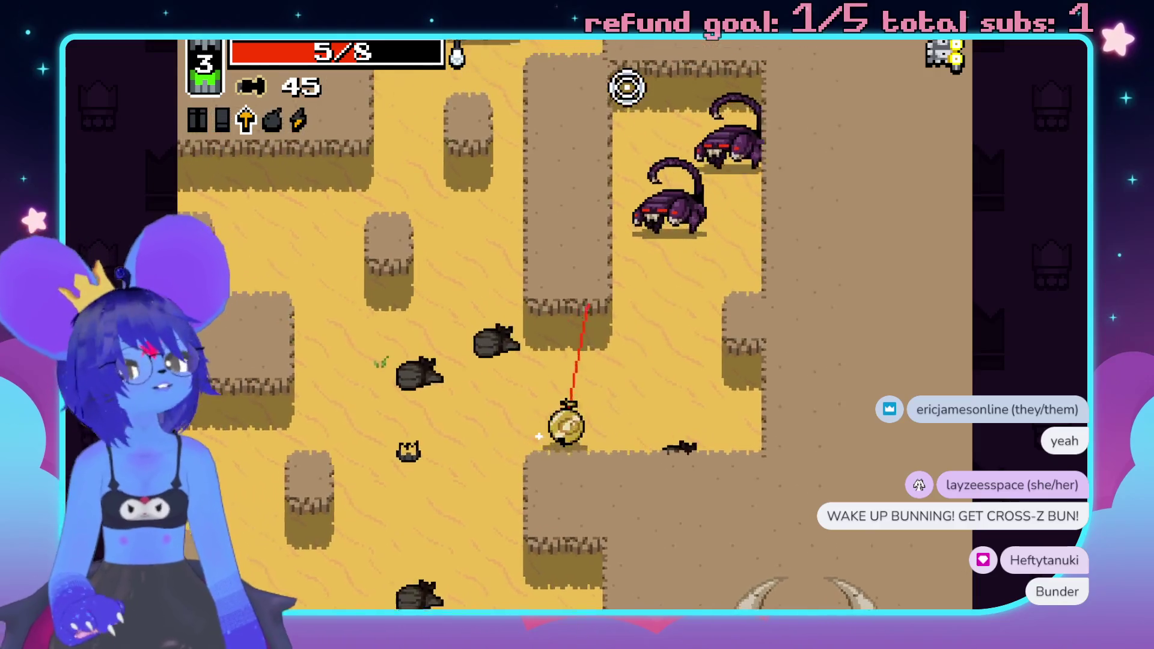
{"action": "key", "text": "d"}
{"action": "left_click", "coordinate": [632, 121]}
- Move into the new area, shooting the big scorpion and an enemy to the left
{"action": "key", "text": "a"}
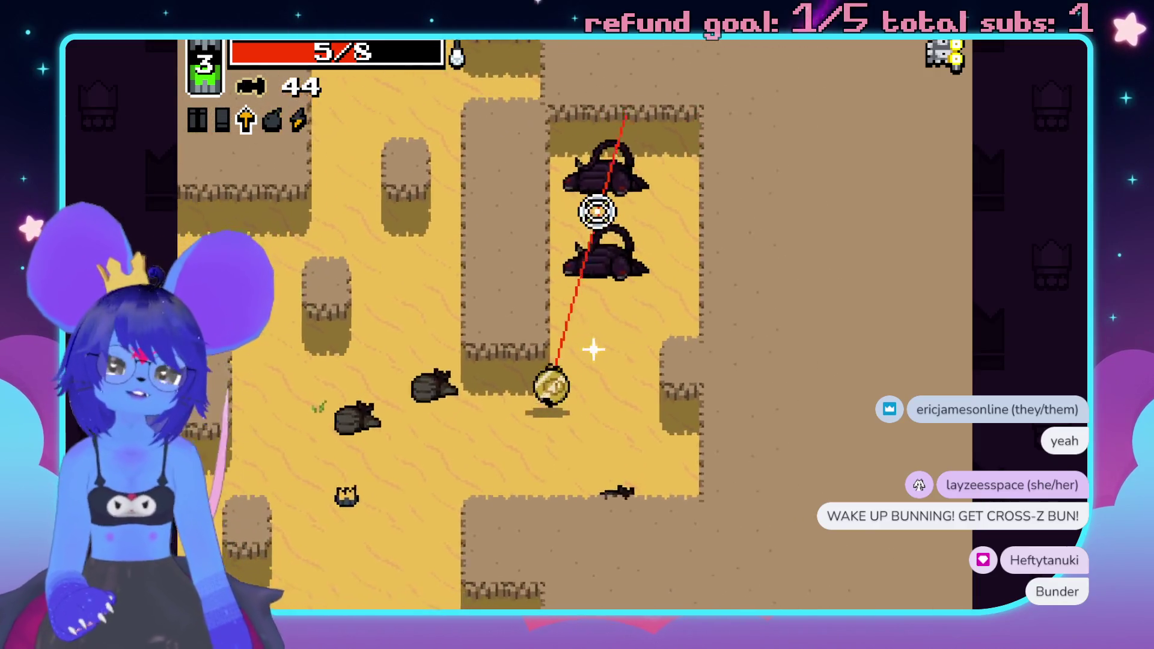
{"action": "key", "text": "w"}
{"action": "left_click", "coordinate": [659, 150]}
{"action": "key", "text": "s"}
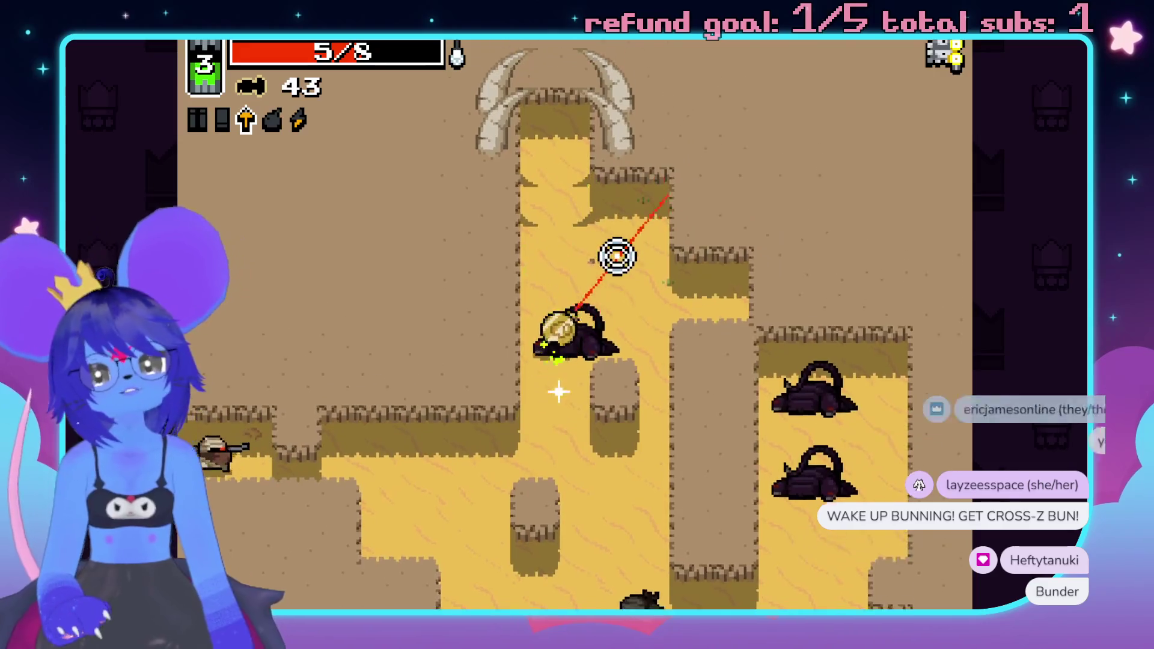
{"action": "key", "text": "d"}
{"action": "left_click", "coordinate": [302, 309]}
{"action": "key", "text": "a"}
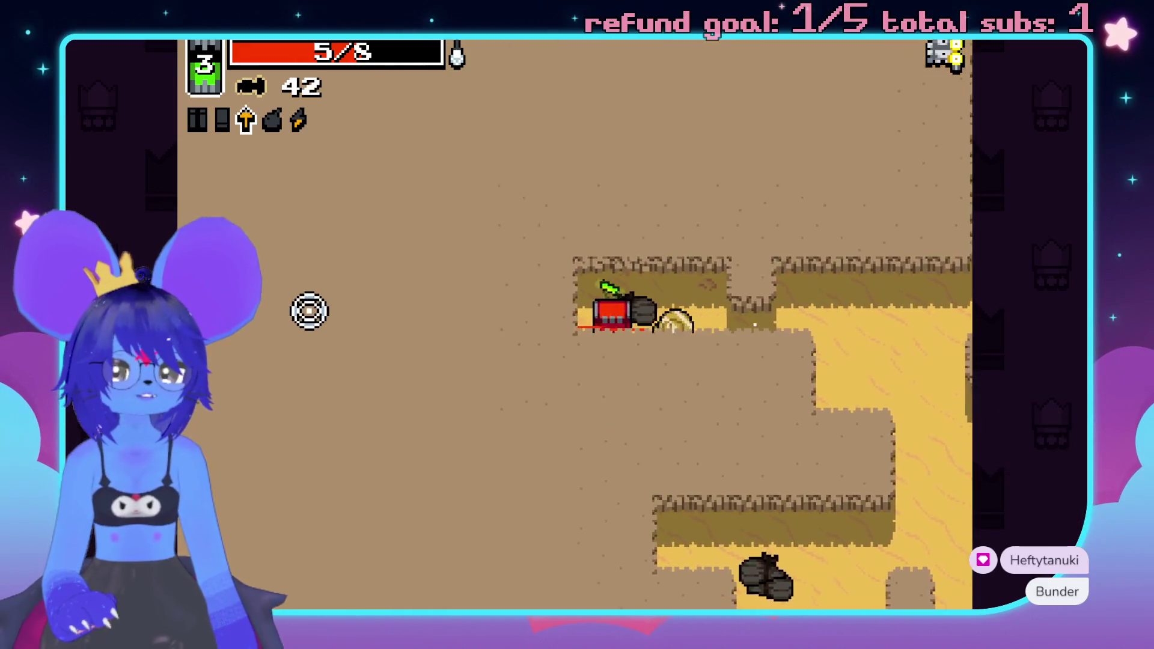
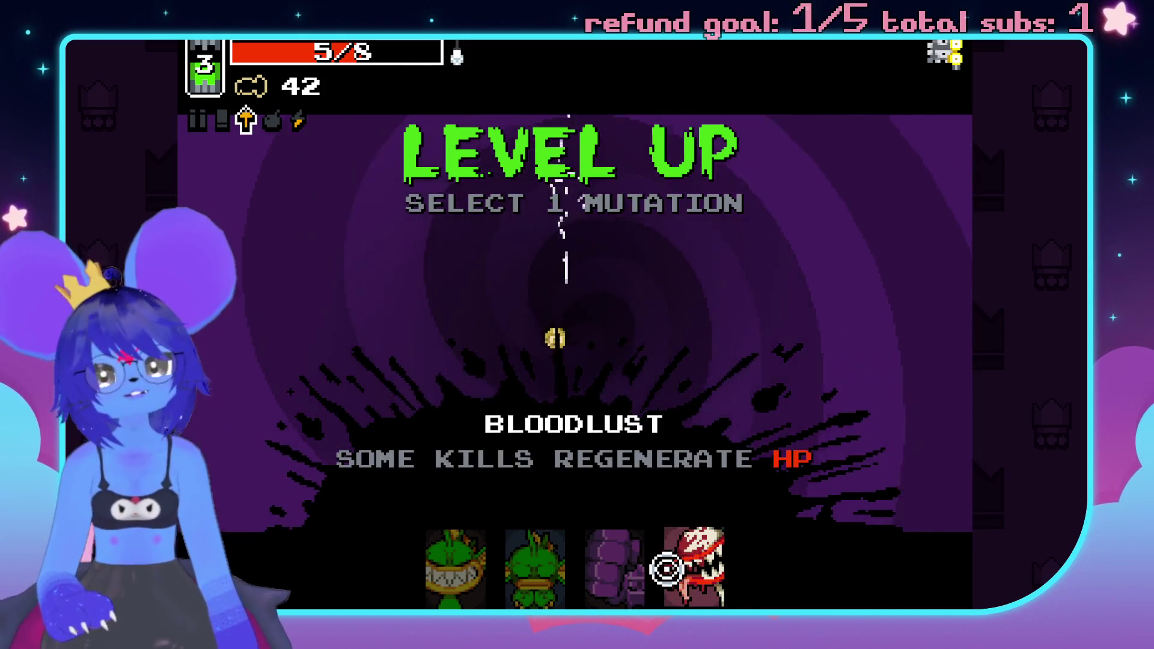
- Take the Bloodlust mutation and shoot the rats along the first corridor
{"action": "left_click", "coordinate": [666, 562]}
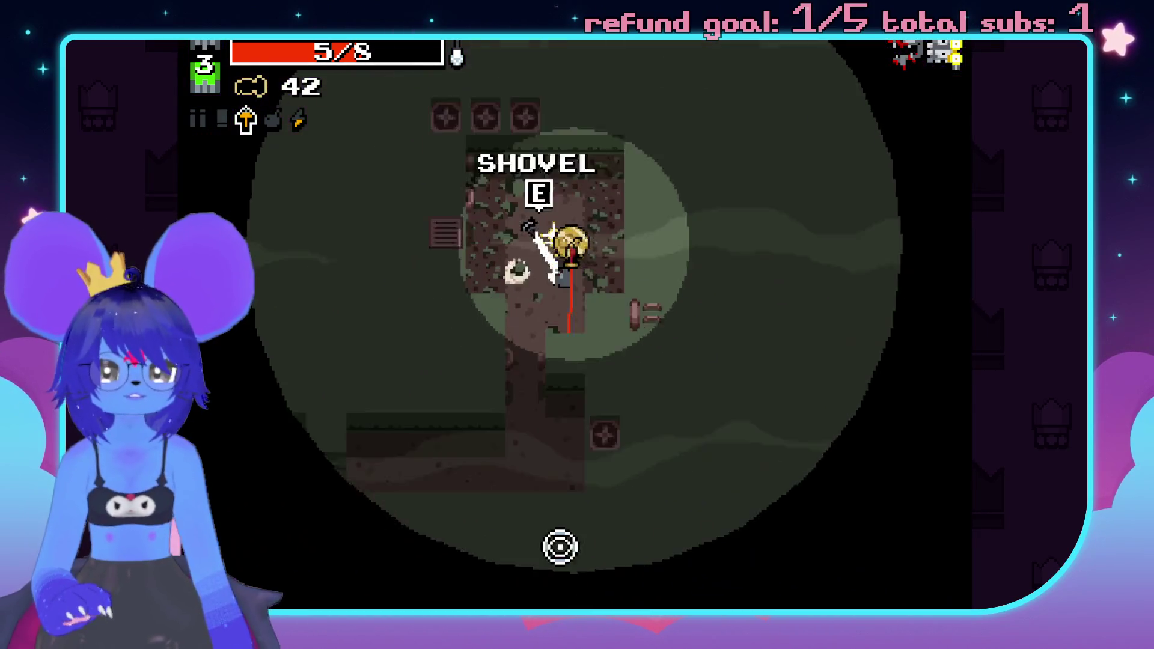
{"action": "key", "text": "s"}
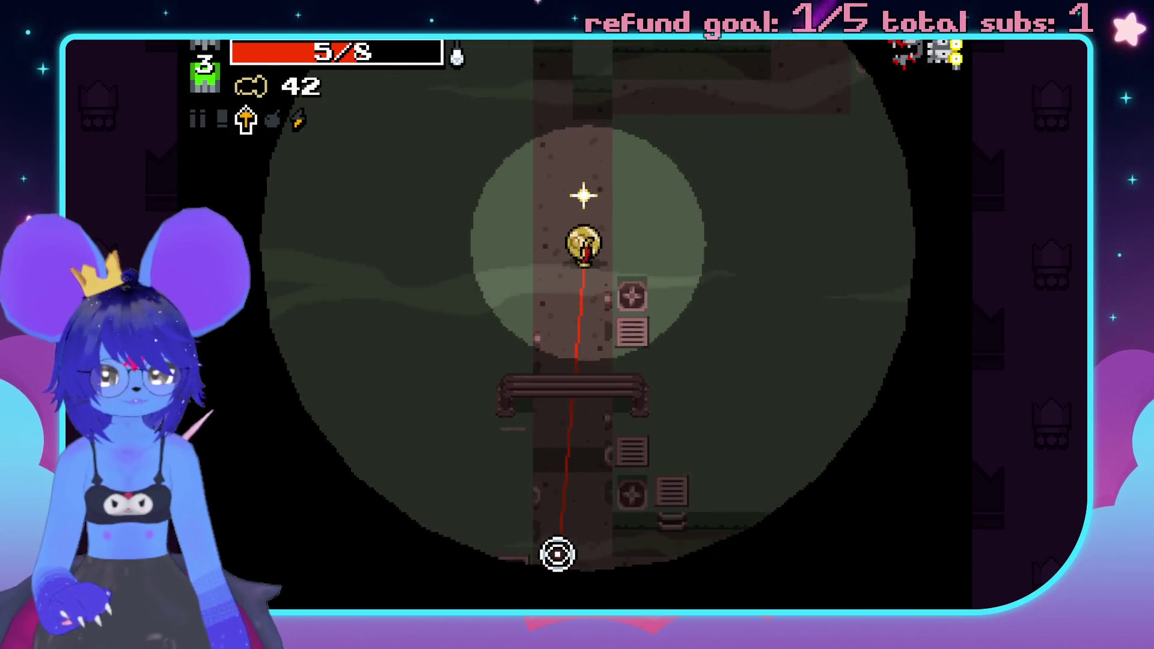
{"action": "key", "text": "s"}
{"action": "key", "text": "d"}
{"action": "left_click", "coordinate": [858, 355]}
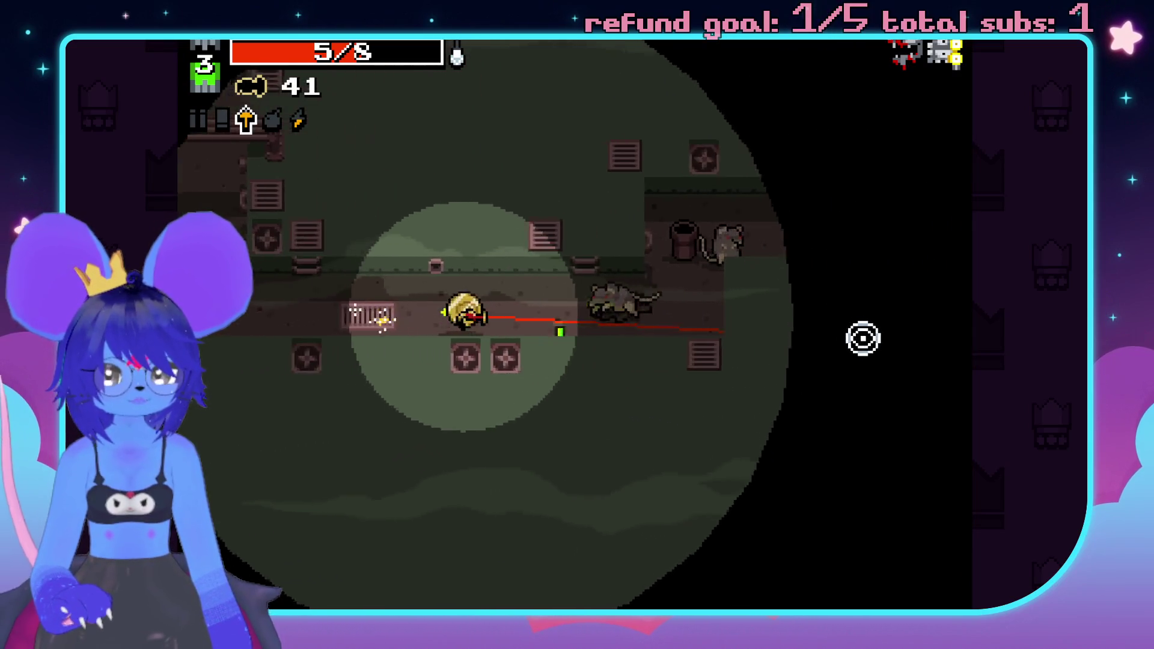
{"action": "left_click", "coordinate": [716, 255]}
{"action": "left_click", "coordinate": [757, 373]}
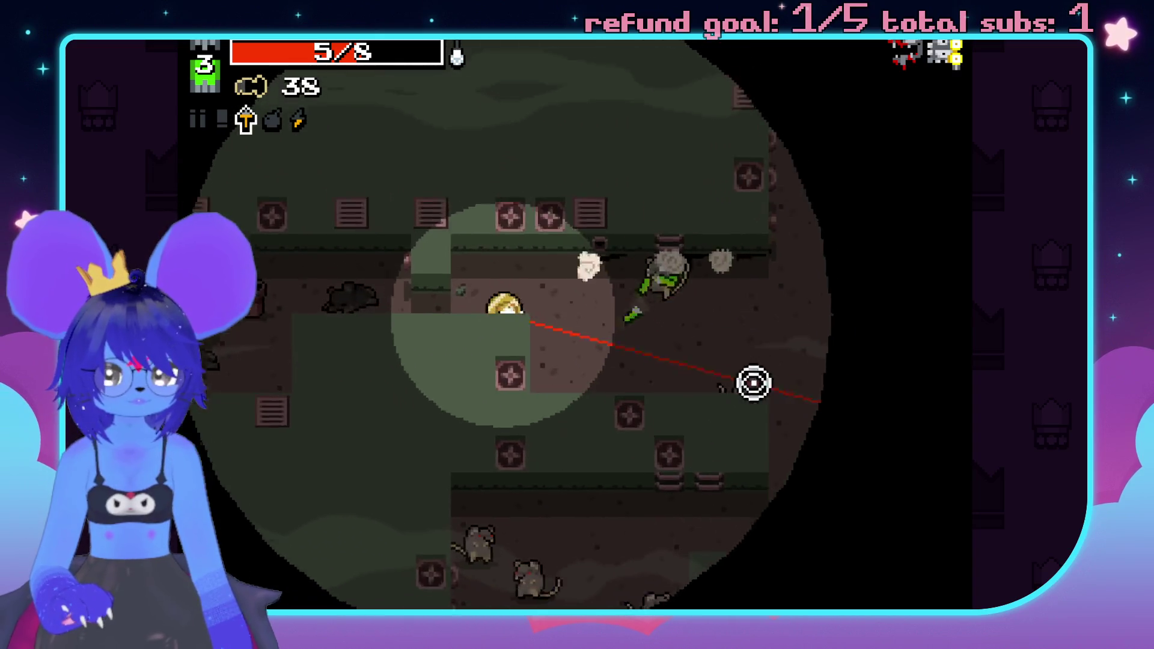
{"action": "left_click", "coordinate": [733, 438]}
{"action": "left_click", "coordinate": [512, 433]}
{"action": "left_click", "coordinate": [451, 515]}
- Work down the level, killing rats on every side and near the chests
{"action": "key", "text": "a"}
{"action": "key", "text": "s"}
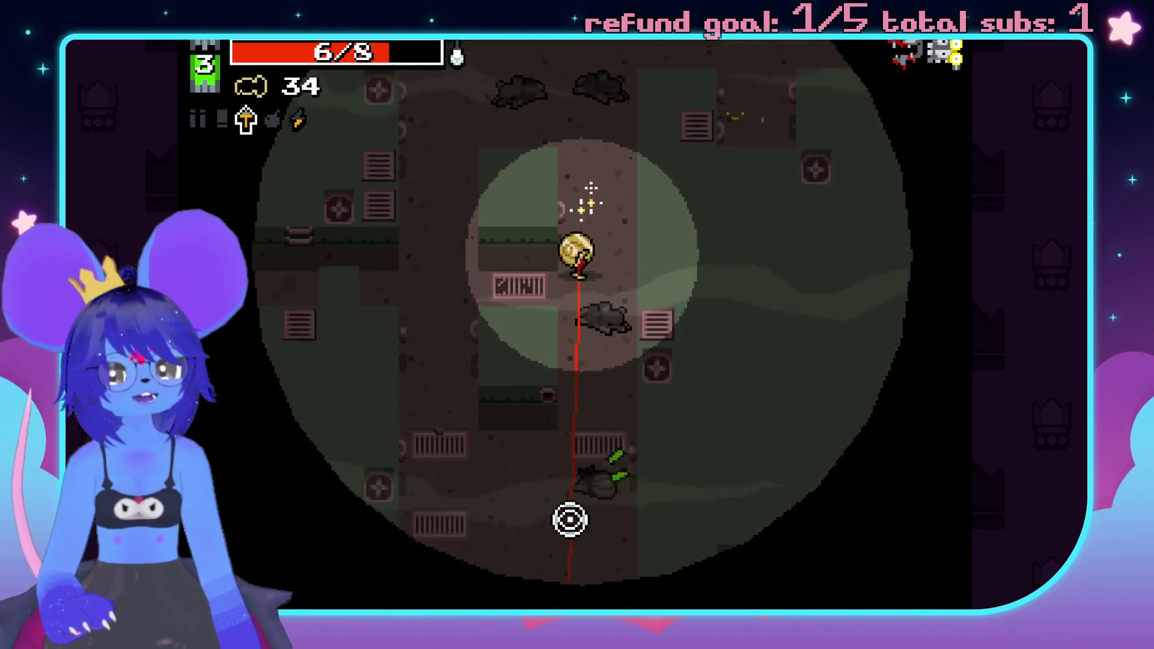
{"action": "left_click", "coordinate": [840, 361]}
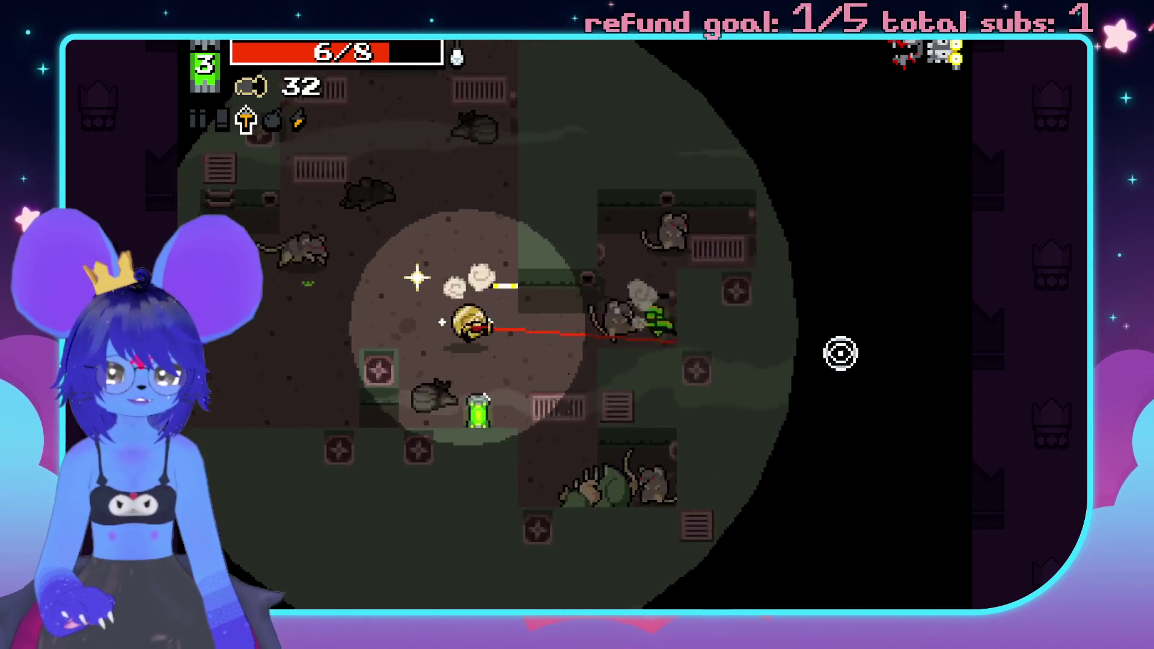
{"action": "key", "text": "d"}
{"action": "left_click", "coordinate": [704, 211]}
{"action": "left_click", "coordinate": [786, 435]}
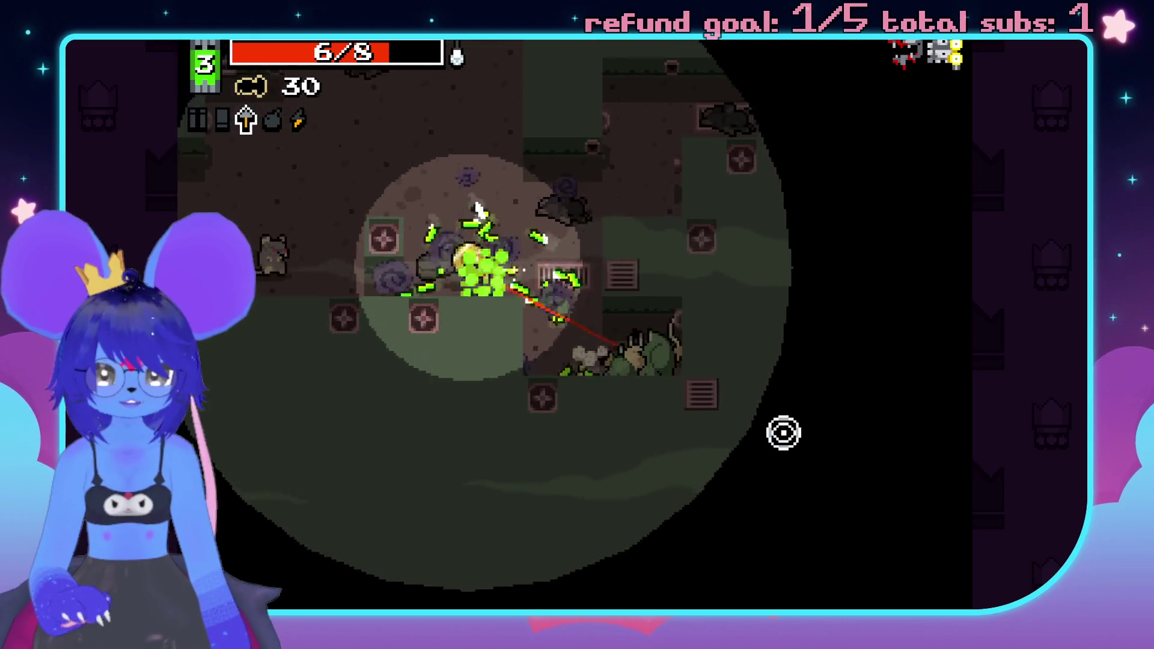
{"action": "left_click", "coordinate": [731, 507]}
{"action": "left_click", "coordinate": [312, 268]}
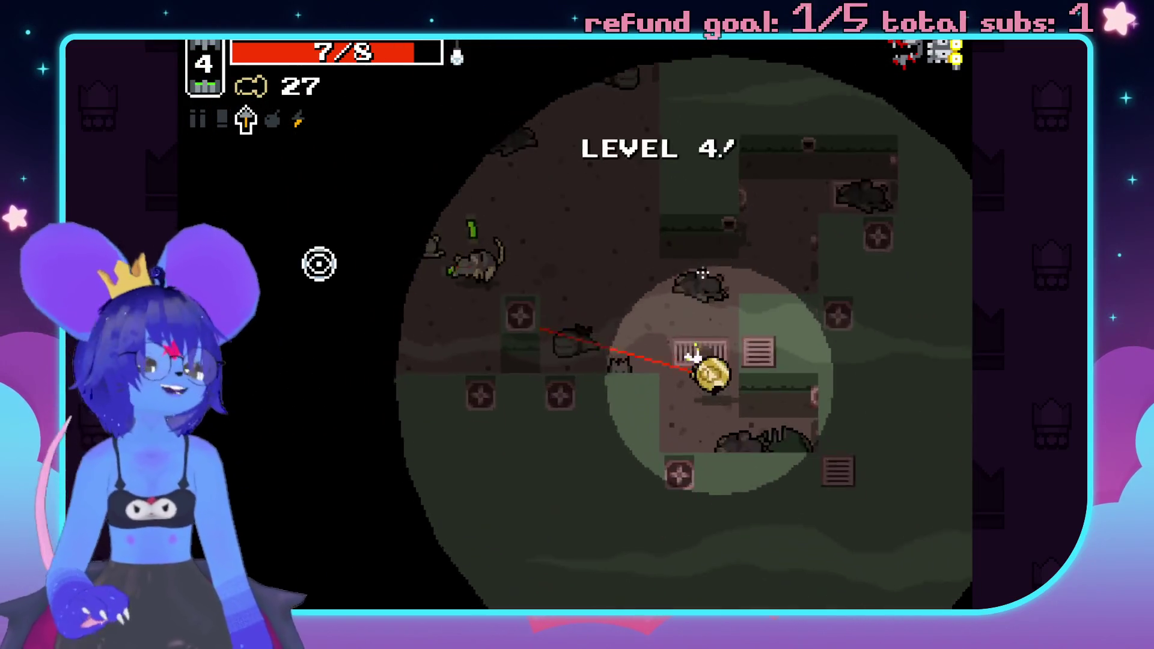
{"action": "left_click", "coordinate": [698, 120]}
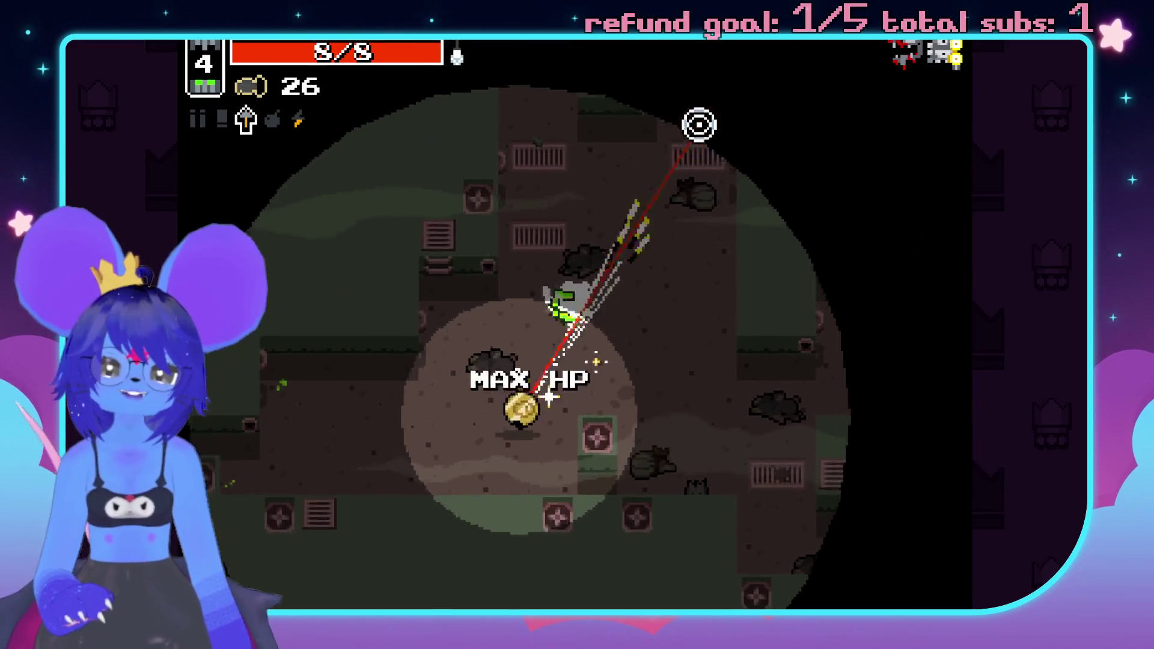
{"action": "left_click", "coordinate": [370, 404]}
{"action": "left_click", "coordinate": [801, 373]}
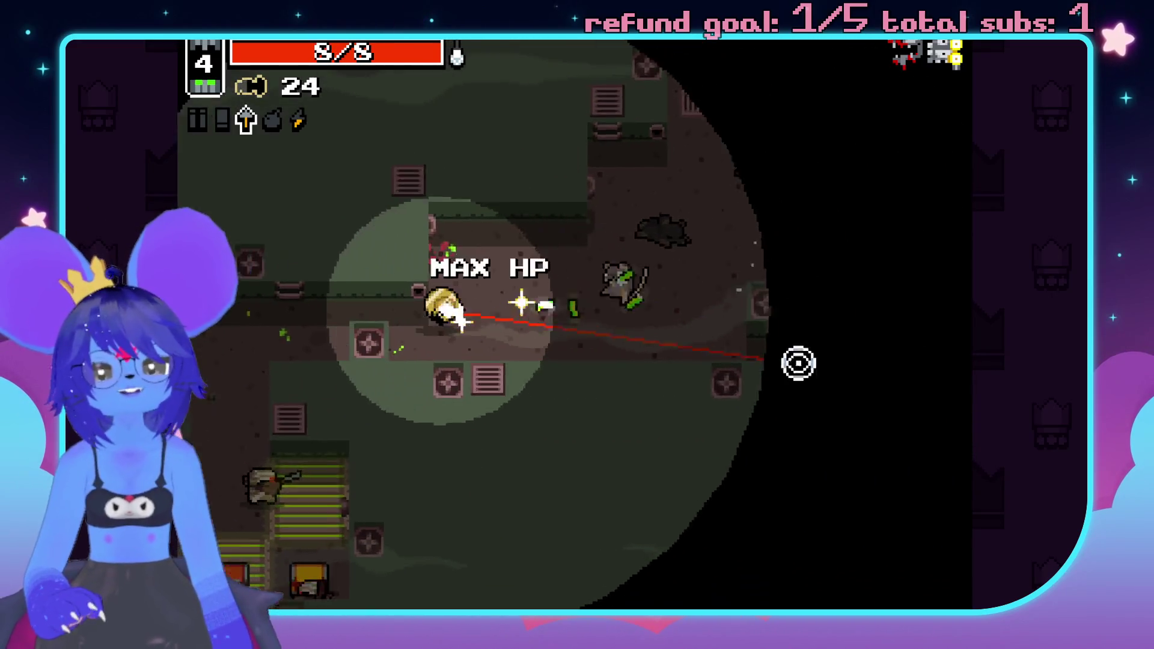
{"action": "left_click", "coordinate": [624, 554]}
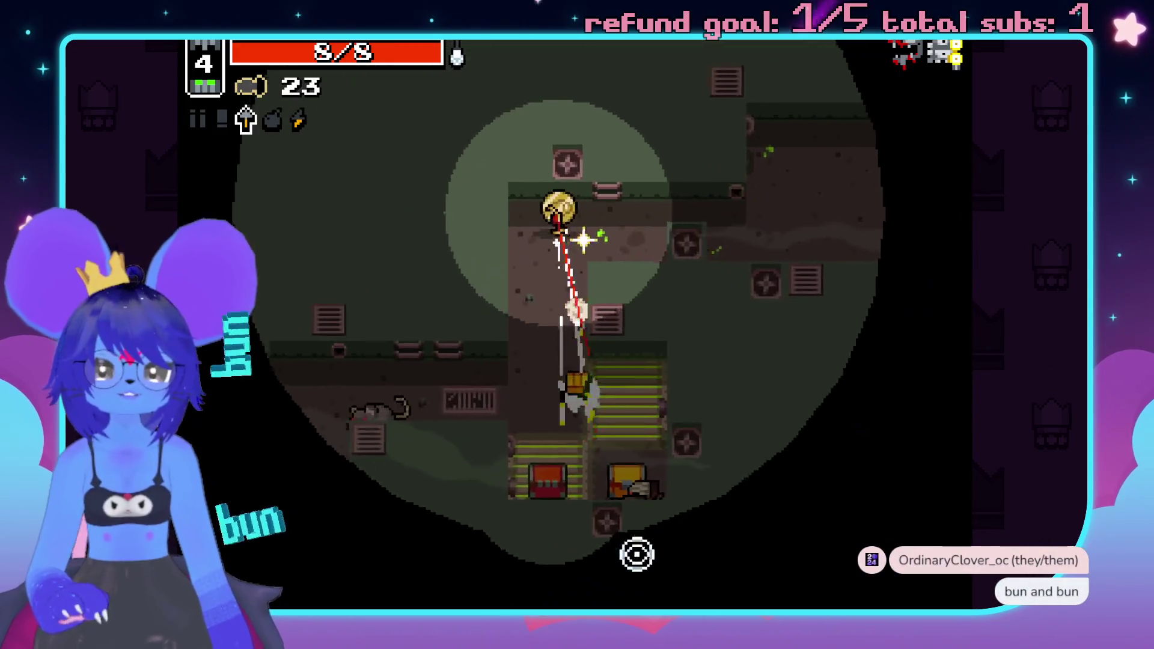
{"action": "left_click", "coordinate": [572, 356]}
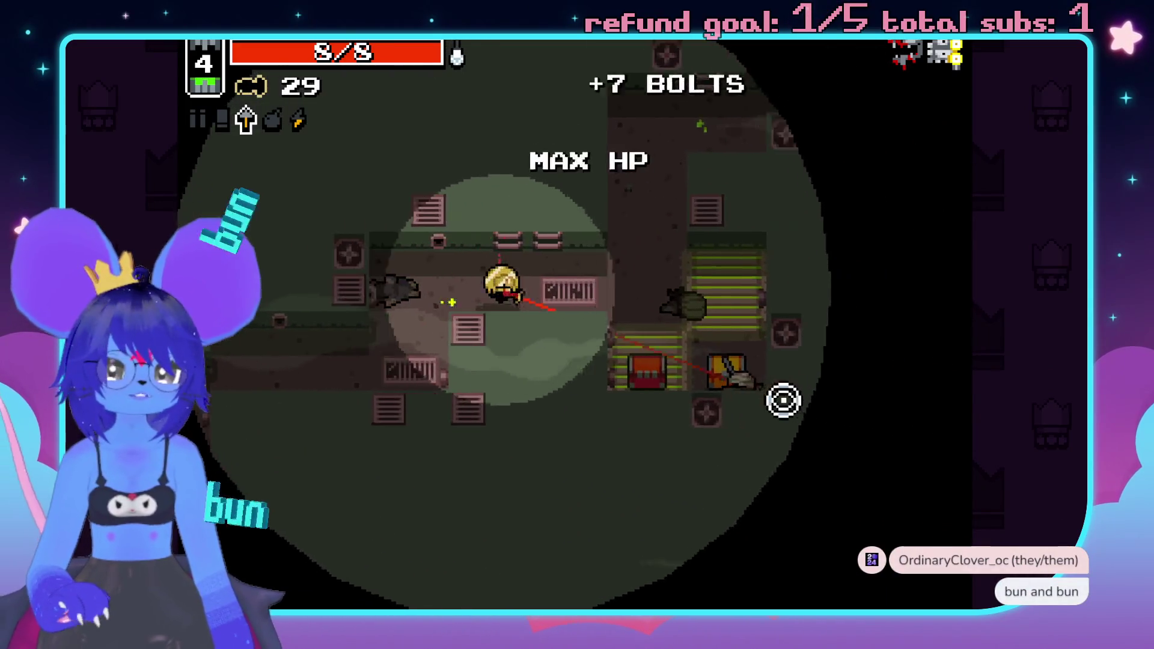
{"action": "left_click", "coordinate": [757, 485]}
- Grab bolts from the ammo chest, clear the last enemies, and walk into the exit portal
{"action": "key", "text": "a"}
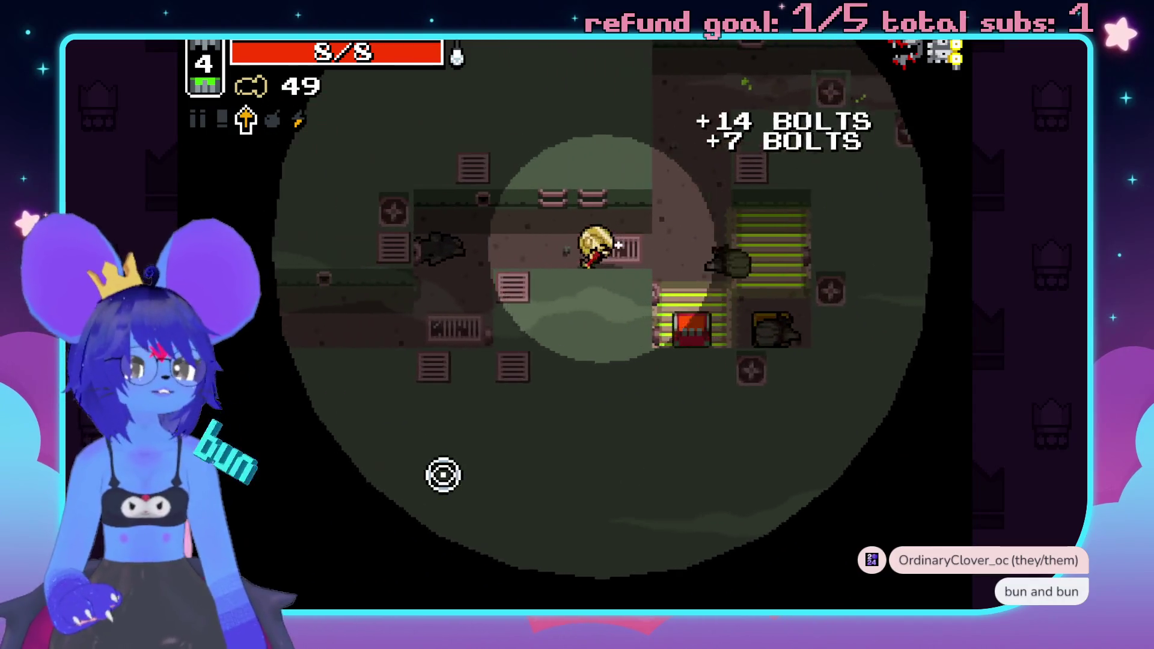
{"action": "left_click", "coordinate": [364, 444]}
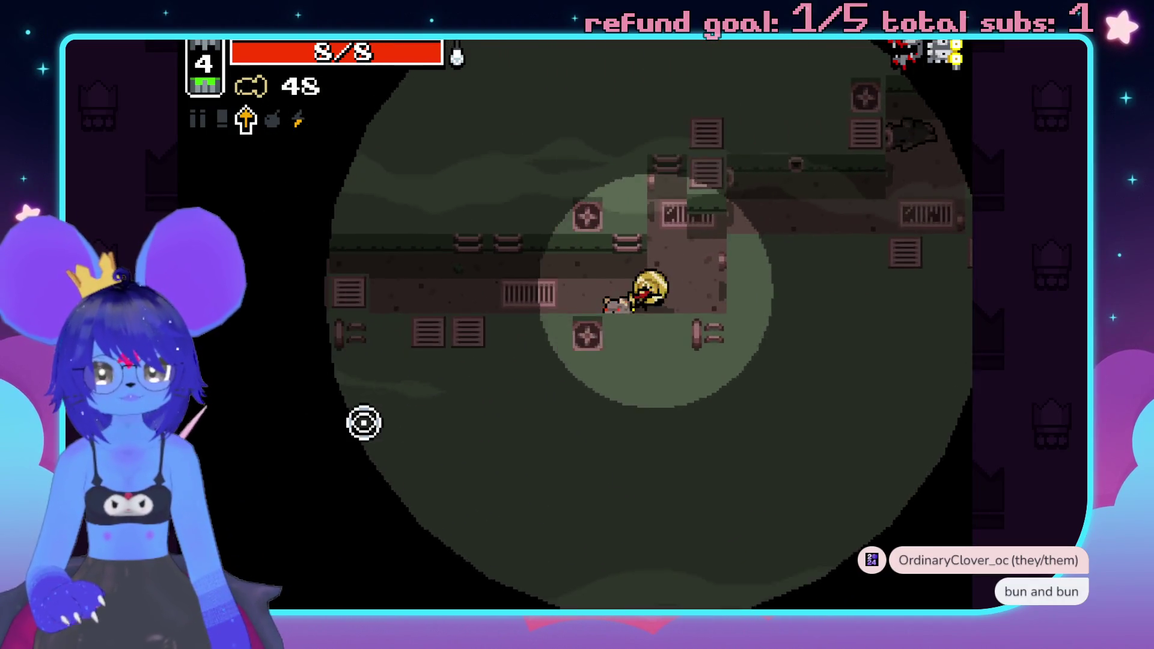
{"action": "left_click", "coordinate": [399, 408]}
{"action": "left_click", "coordinate": [850, 331]}
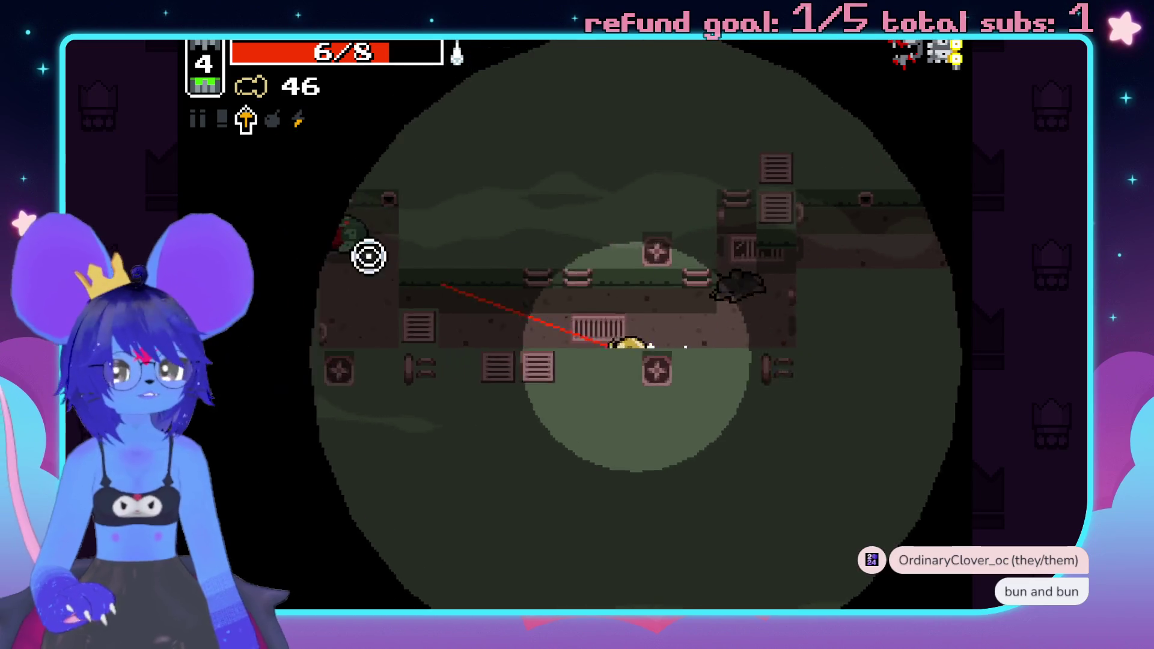
{"action": "left_click", "coordinate": [364, 253]}
{"action": "key", "text": "a"}
{"action": "key", "text": "w"}
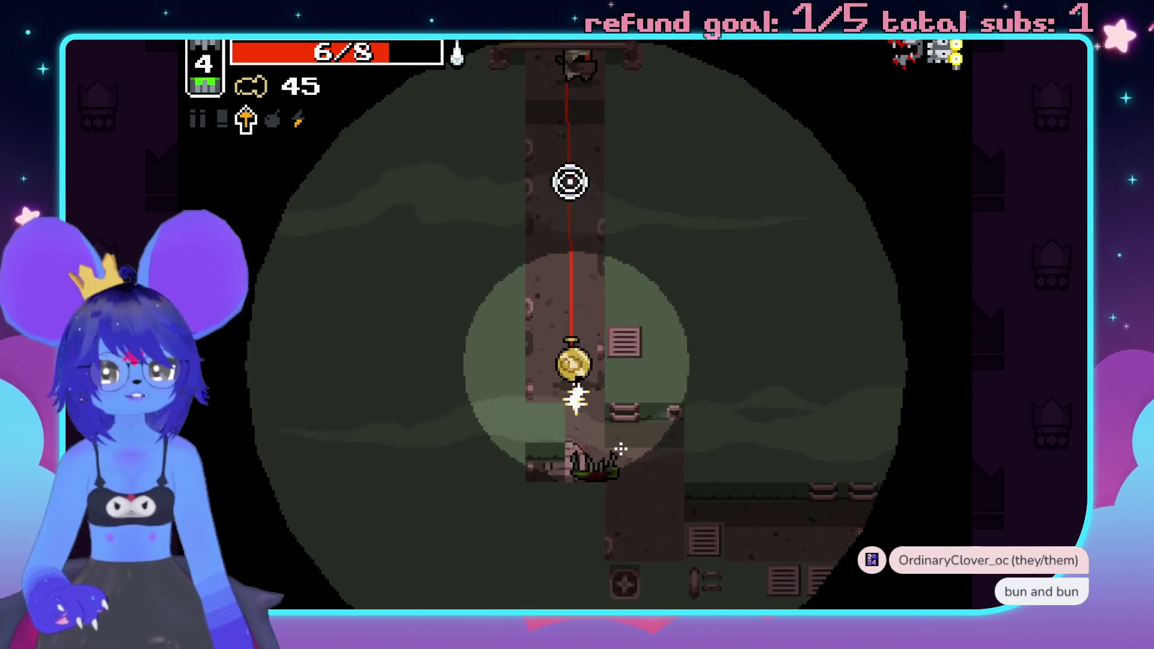
{"action": "left_click", "coordinate": [580, 162]}
{"action": "key", "text": "w"}
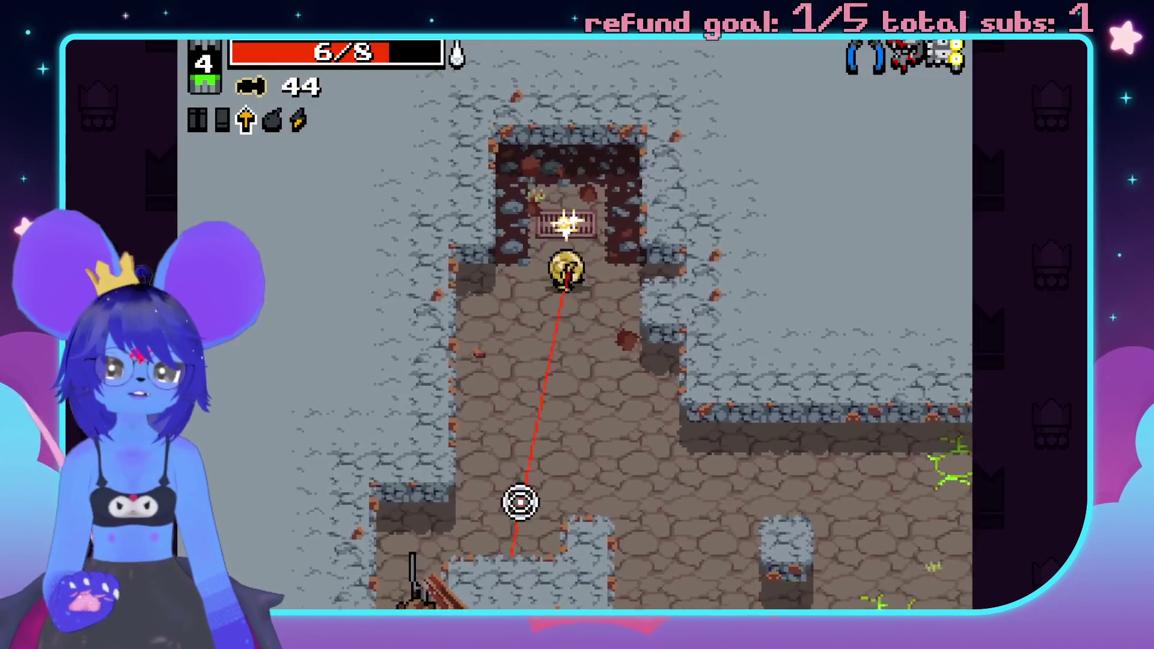
- Fight through the stone level of area 3-1, shooting bolts at nearby enemies
{"action": "key", "text": "s"}
{"action": "left_click", "coordinate": [550, 524]}
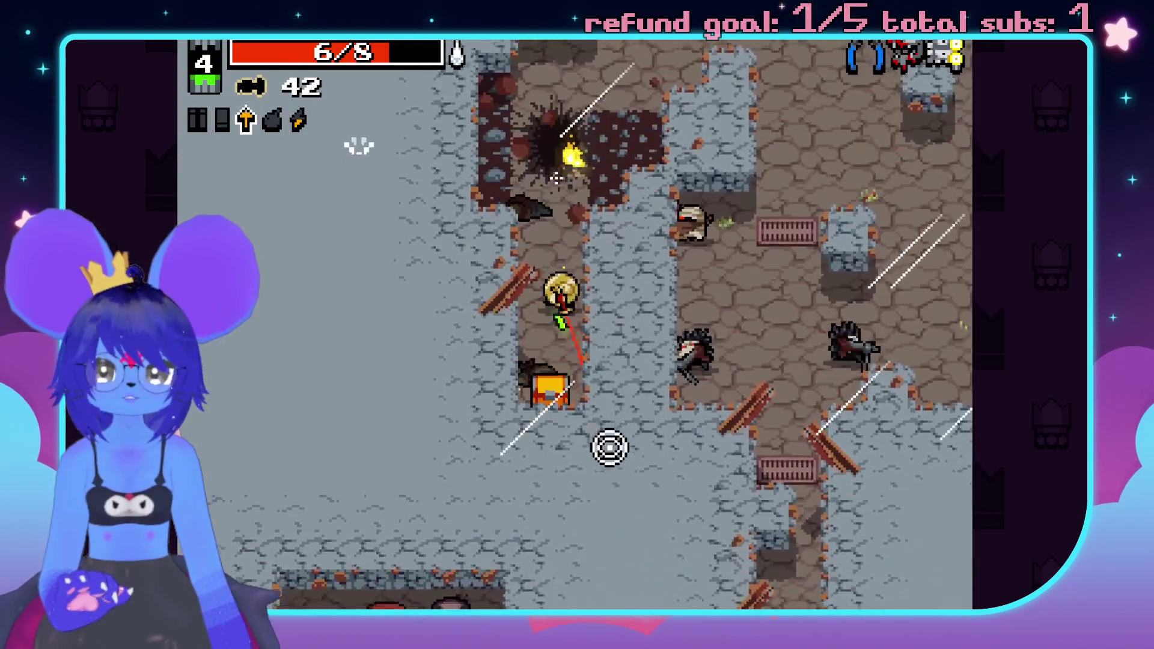
{"action": "key", "text": "w"}
{"action": "key", "text": "d"}
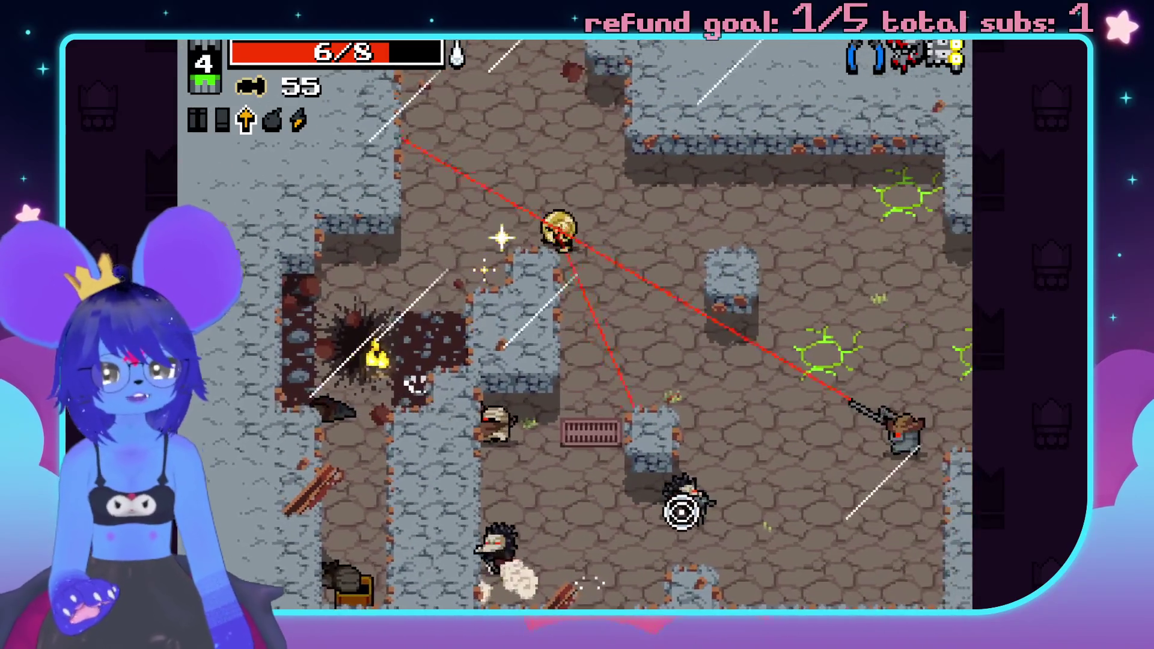
{"action": "key", "text": "s"}
{"action": "key", "text": "s"}
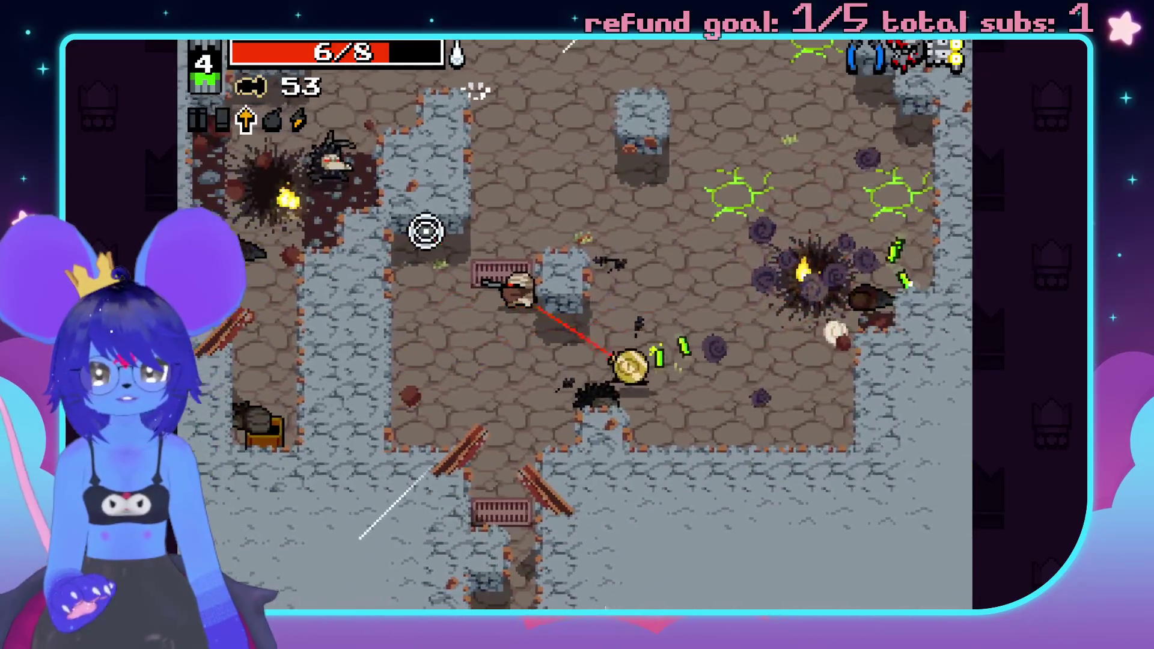
{"action": "left_click", "coordinate": [421, 232]}
{"action": "key", "text": "w"}
{"action": "key", "text": "a"}
{"action": "left_click", "coordinate": [505, 186]}
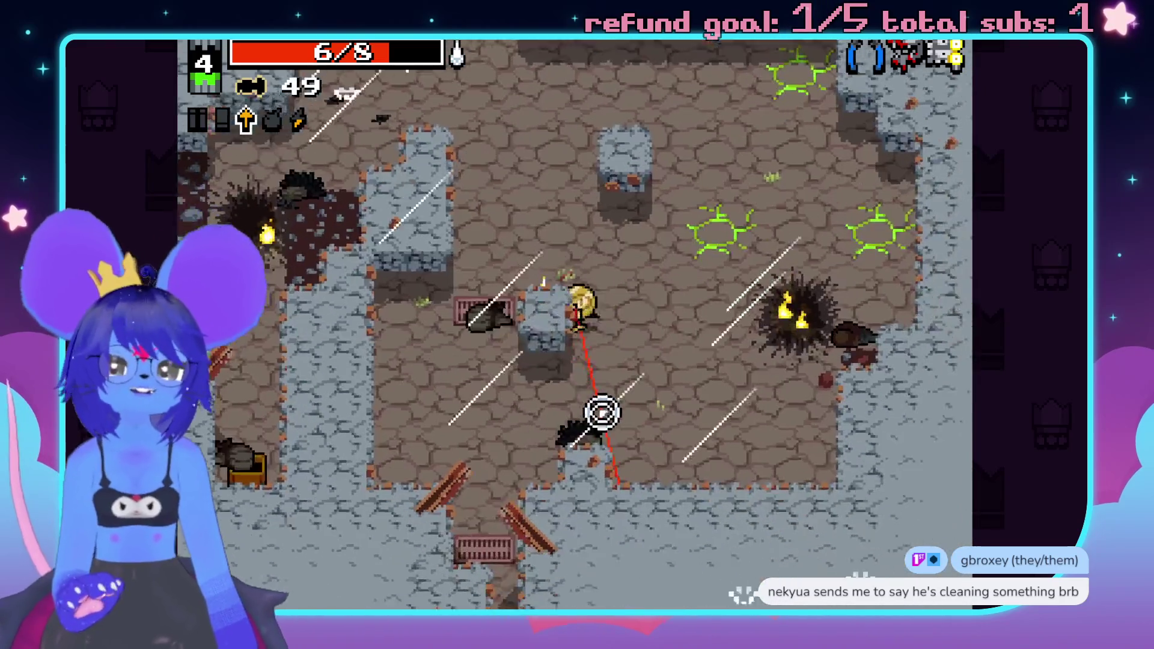
- Blow up the enemies by the barrels, then pause the game
{"action": "key", "text": "s"}
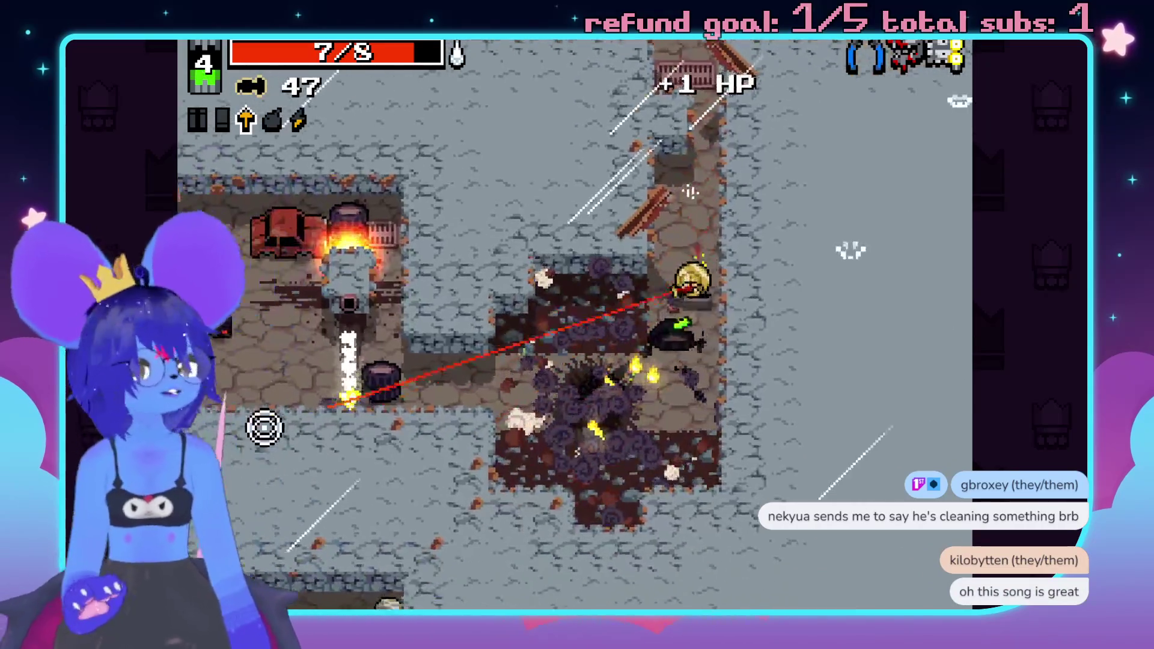
{"action": "left_click", "coordinate": [334, 206]}
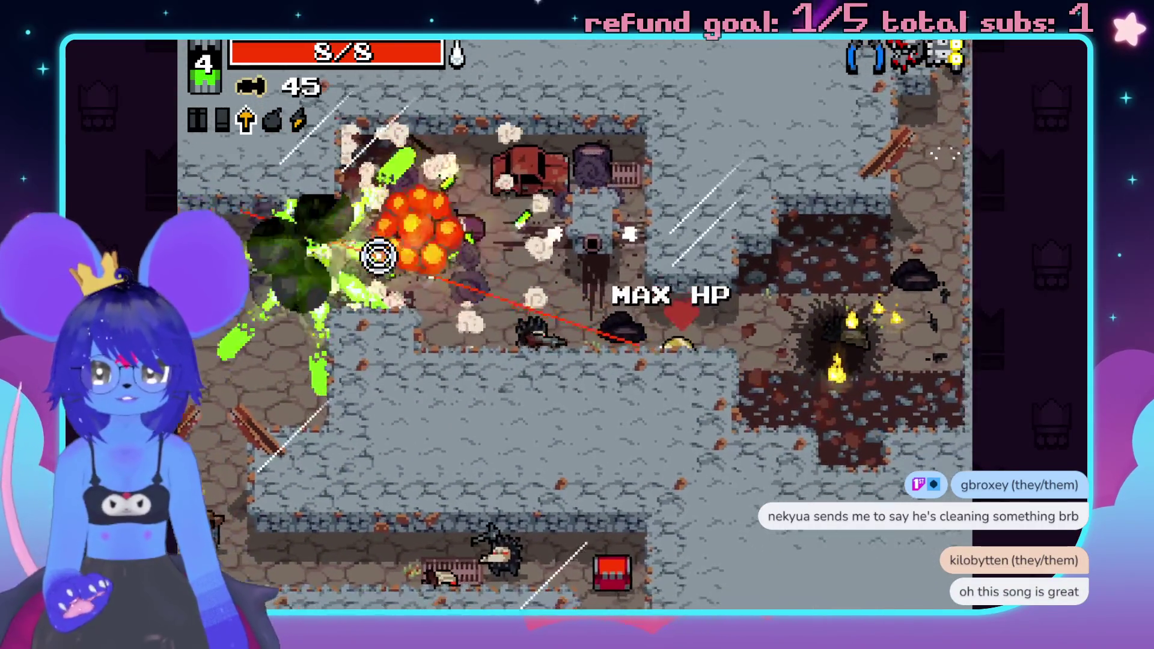
{"action": "left_click", "coordinate": [378, 258]}
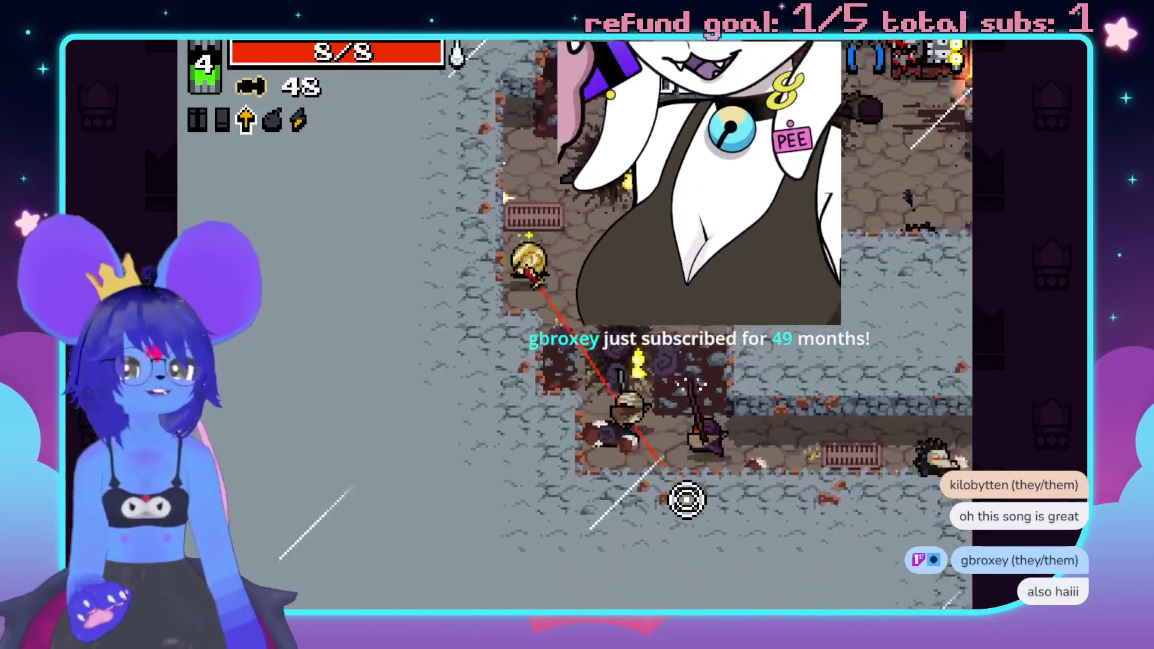
{"action": "key", "text": "Escape"}
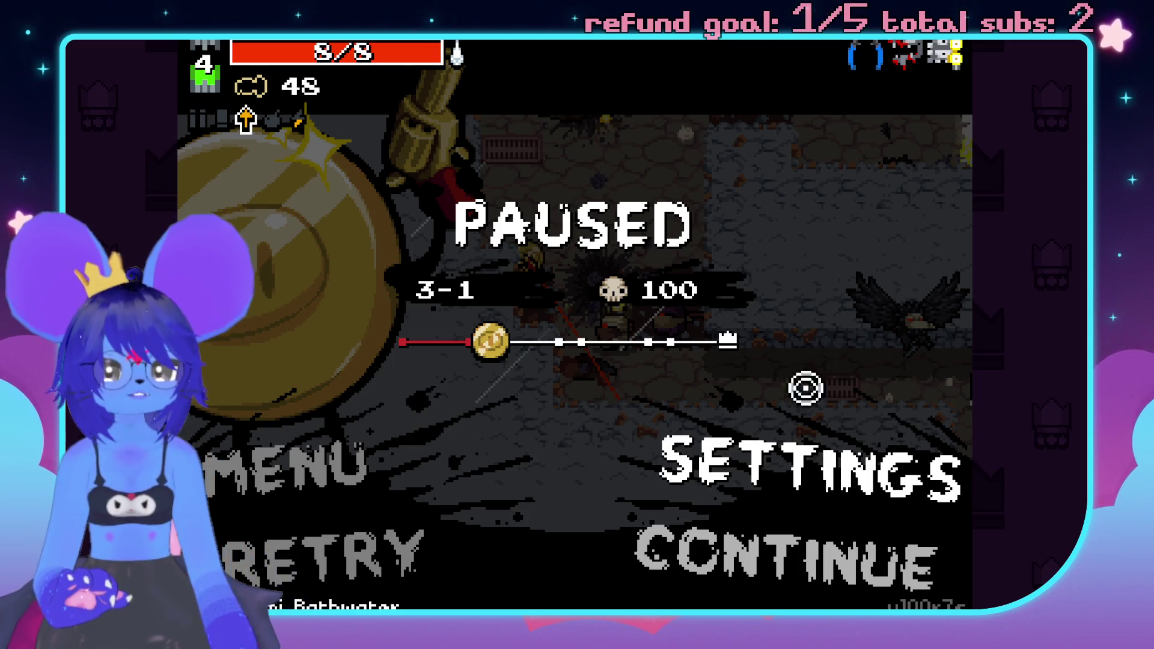
- Resume and shoot enemies along the corridor up to the vending machine
{"action": "left_click", "coordinate": [773, 541]}
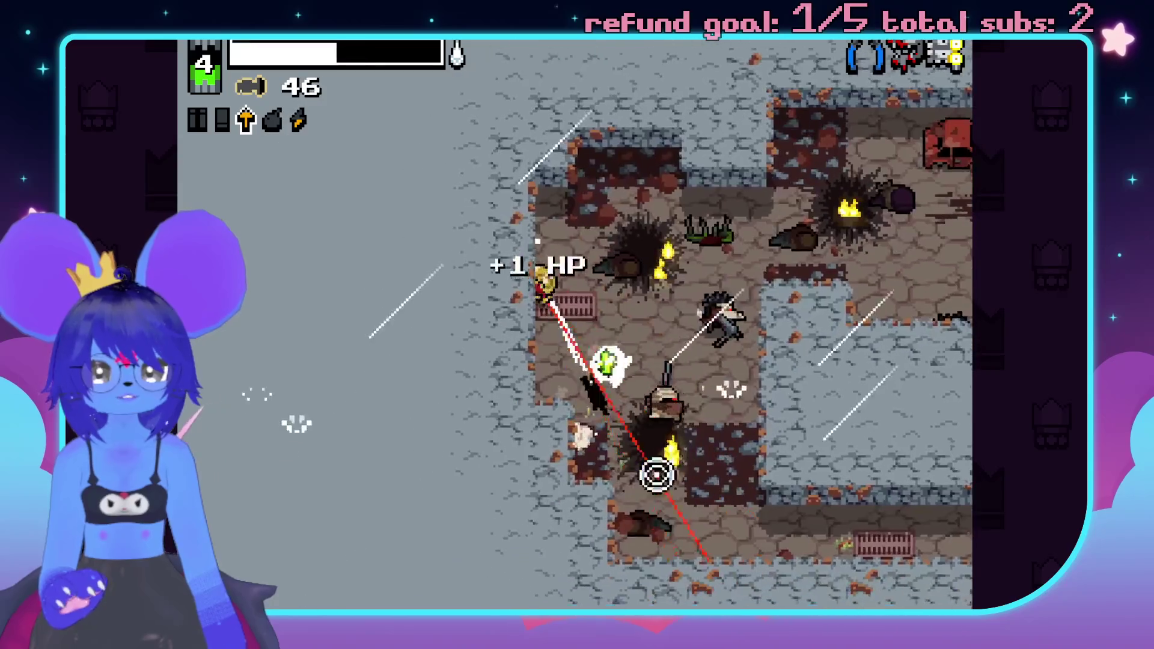
{"action": "left_click", "coordinate": [597, 110]}
{"action": "left_click", "coordinate": [479, 103]}
{"action": "key", "text": "s"}
{"action": "key", "text": "d"}
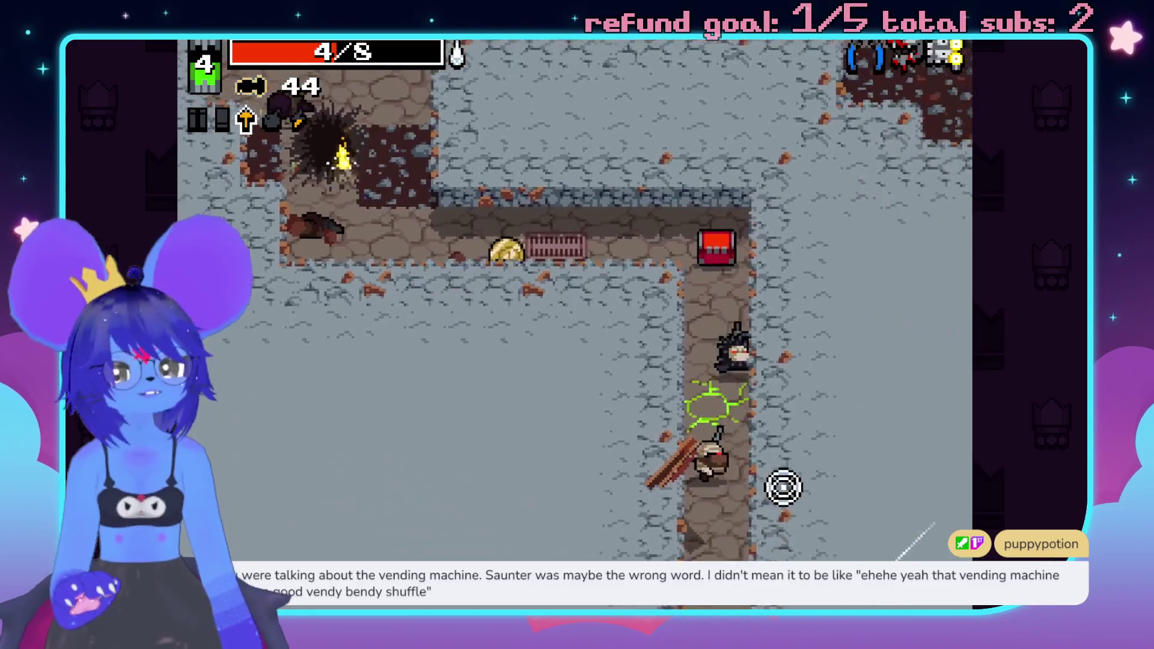
{"action": "key", "text": "w"}
{"action": "left_click", "coordinate": [781, 457]}
{"action": "left_click", "coordinate": [694, 278]}
- Gun down the enemies down the corridor, to the right and lower left
{"action": "key", "text": "s"}
{"action": "left_click", "coordinate": [580, 502]}
{"action": "left_click", "coordinate": [570, 529]}
{"action": "left_click", "coordinate": [481, 559]}
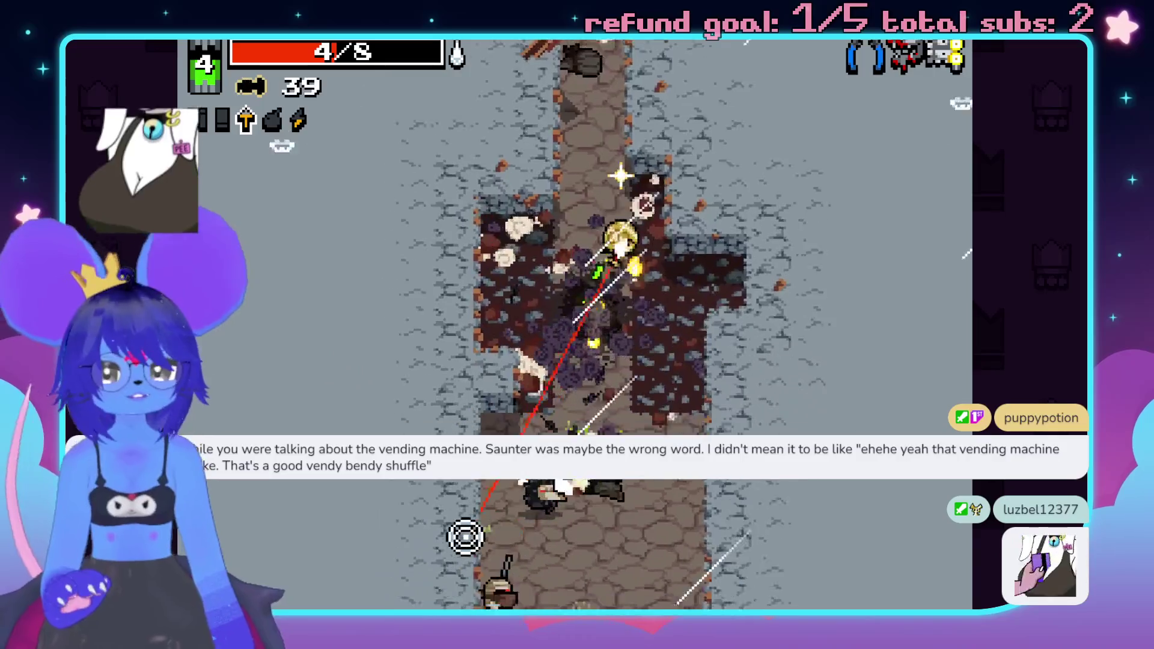
{"action": "left_click", "coordinate": [468, 559]}
{"action": "left_click", "coordinate": [525, 531]}
{"action": "left_click", "coordinate": [731, 540]}
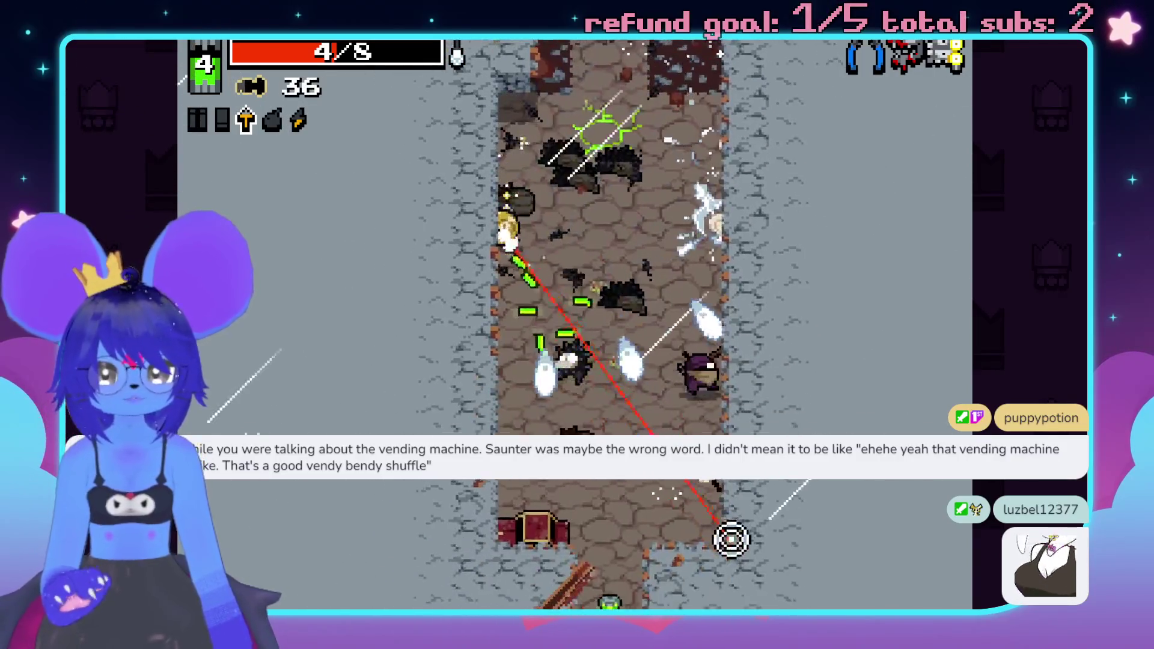
{"action": "left_click", "coordinate": [709, 551]}
{"action": "left_click", "coordinate": [571, 565]}
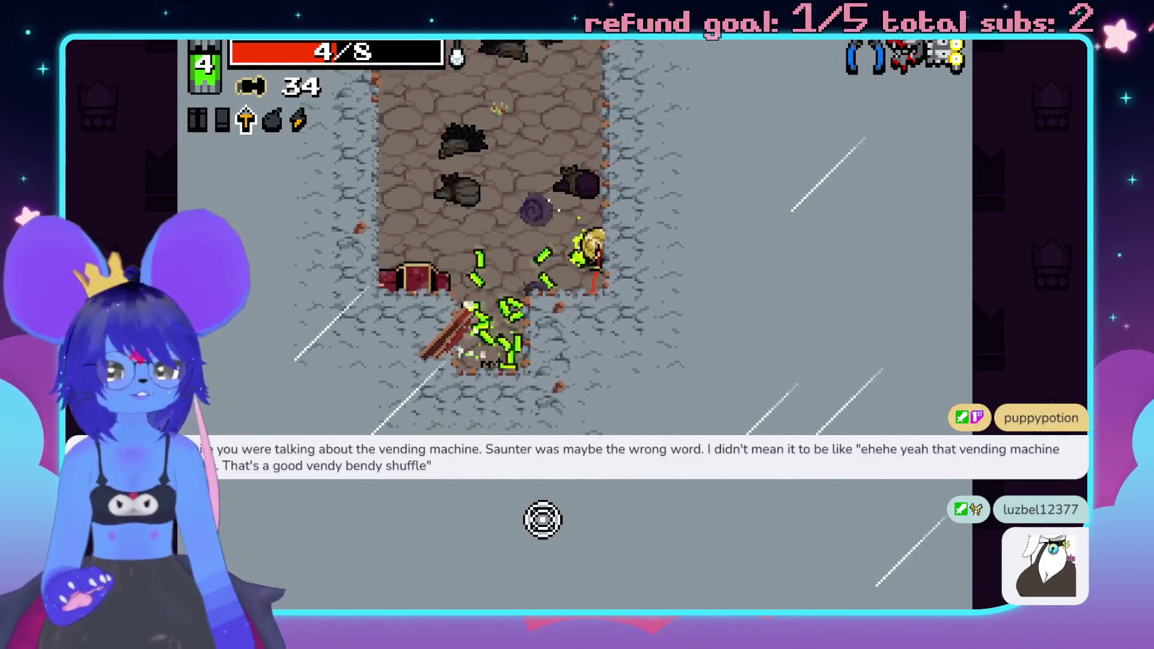
- Walk left and north through area 3-2, then pause at 113 kills
{"action": "key", "text": "a"}
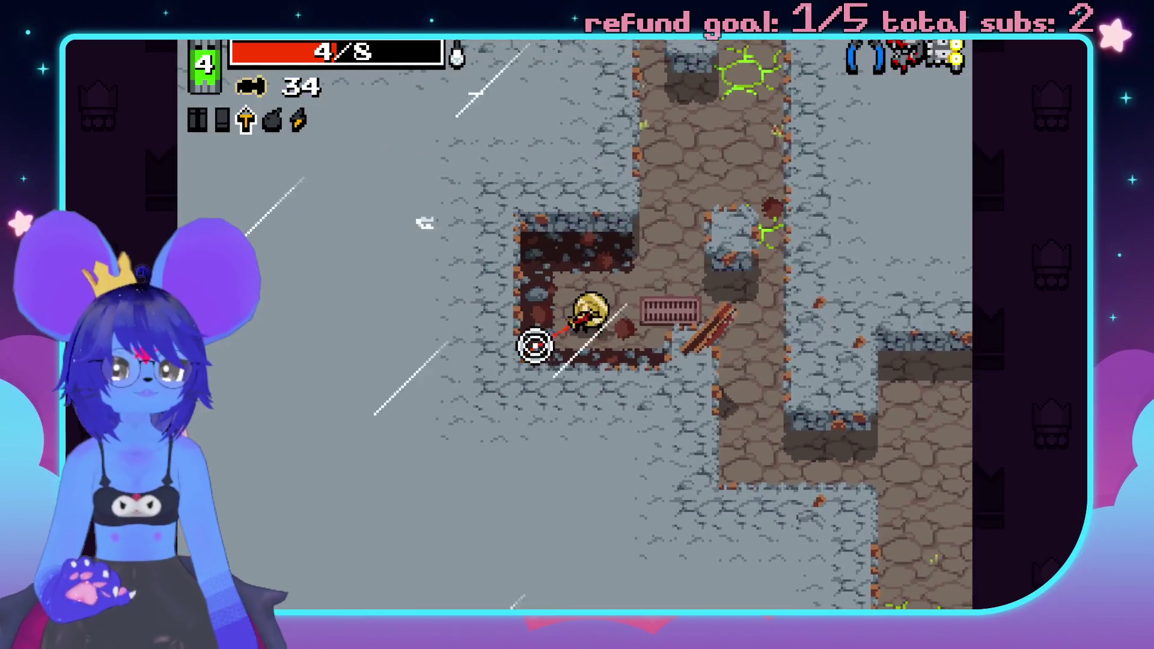
{"action": "key", "text": "w"}
{"action": "key", "text": "Escape"}
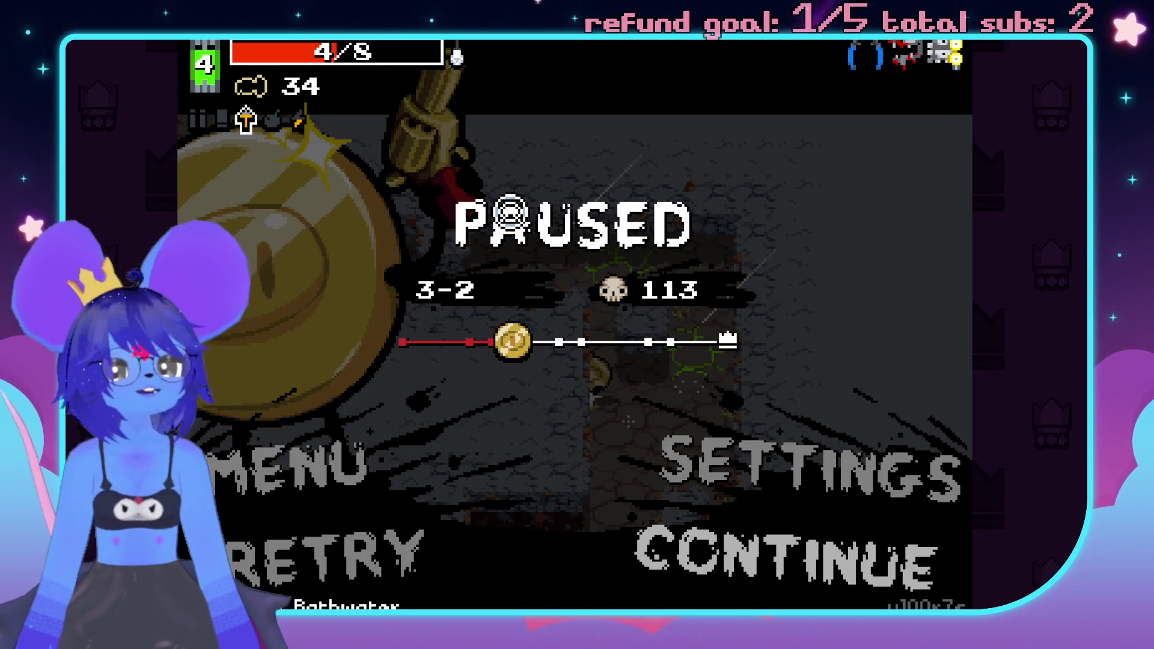
- Resume, clear the enemies around the room, then pause briefly
{"action": "key", "text": "Escape"}
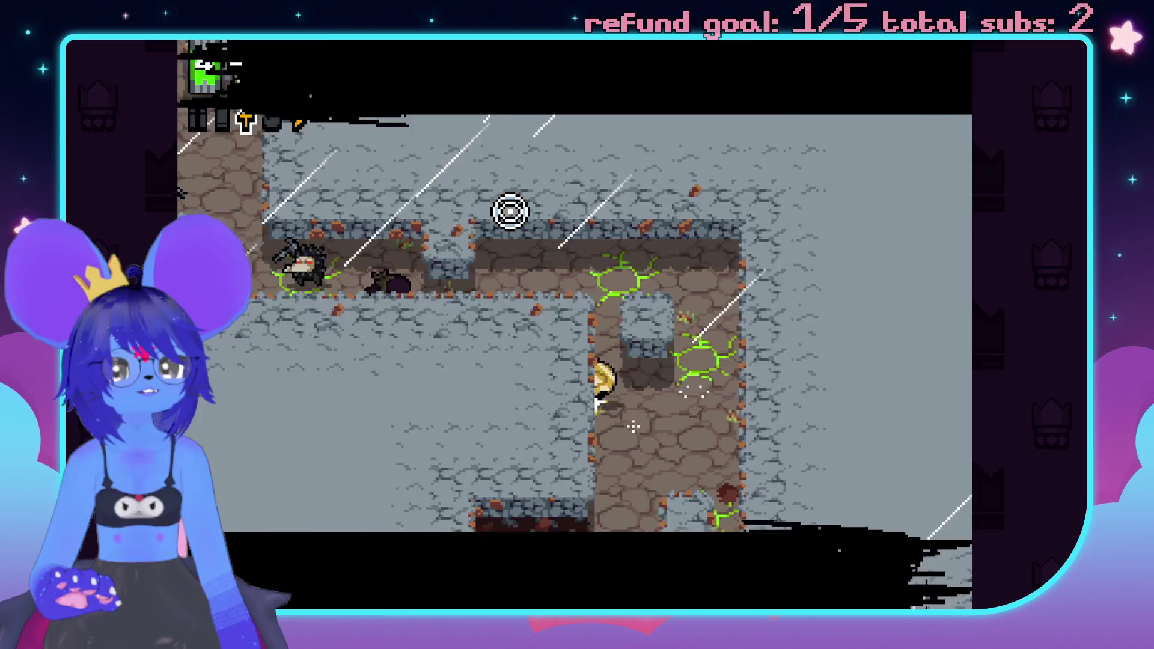
{"action": "left_click", "coordinate": [280, 306]}
{"action": "left_click", "coordinate": [269, 303]}
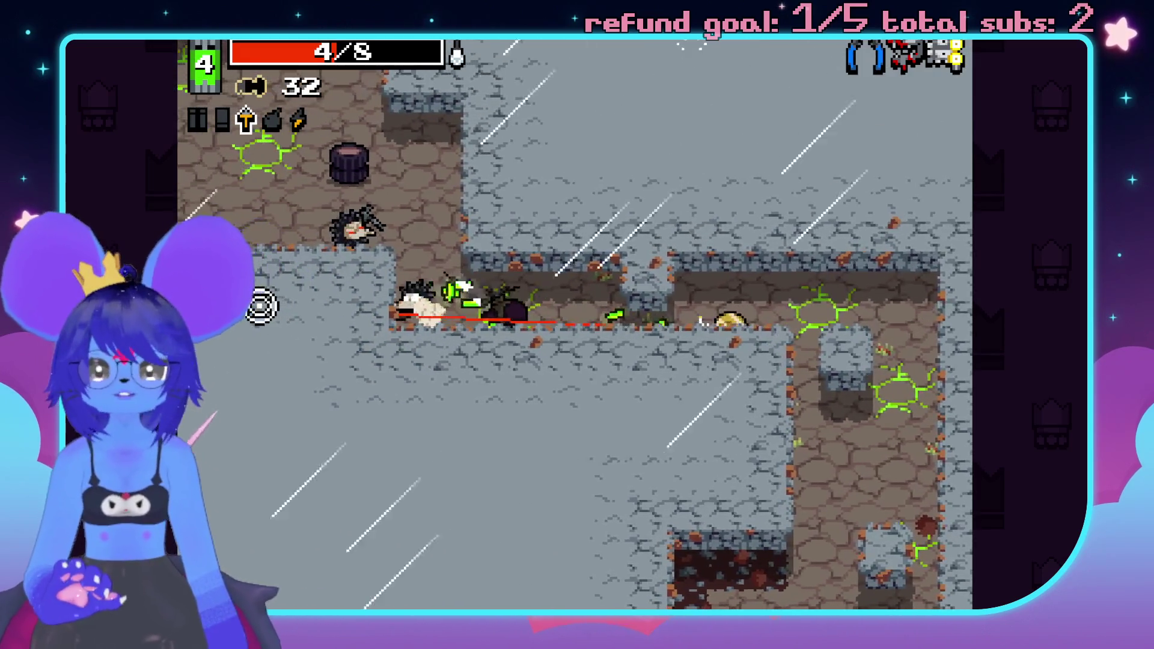
{"action": "left_click", "coordinate": [291, 241]}
{"action": "left_click", "coordinate": [499, 166]}
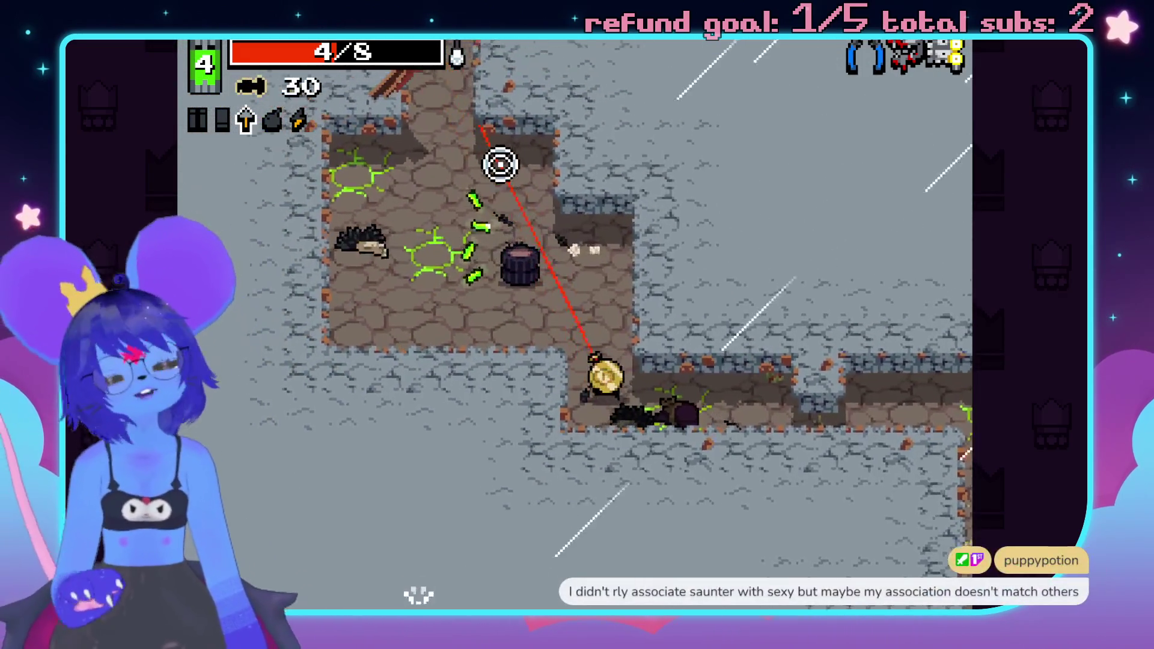
{"action": "left_click", "coordinate": [500, 132]}
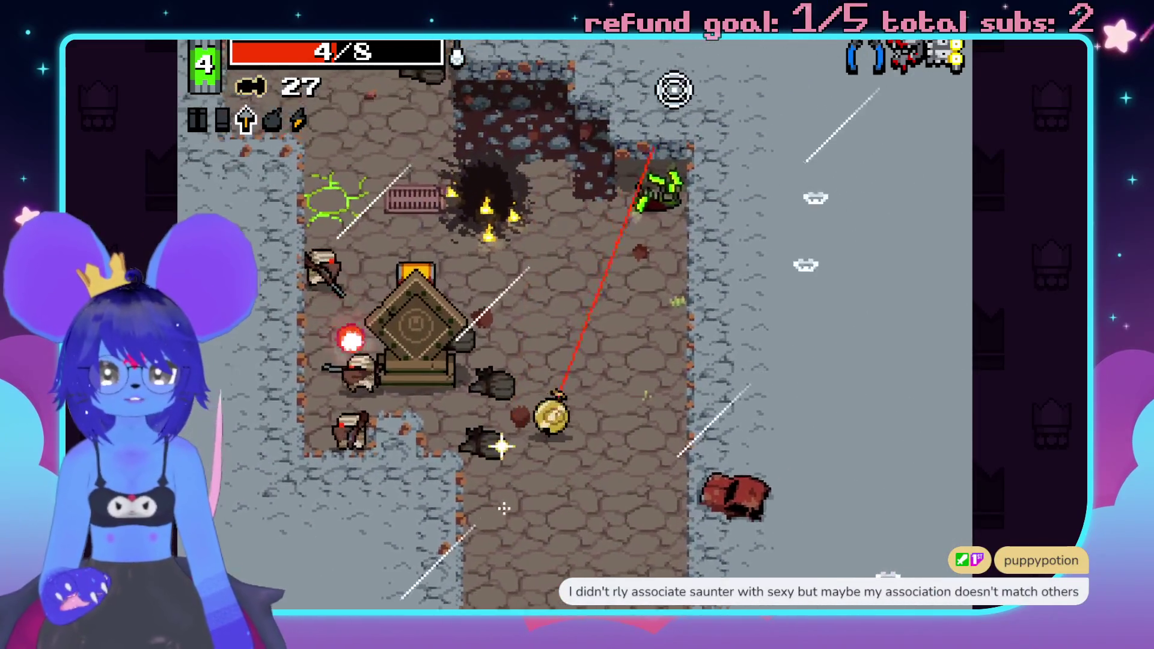
{"action": "left_click", "coordinate": [343, 330]}
{"action": "left_click", "coordinate": [370, 421]}
{"action": "key", "text": "d"}
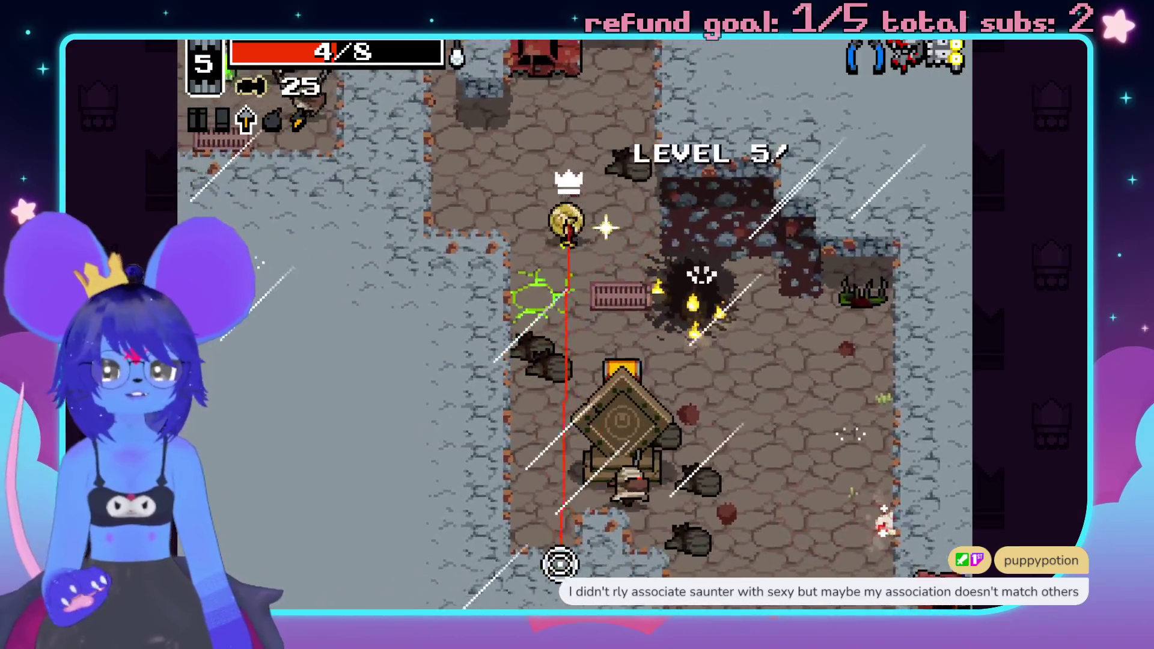
{"action": "left_click", "coordinate": [332, 304]}
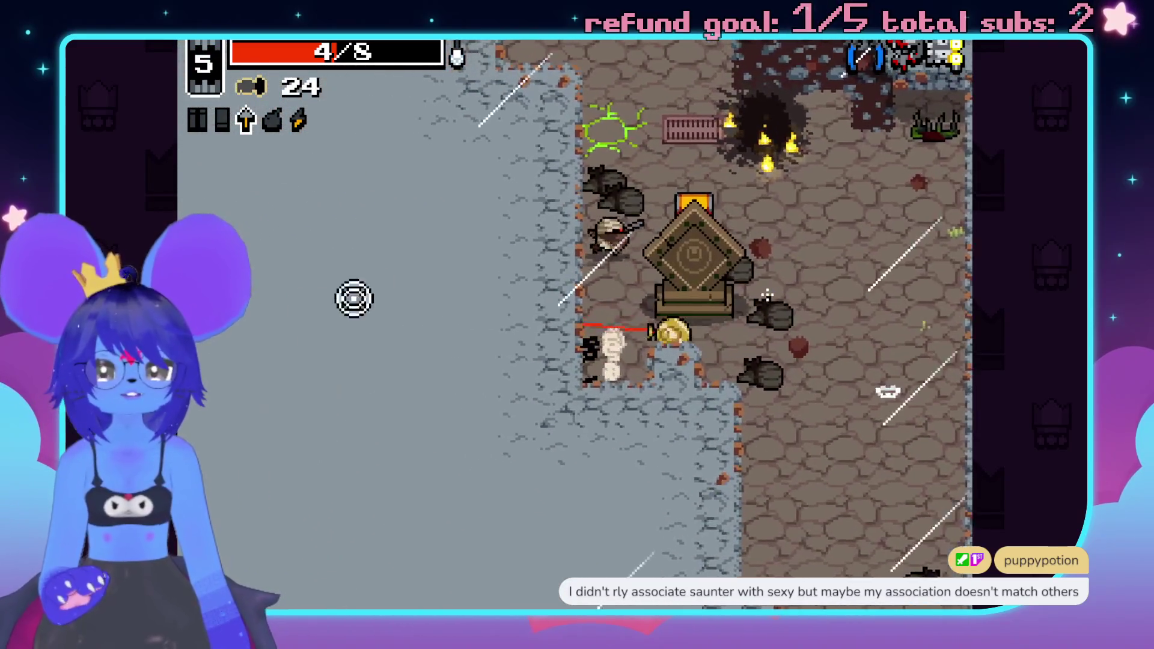
{"action": "key", "text": "Escape"}
{"action": "key", "text": "Escape"}
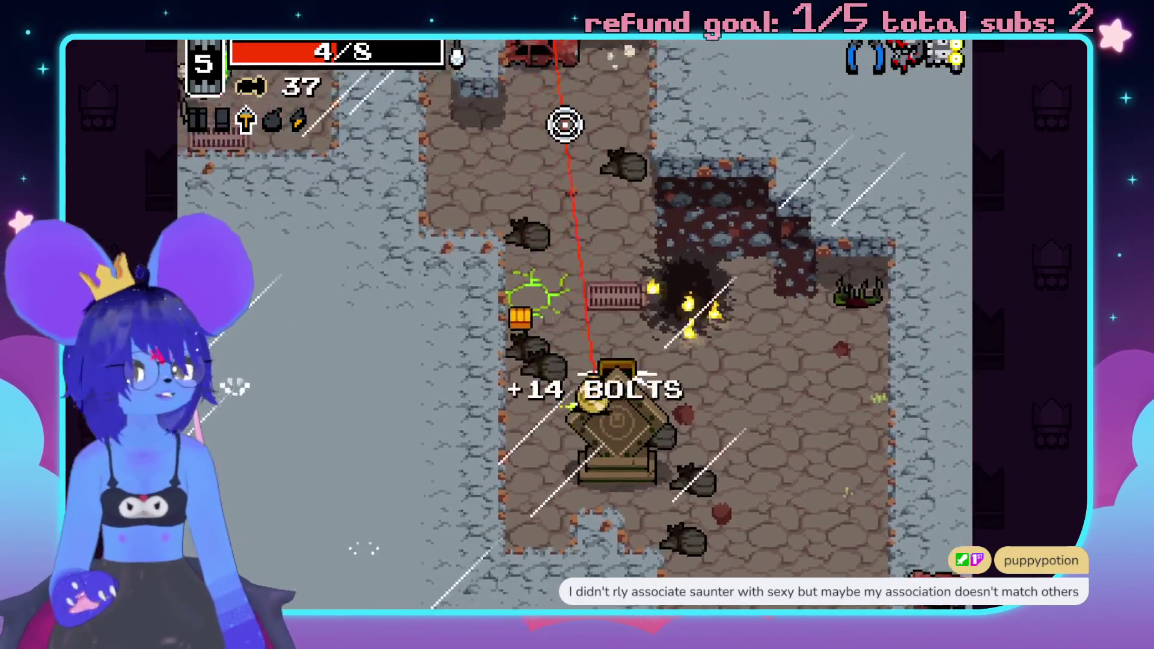
- Open the ammo chest and take the Assault Slugger as the second weapon
{"action": "key", "text": "w"}
{"action": "left_click", "coordinate": [477, 485]}
{"action": "left_click", "coordinate": [515, 492]}
{"action": "key", "text": "a"}
{"action": "key", "text": "s"}
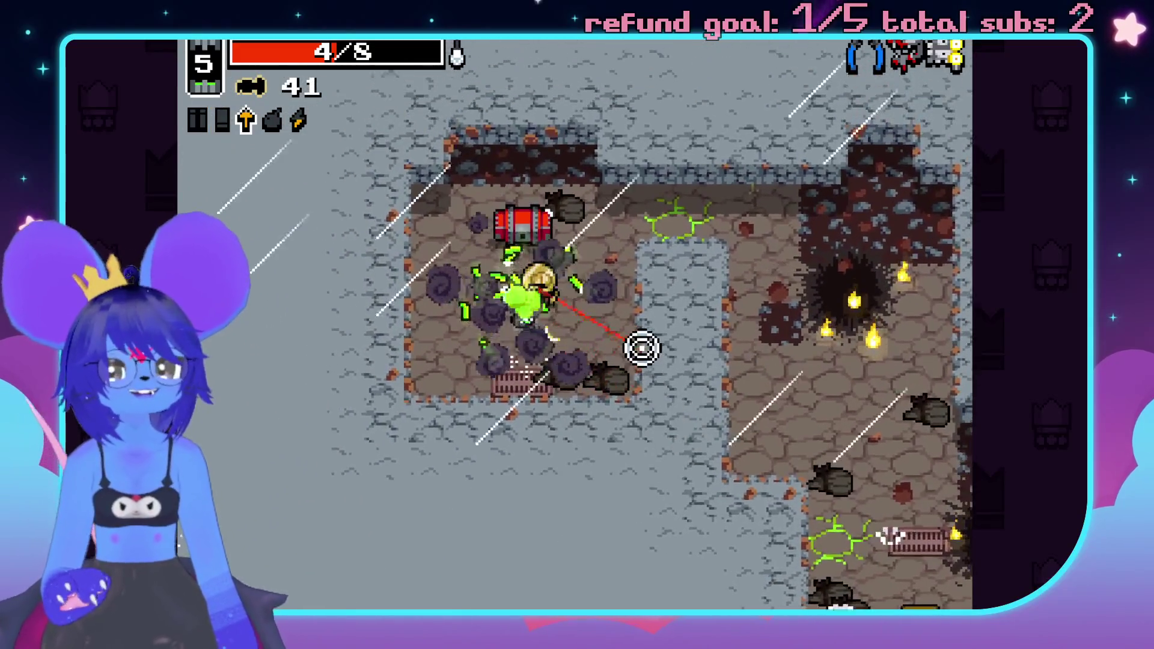
{"action": "key", "text": "w"}
{"action": "key", "text": "a"}
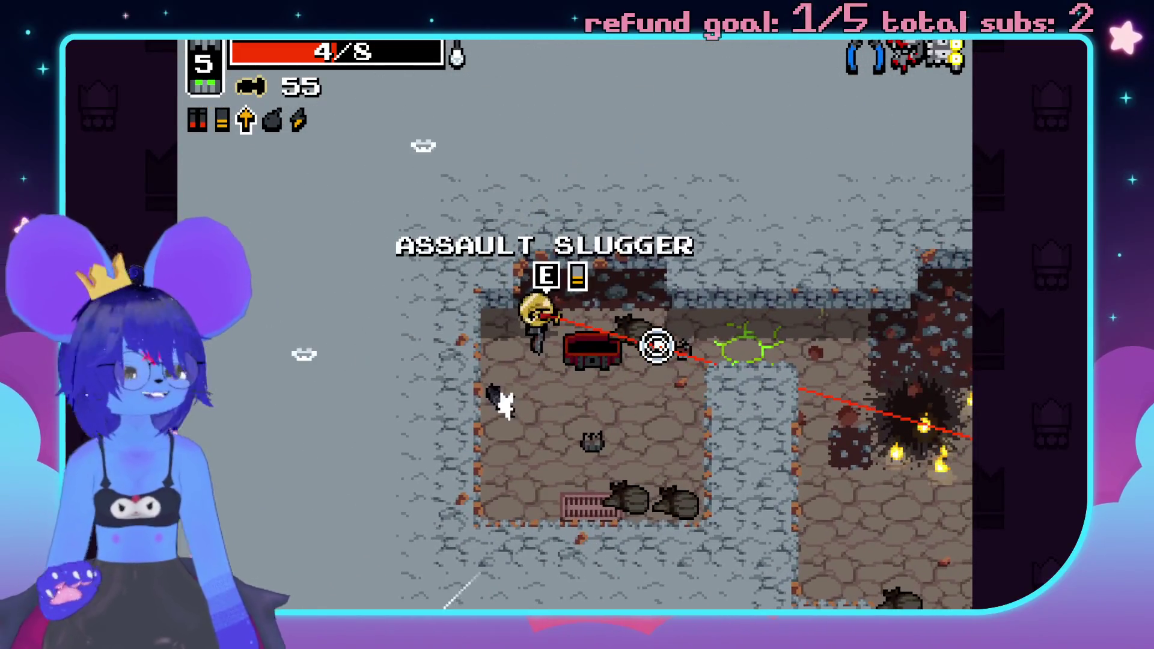
{"action": "key", "text": "e"}
{"action": "key", "text": "d"}
{"action": "key", "text": "s"}
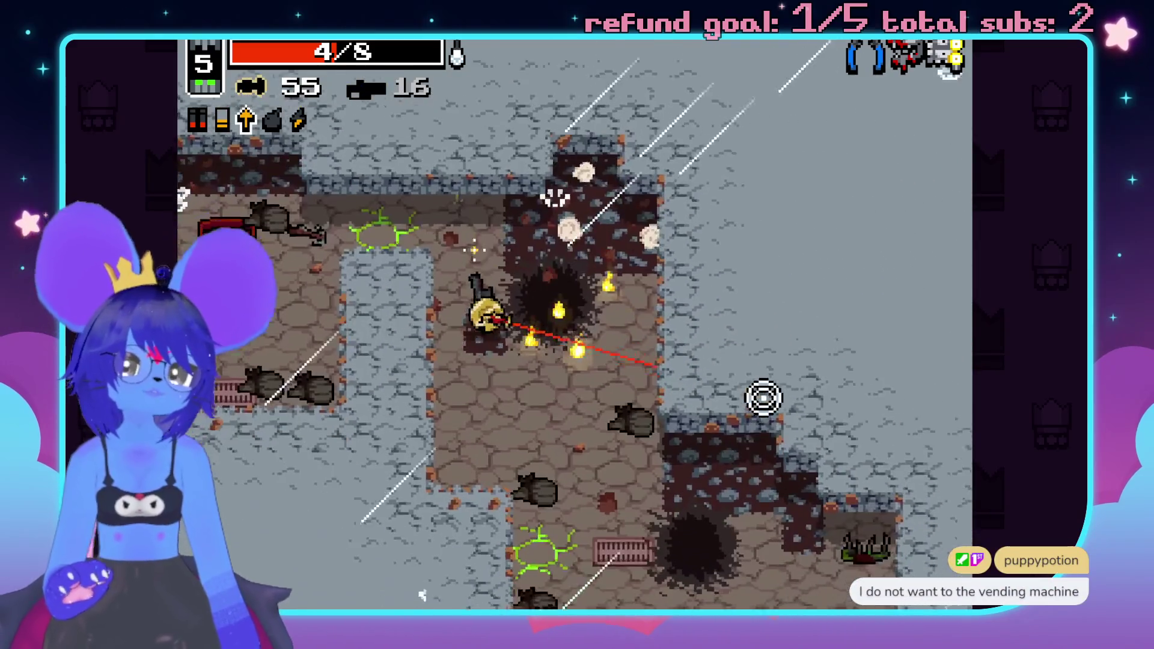
{"action": "key", "text": "s"}
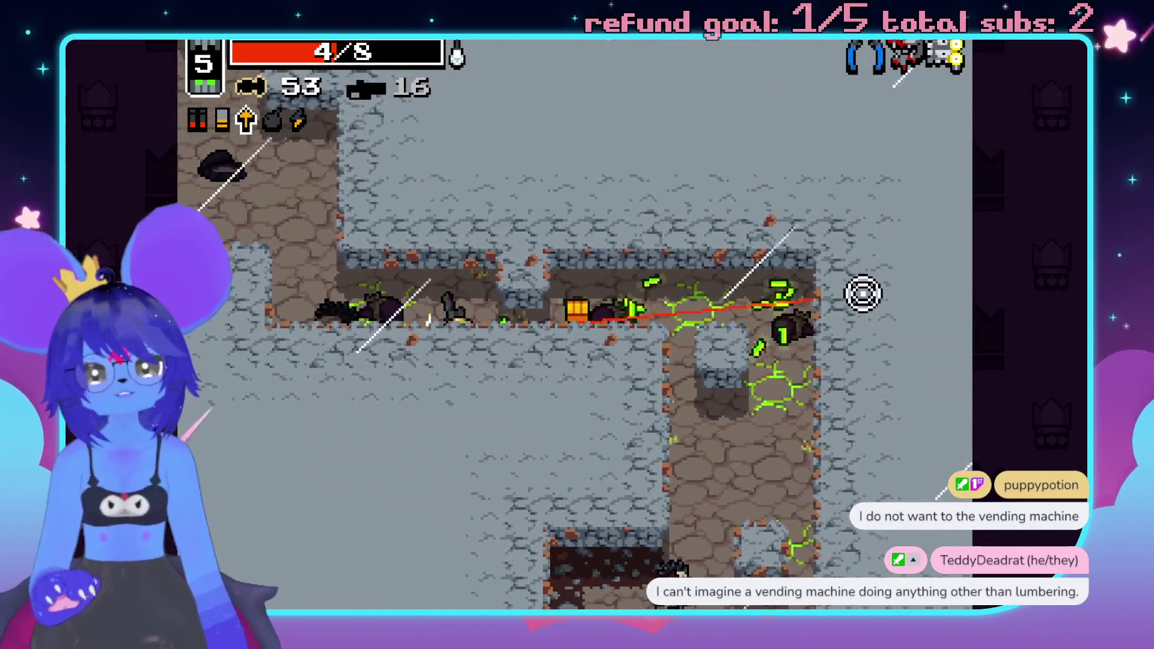
- Shoot enemies on both sides while collecting shells, bolts and health
{"action": "left_click", "coordinate": [438, 507]}
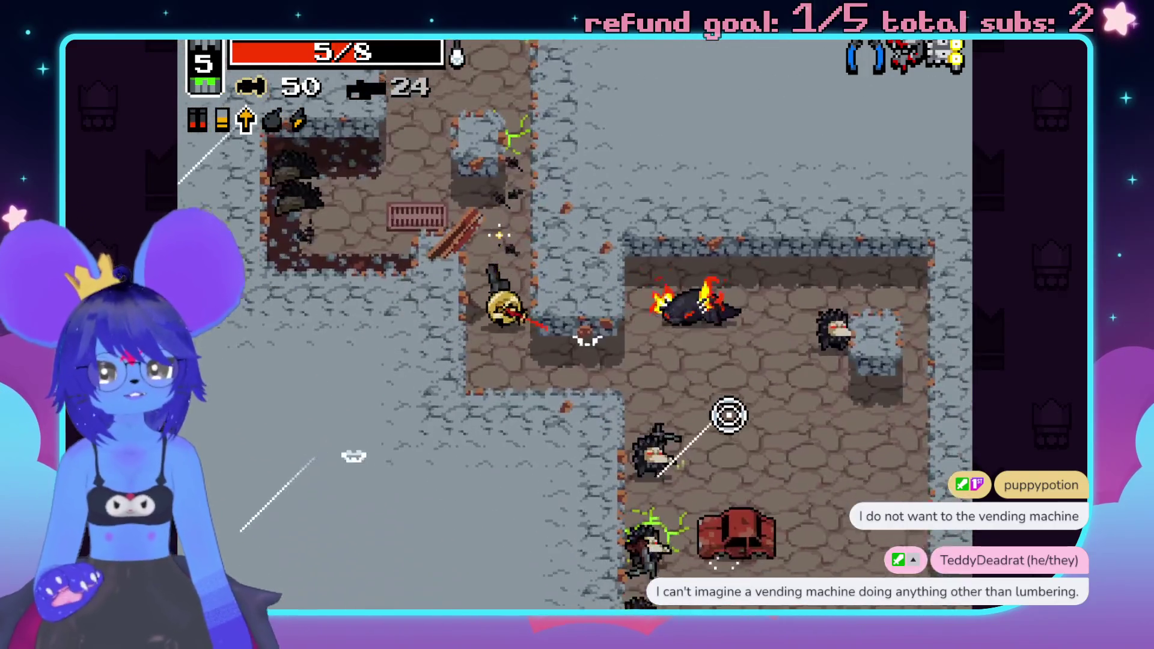
{"action": "left_click", "coordinate": [745, 411]}
{"action": "left_click", "coordinate": [893, 267]}
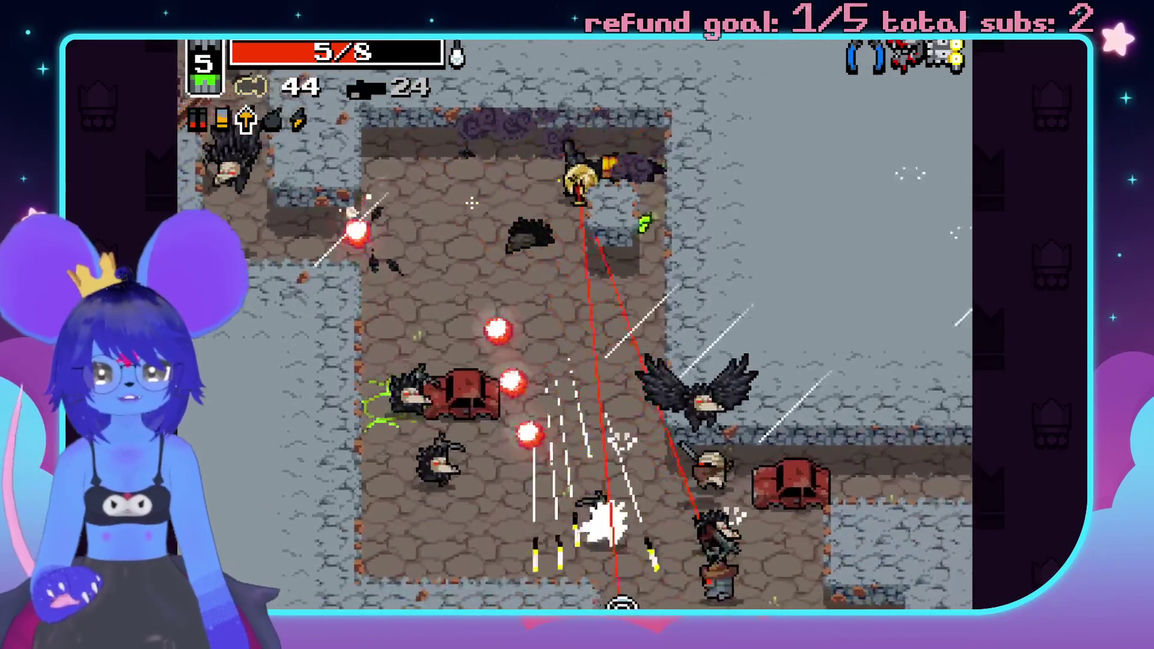
{"action": "left_click", "coordinate": [357, 364]}
{"action": "left_click", "coordinate": [463, 360]}
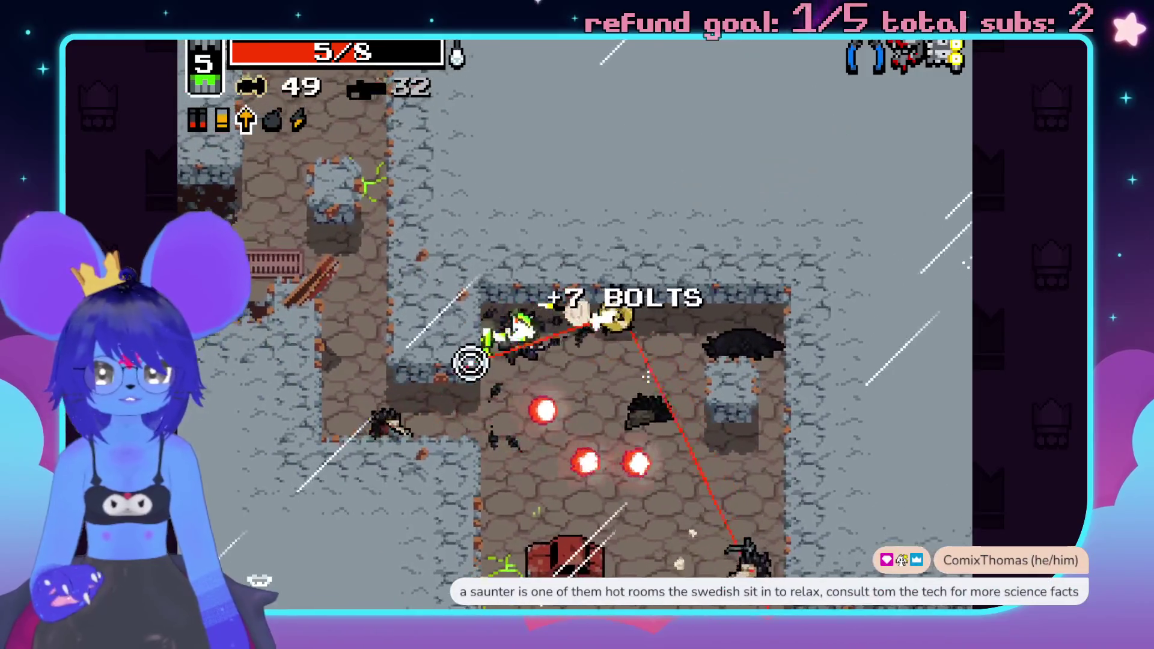
{"action": "left_click", "coordinate": [385, 425]}
{"action": "left_click", "coordinate": [665, 507]}
{"action": "left_click", "coordinate": [721, 528]}
{"action": "left_click", "coordinate": [864, 402]}
{"action": "left_click", "coordinate": [838, 210]}
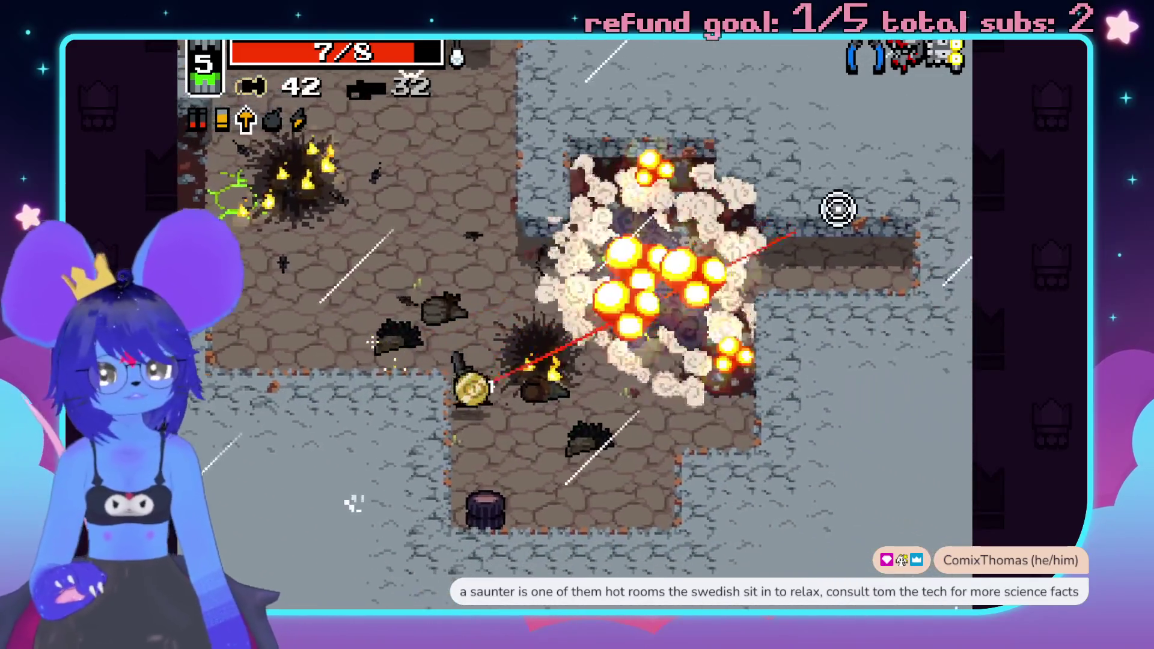
- Walk through the smoke collecting bolts and open fire on the Big Dog boss
{"action": "key", "text": "w"}
{"action": "key", "text": "d"}
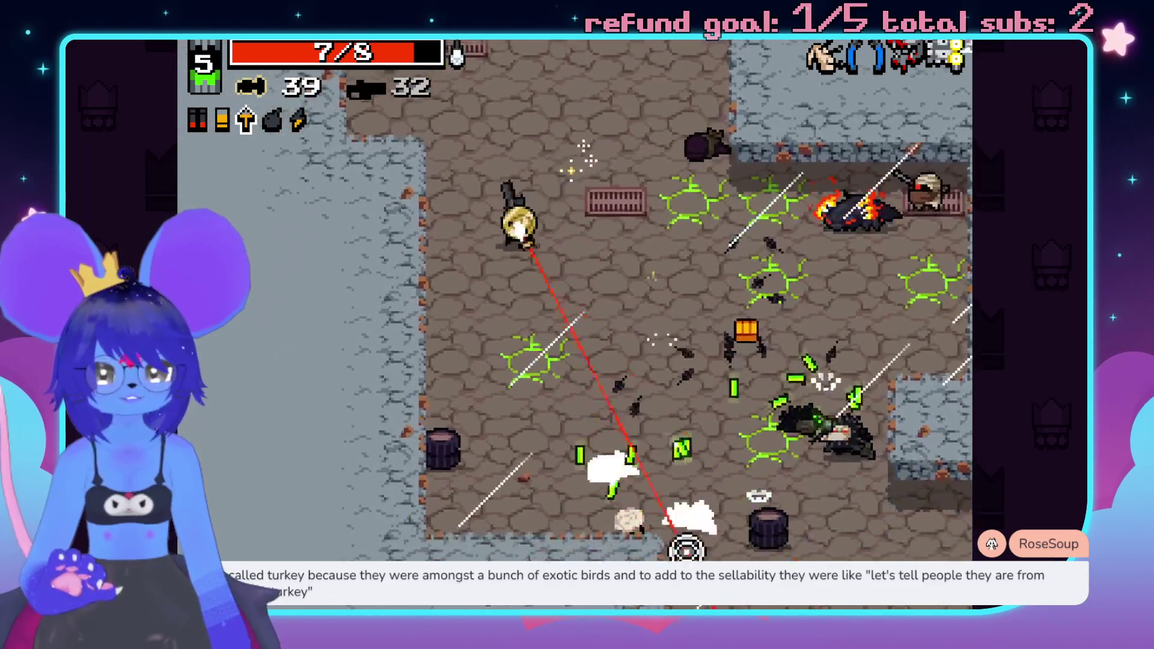
{"action": "key", "text": "d"}
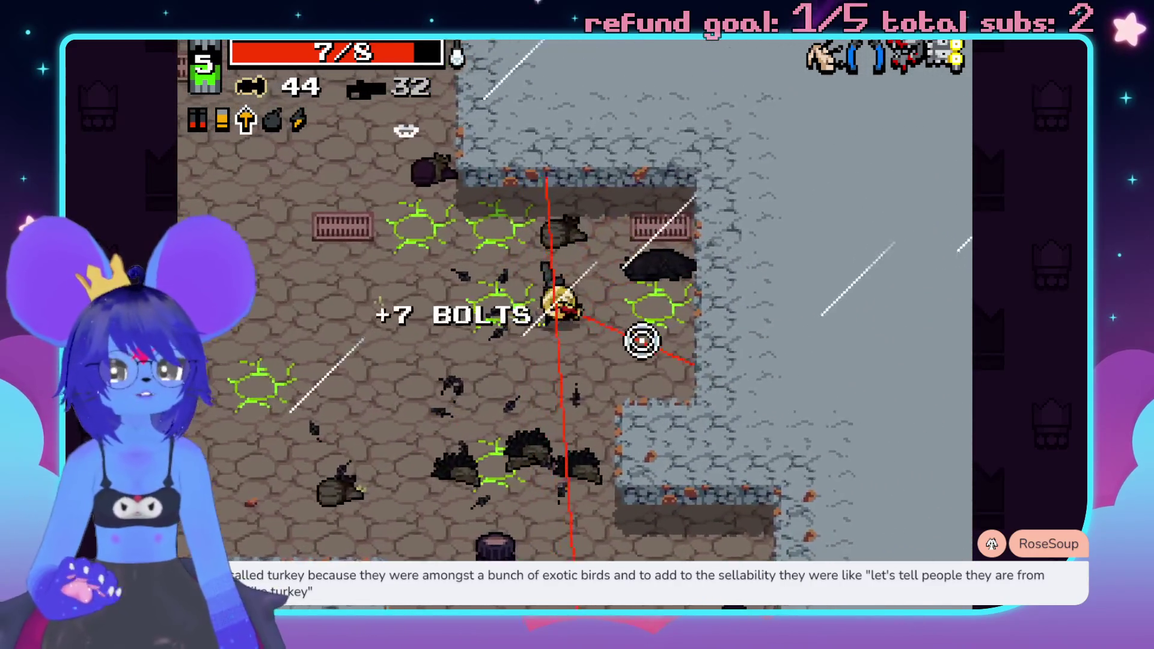
{"action": "key", "text": "d"}
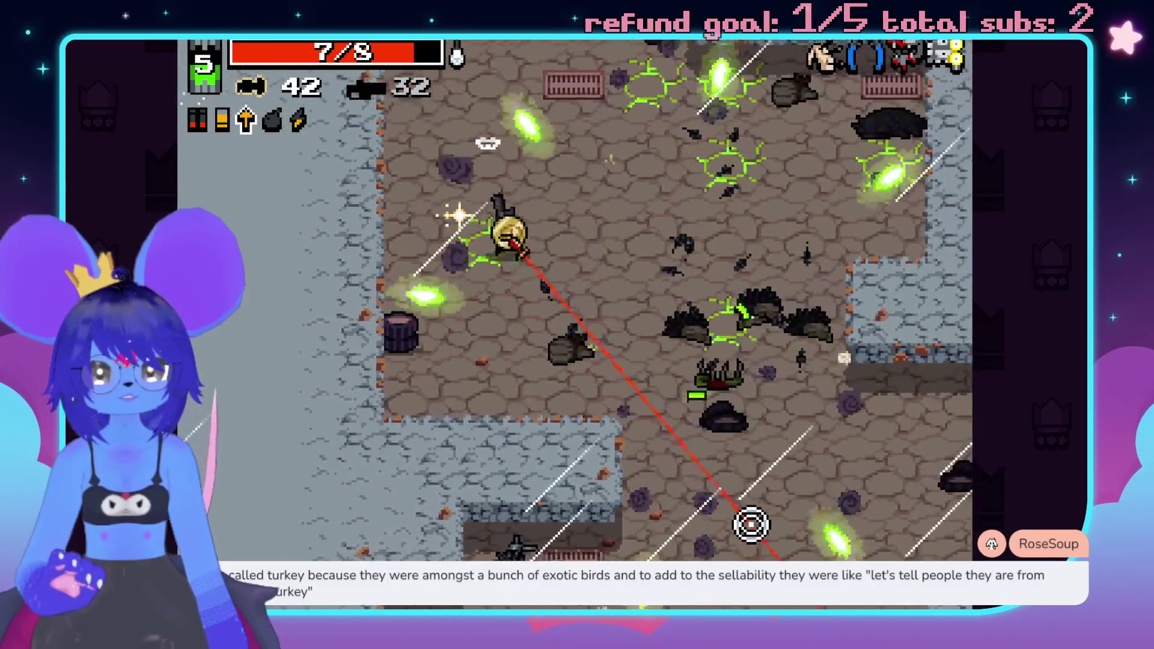
{"action": "key", "text": "s"}
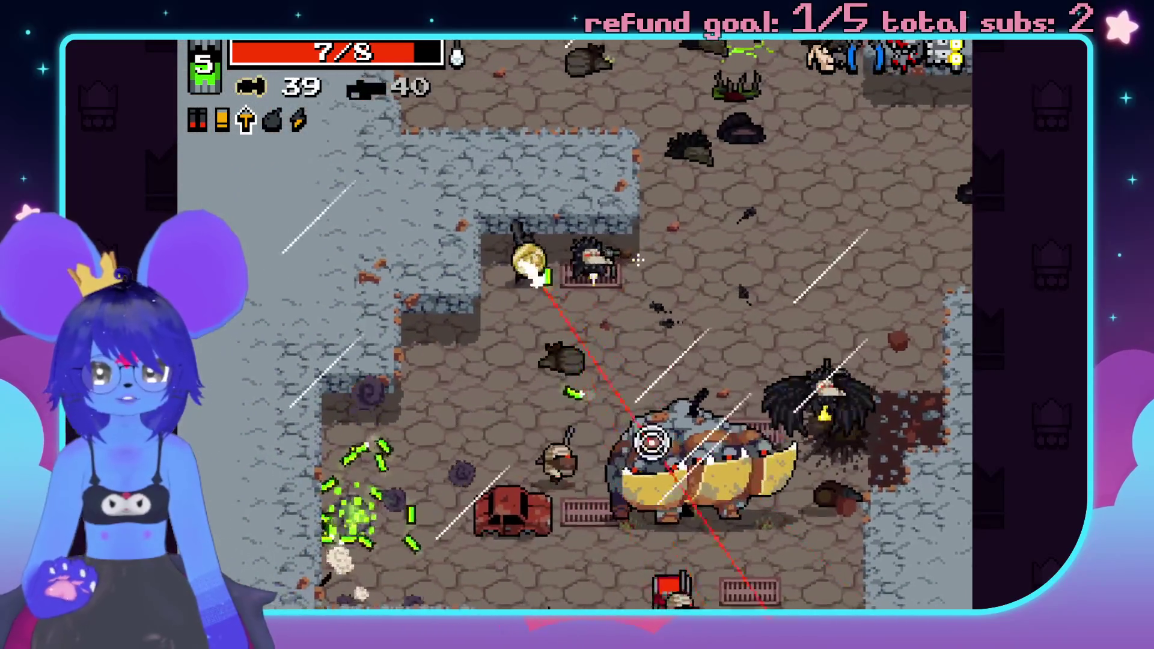
{"action": "left_click", "coordinate": [675, 405]}
{"action": "left_click", "coordinate": [713, 458]}
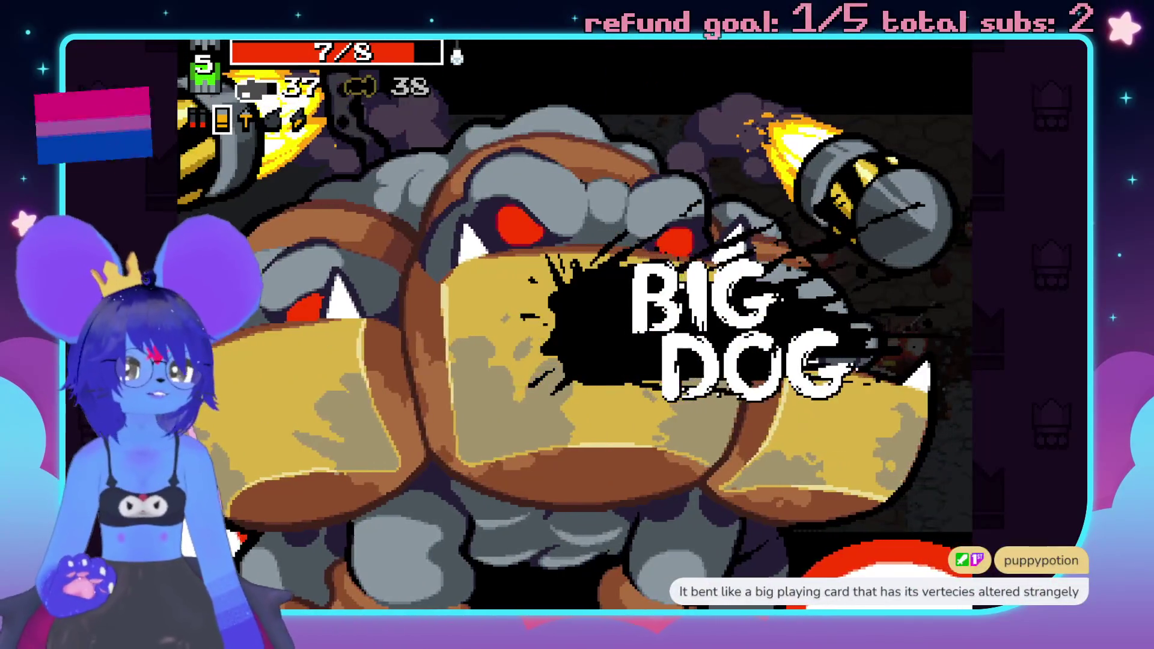
- Attack Big Dog, alternating between the shell weapon and the bullet gun
{"action": "left_click", "coordinate": [875, 364]}
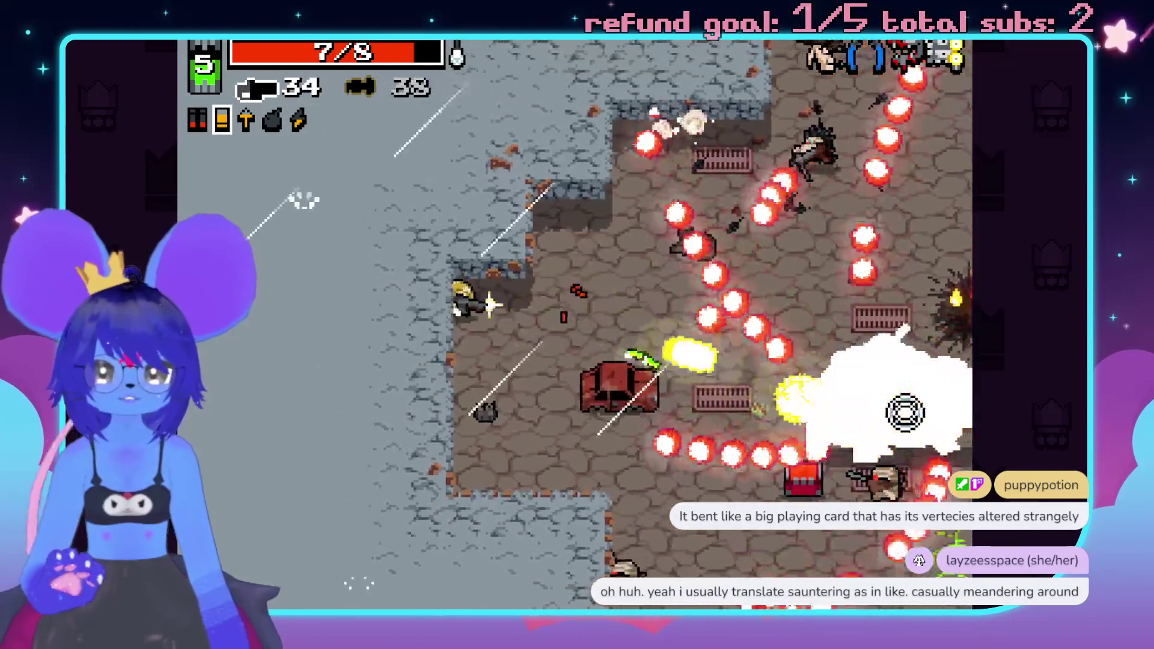
{"action": "key", "text": "space"}
{"action": "left_click", "coordinate": [843, 223]}
{"action": "left_click", "coordinate": [750, 247]}
{"action": "left_click", "coordinate": [675, 505]}
{"action": "key", "text": "space"}
{"action": "left_click", "coordinate": [517, 543]}
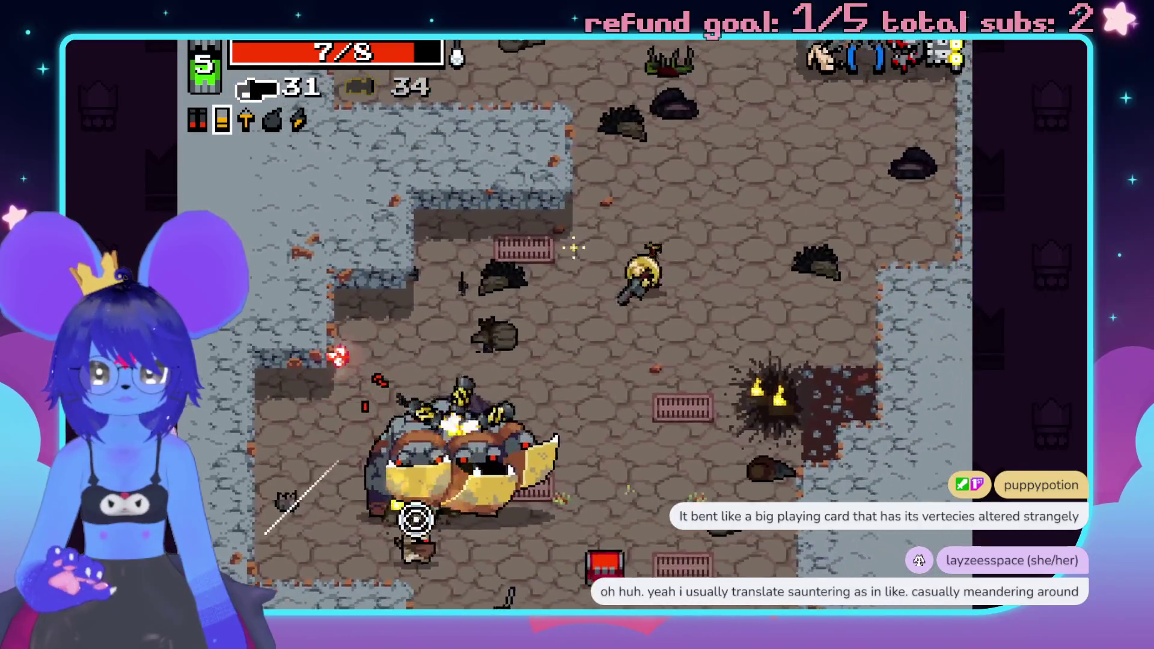
- Finish Big Dog with the shell weapon, grab the ammo drops, and enter the purple portal
{"action": "left_click", "coordinate": [328, 361]}
{"action": "key", "text": "space"}
{"action": "left_click", "coordinate": [405, 485]}
{"action": "left_click", "coordinate": [485, 515]}
{"action": "key", "text": "a"}
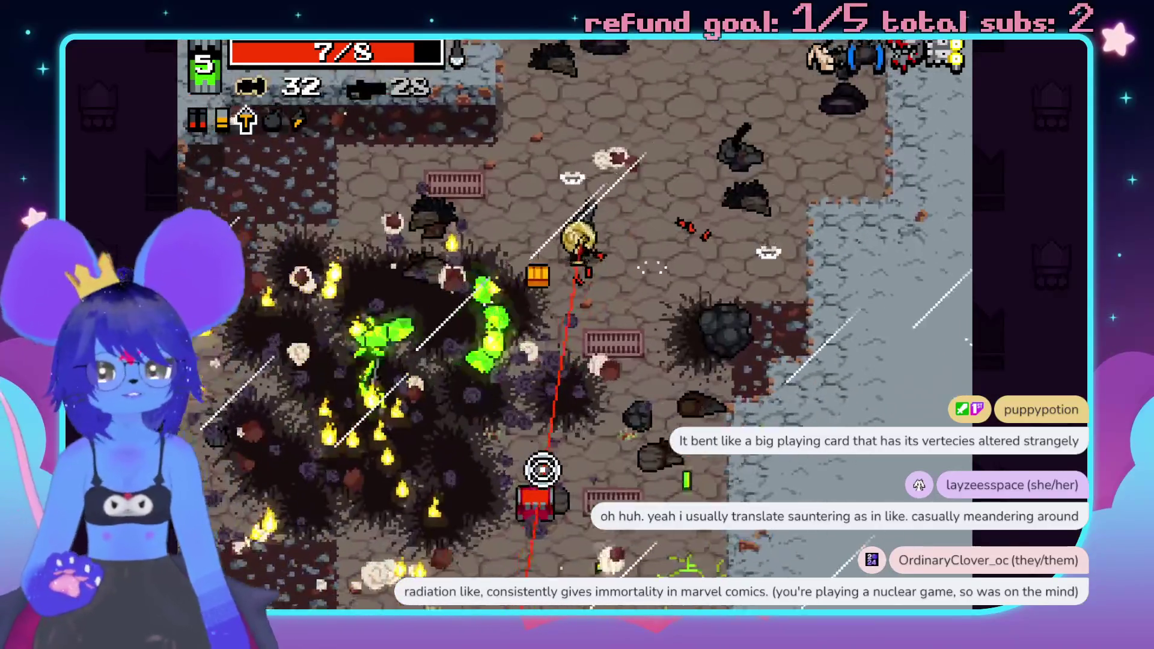
{"action": "key", "text": "s"}
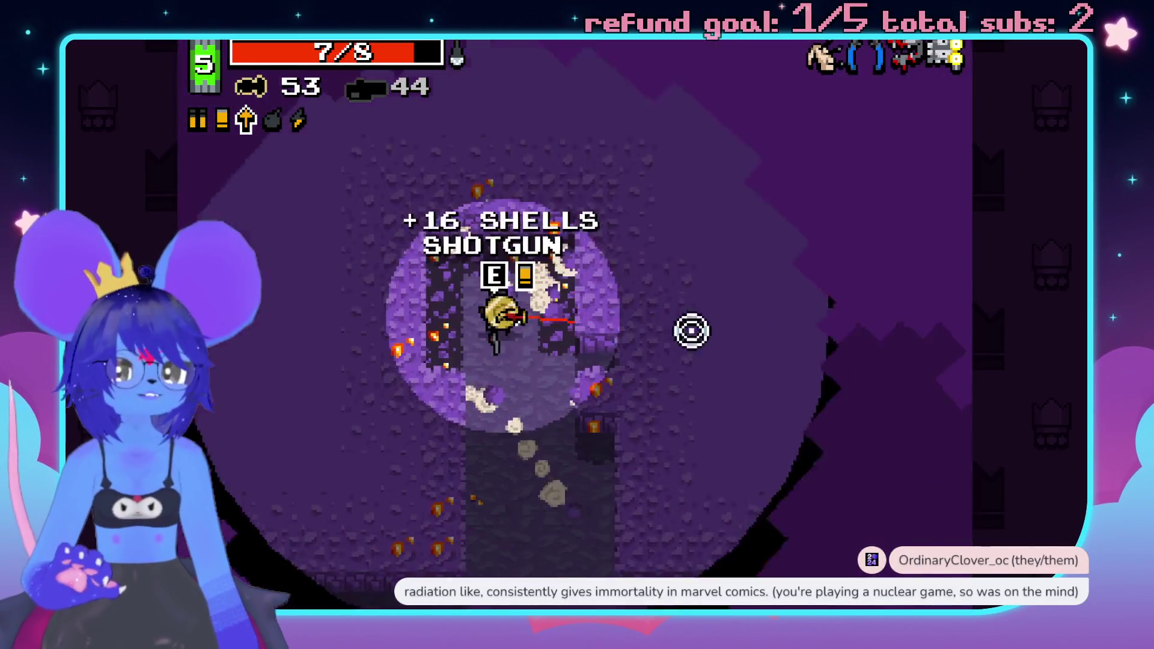
- Enter the purple cave and shotgun the first enemies down-right
{"action": "key", "text": "s"}
{"action": "left_click", "coordinate": [602, 525]}
{"action": "left_click", "coordinate": [751, 446]}
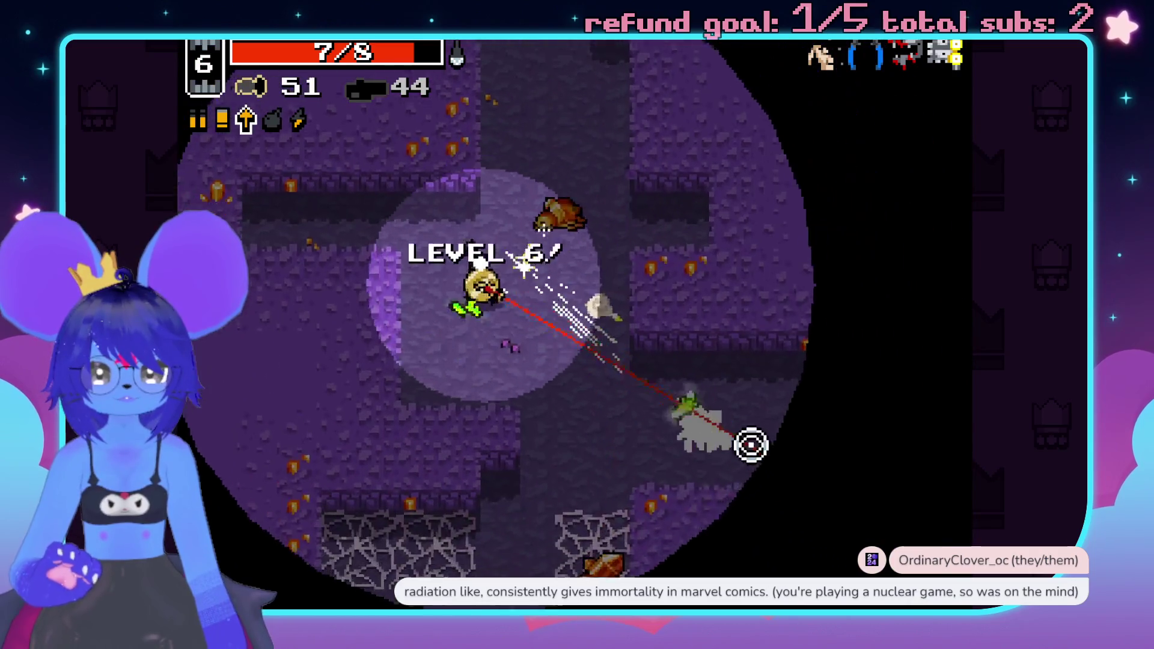
{"action": "left_click", "coordinate": [727, 394]}
{"action": "left_click", "coordinate": [804, 379]}
{"action": "left_click", "coordinate": [684, 455]}
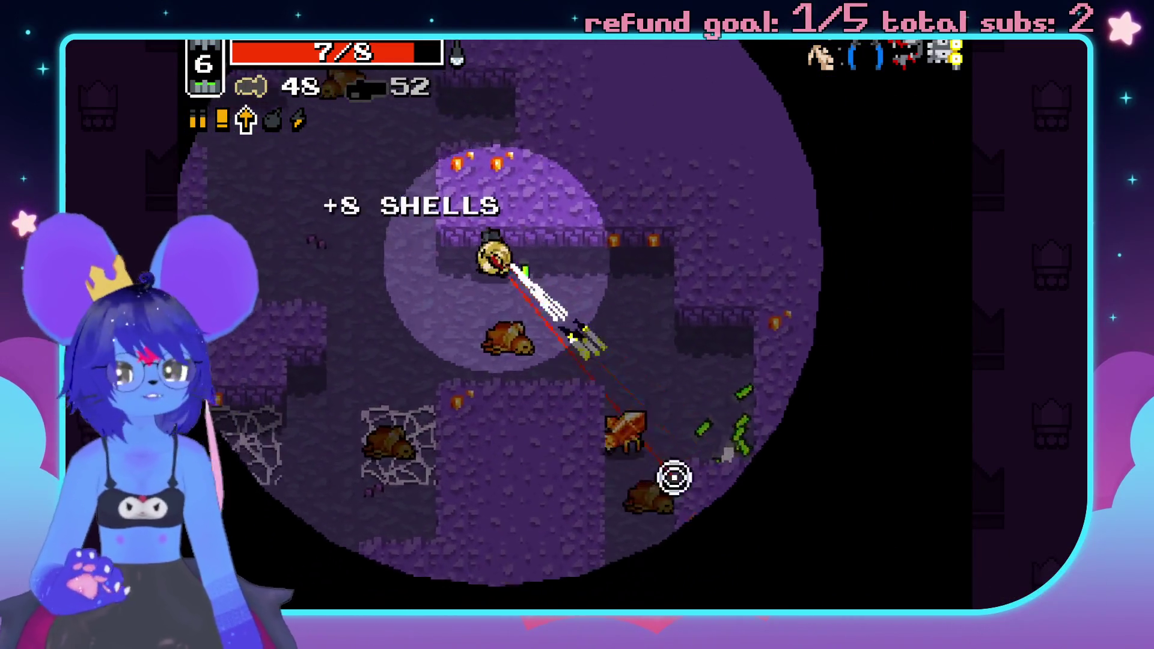
{"action": "key", "text": "d"}
{"action": "key", "text": "s"}
{"action": "key", "text": "s"}
- Push down the cave toward the max HP pickup, shooting the bugs along the way
{"action": "left_click", "coordinate": [505, 463]}
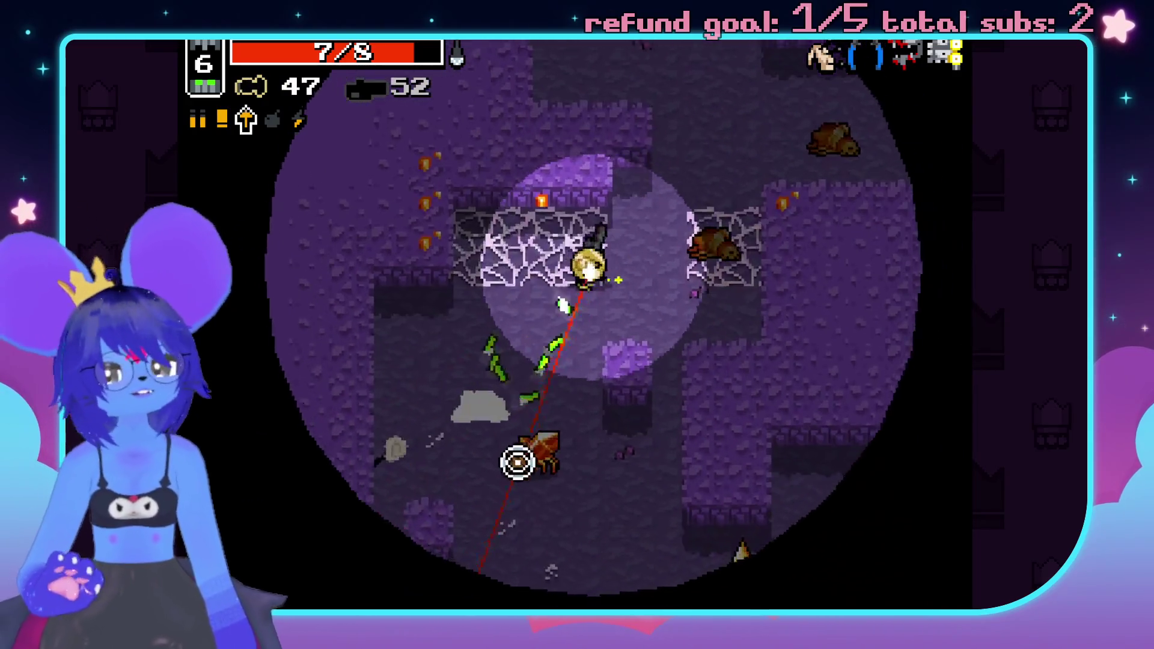
{"action": "left_click", "coordinate": [568, 462]}
{"action": "key", "text": "s"}
{"action": "left_click", "coordinate": [748, 467]}
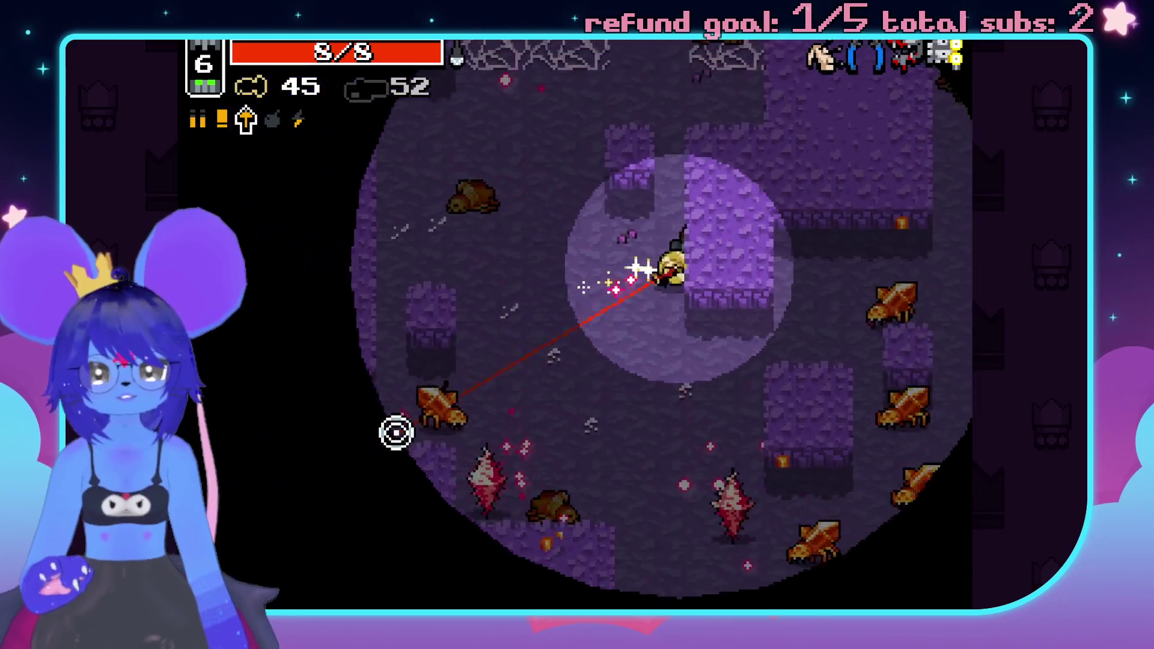
{"action": "left_click", "coordinate": [510, 479]}
{"action": "key", "text": "s"}
{"action": "left_click", "coordinate": [474, 449]}
{"action": "left_click", "coordinate": [550, 278]}
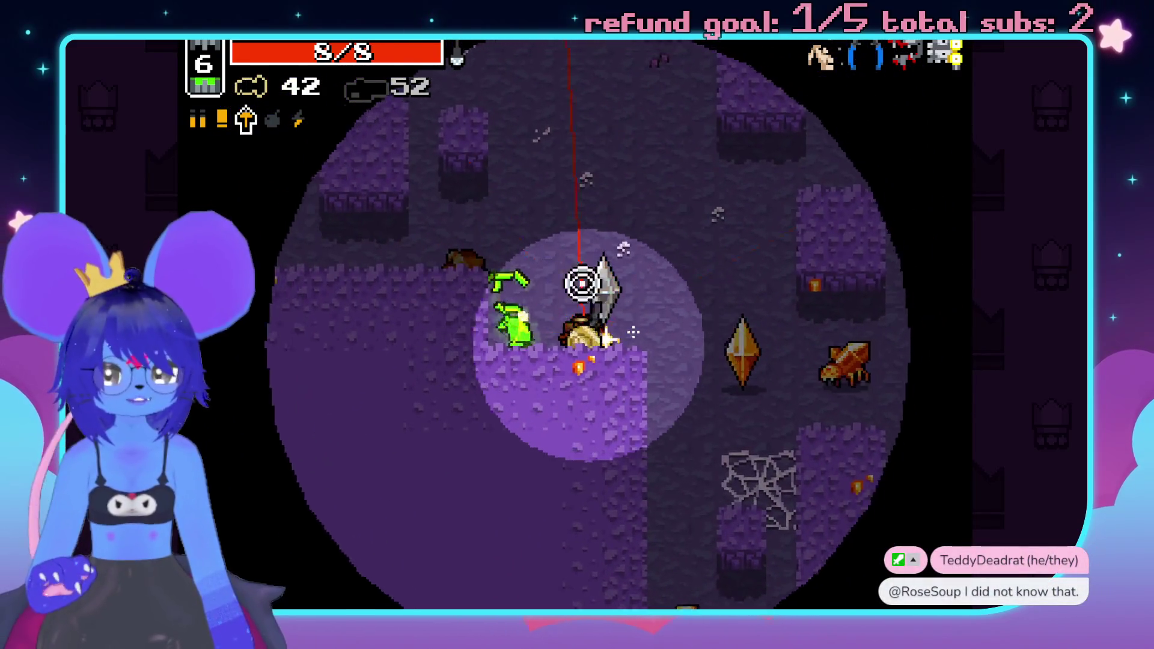
- Shotgun the bug waves coming from down-right, up-left and below
{"action": "key", "text": "s"}
{"action": "left_click", "coordinate": [755, 425]}
{"action": "left_click", "coordinate": [709, 510]}
{"action": "left_click", "coordinate": [699, 505]}
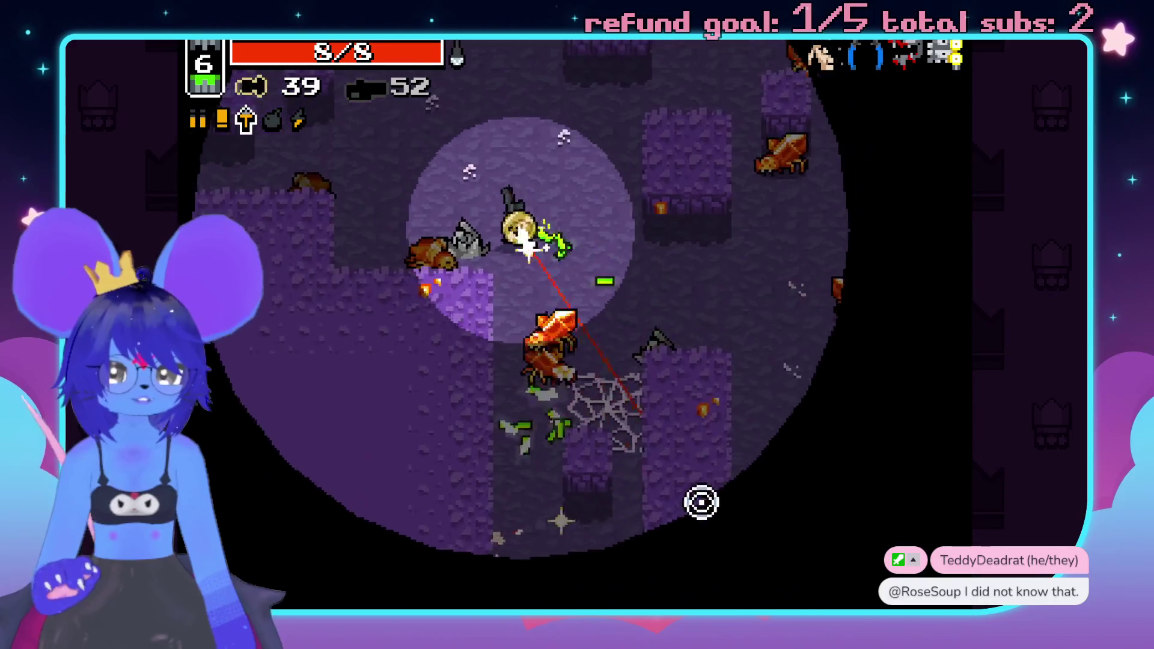
{"action": "left_click", "coordinate": [710, 457]}
{"action": "left_click", "coordinate": [632, 175]}
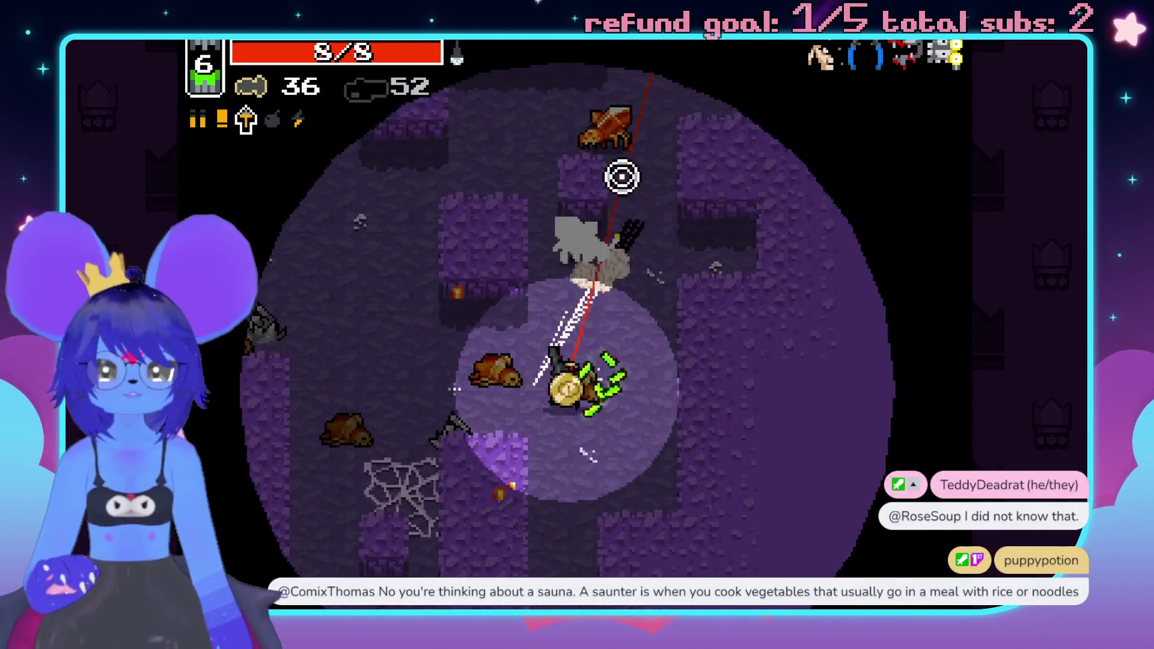
{"action": "left_click", "coordinate": [505, 351]}
{"action": "left_click", "coordinate": [614, 159]}
{"action": "left_click", "coordinate": [556, 517]}
{"action": "left_click", "coordinate": [550, 537]}
{"action": "left_click", "coordinate": [541, 522]}
- Use the 52-ammo weapon, then the shotgun again, to finish the remaining cave enemies
{"action": "key", "text": "space"}
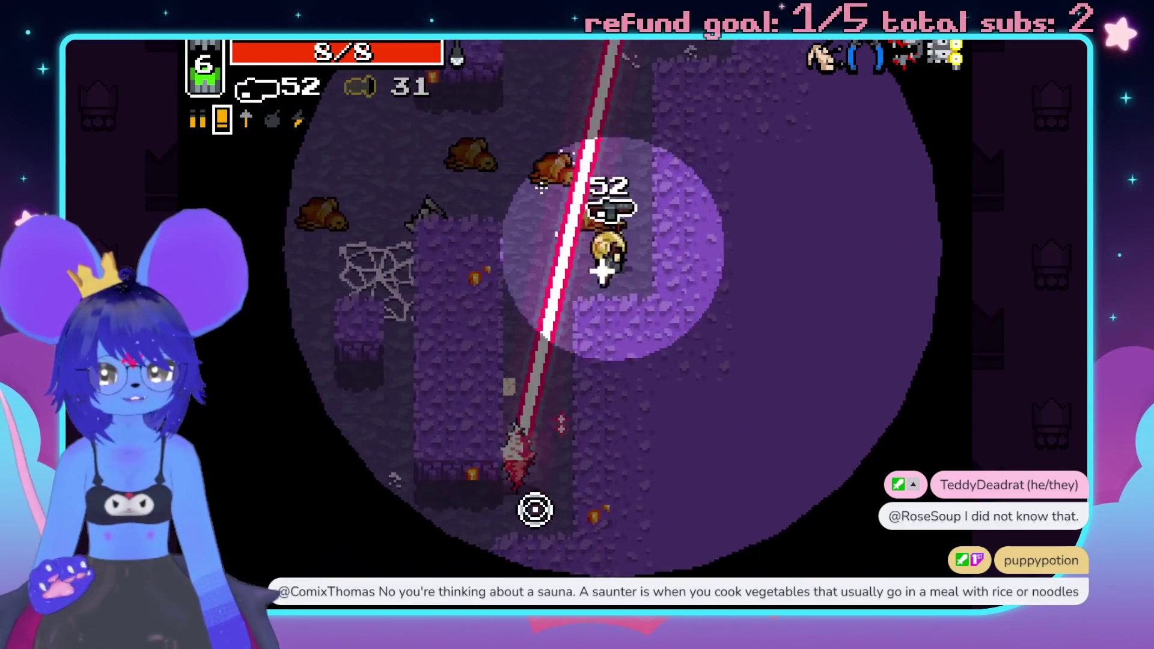
{"action": "left_click", "coordinate": [547, 538]}
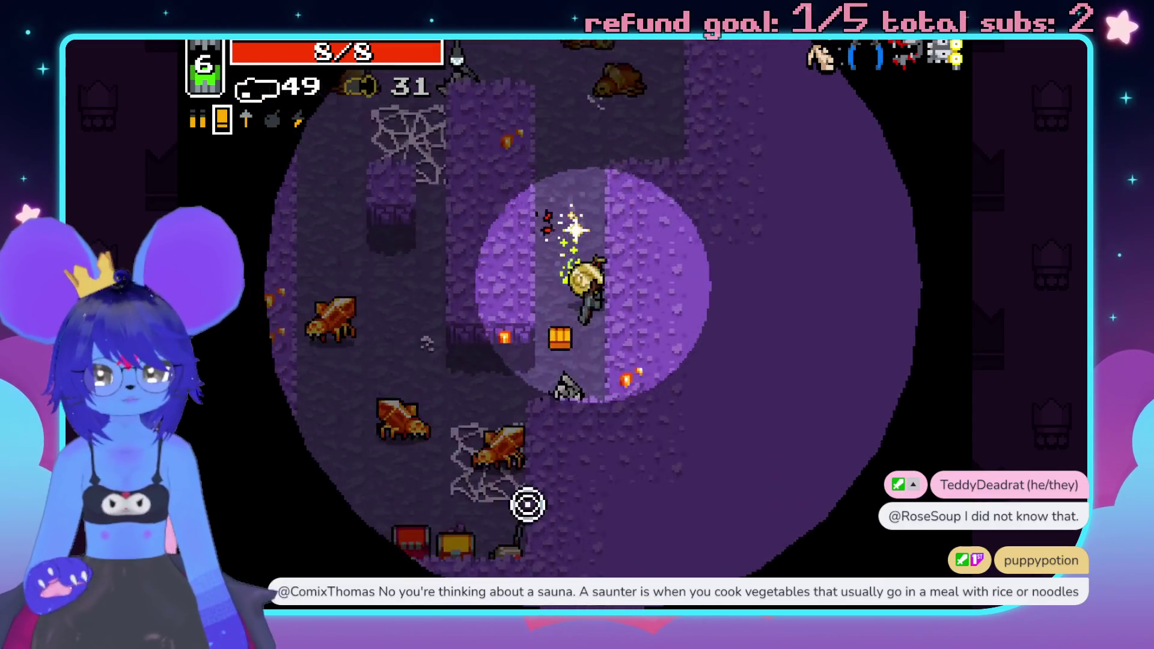
{"action": "key", "text": "space"}
{"action": "left_click", "coordinate": [392, 309]}
{"action": "left_click", "coordinate": [421, 327]}
{"action": "left_click", "coordinate": [420, 407]}
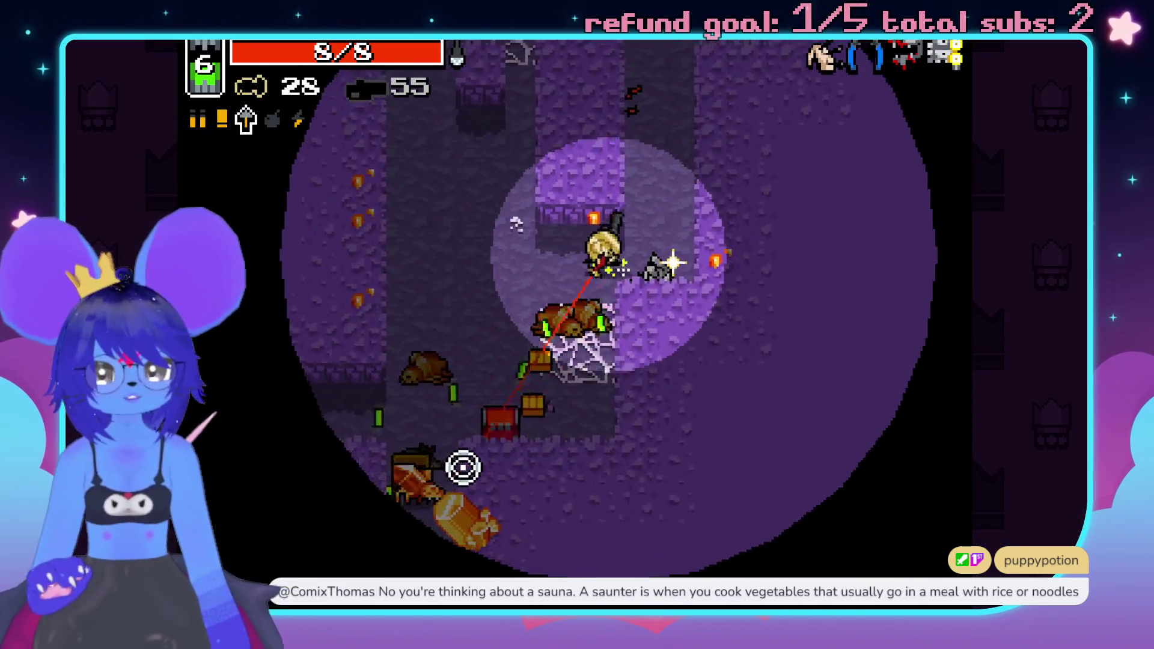
{"action": "left_click", "coordinate": [575, 497]}
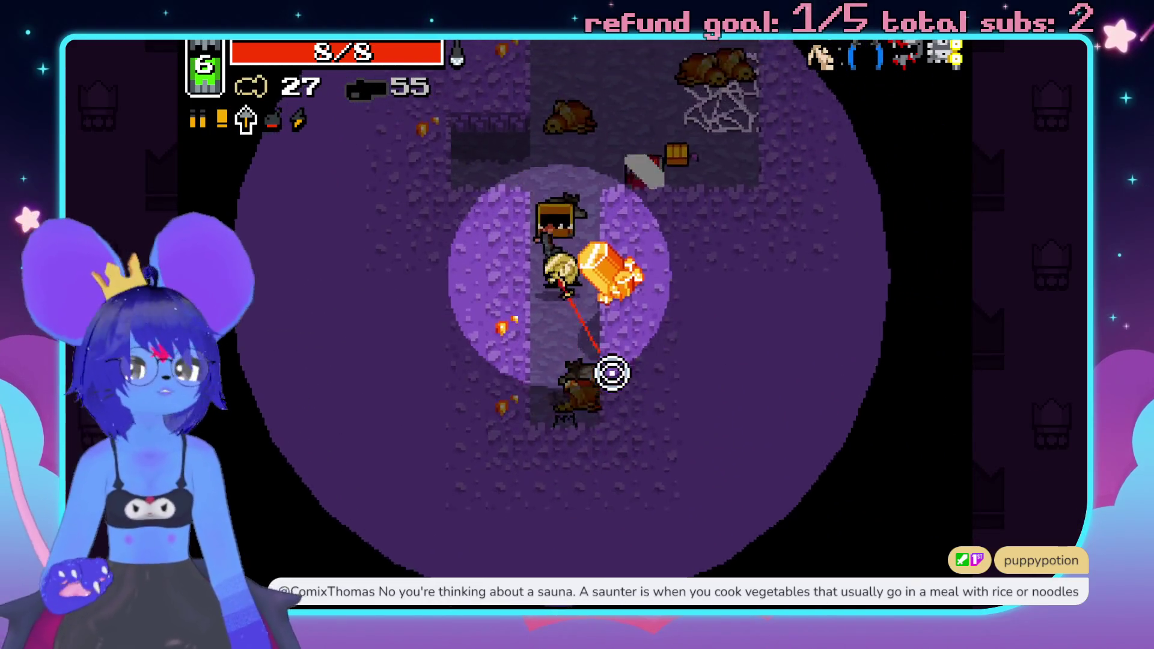
- Pick up the Flame Shotgun and take the Back Muscle mutation
{"action": "key", "text": "space"}
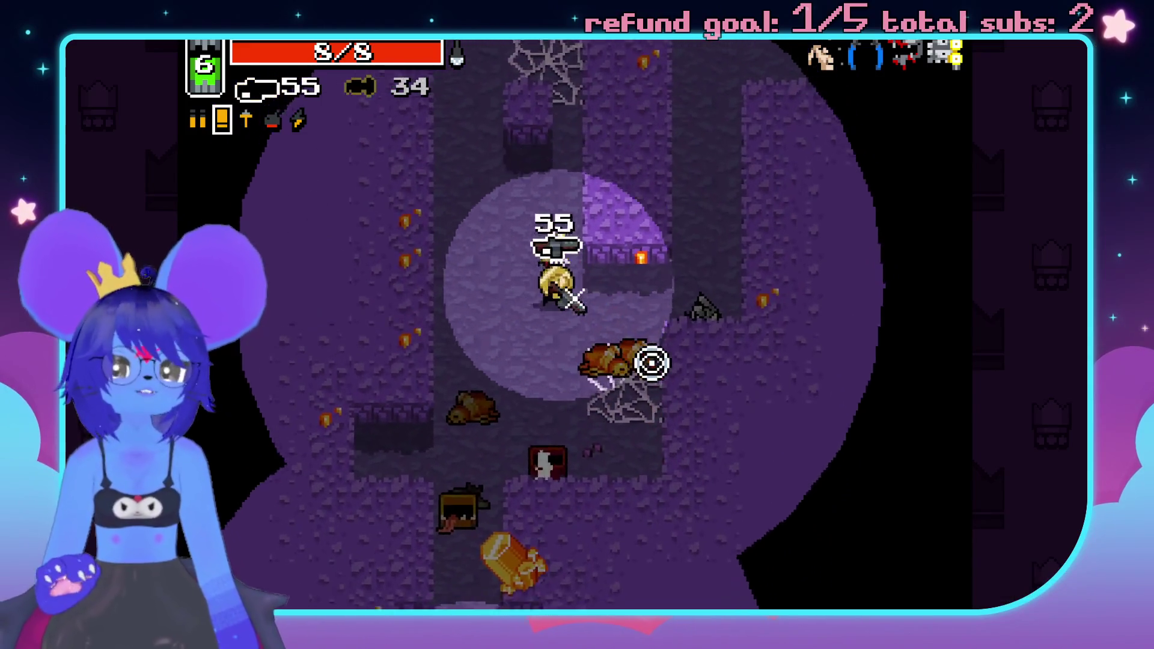
{"action": "key", "text": "e"}
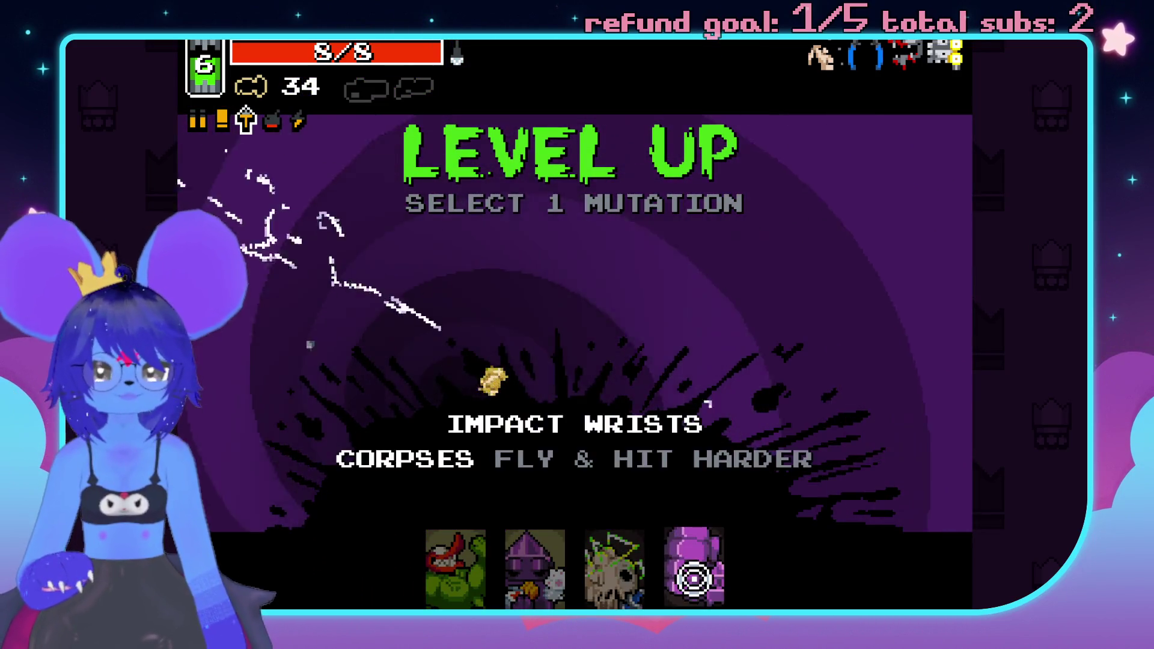
{"action": "left_click", "coordinate": [438, 556]}
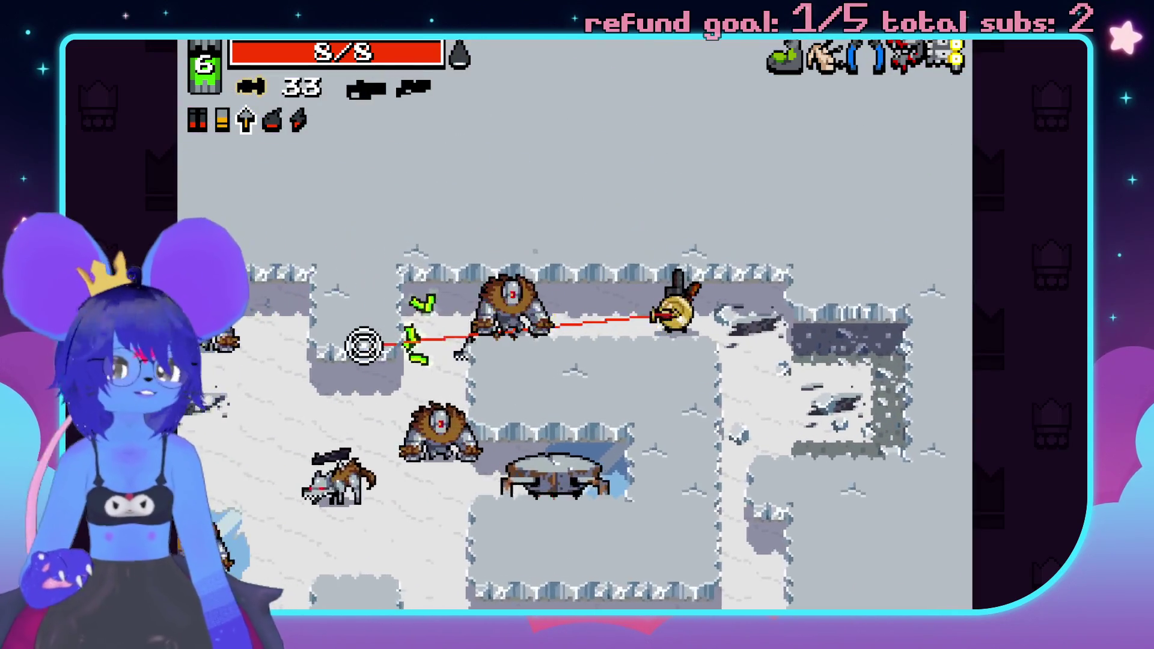
- Fight the first 5-1 snow enemies, swapping to the 55-ammo weapon and back
{"action": "left_click", "coordinate": [482, 484]}
{"action": "left_click", "coordinate": [535, 505]}
{"action": "left_click", "coordinate": [424, 428]}
{"action": "key", "text": "space"}
{"action": "left_click", "coordinate": [447, 481]}
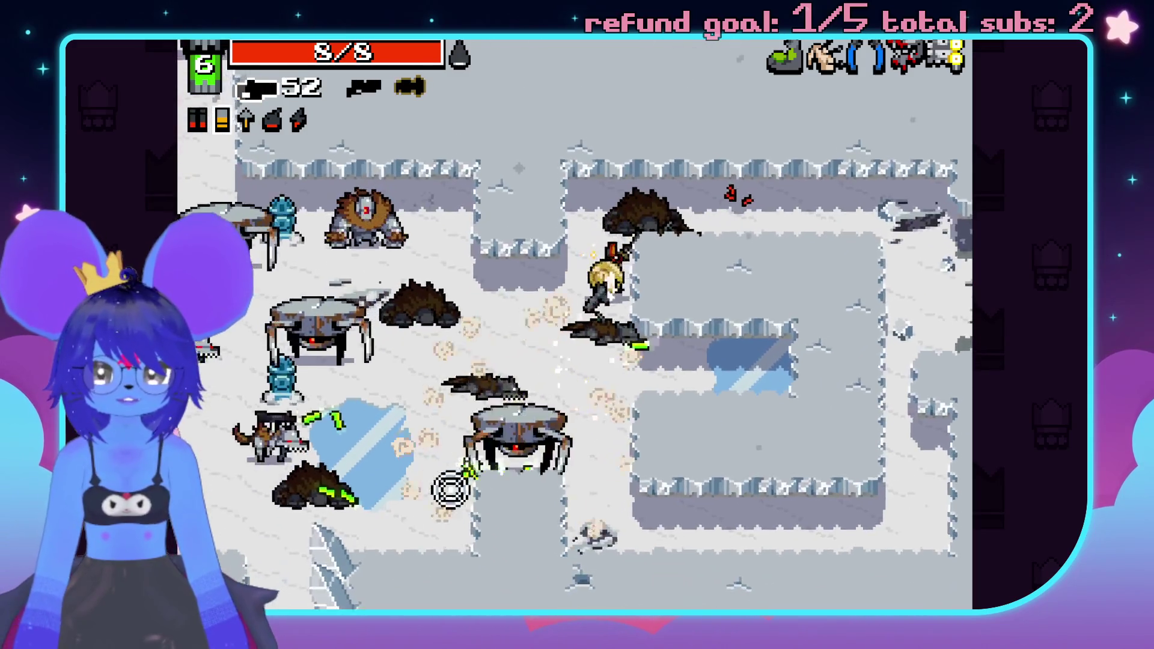
{"action": "left_click", "coordinate": [466, 495]}
{"action": "key", "text": "space"}
- Gun down the enemy group surrounding the character in 5-1
{"action": "left_click", "coordinate": [453, 186]}
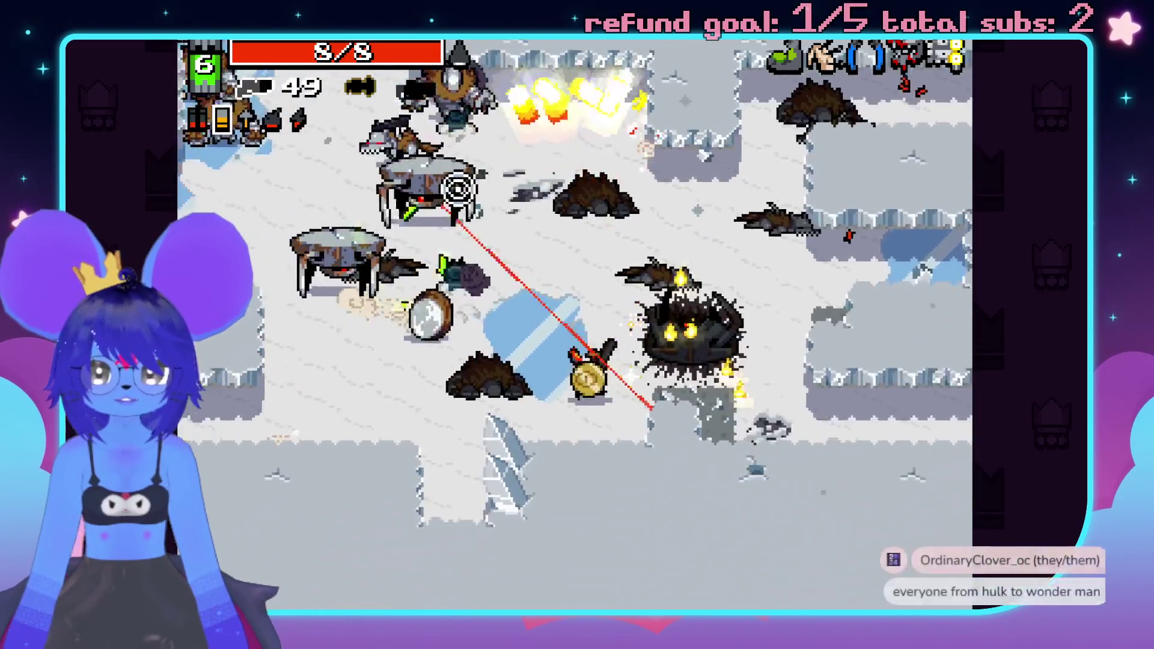
{"action": "left_click", "coordinate": [361, 361]}
{"action": "left_click", "coordinate": [355, 453]}
{"action": "left_click", "coordinate": [342, 438]}
{"action": "left_click", "coordinate": [416, 302]}
{"action": "left_click", "coordinate": [448, 391]}
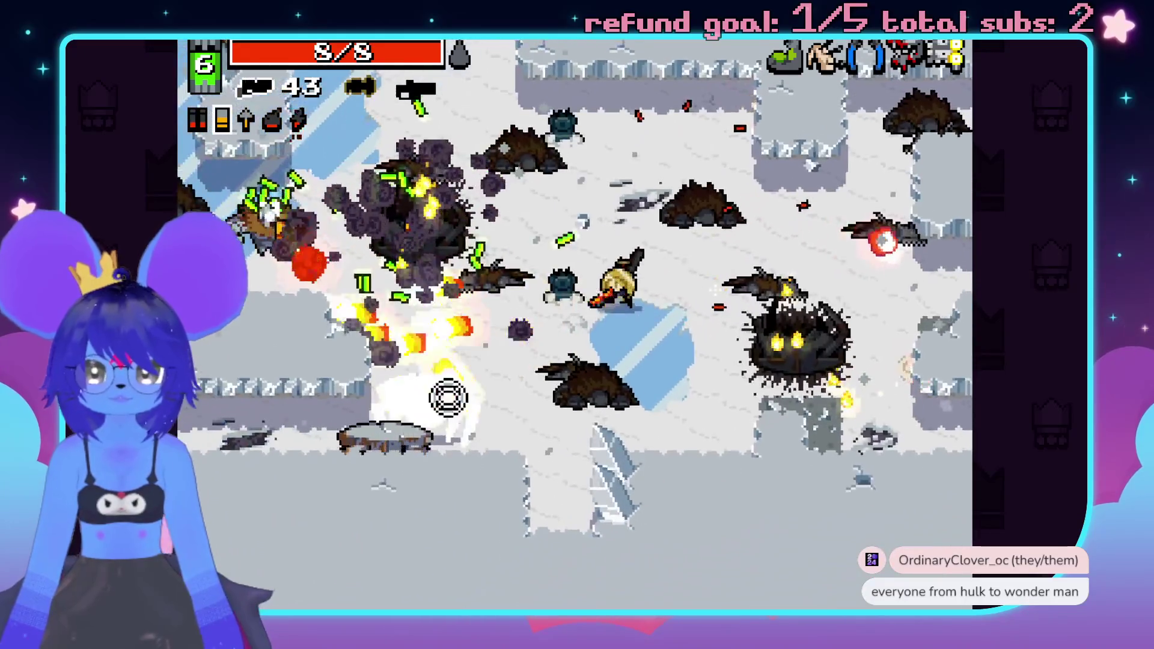
{"action": "left_click", "coordinate": [449, 485]}
- Clear the remaining enemies up ahead, then pause at 202 kills and 8/8 health
{"action": "left_click", "coordinate": [561, 119]}
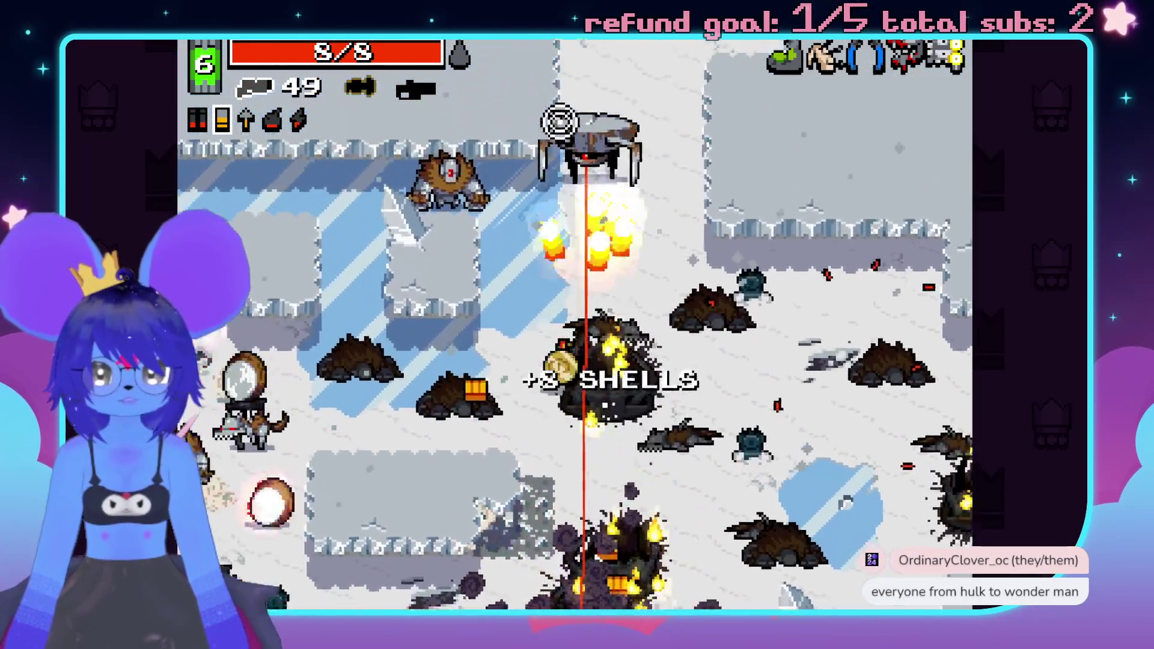
{"action": "left_click", "coordinate": [536, 252]}
{"action": "left_click", "coordinate": [556, 249]}
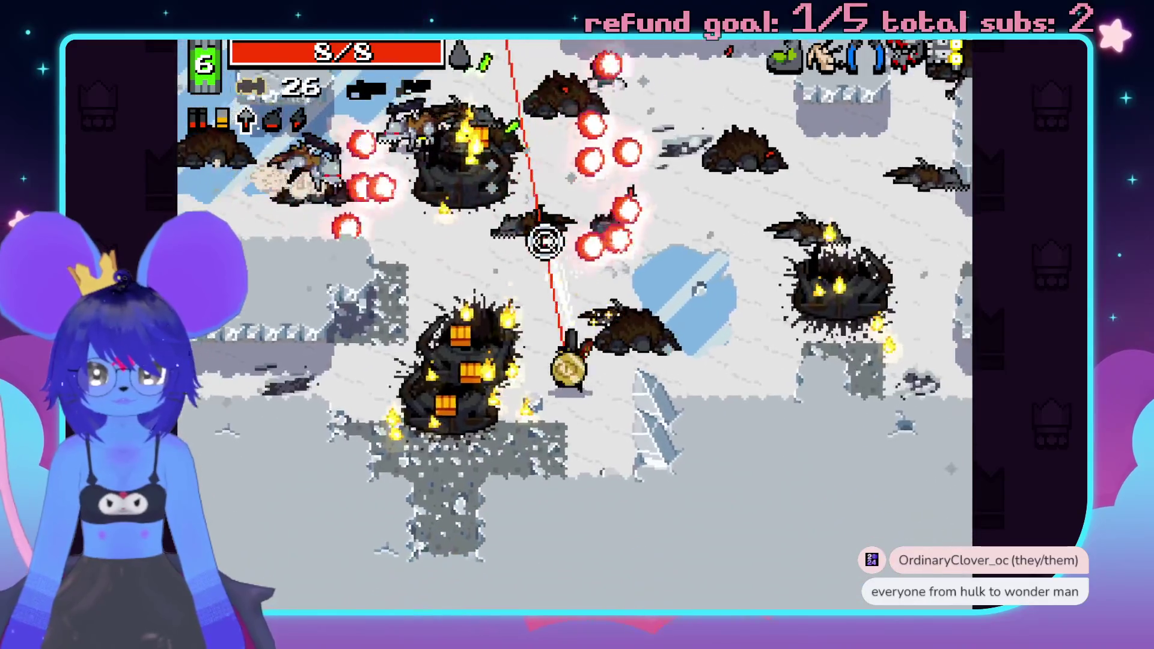
{"action": "left_click", "coordinate": [517, 249]}
{"action": "left_click", "coordinate": [544, 211]}
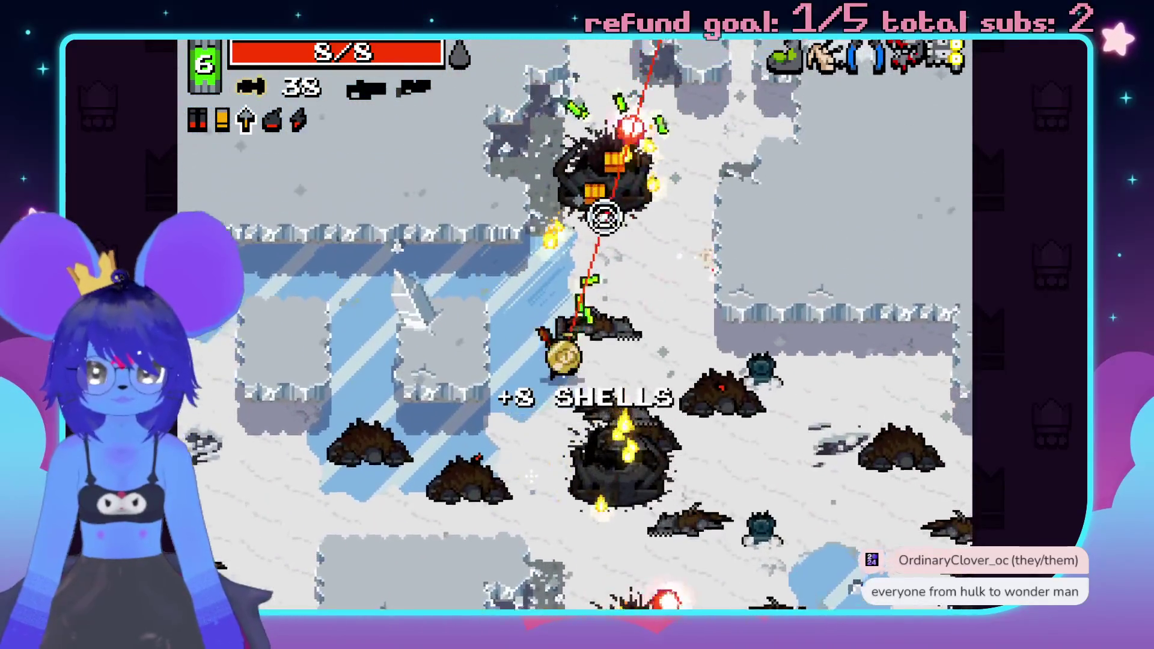
{"action": "key", "text": "Escape"}
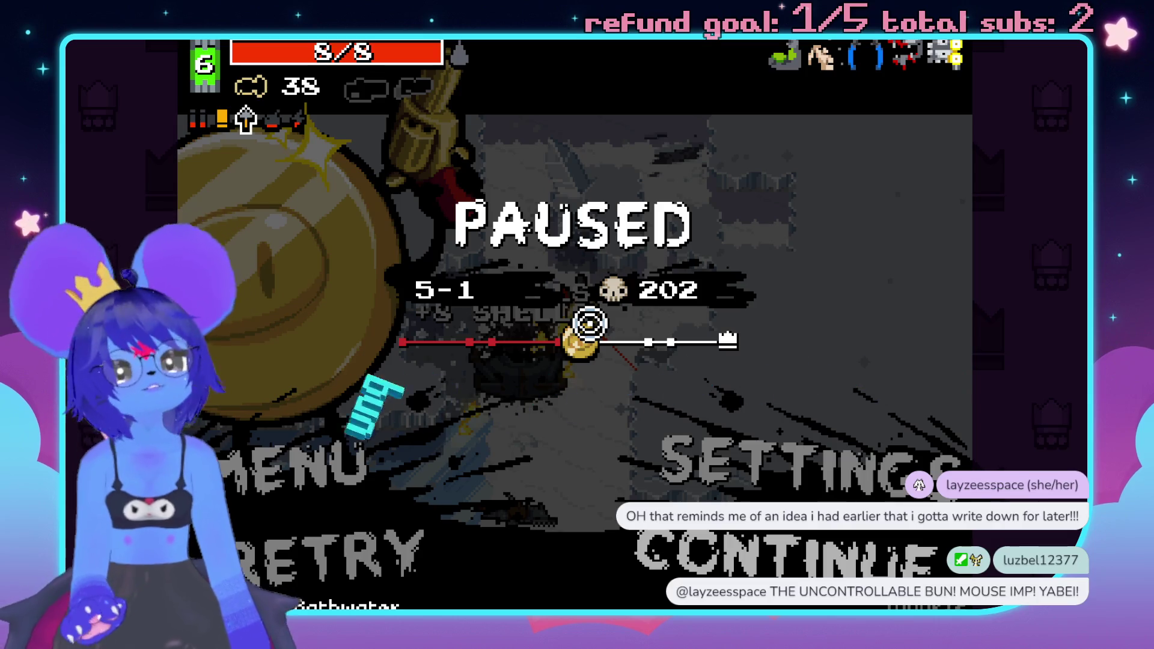
- Resume the game and shoot the enemies attacking from the left
{"action": "key", "text": "Escape"}
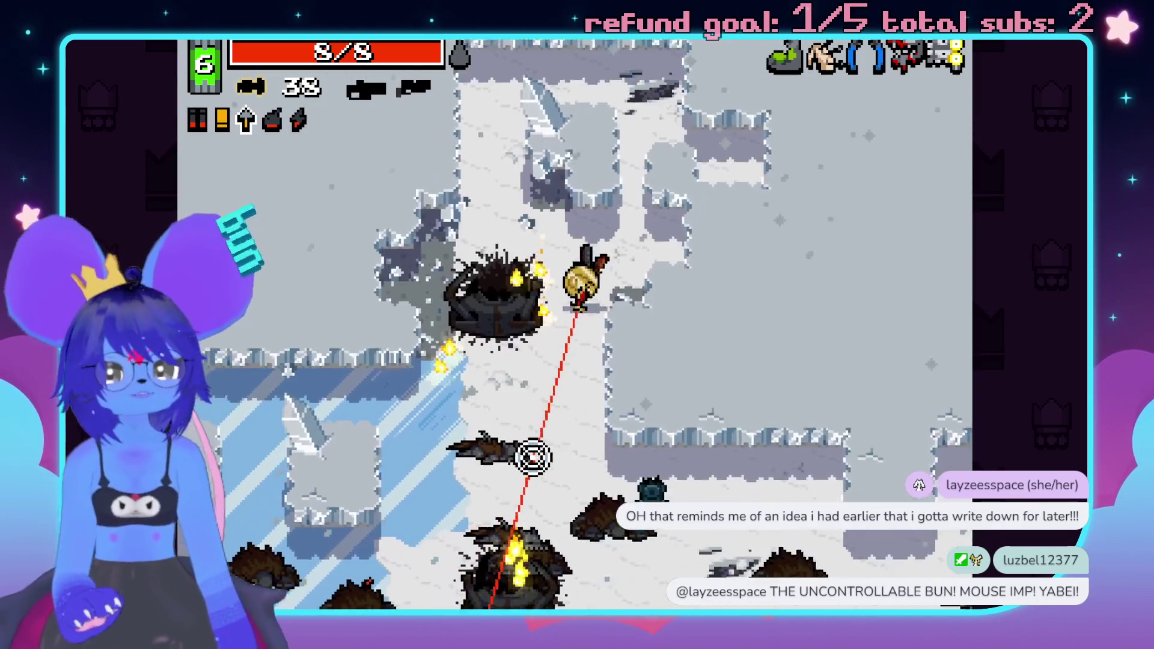
{"action": "left_click", "coordinate": [571, 493]}
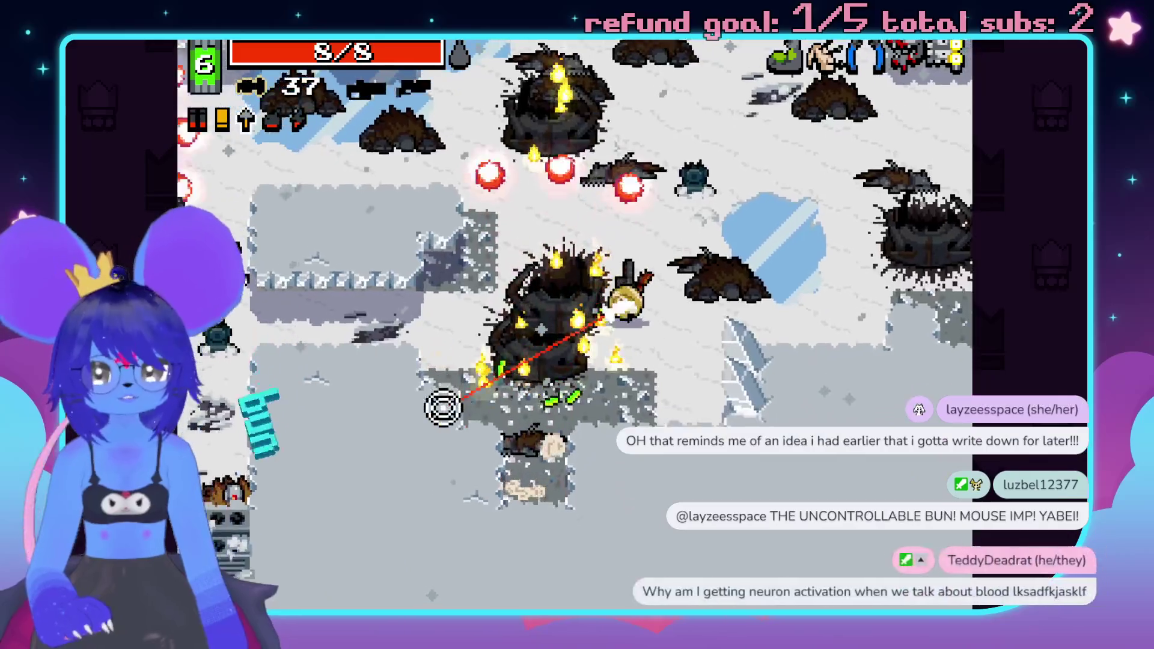
{"action": "left_click", "coordinate": [262, 274]}
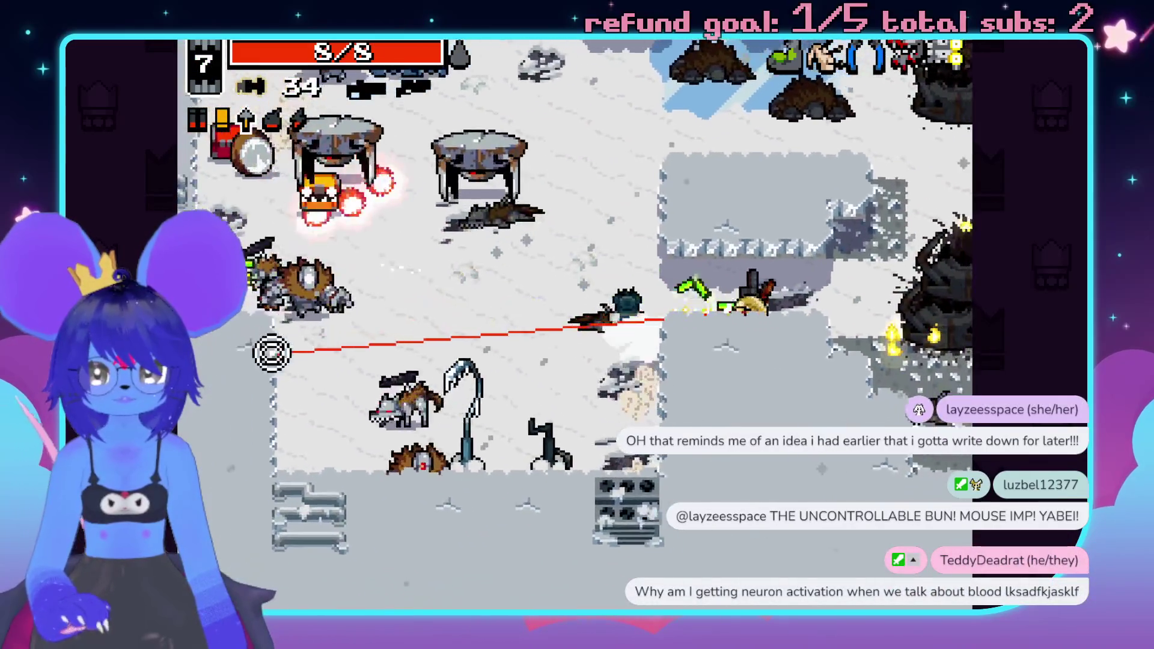
{"action": "left_click", "coordinate": [276, 258]}
{"action": "left_click", "coordinate": [301, 288]}
{"action": "left_click", "coordinate": [313, 395]}
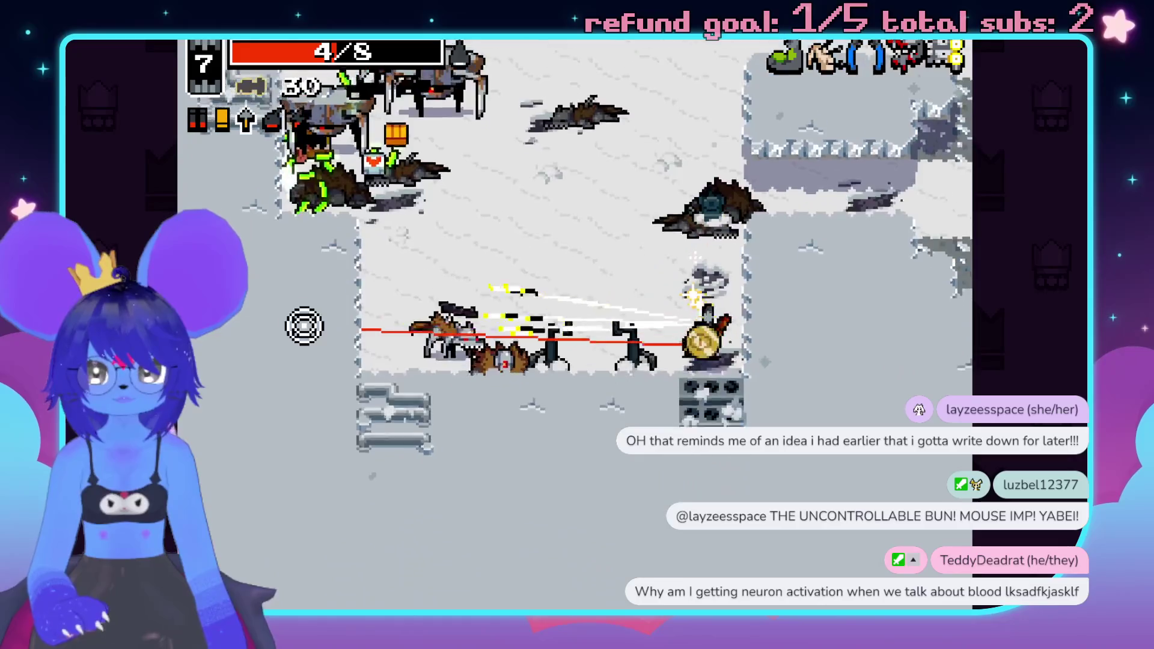
{"action": "left_click", "coordinate": [297, 241]}
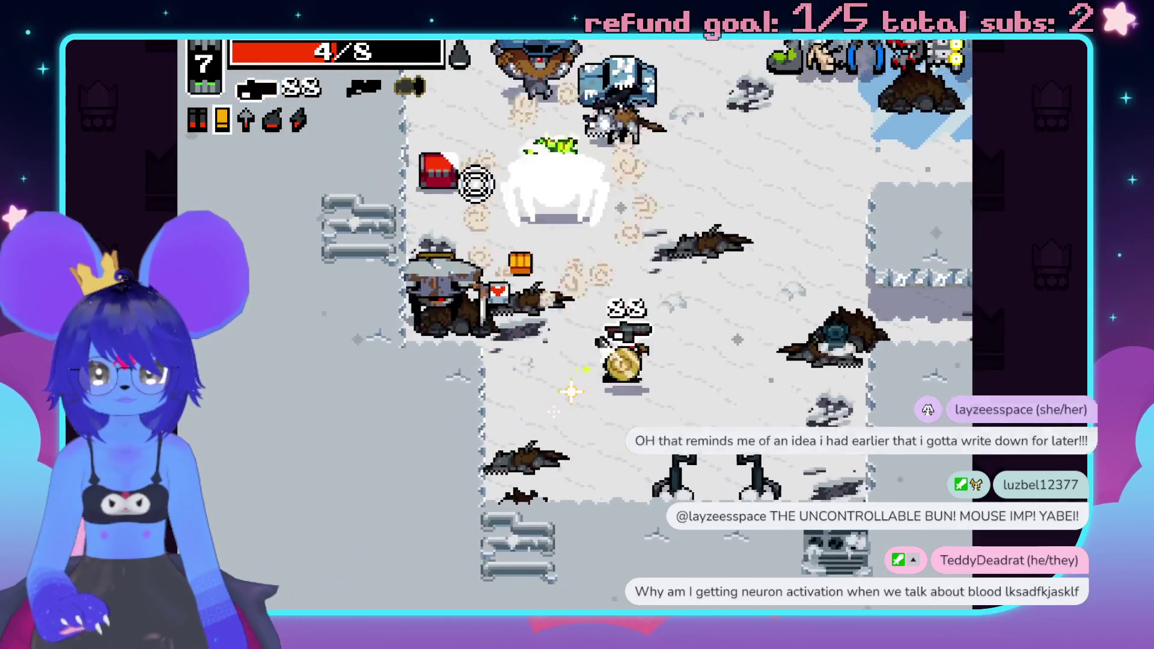
{"action": "left_click", "coordinate": [438, 206]}
{"action": "left_click", "coordinate": [776, 194]}
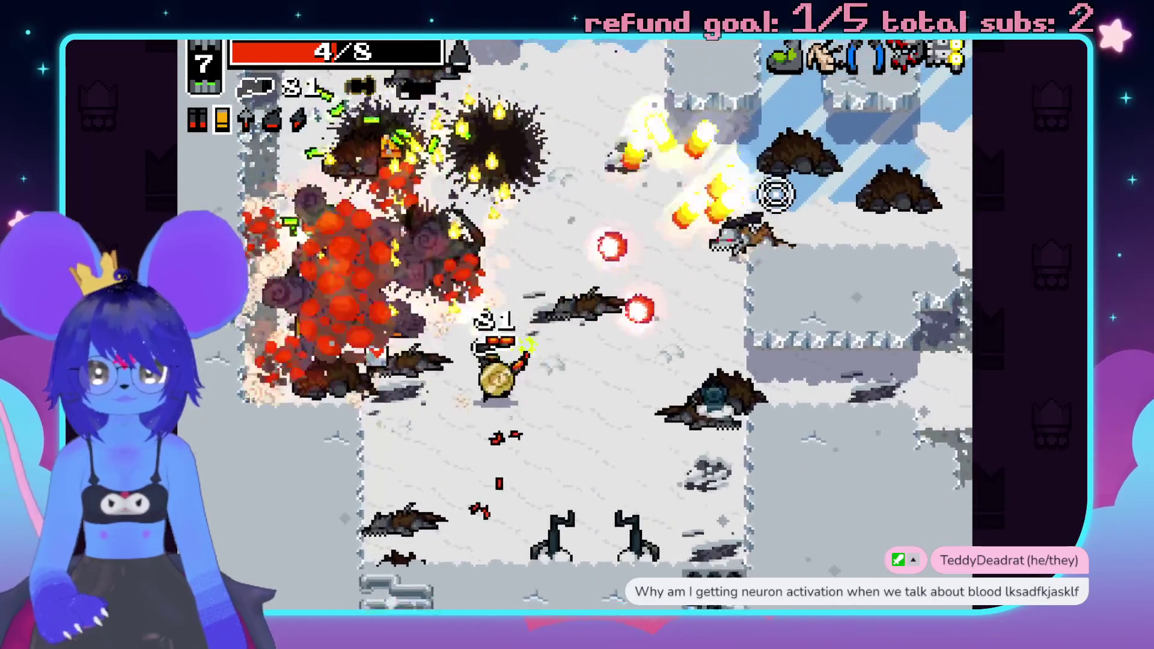
- Switch to the shell weapon and walk through 5-1 to the portal
{"action": "key", "text": "space"}
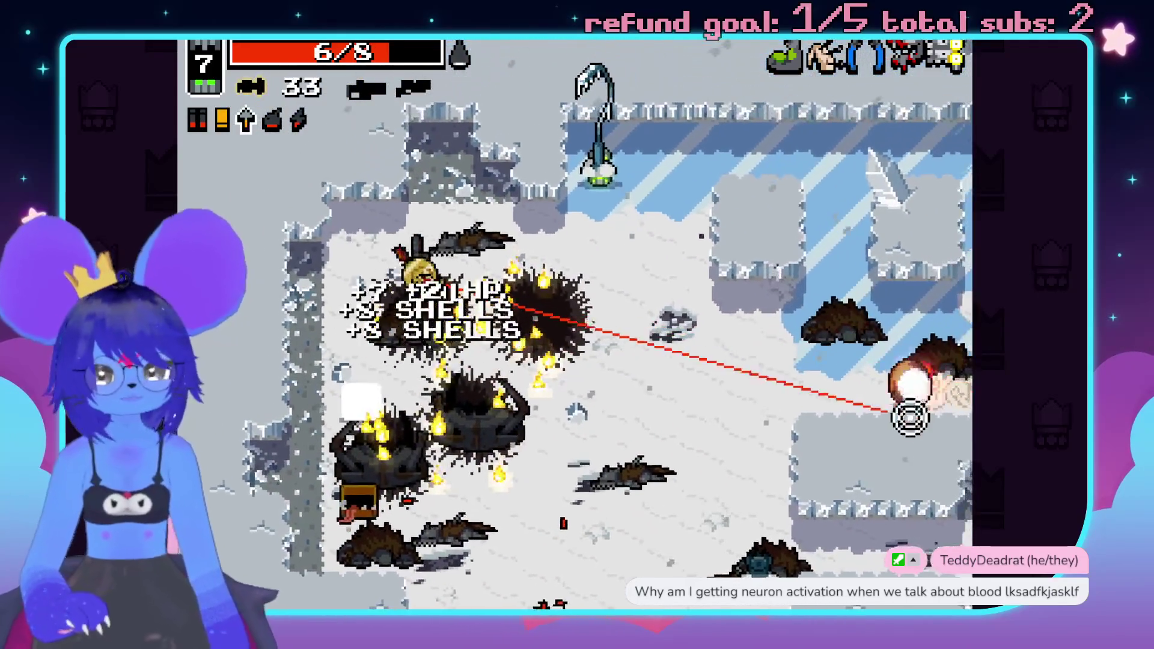
{"action": "key", "text": "d"}
{"action": "key", "text": "s"}
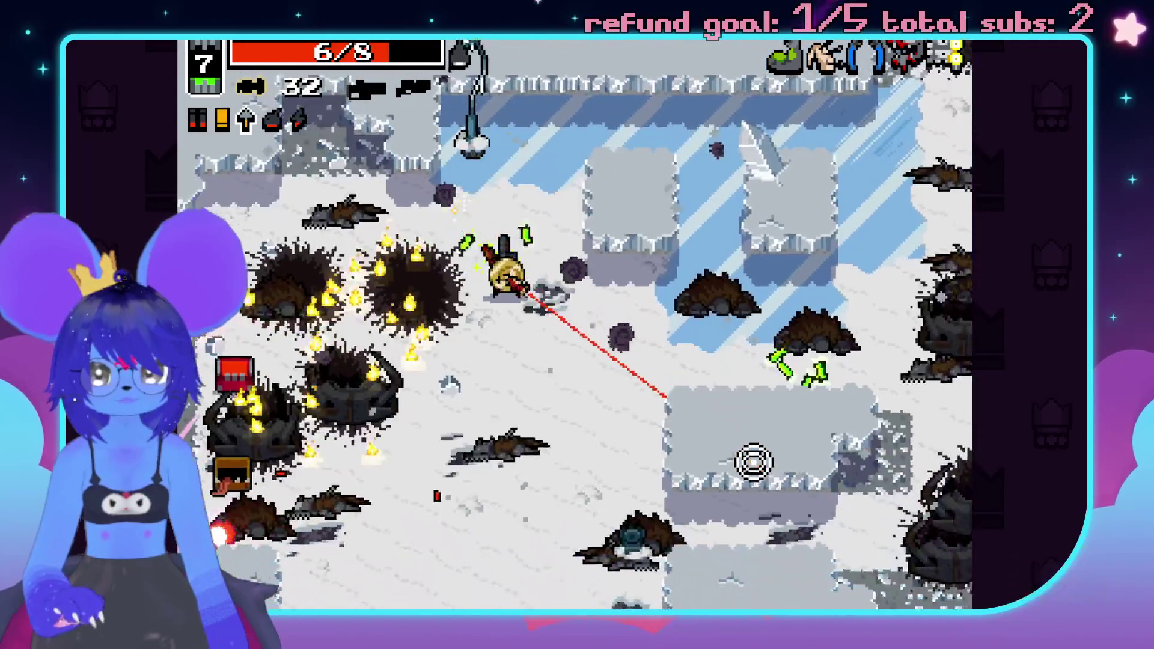
{"action": "key", "text": "a"}
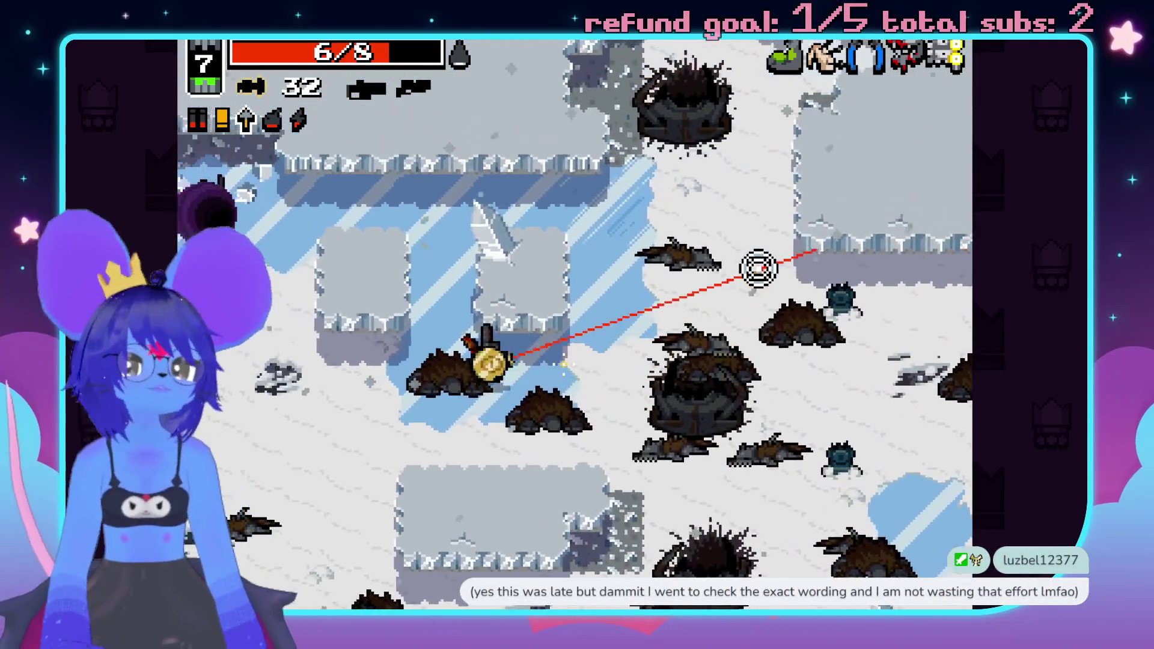
{"action": "key", "text": "w"}
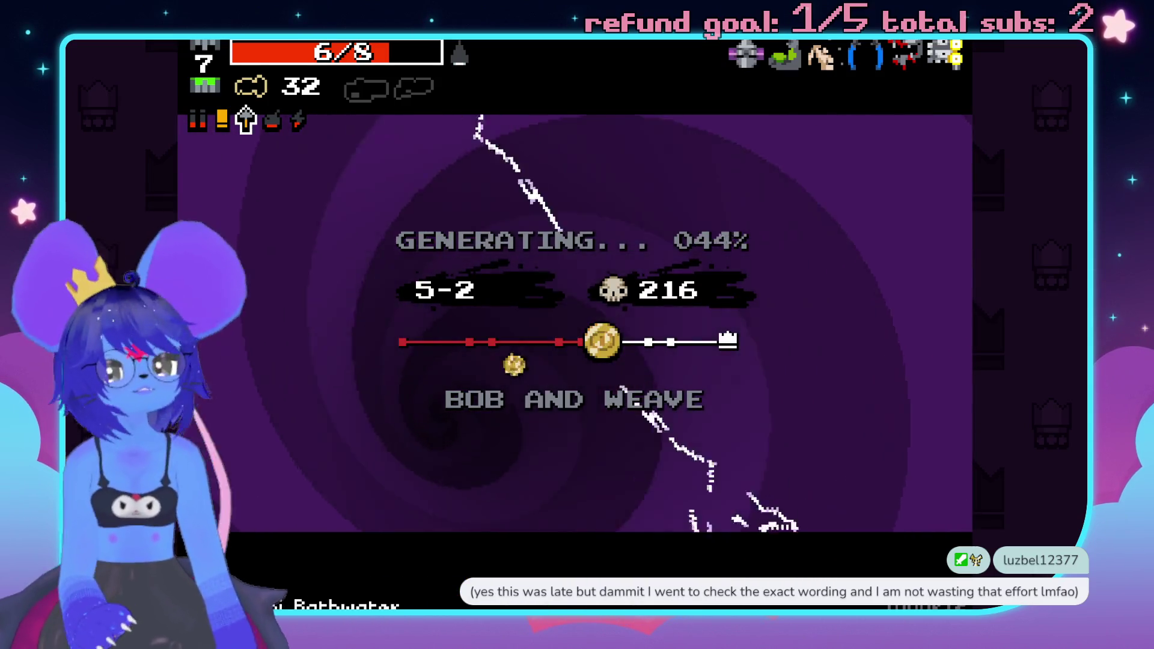
- Swap weapons and shoot the snow enemies ahead and to the right
{"action": "left_click", "coordinate": [465, 440]}
{"action": "key", "text": "space"}
{"action": "left_click", "coordinate": [376, 358]}
{"action": "left_click", "coordinate": [348, 350]}
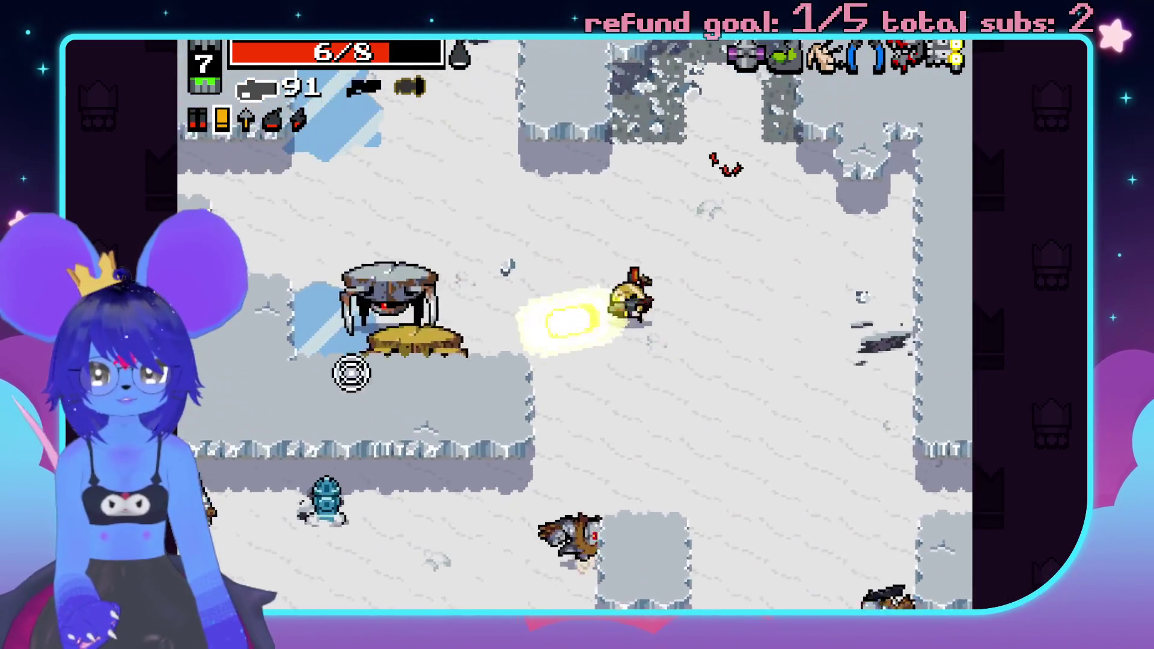
{"action": "left_click", "coordinate": [475, 472]}
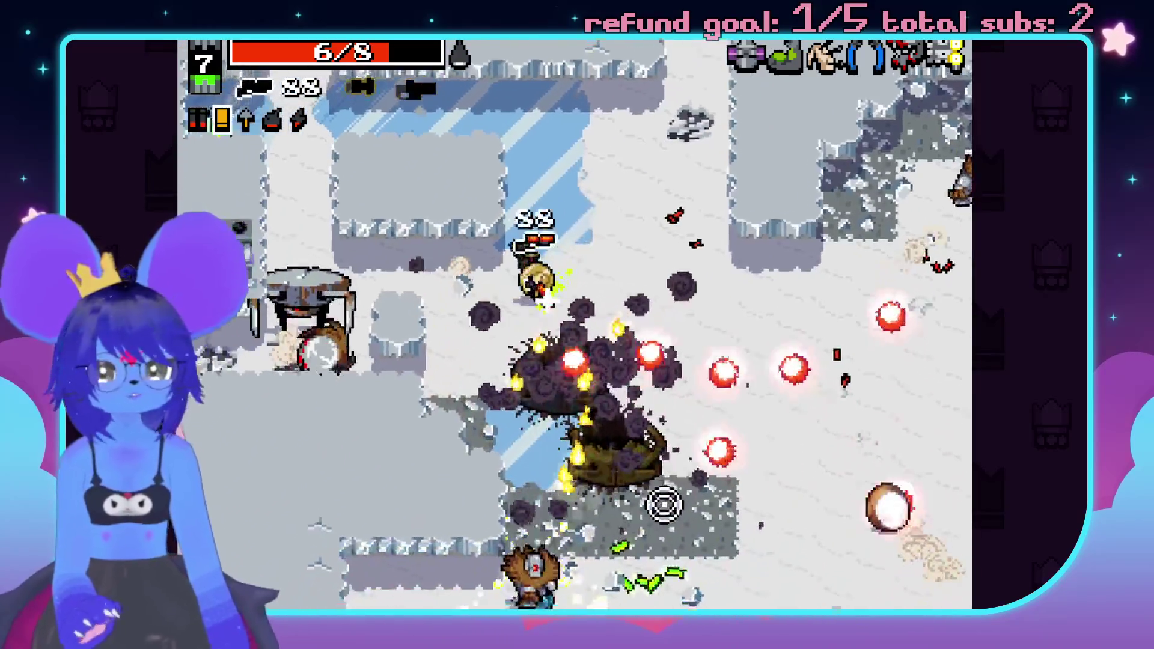
{"action": "left_click", "coordinate": [791, 415]}
{"action": "left_click", "coordinate": [839, 405]}
{"action": "left_click", "coordinate": [829, 443]}
{"action": "left_click", "coordinate": [783, 416]}
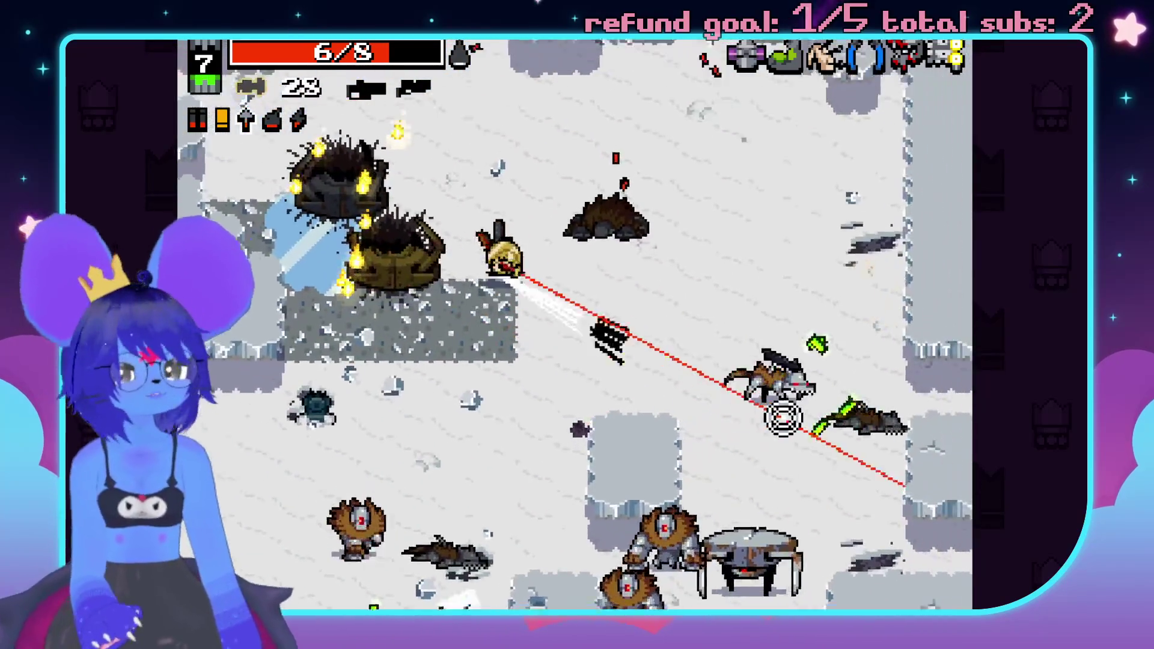
- Dodge around the snow level grabbing shells and ammo while firing at enemies below
{"action": "key", "text": "d"}
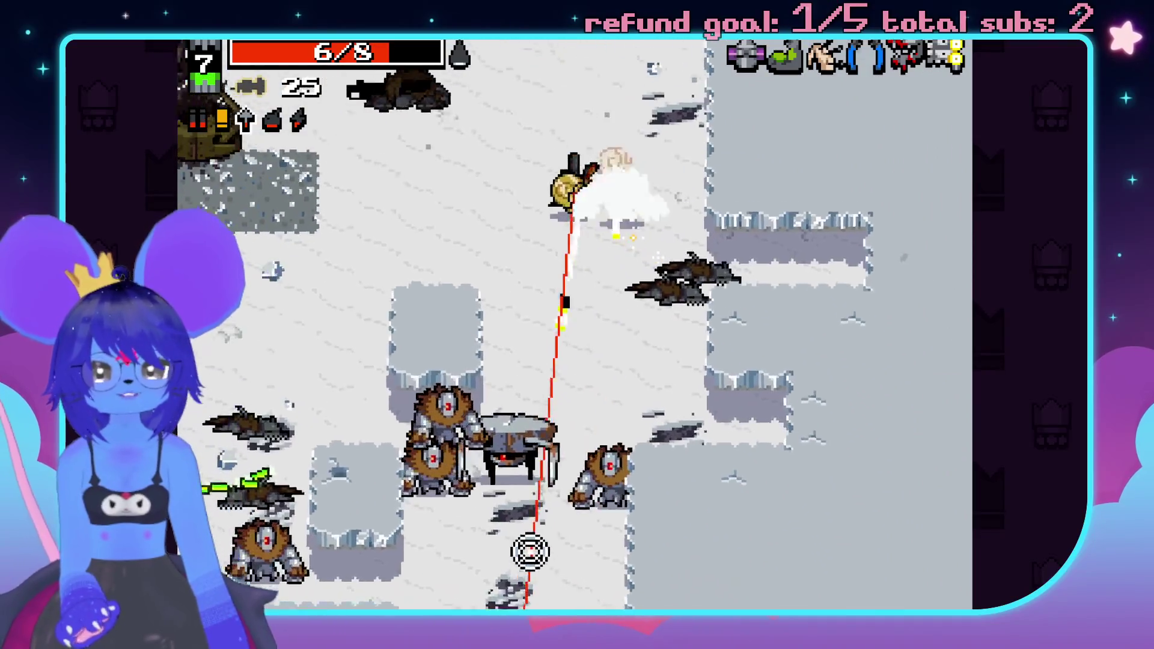
{"action": "key", "text": "a"}
{"action": "left_click", "coordinate": [507, 603]}
{"action": "left_click", "coordinate": [809, 406]}
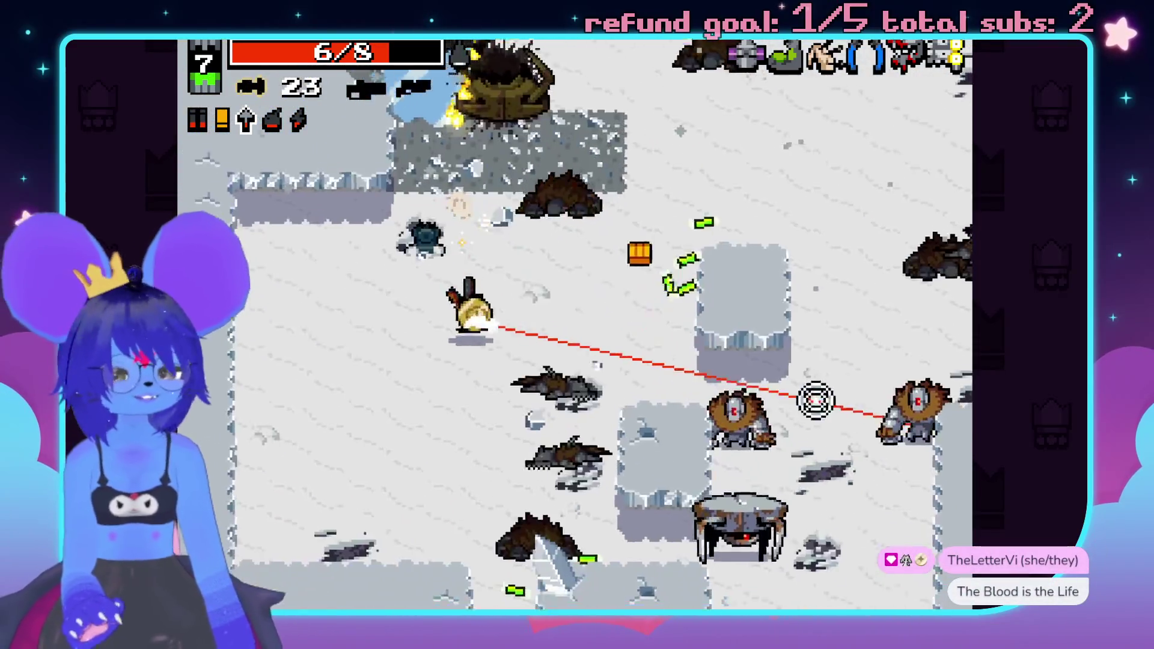
{"action": "key", "text": "d"}
{"action": "key", "text": "s"}
{"action": "left_click", "coordinate": [642, 573]}
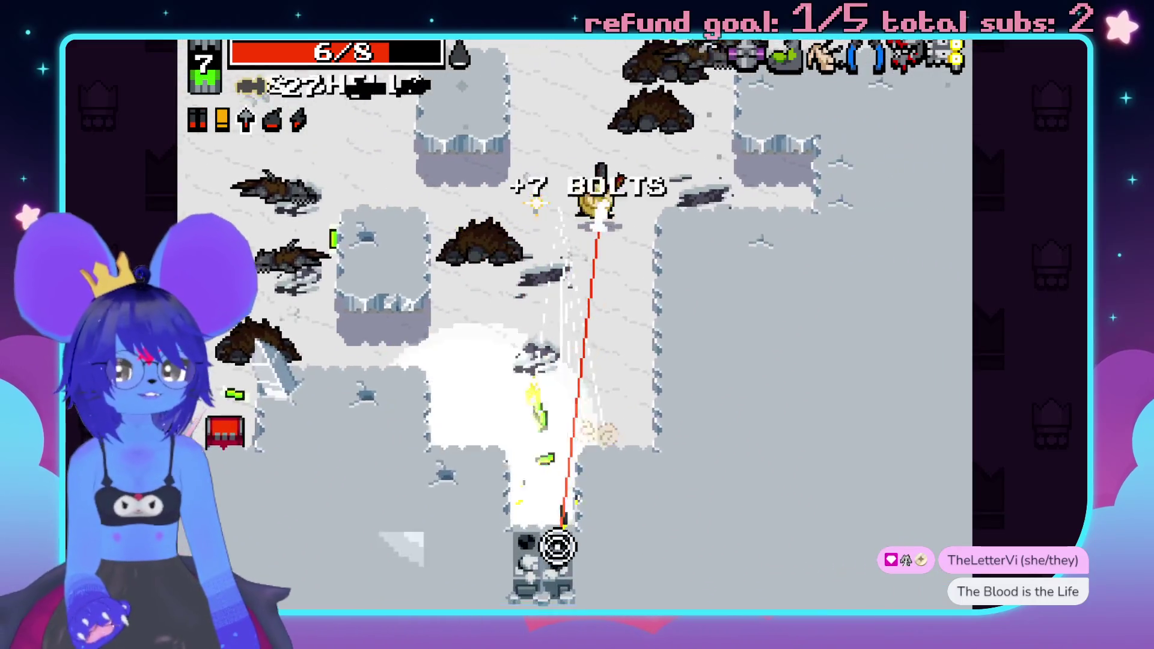
{"action": "key", "text": "a"}
{"action": "key", "text": "w"}
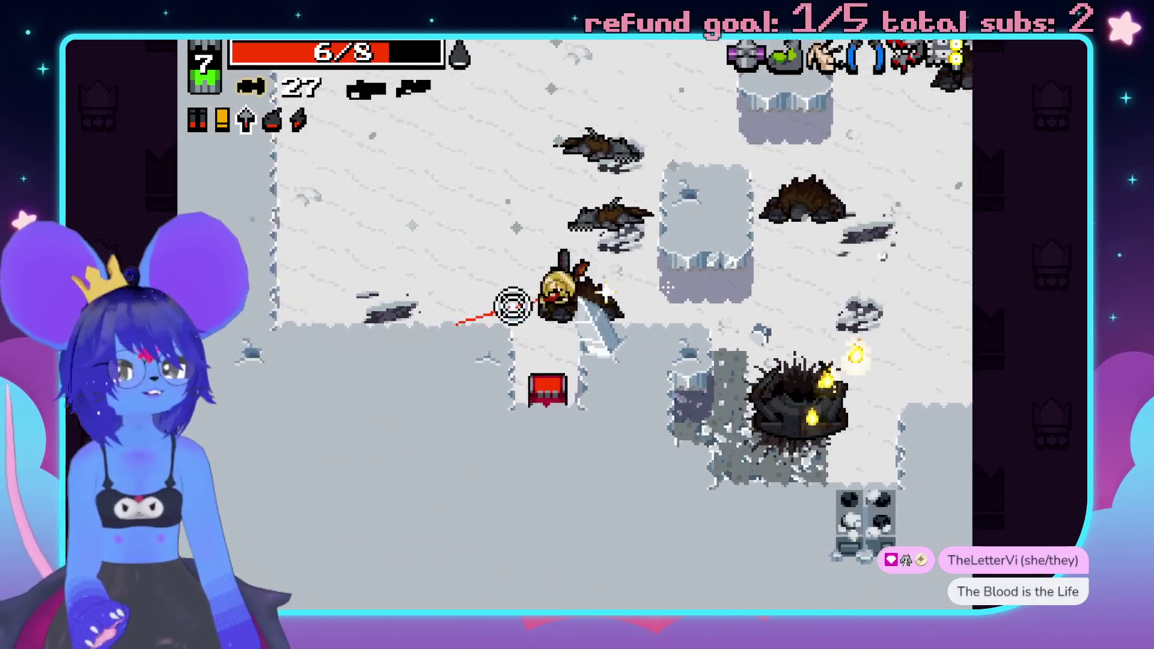
- Fire the bullet gun, then loot the ammo chest and shoot a crossbow bolt
{"action": "key", "text": "w"}
{"action": "key", "text": "d"}
{"action": "key", "text": "w"}
{"action": "key", "text": "d"}
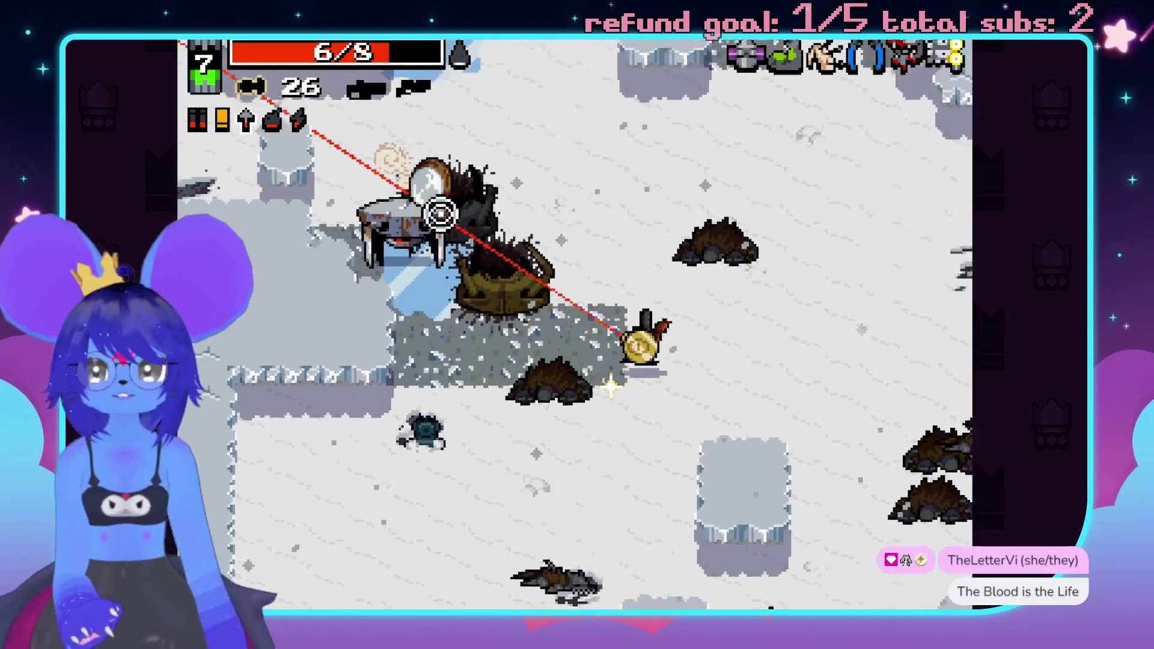
{"action": "key", "text": "space"}
{"action": "left_click", "coordinate": [368, 291]}
{"action": "key", "text": "a"}
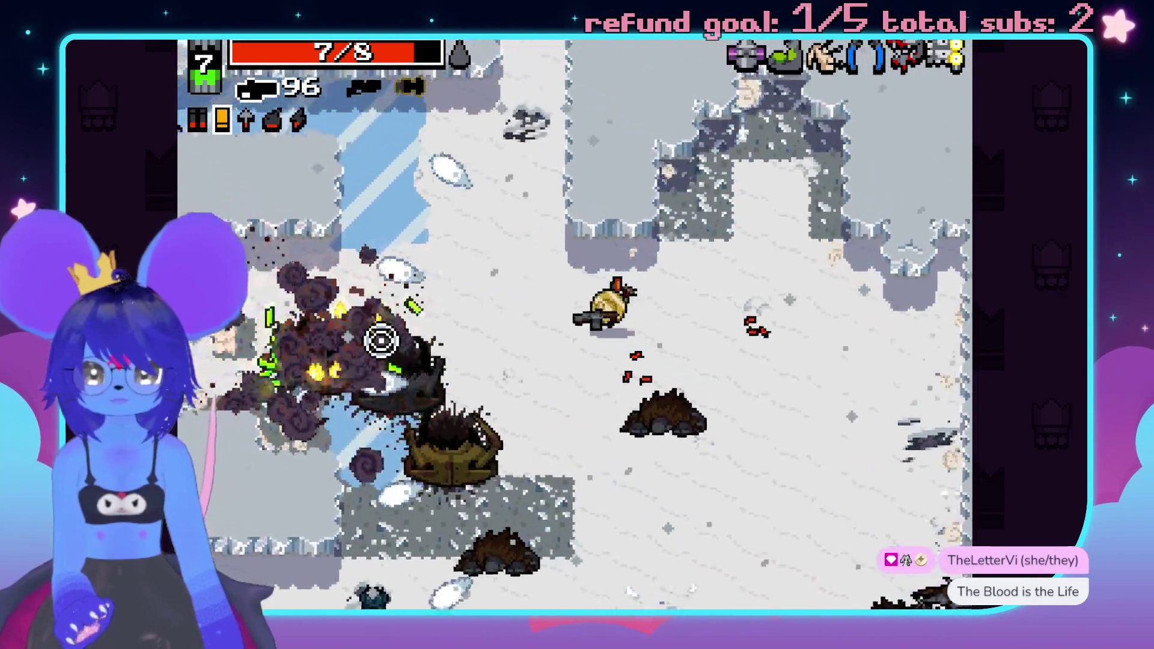
{"action": "key", "text": "a"}
{"action": "key", "text": "space"}
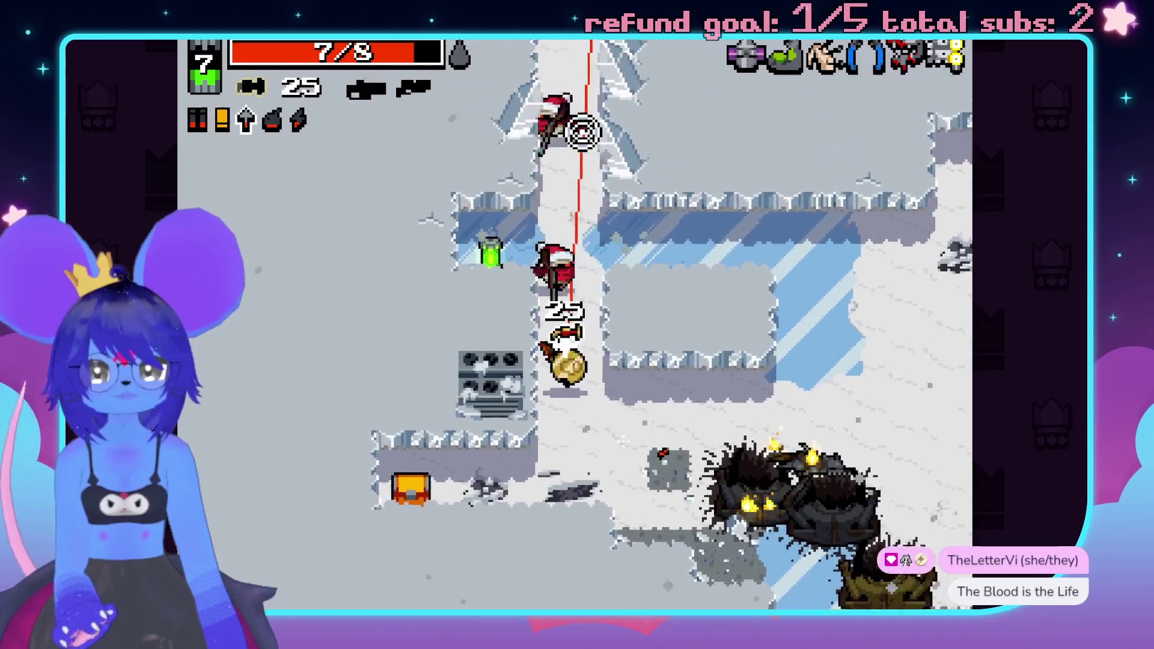
{"action": "left_click", "coordinate": [592, 133]}
- Run up the snowy corridor, firing bolts at the enemies in the room ahead
{"action": "key", "text": "d"}
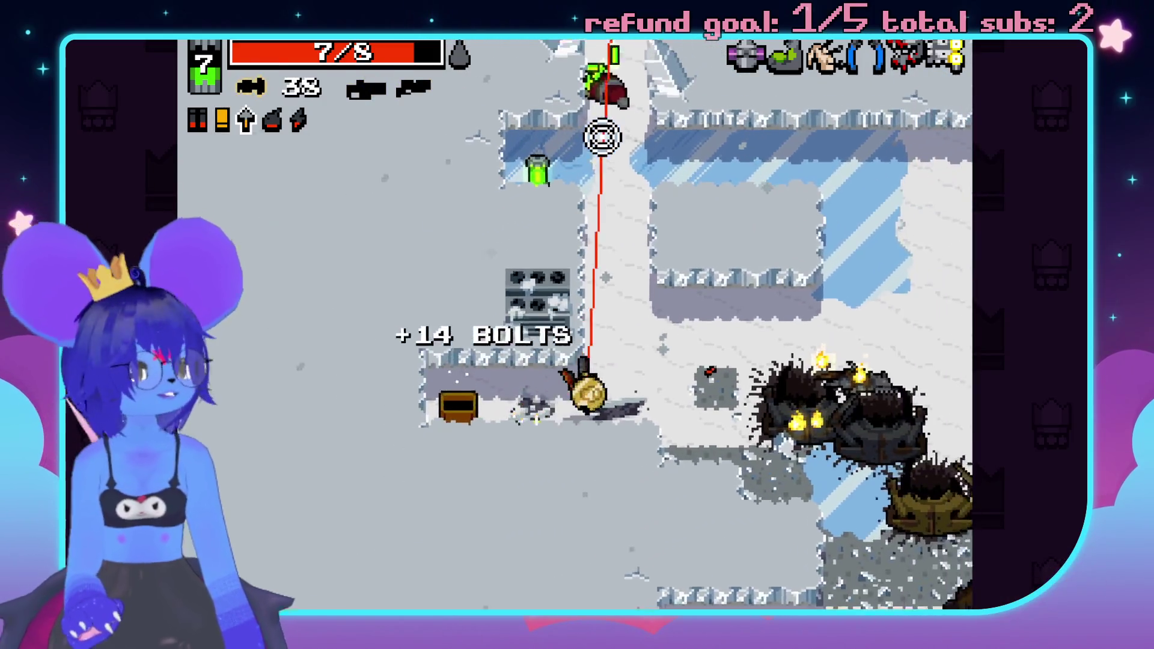
{"action": "key", "text": "w"}
{"action": "key", "text": "w"}
{"action": "left_click", "coordinate": [607, 117]}
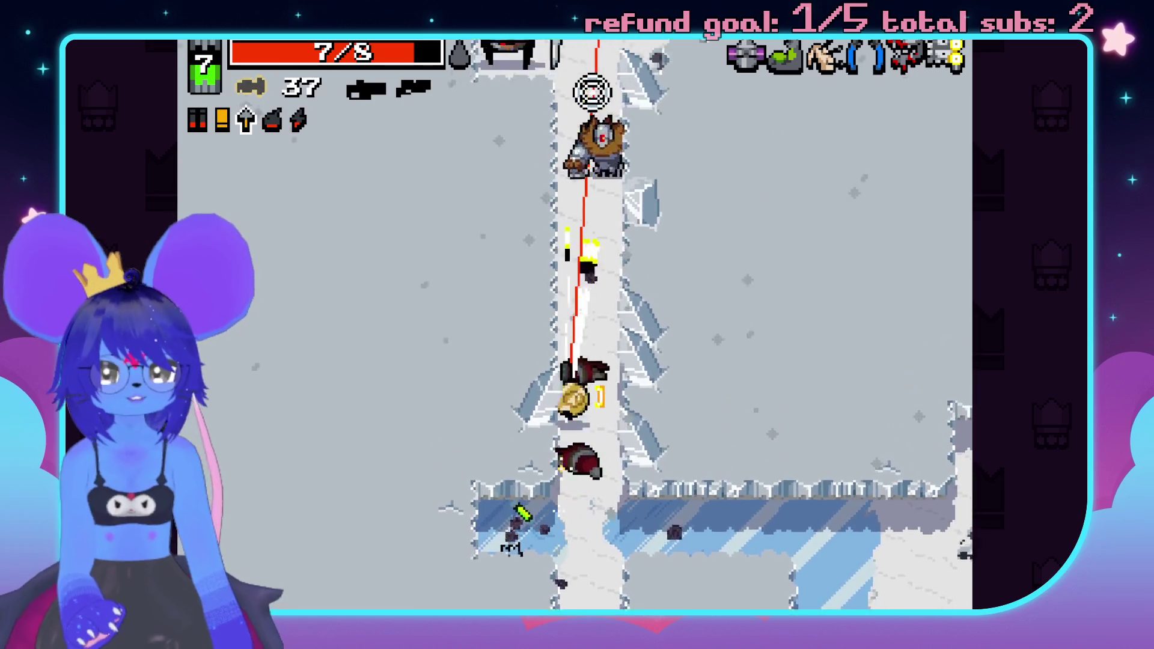
{"action": "left_click", "coordinate": [490, 173]}
{"action": "key", "text": "w"}
{"action": "left_click", "coordinate": [509, 179]}
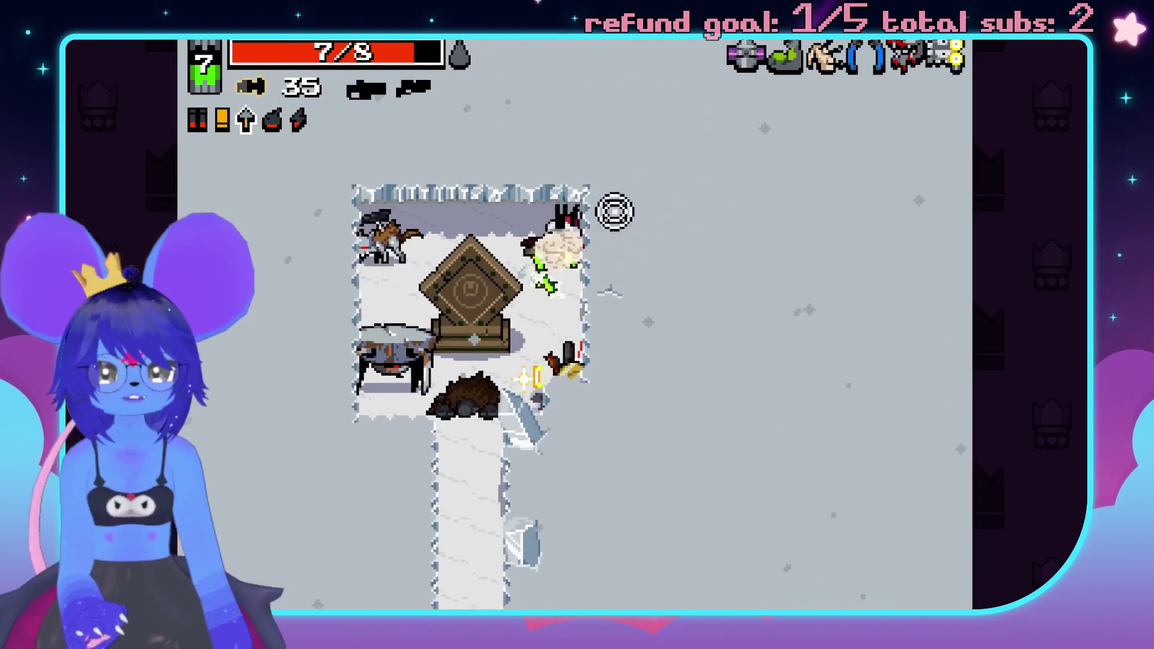
{"action": "key", "text": "d"}
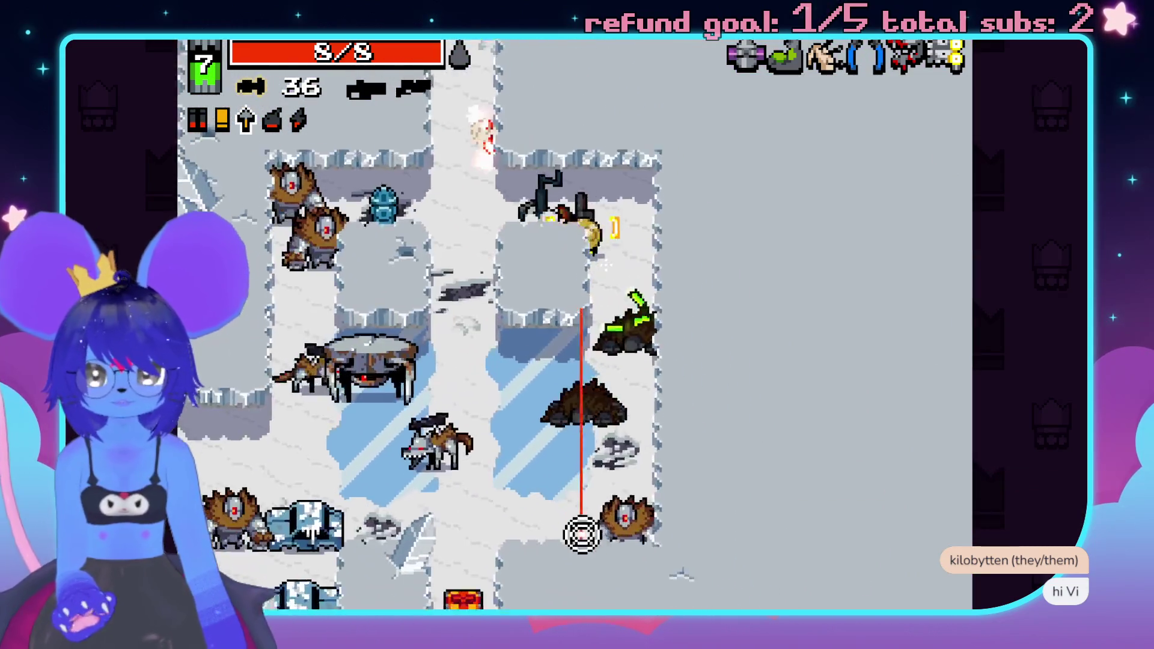
- Shoot the enemies across the room and the large enemy on the left
{"action": "left_click", "coordinate": [381, 319]}
{"action": "left_click", "coordinate": [327, 273]}
{"action": "left_click", "coordinate": [304, 278]}
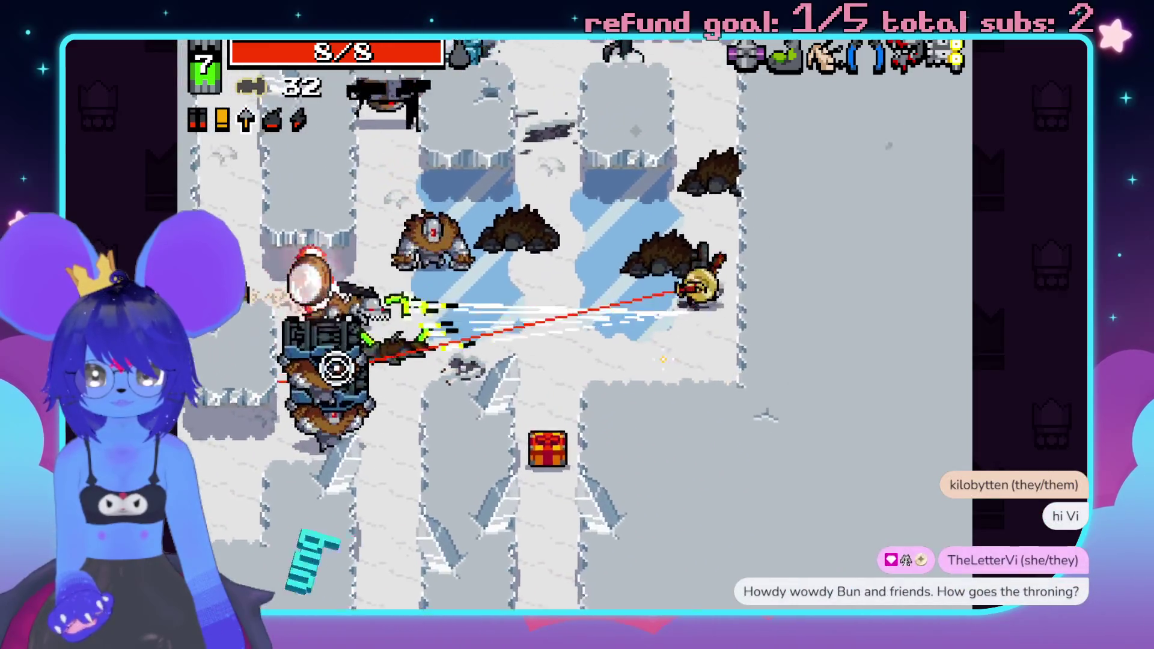
{"action": "left_click", "coordinate": [313, 343]}
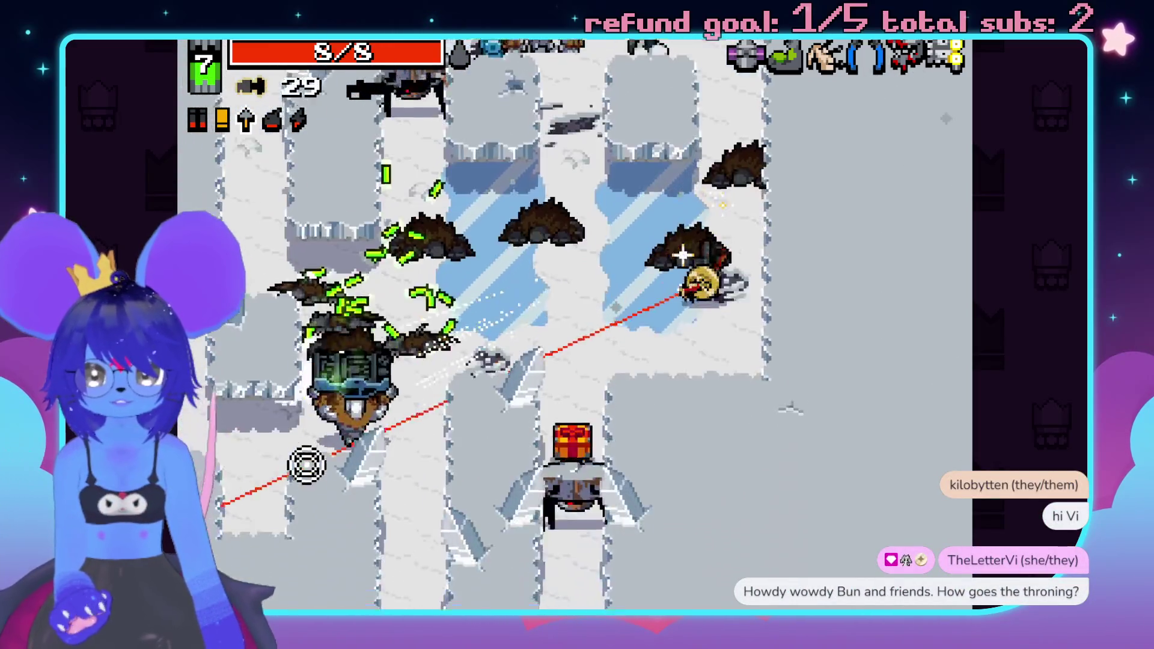
{"action": "left_click", "coordinate": [327, 435]}
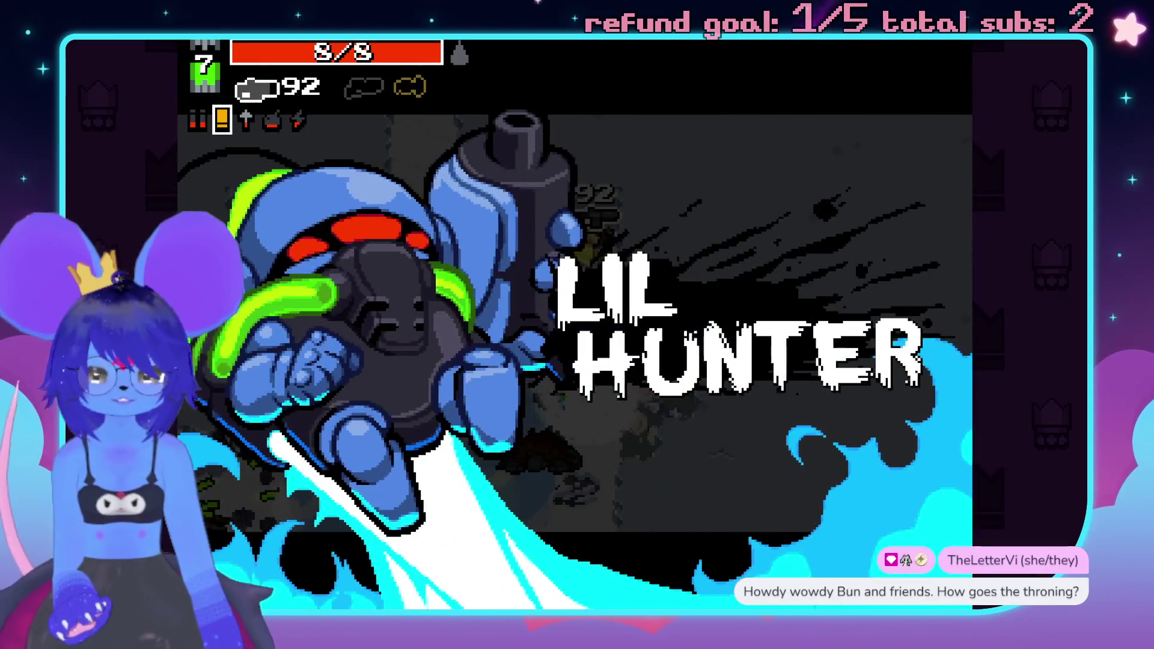
- Fire at Lil Hunter's arriving forces, swapping to the laser-sighted weapon
{"action": "left_click", "coordinate": [391, 276]}
{"action": "left_click", "coordinate": [458, 360]}
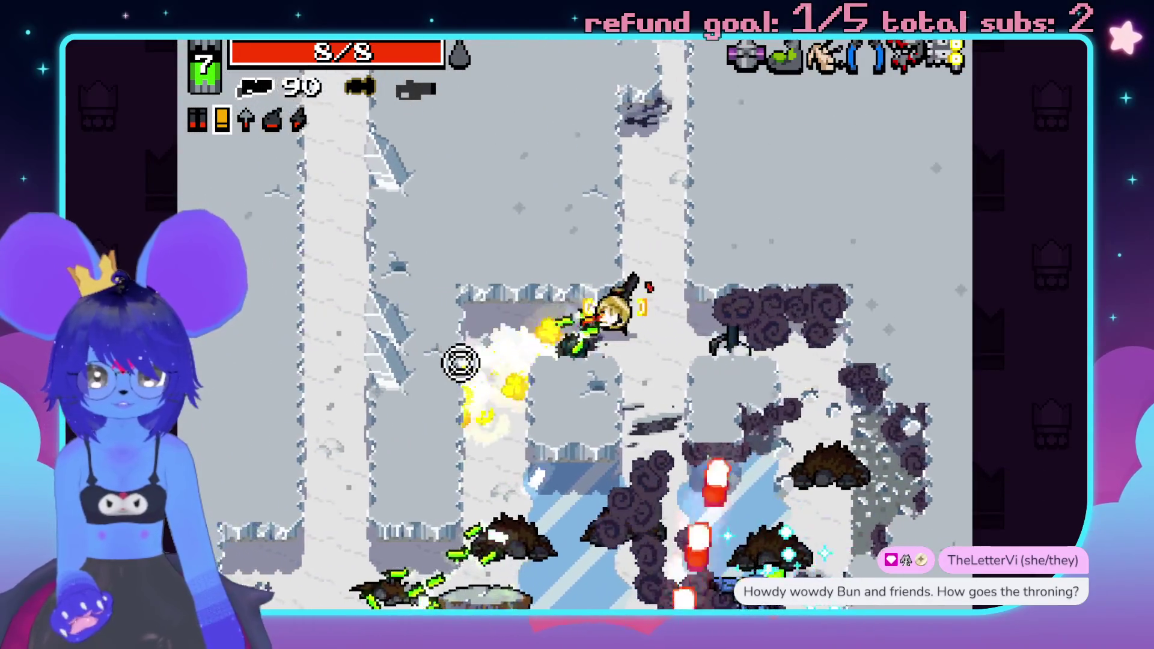
{"action": "key", "text": "space"}
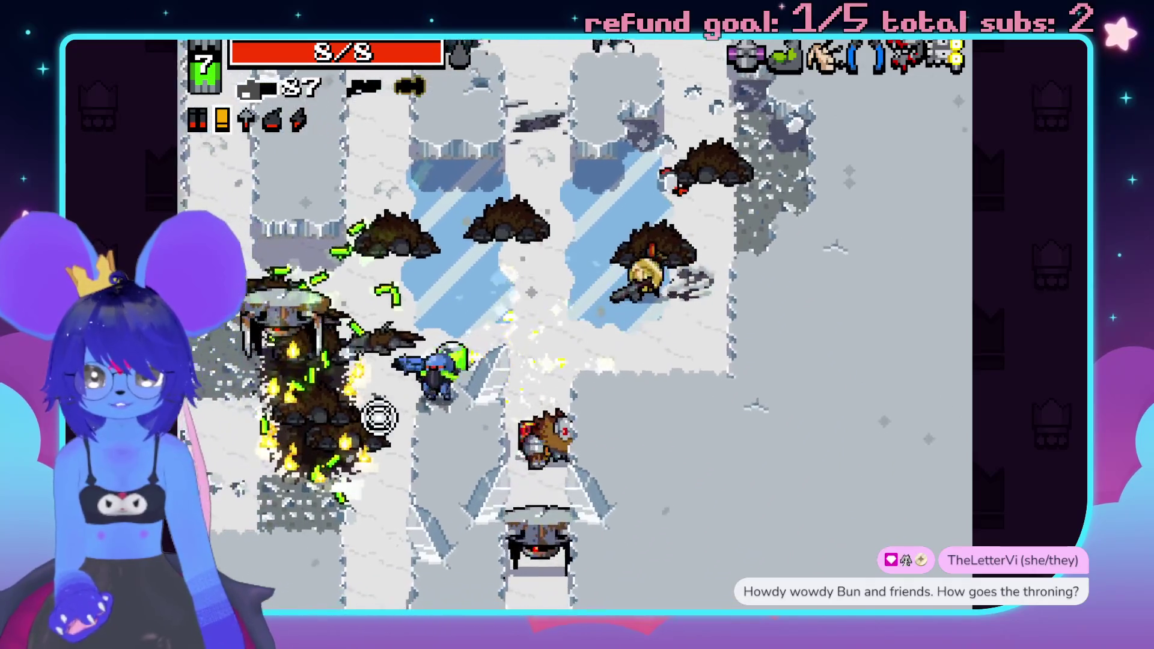
{"action": "key", "text": "space"}
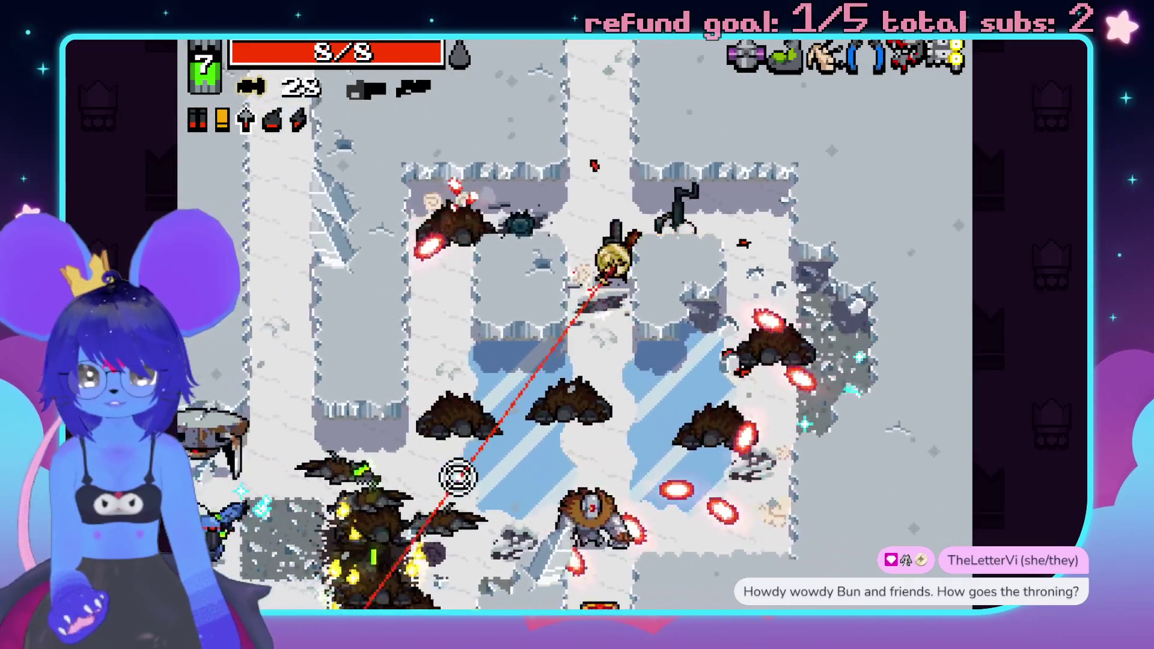
{"action": "left_click", "coordinate": [373, 475]}
{"action": "left_click", "coordinate": [318, 445]}
{"action": "left_click", "coordinate": [673, 211]}
- Keep shooting the enemy groups while moving, firing shells and the laser-sighted weapon
{"action": "left_click", "coordinate": [291, 431]}
{"action": "left_click", "coordinate": [337, 350]}
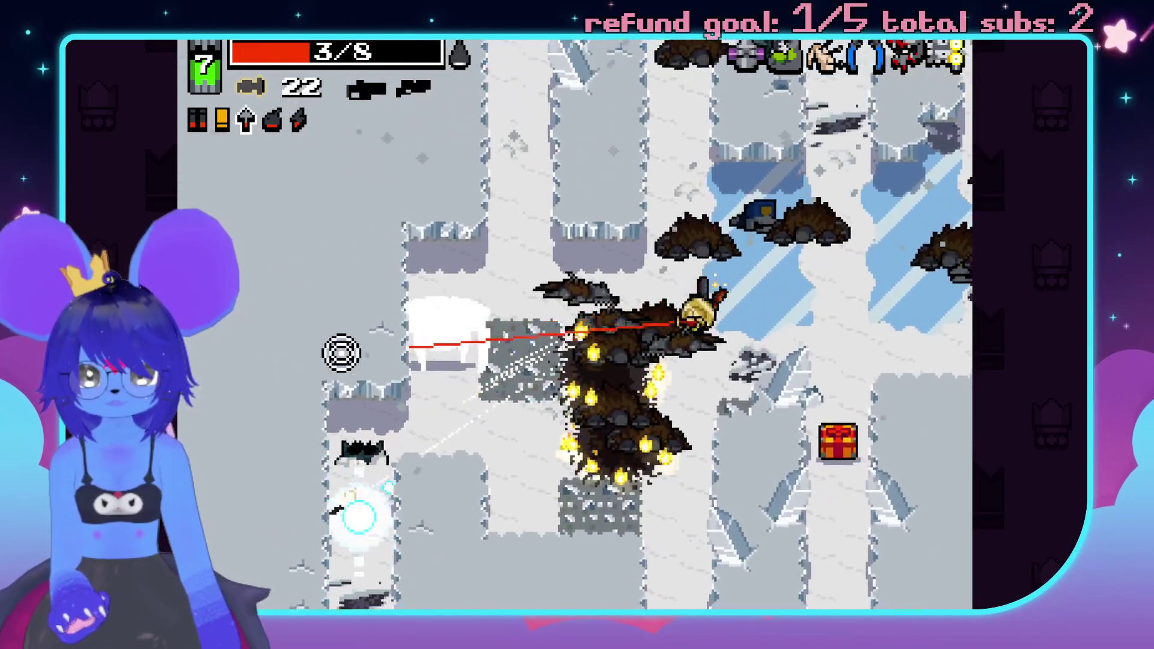
{"action": "left_click", "coordinate": [312, 364]}
{"action": "left_click", "coordinate": [413, 270]}
{"action": "left_click", "coordinate": [799, 282]}
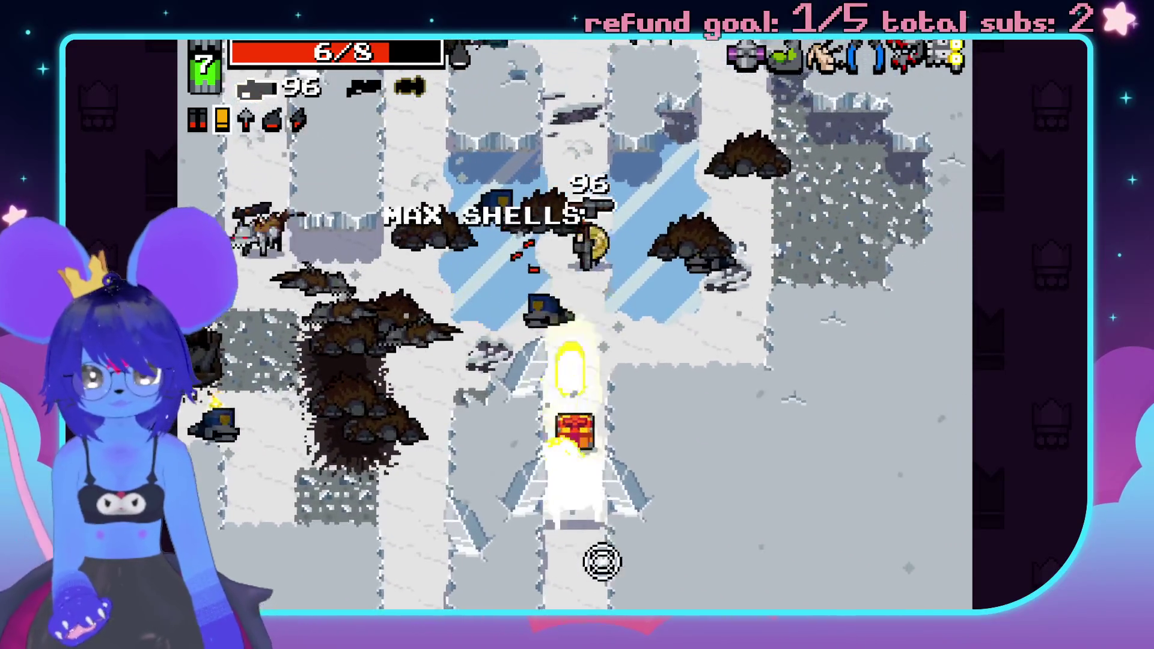
{"action": "left_click", "coordinate": [511, 541]}
{"action": "left_click", "coordinate": [399, 342]}
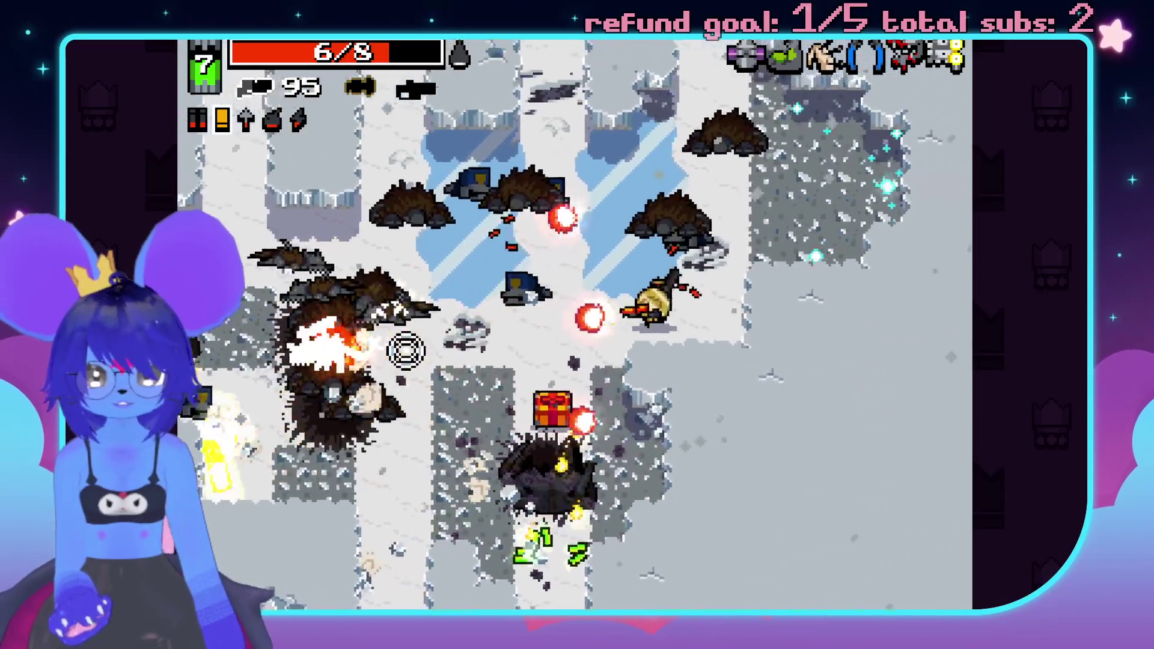
{"action": "key", "text": "space"}
{"action": "left_click", "coordinate": [579, 531]}
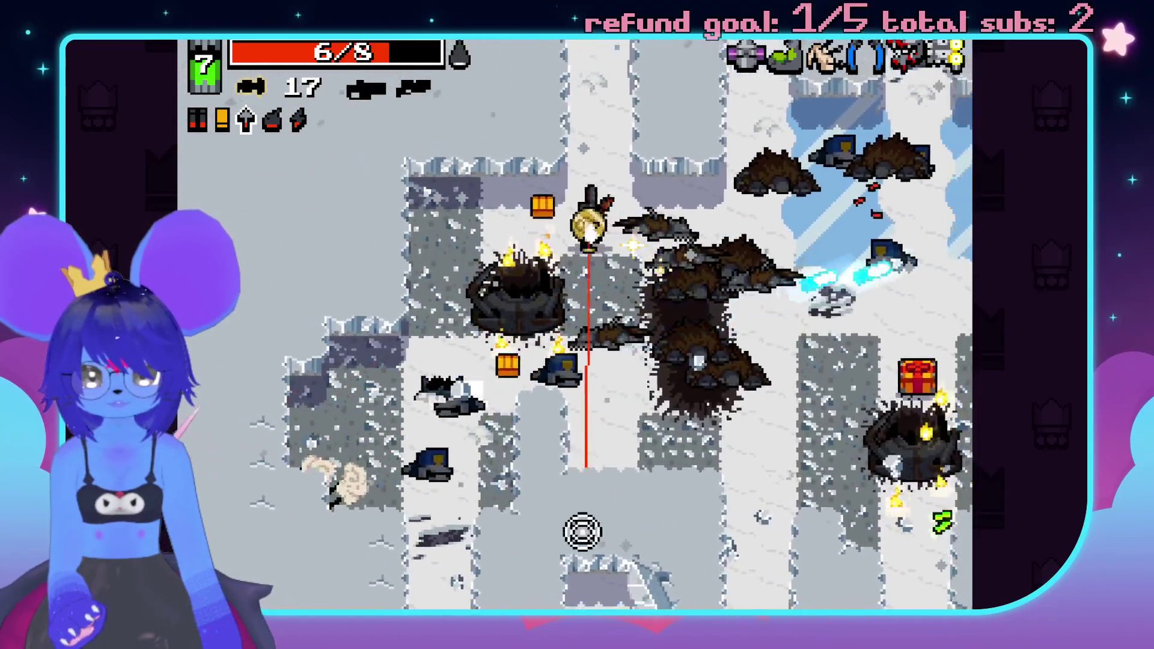
- Collect the dropped bolts while alternating fire between the bullet gun and the crossbow
{"action": "key", "text": "s"}
{"action": "key", "text": "a"}
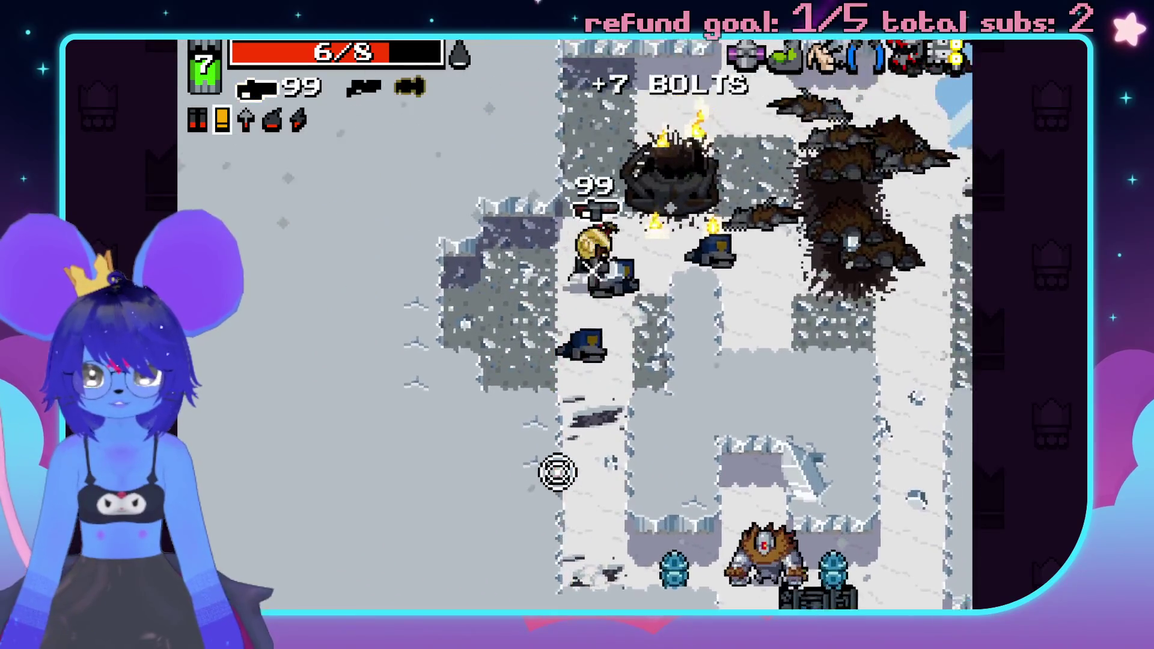
{"action": "key", "text": "w"}
{"action": "left_click", "coordinate": [443, 453]}
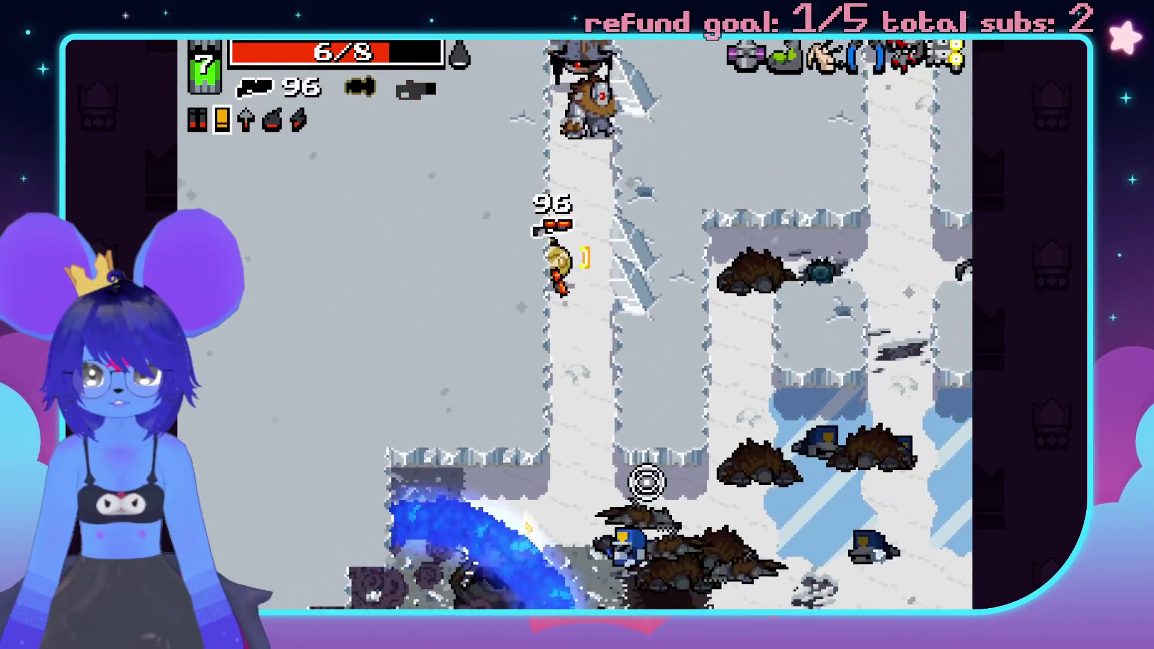
{"action": "key", "text": "space"}
{"action": "key", "text": "s"}
{"action": "left_click", "coordinate": [497, 443]}
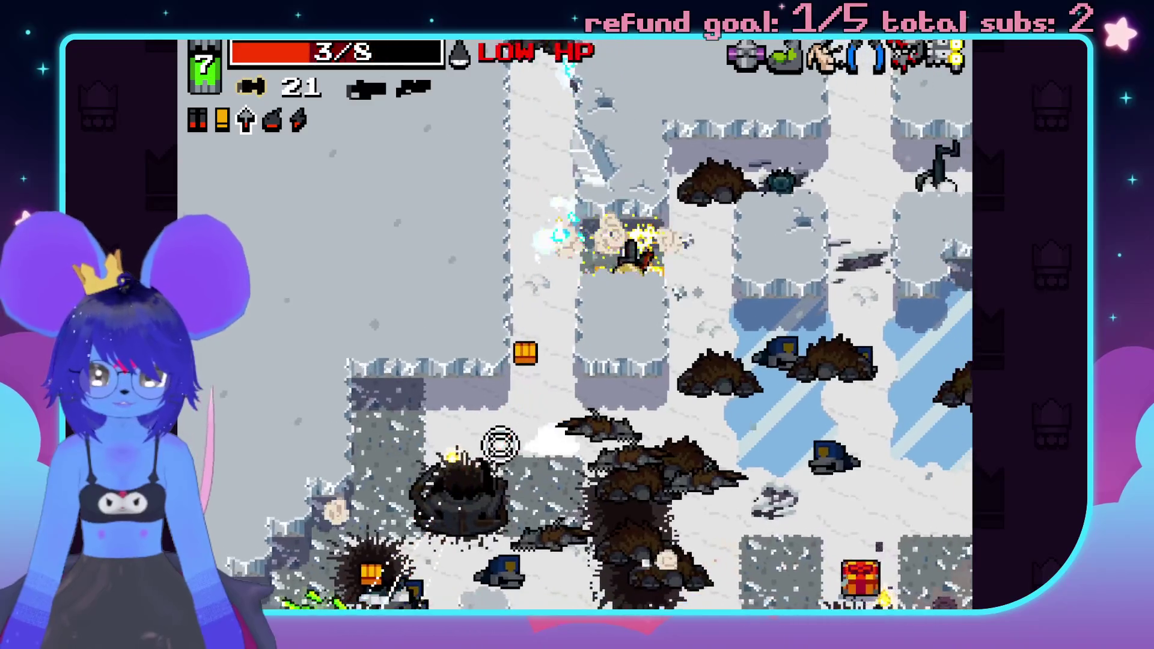
{"action": "key", "text": "s"}
{"action": "key", "text": "d"}
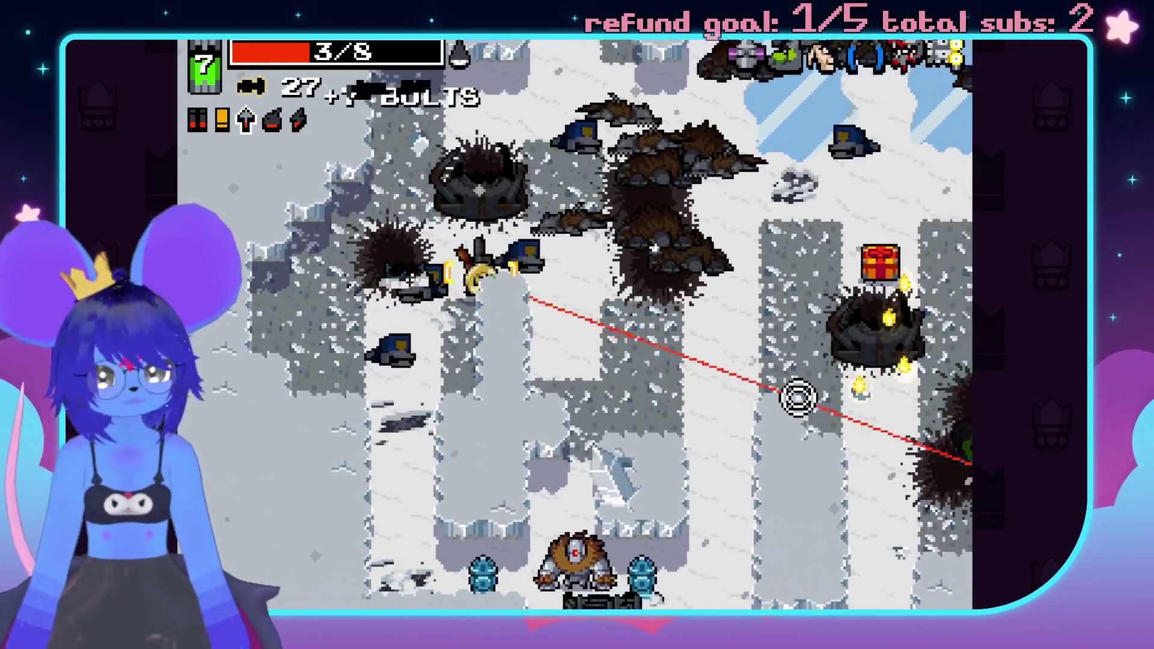
- Grab the 12 explosives from the chest and pick up health while firing bolts
{"action": "key", "text": "d"}
{"action": "left_click", "coordinate": [807, 175]}
{"action": "key", "text": "w"}
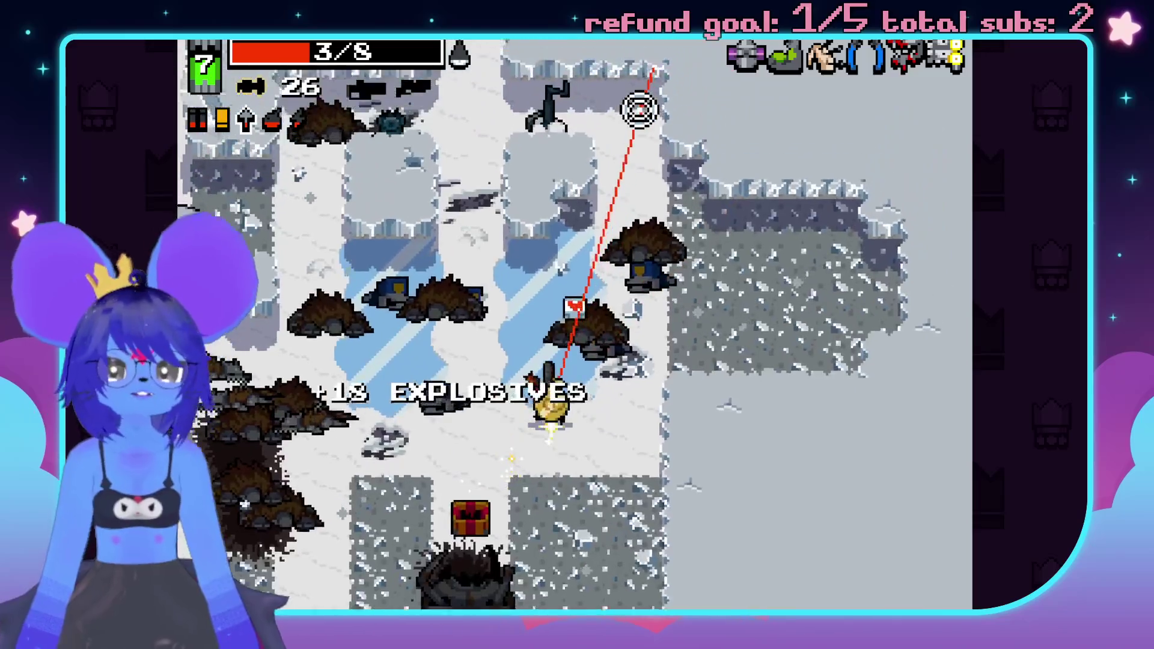
{"action": "key", "text": "a"}
{"action": "left_click", "coordinate": [460, 189]}
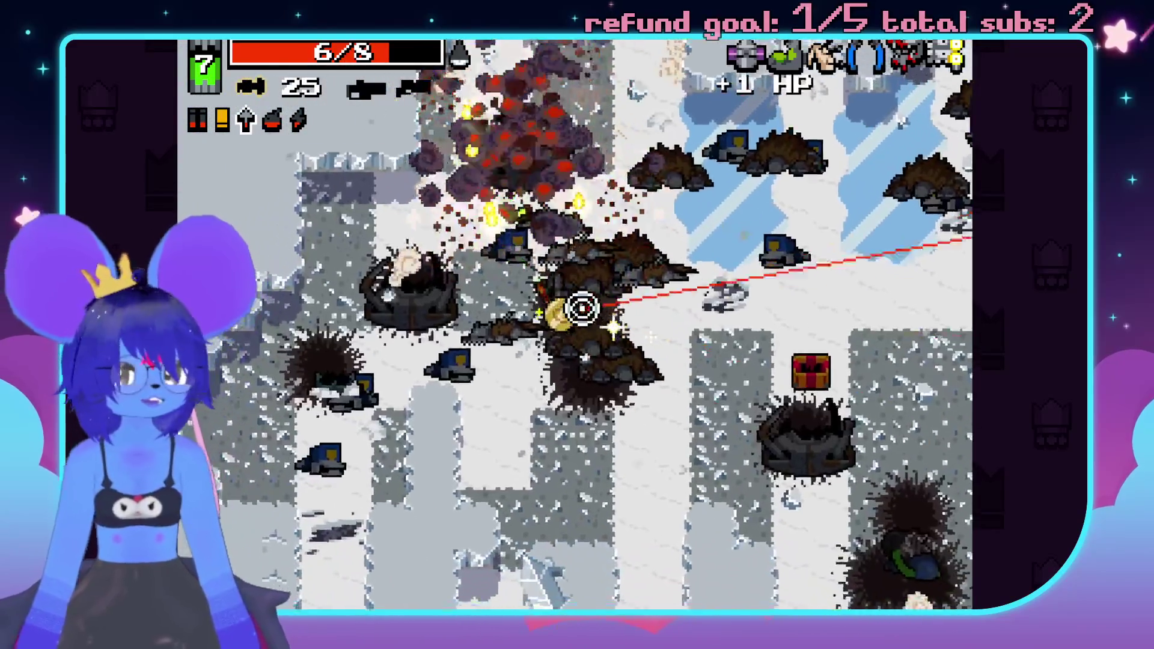
- Move down and shoot the enemy cluster to the right
{"action": "key", "text": "s"}
{"action": "key", "text": "a"}
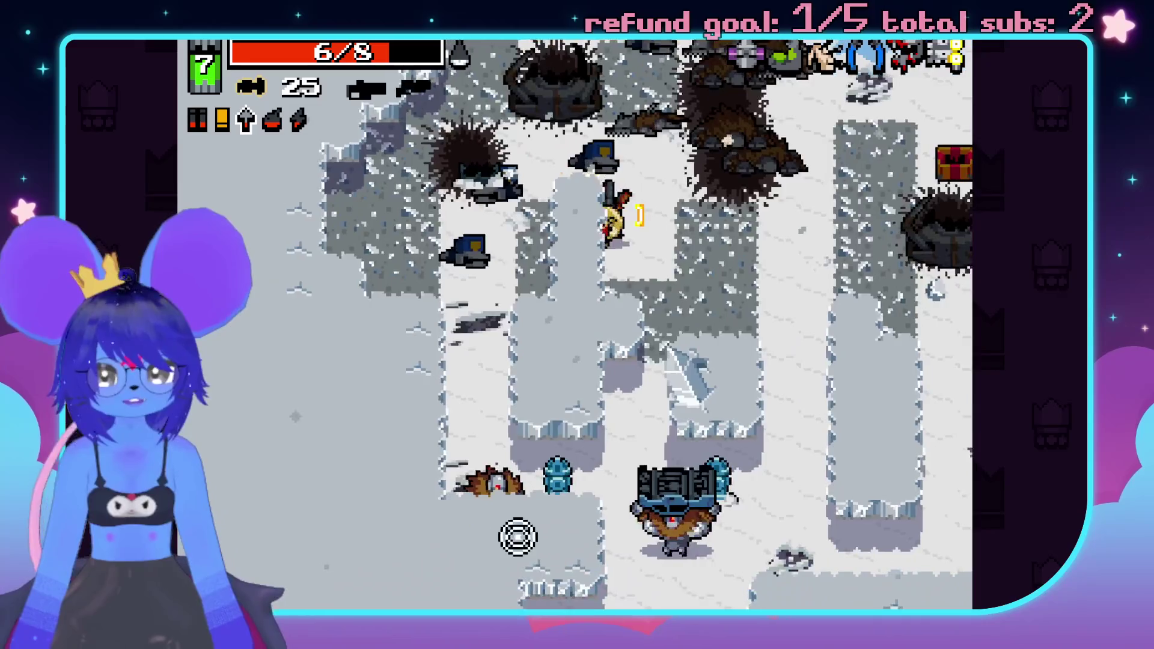
{"action": "key", "text": "s"}
{"action": "left_click", "coordinate": [540, 577]}
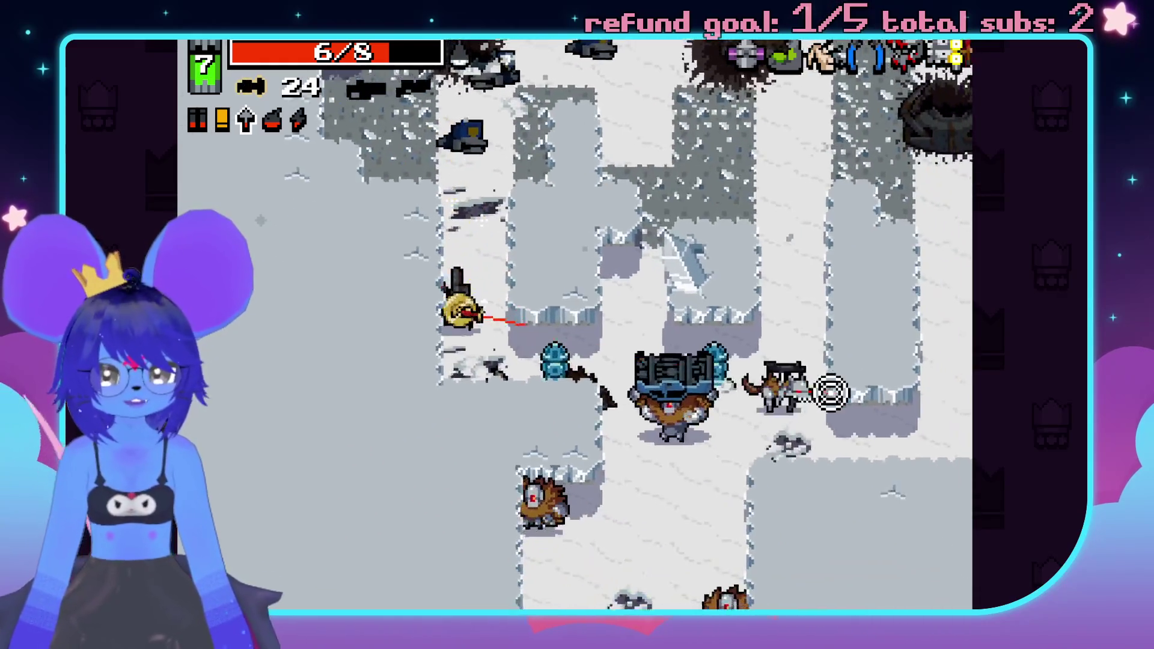
{"action": "left_click", "coordinate": [805, 463]}
{"action": "left_click", "coordinate": [824, 439]}
{"action": "key", "text": "s"}
{"action": "left_click", "coordinate": [787, 469]}
- Shoot down the corridor, collect the dropped ammo and the MAX HP pickup
{"action": "key", "text": "d"}
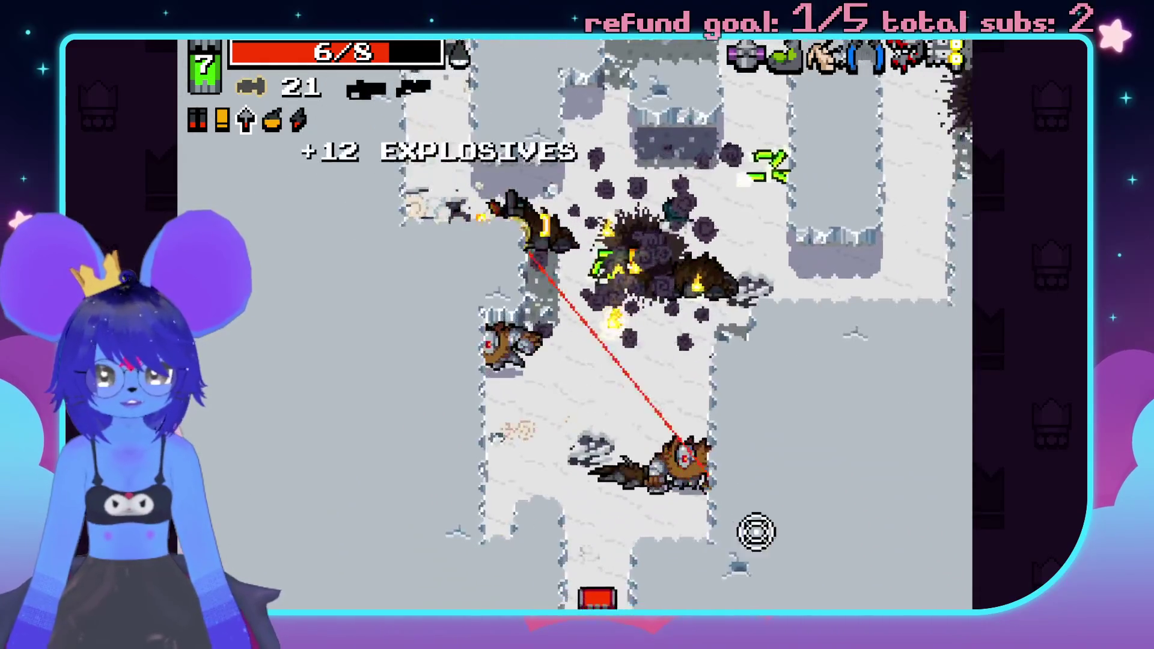
{"action": "key", "text": "s"}
{"action": "left_click", "coordinate": [381, 445]}
{"action": "left_click", "coordinate": [366, 363]}
{"action": "key", "text": "a"}
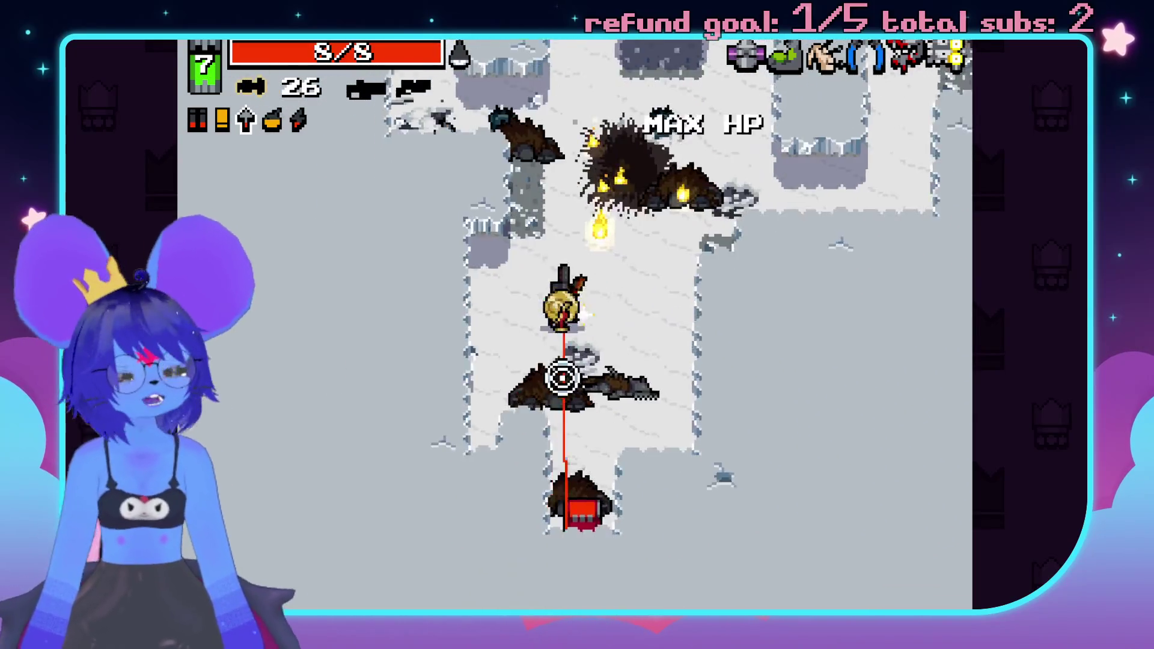
{"action": "key", "text": "w"}
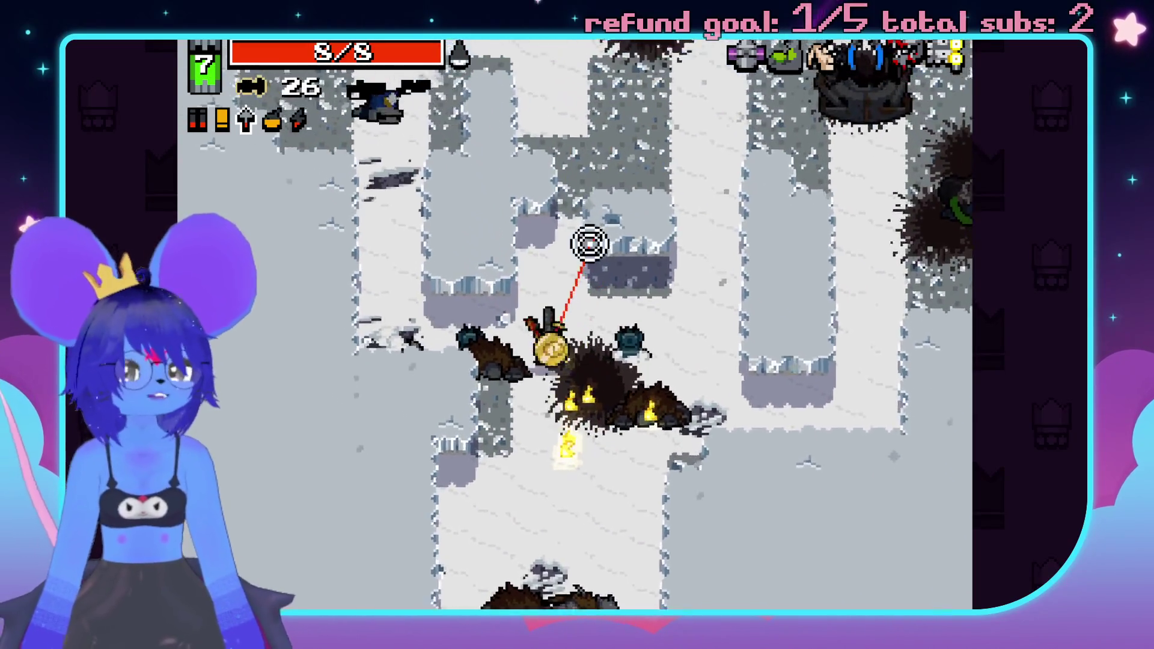
{"action": "key", "text": "w"}
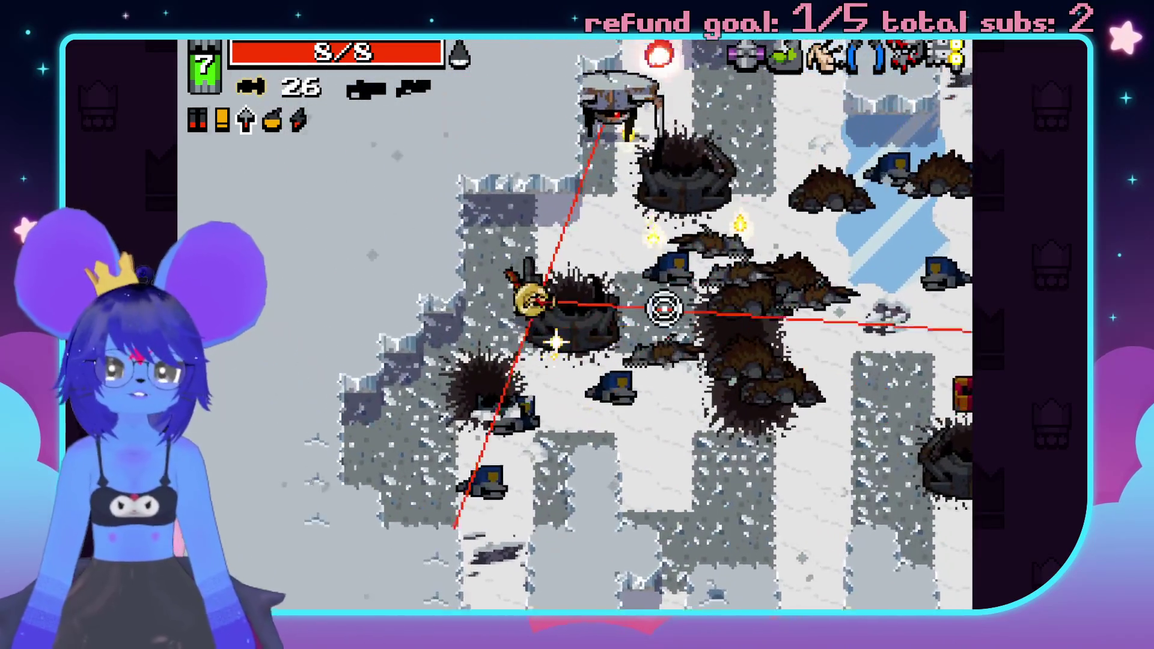
- Clear the enemies and turret in the icy area and collect the +32 BULLETS pickup
{"action": "left_click", "coordinate": [622, 165]}
{"action": "key", "text": "d"}
{"action": "left_click", "coordinate": [577, 161]}
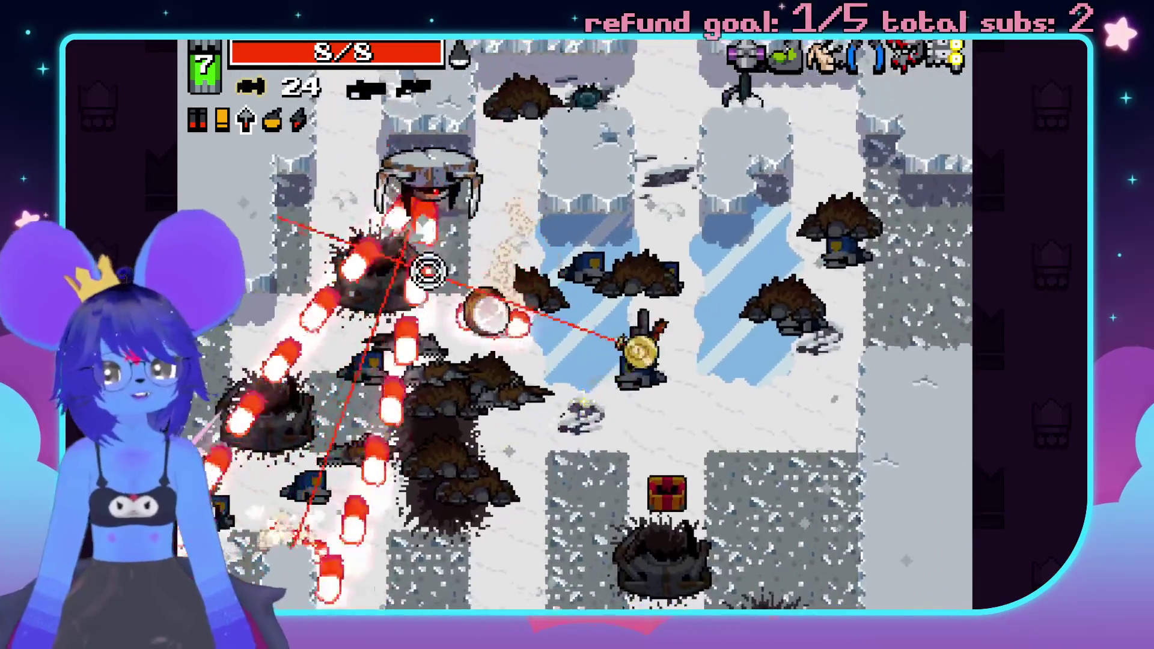
{"action": "left_click", "coordinate": [437, 241]}
{"action": "key", "text": "a"}
{"action": "left_click", "coordinate": [439, 205]}
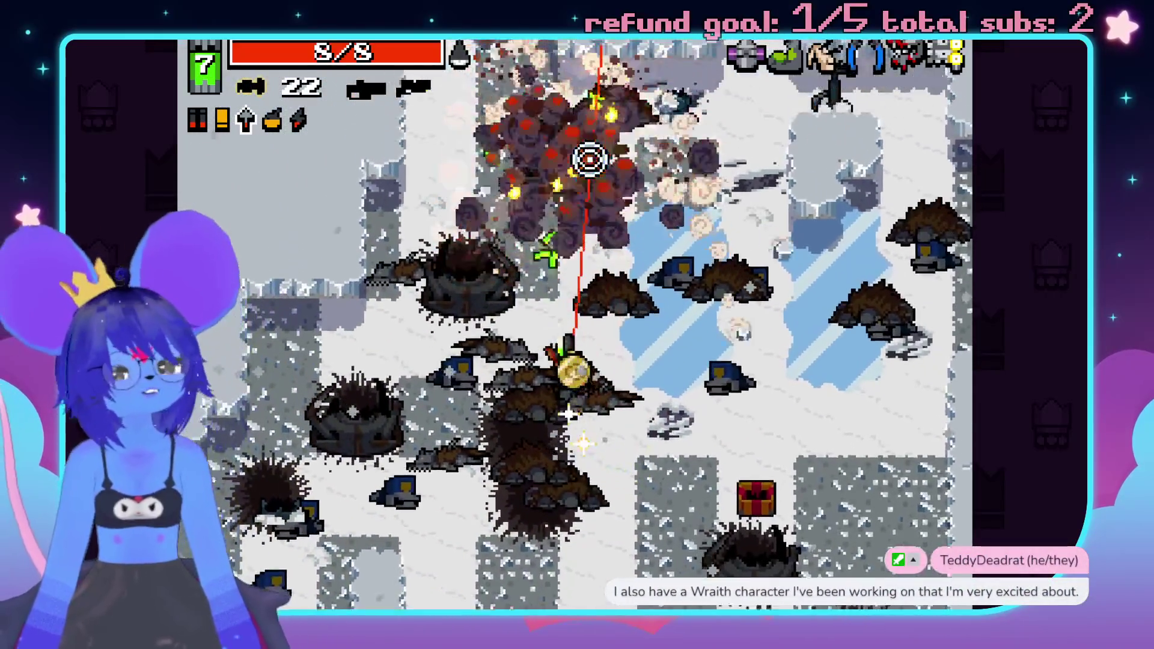
{"action": "key", "text": "w"}
{"action": "key", "text": "a"}
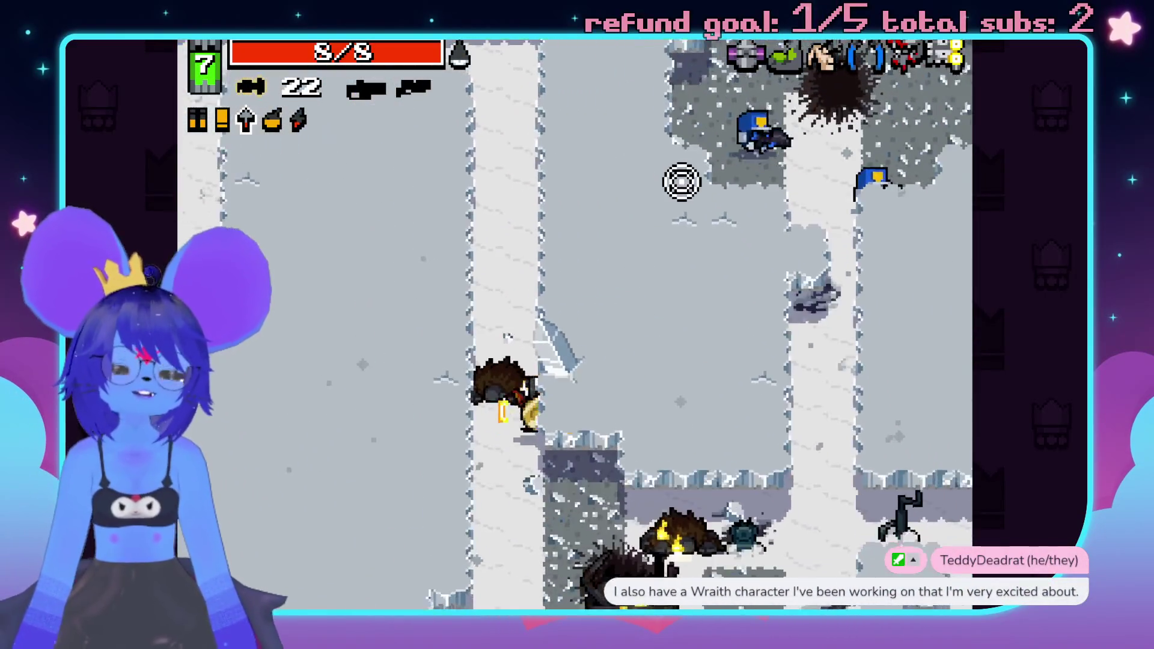
- Run up the snowy corridor to the MAX HP pickup, shooting enemies along the way
{"action": "key", "text": "w"}
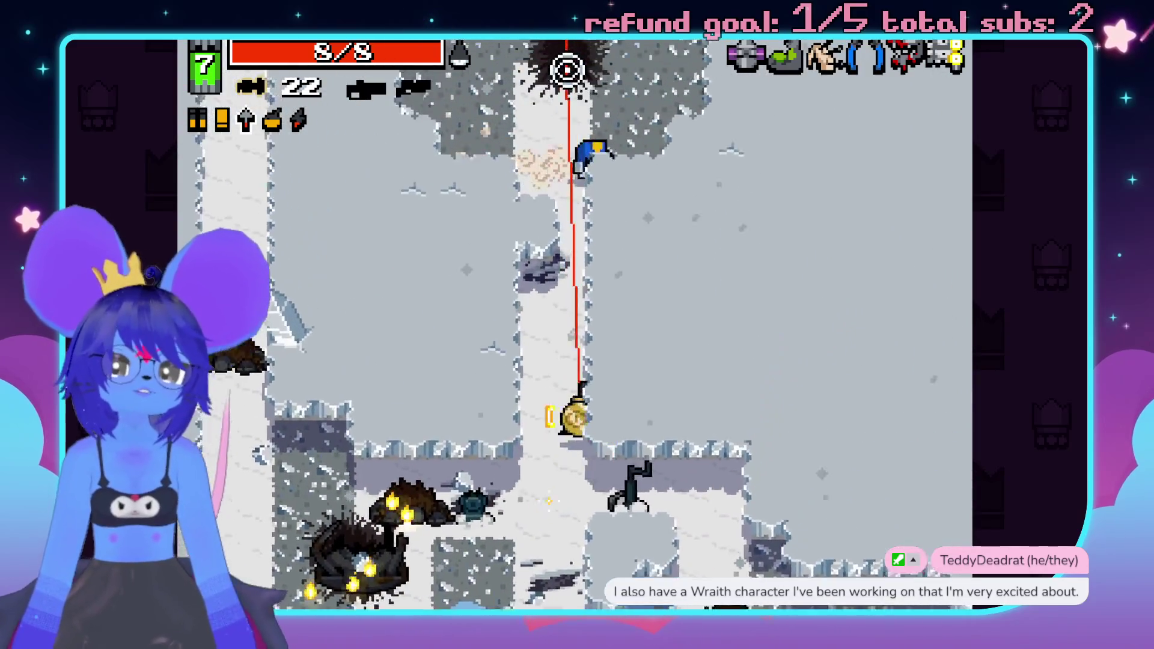
{"action": "left_click", "coordinate": [556, 84]}
{"action": "left_click", "coordinate": [550, 99]}
{"action": "key", "text": "s"}
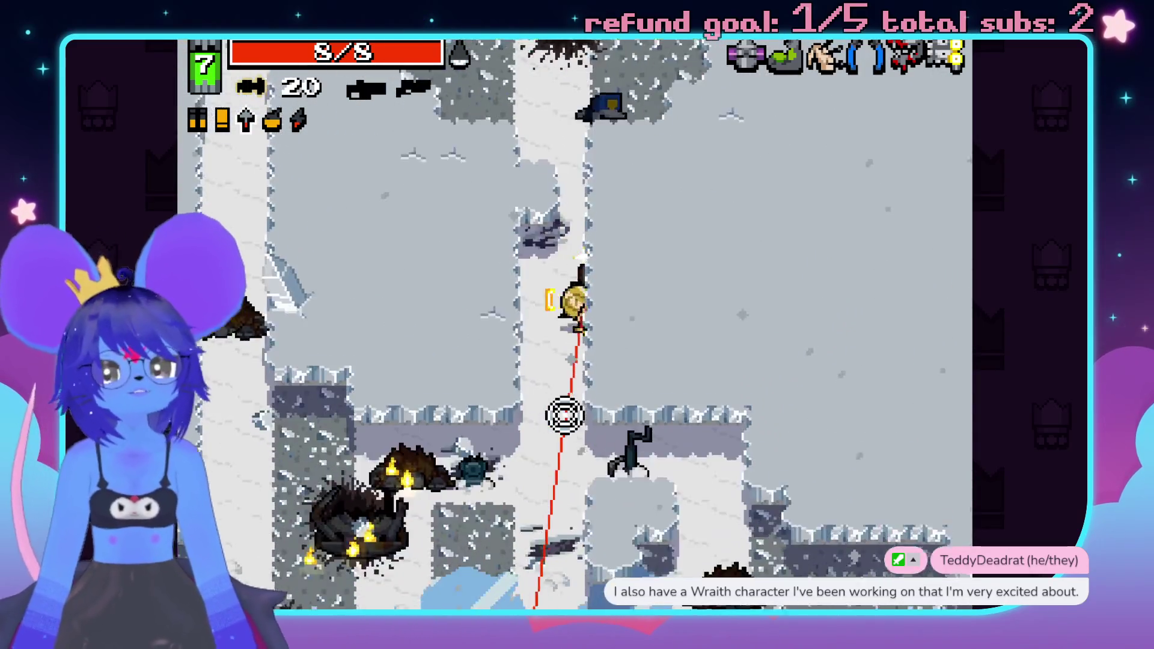
{"action": "key", "text": "w"}
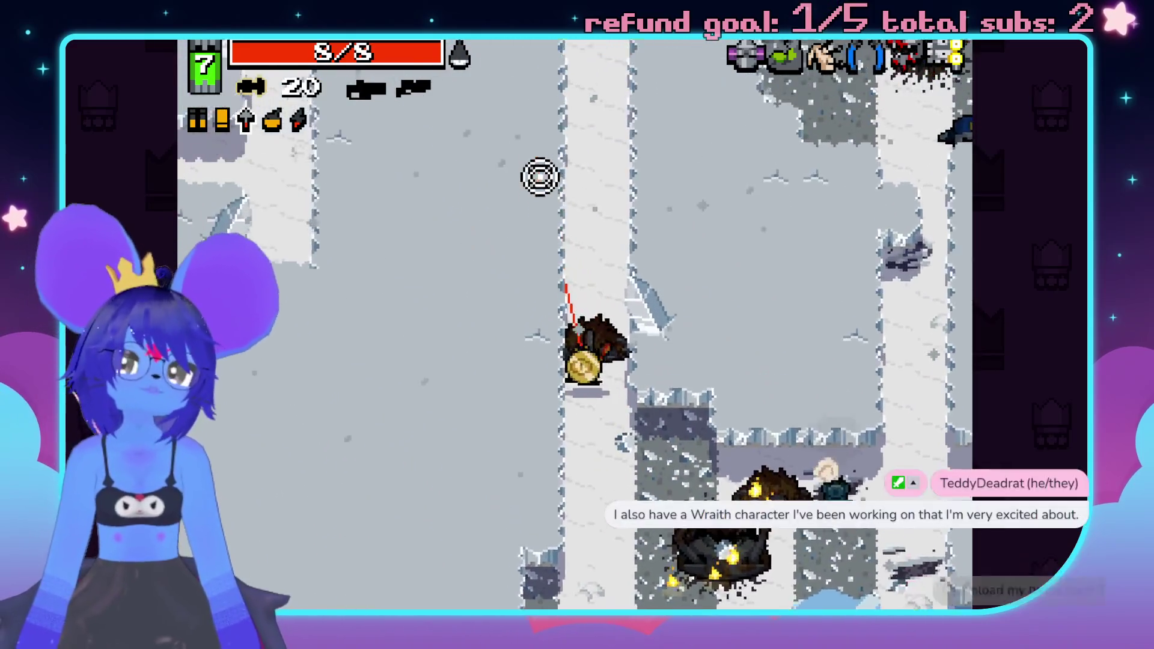
{"action": "key", "text": "w"}
{"action": "key", "text": "a"}
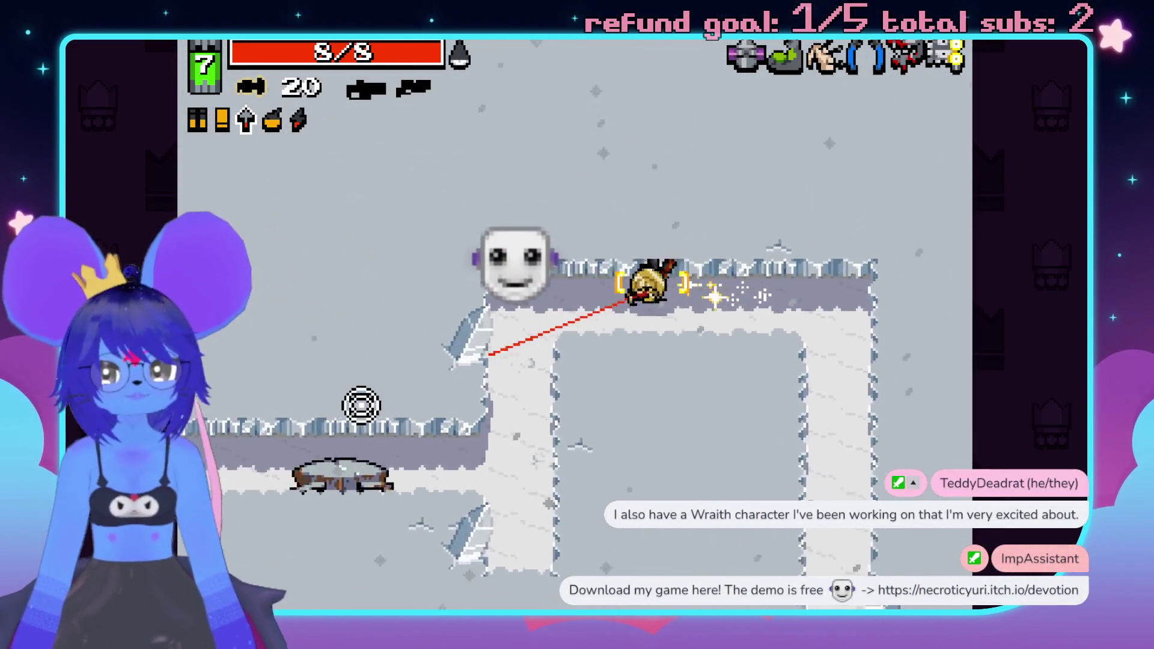
- Blast the walls with an explosive shot and pick up the MAX SHELLS
{"action": "key", "text": "space"}
{"action": "left_click", "coordinate": [355, 427]}
{"action": "key", "text": "s"}
{"action": "key", "text": "space"}
{"action": "left_click", "coordinate": [386, 420]}
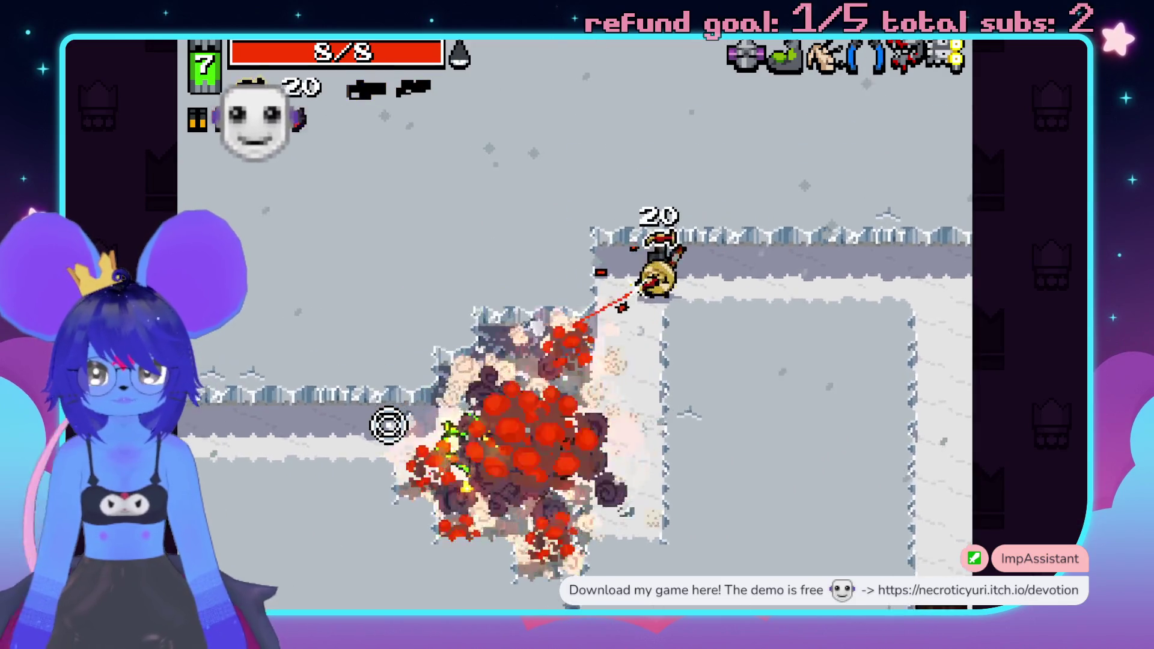
{"action": "key", "text": "a"}
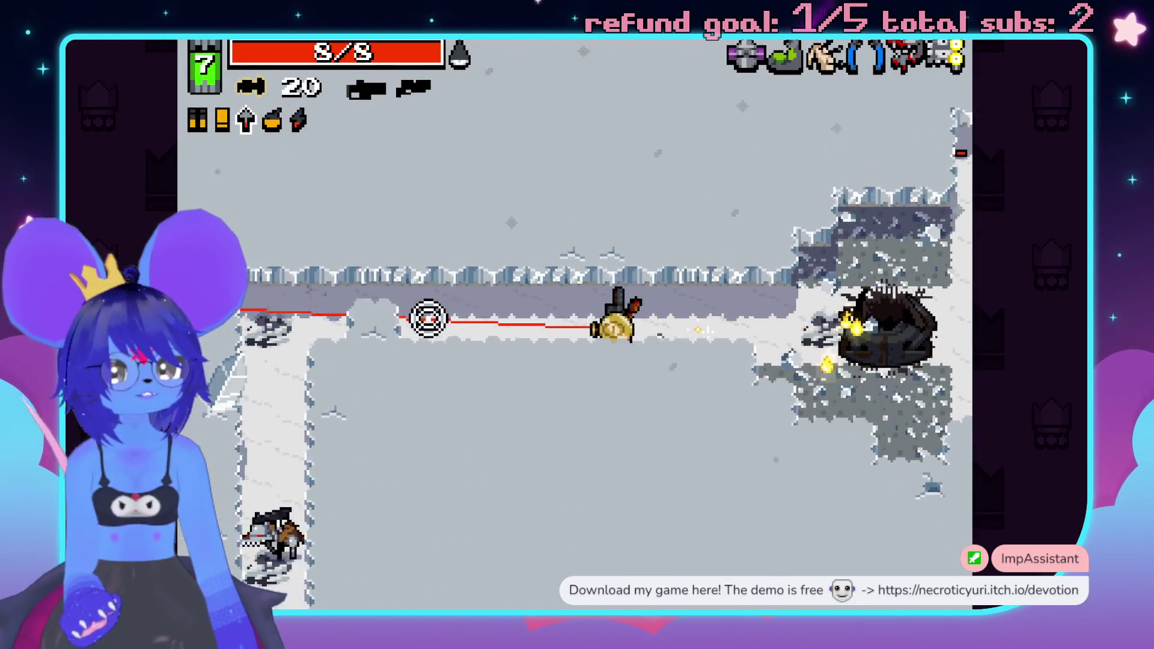
- Shoot the sniper at the corridor's end, then run up the snow corridor
{"action": "key", "text": "s"}
{"action": "left_click", "coordinate": [493, 490]}
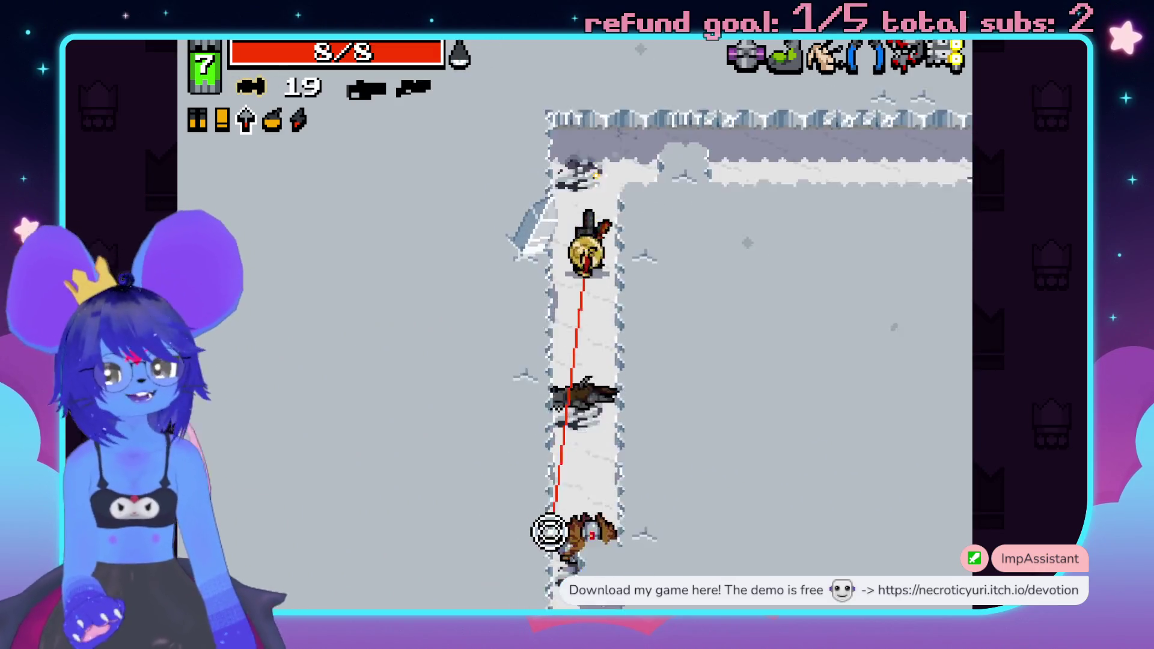
{"action": "left_click", "coordinate": [562, 544]}
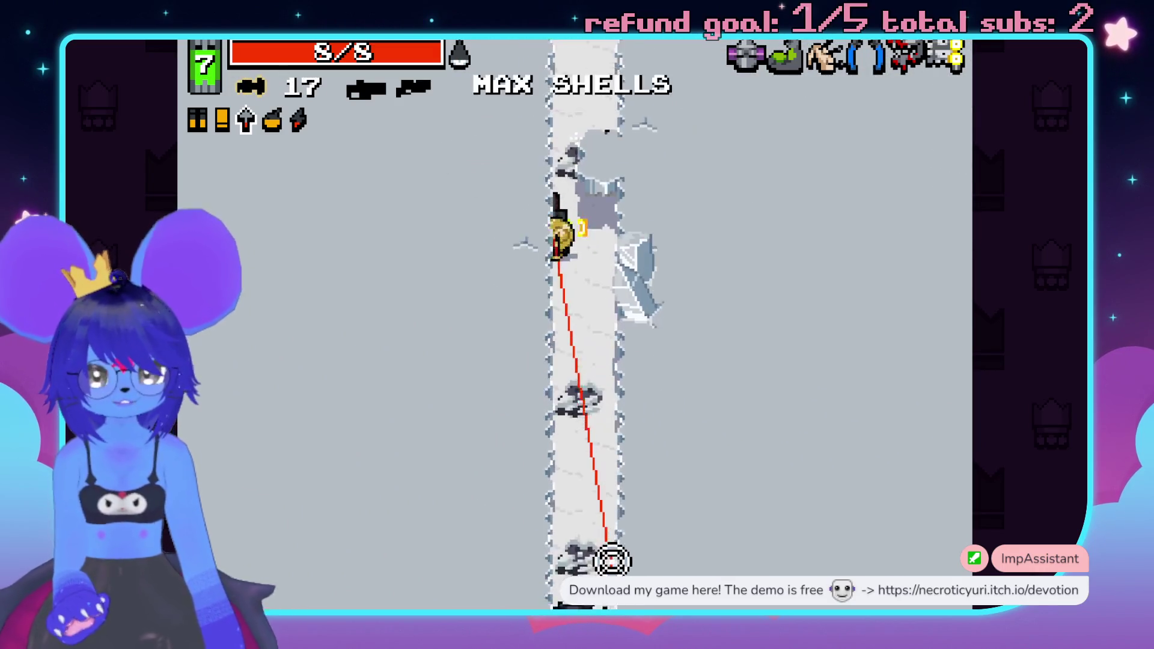
{"action": "key", "text": "w"}
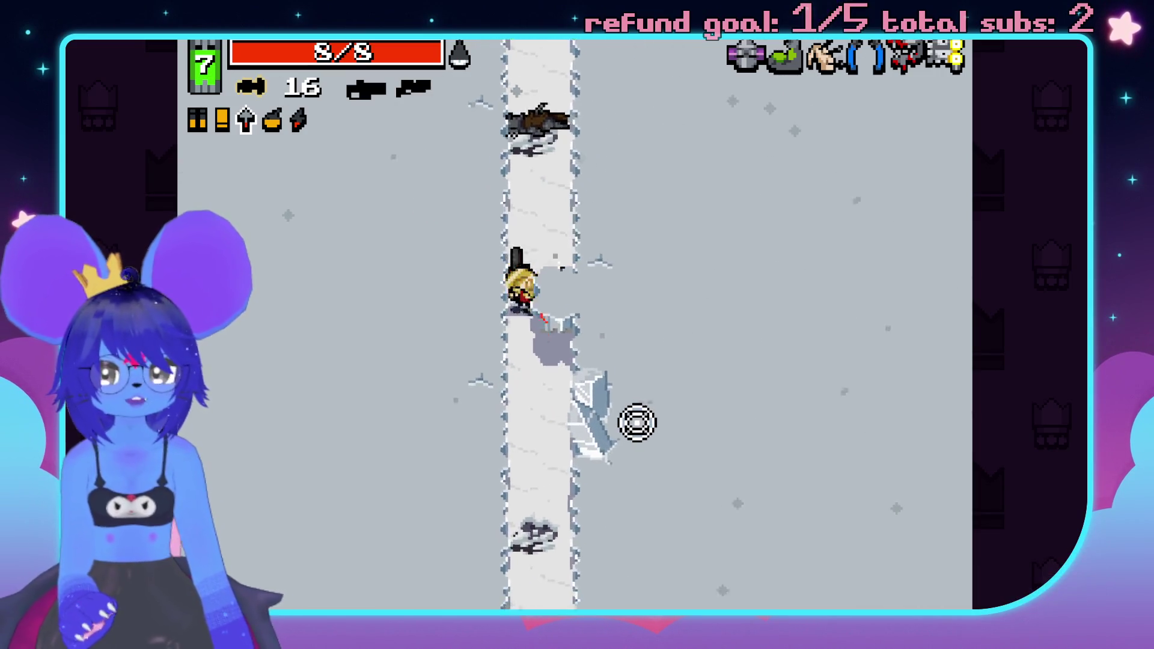
{"action": "key", "text": "w"}
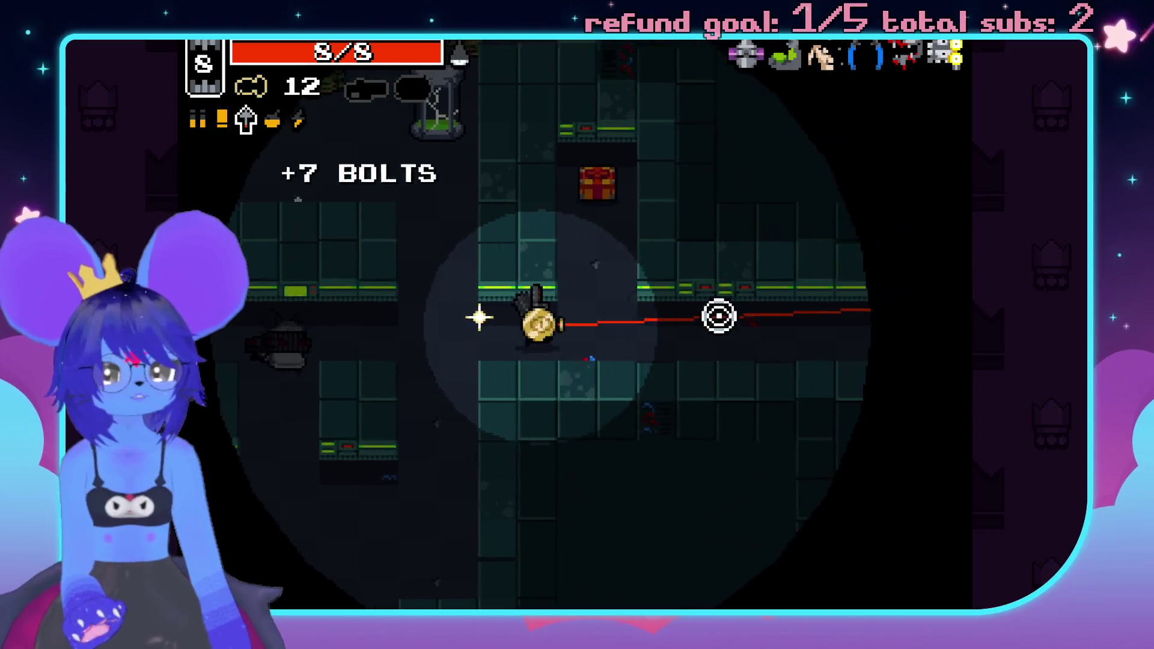
- Shoot the lab enemies with the 96-ammo gun
{"action": "left_click", "coordinate": [669, 475]}
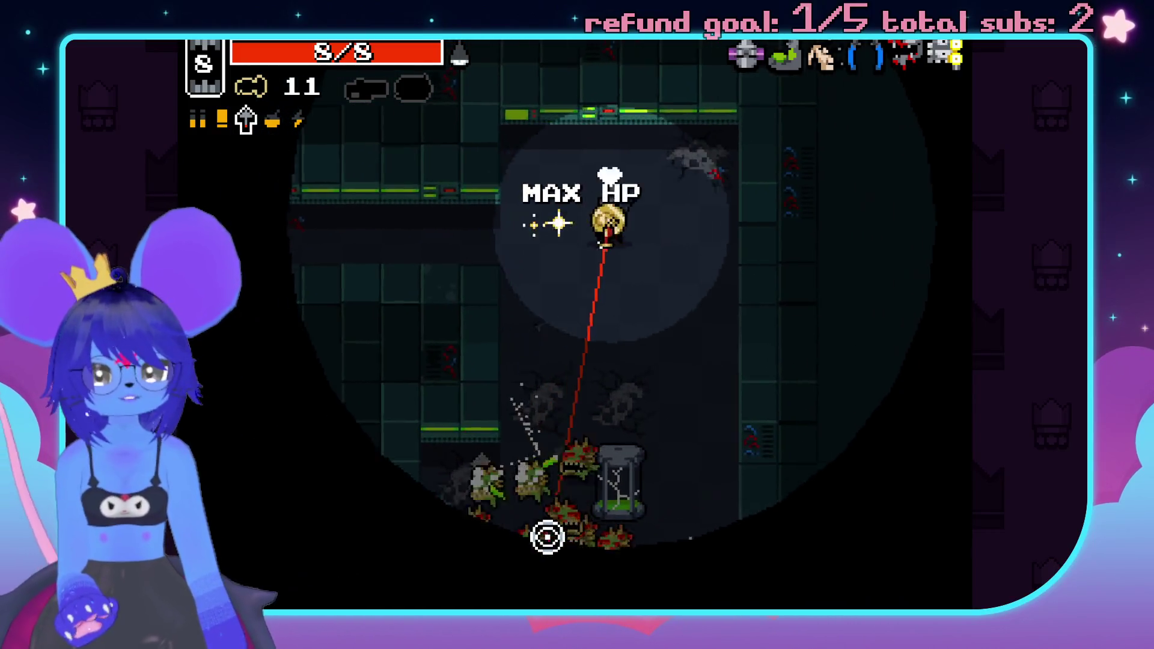
{"action": "key", "text": "space"}
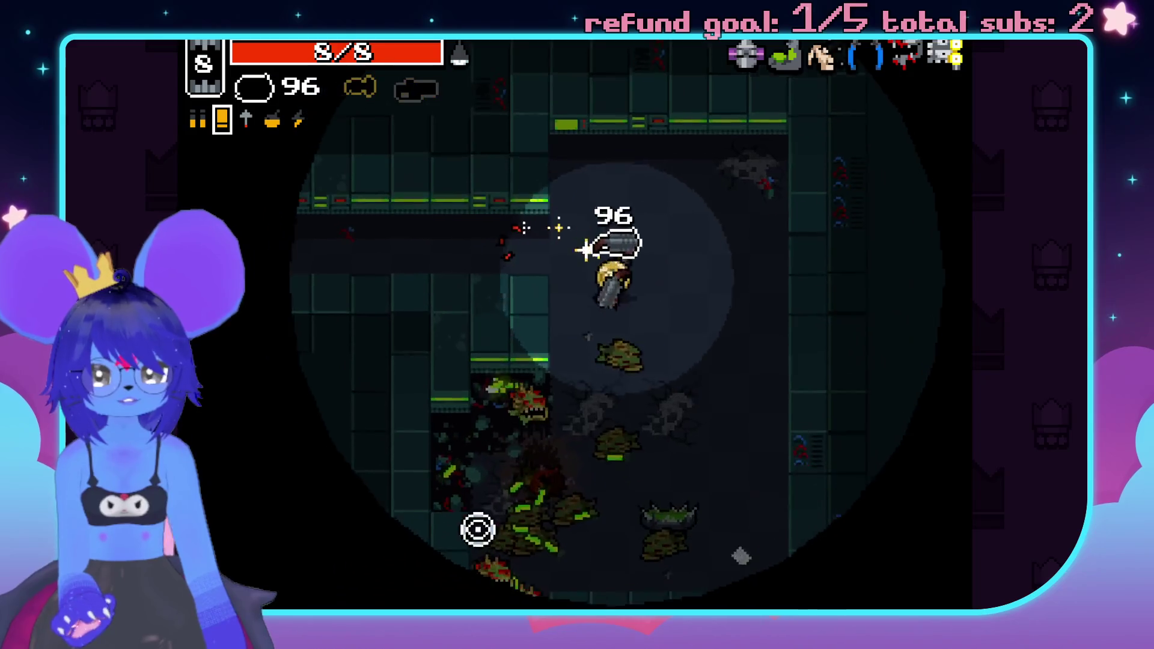
{"action": "left_click", "coordinate": [474, 526]}
{"action": "left_click", "coordinate": [374, 317]}
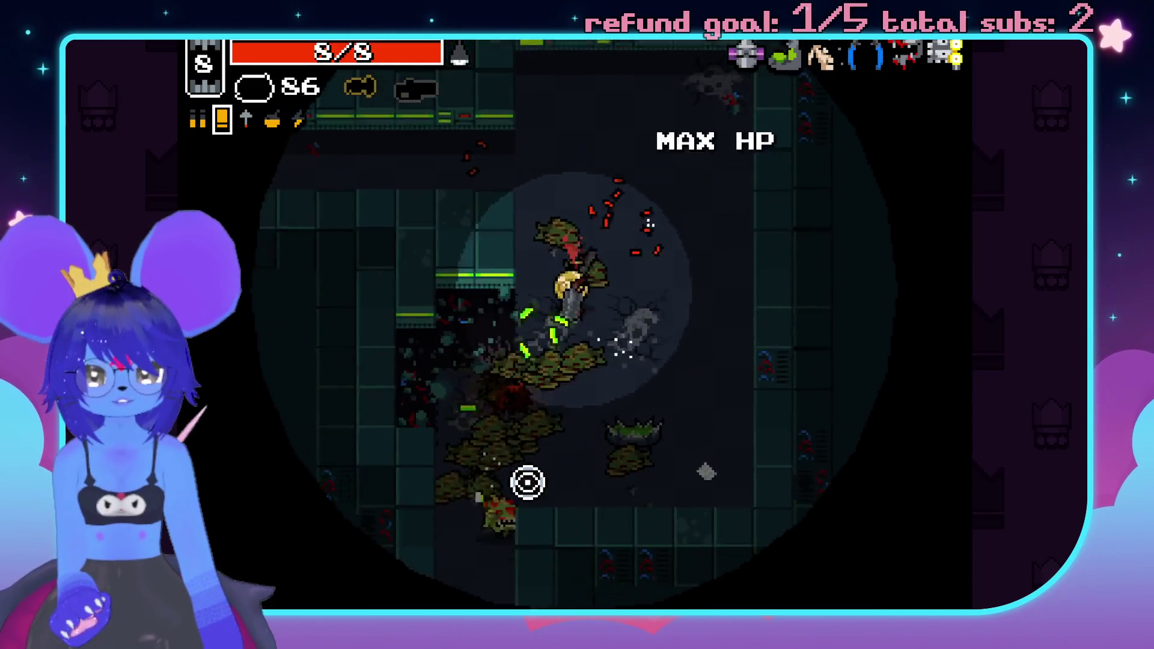
{"action": "left_click", "coordinate": [532, 488]}
{"action": "left_click", "coordinate": [604, 530]}
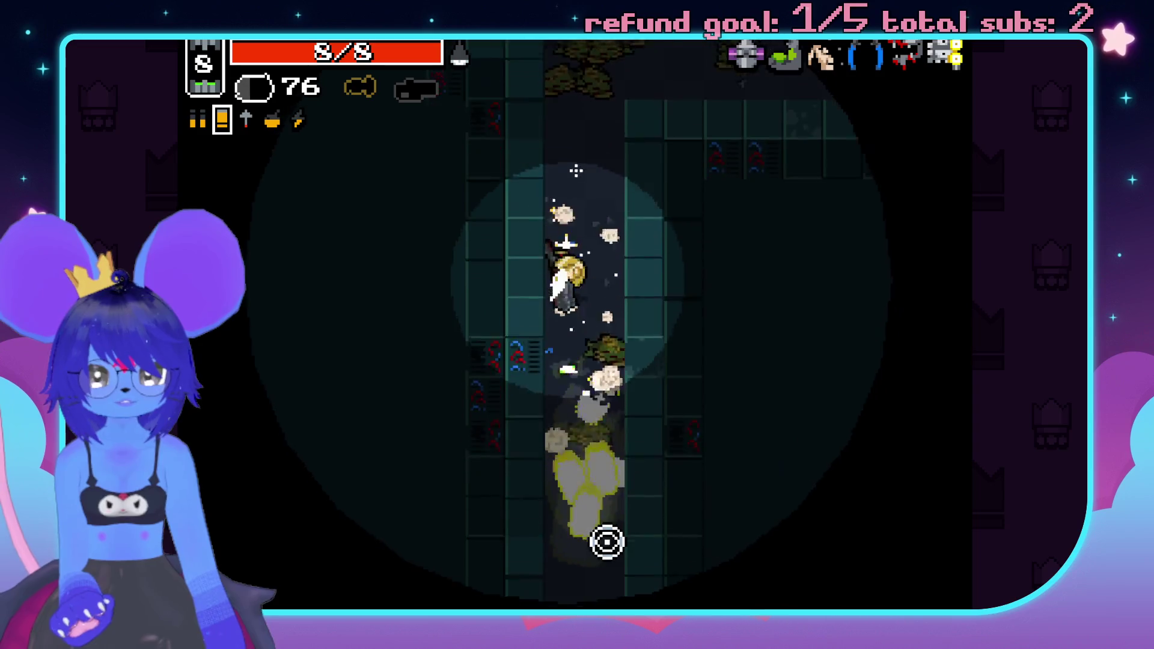
{"action": "key", "text": "space"}
{"action": "key", "text": "space"}
- Clear the enemies down the dark corridor, open the chest, and grab MAX HP
{"action": "key", "text": "w"}
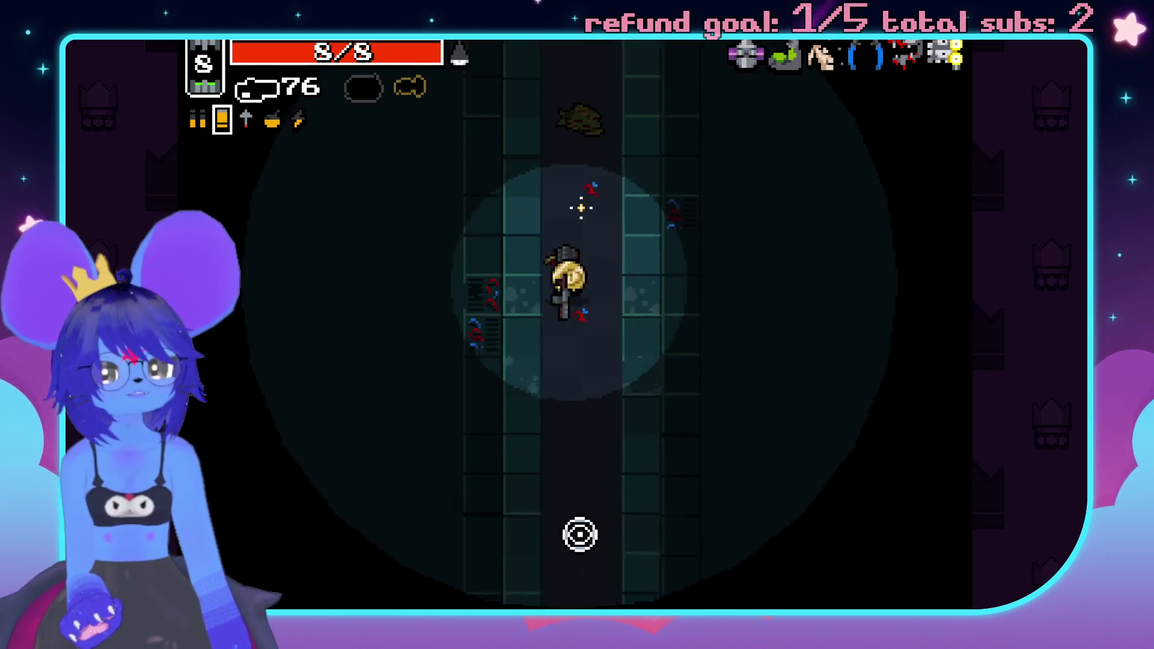
{"action": "left_click", "coordinate": [595, 554]}
{"action": "left_click", "coordinate": [595, 553]}
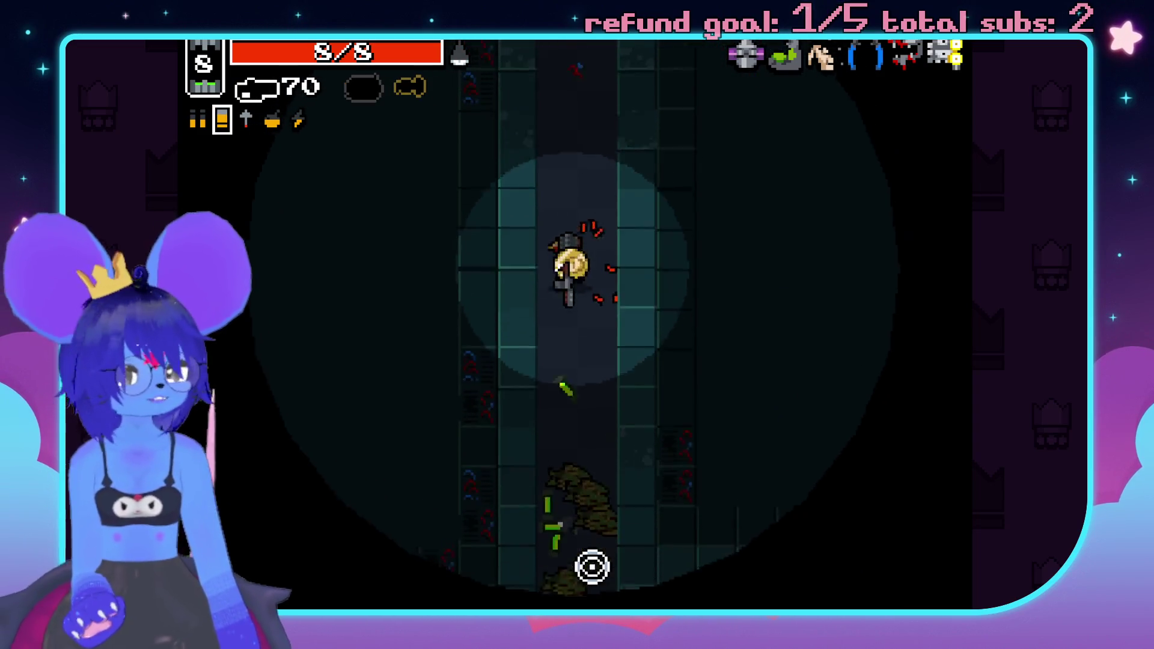
{"action": "key", "text": "s"}
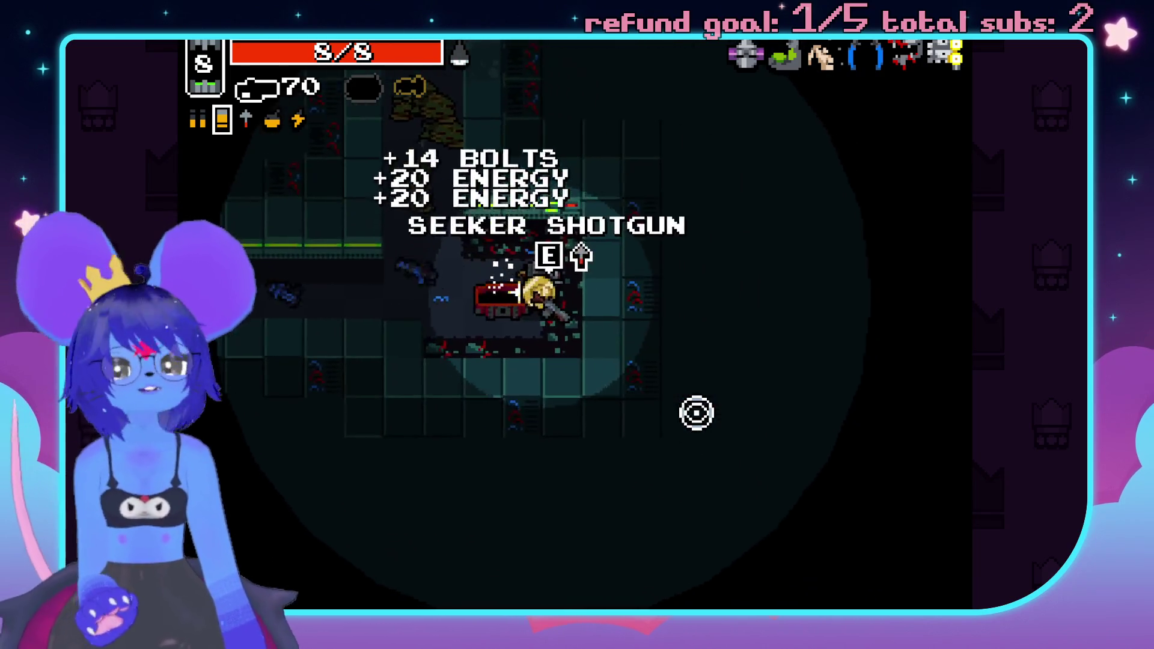
{"action": "left_click", "coordinate": [314, 358]}
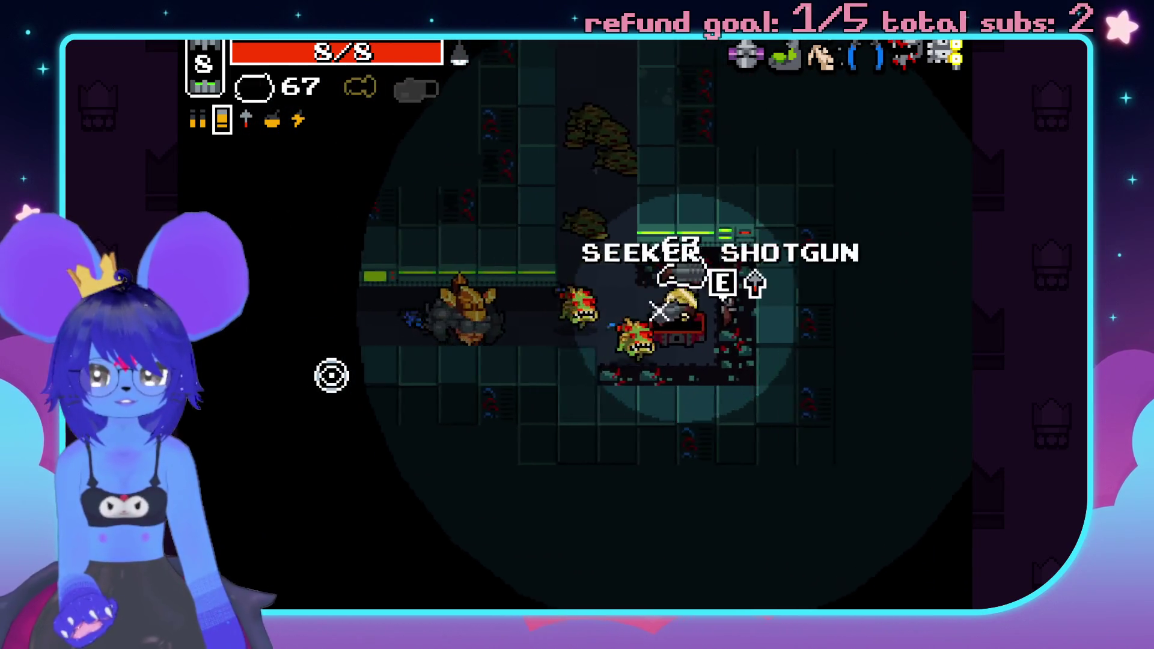
{"action": "key", "text": "a"}
{"action": "left_click", "coordinate": [324, 361]}
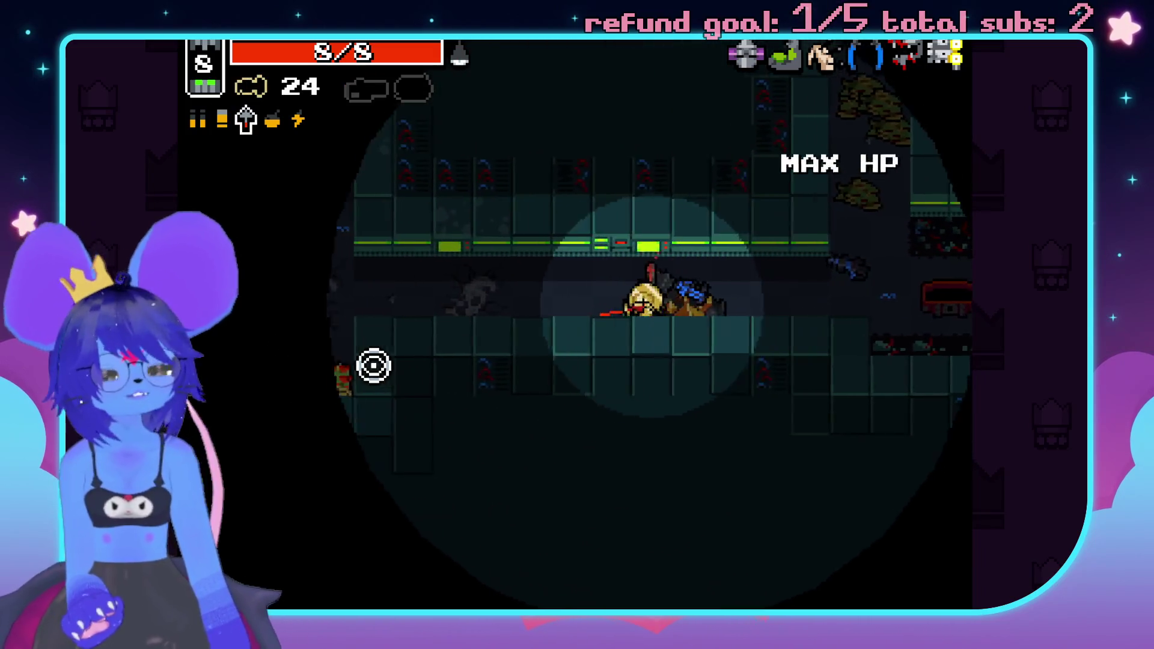
- Blow up the remaining enemies and cross the room past the weapon pickup
{"action": "left_click", "coordinate": [443, 235]}
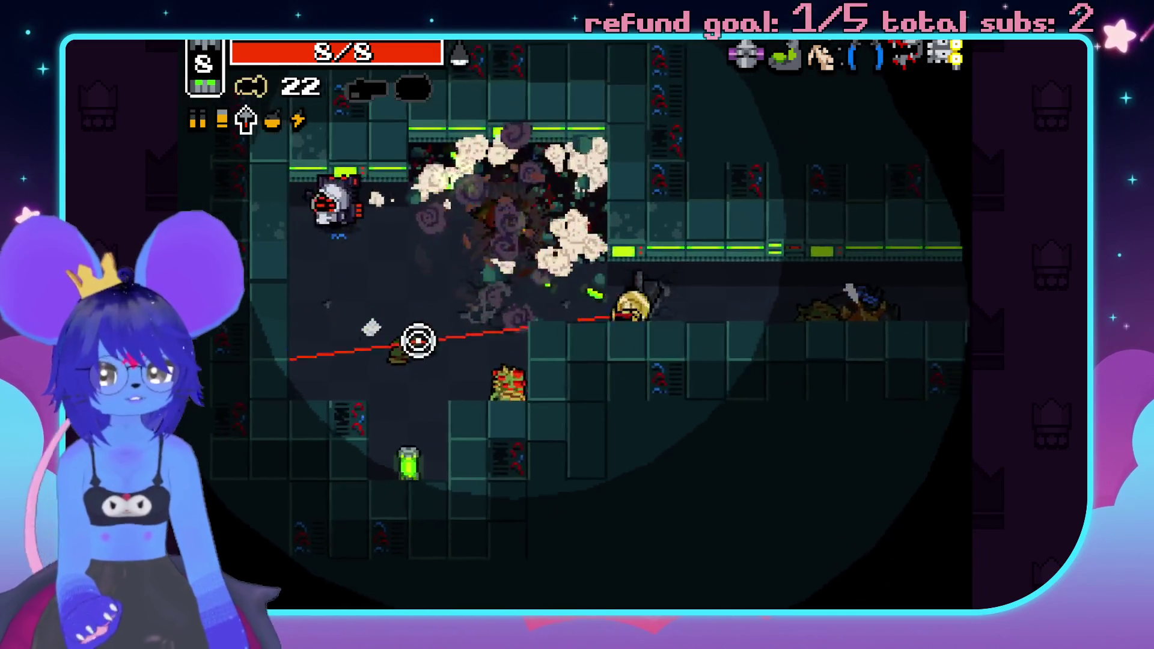
{"action": "left_click", "coordinate": [610, 75]}
{"action": "key", "text": "a"}
{"action": "key", "text": "s"}
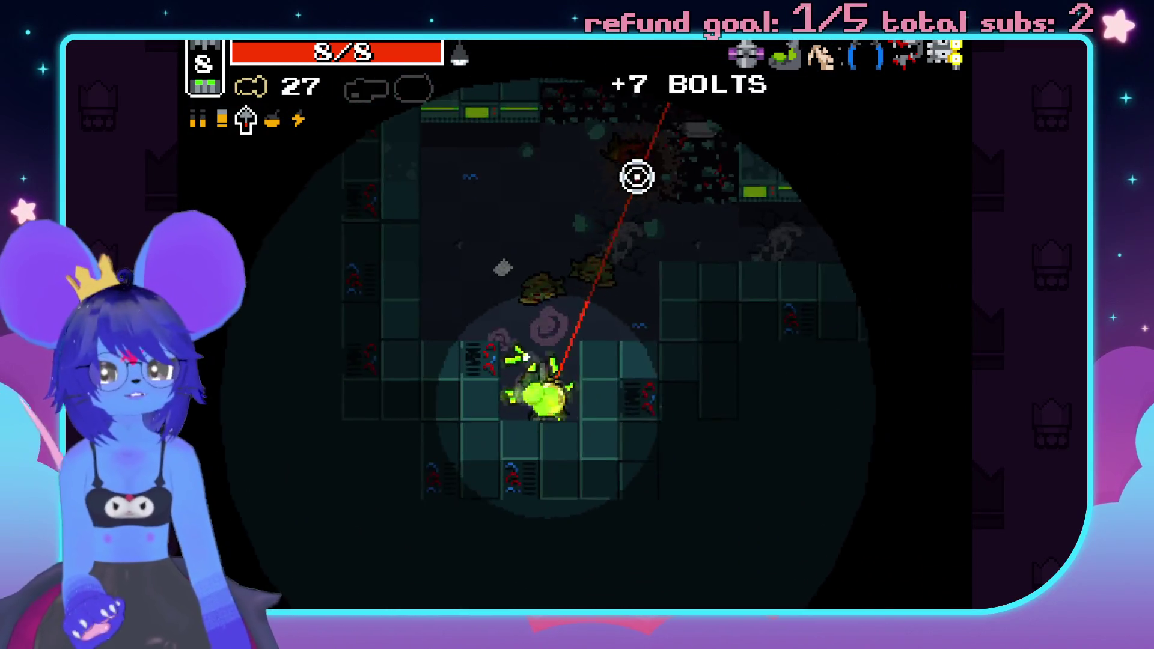
{"action": "key", "text": "d"}
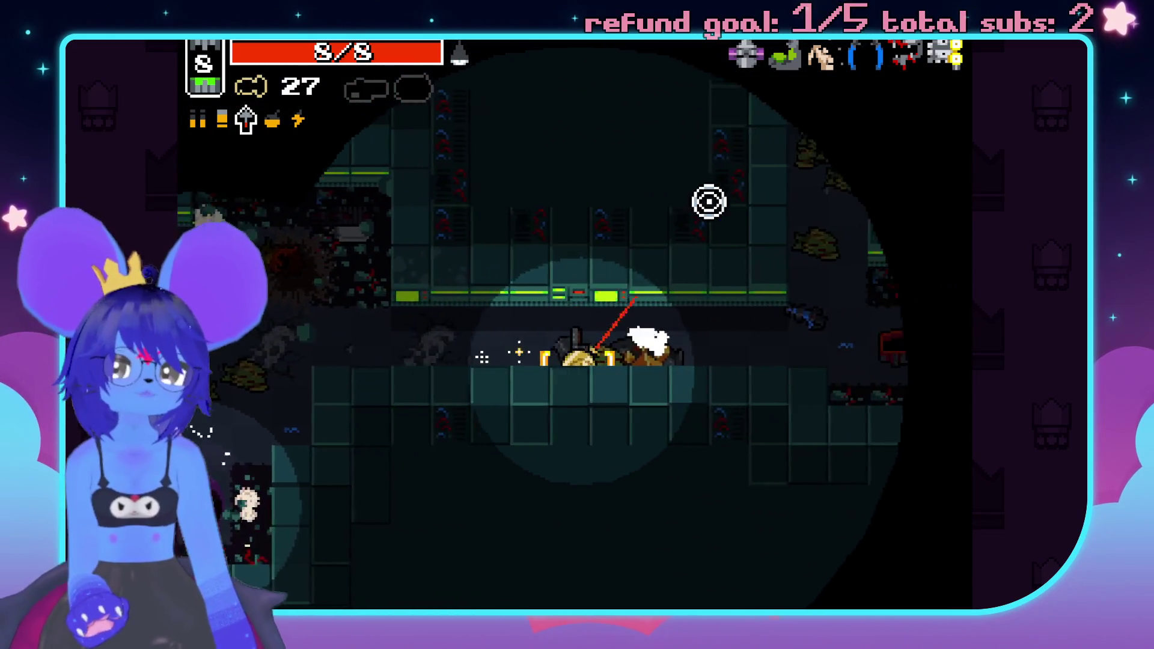
- Take the Lightning SMG, fire it, switch back to the 27-ammo weapon, and head to the portal
{"action": "key", "text": "w"}
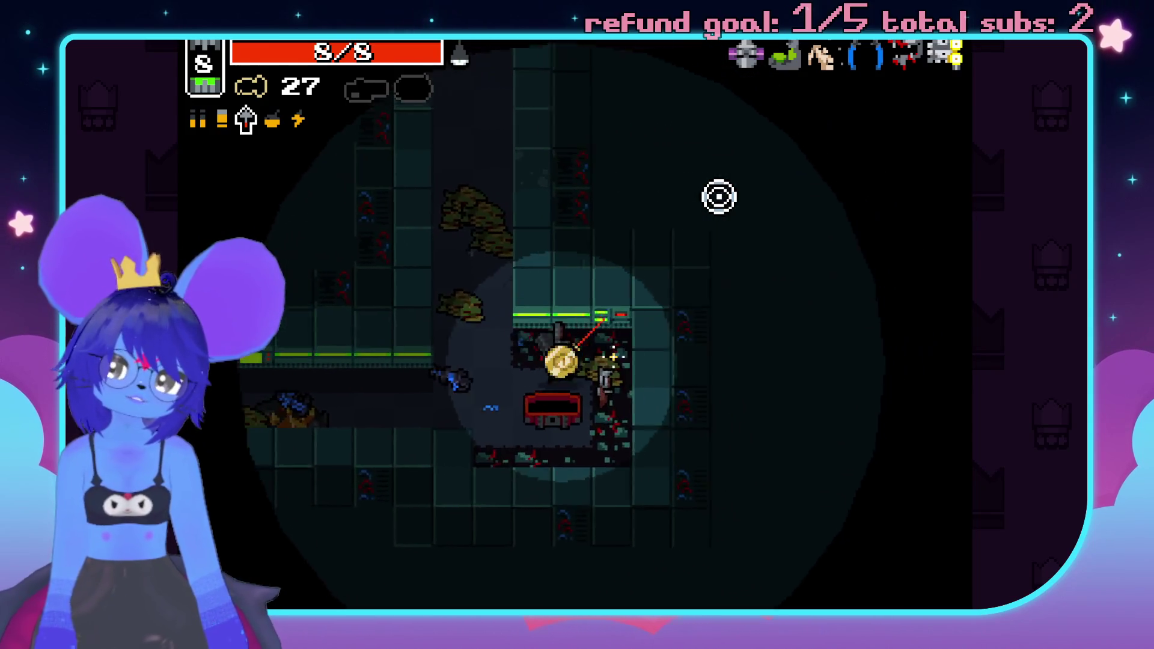
{"action": "key", "text": "a"}
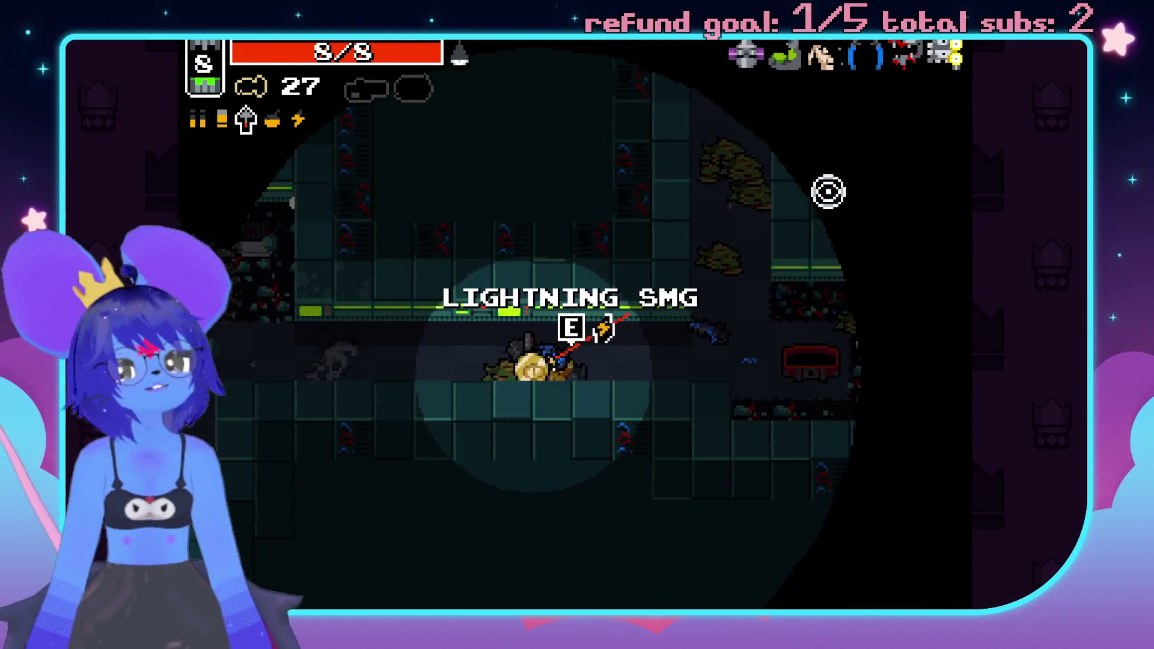
{"action": "key", "text": "space"}
{"action": "left_click", "coordinate": [661, 316]}
{"action": "key", "text": "space"}
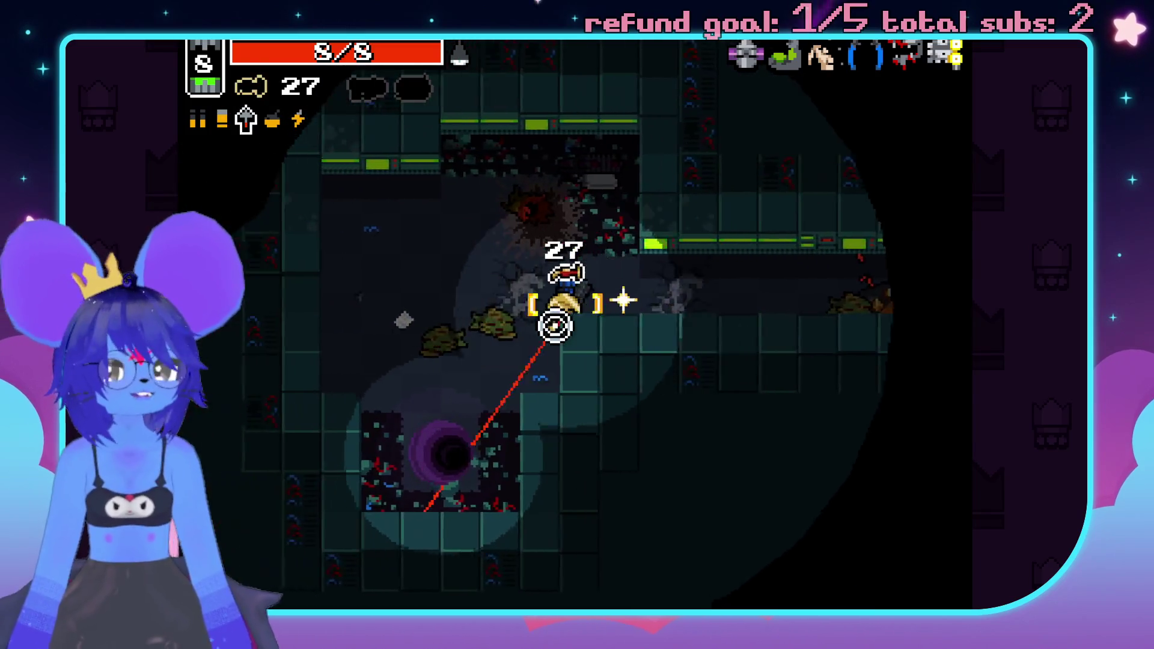
{"action": "key", "text": "s"}
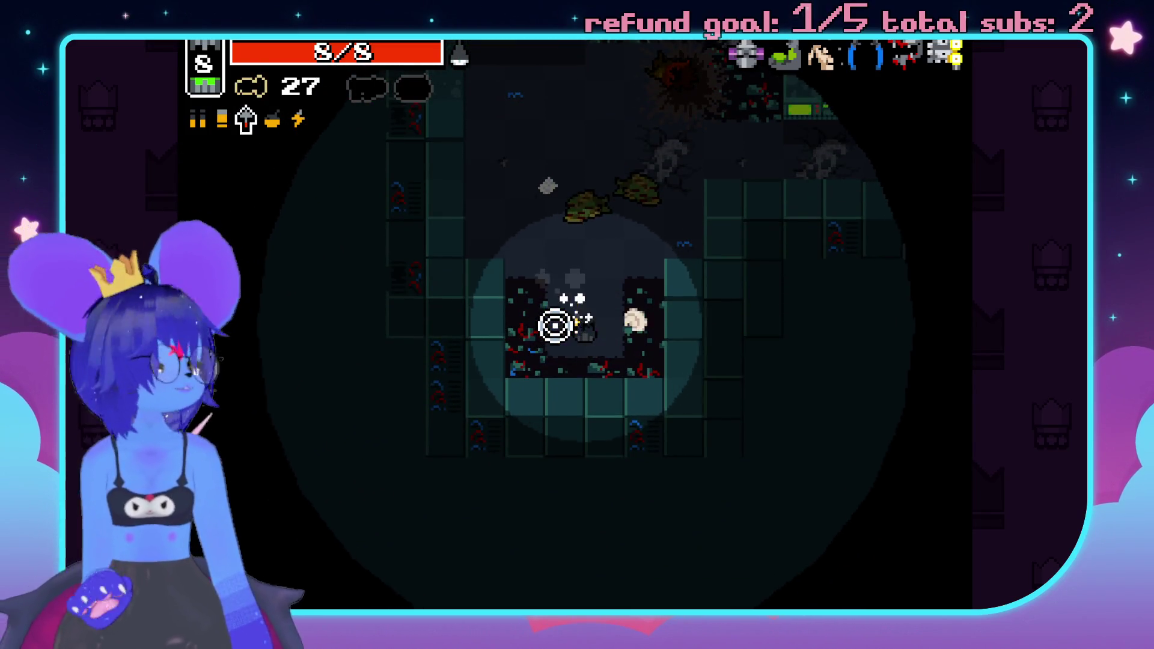
- Choose the Rhino Skin mutation, shoot the nearby turrets, and collect the energy ammo
{"action": "left_click", "coordinate": [451, 562]}
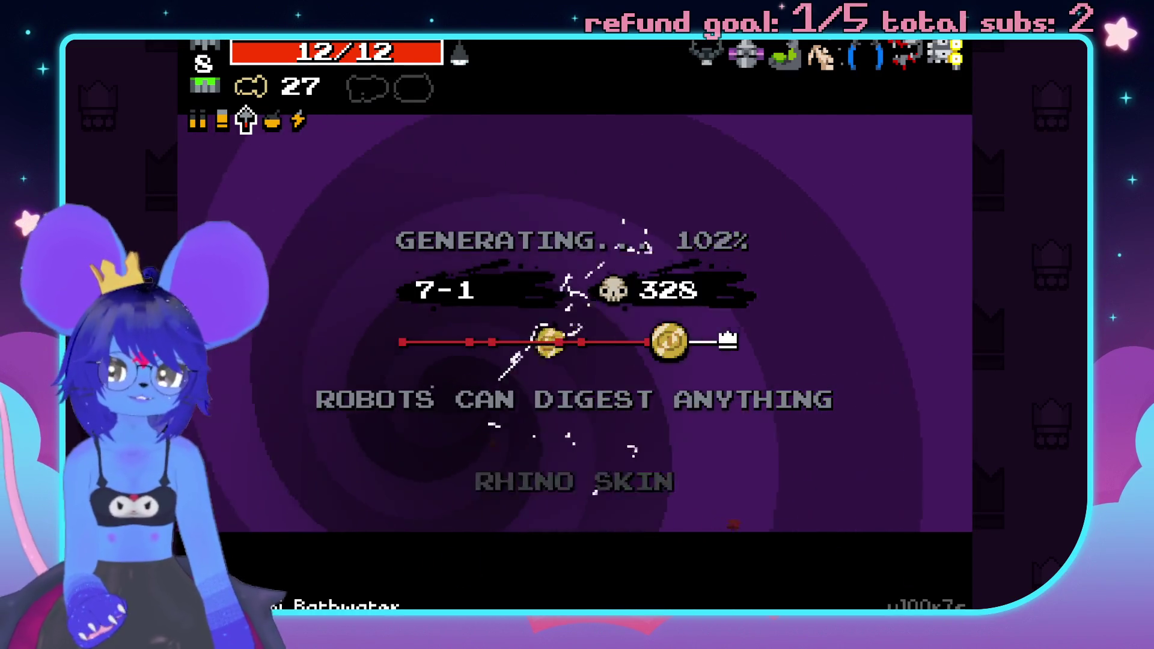
{"action": "left_click", "coordinate": [830, 448]}
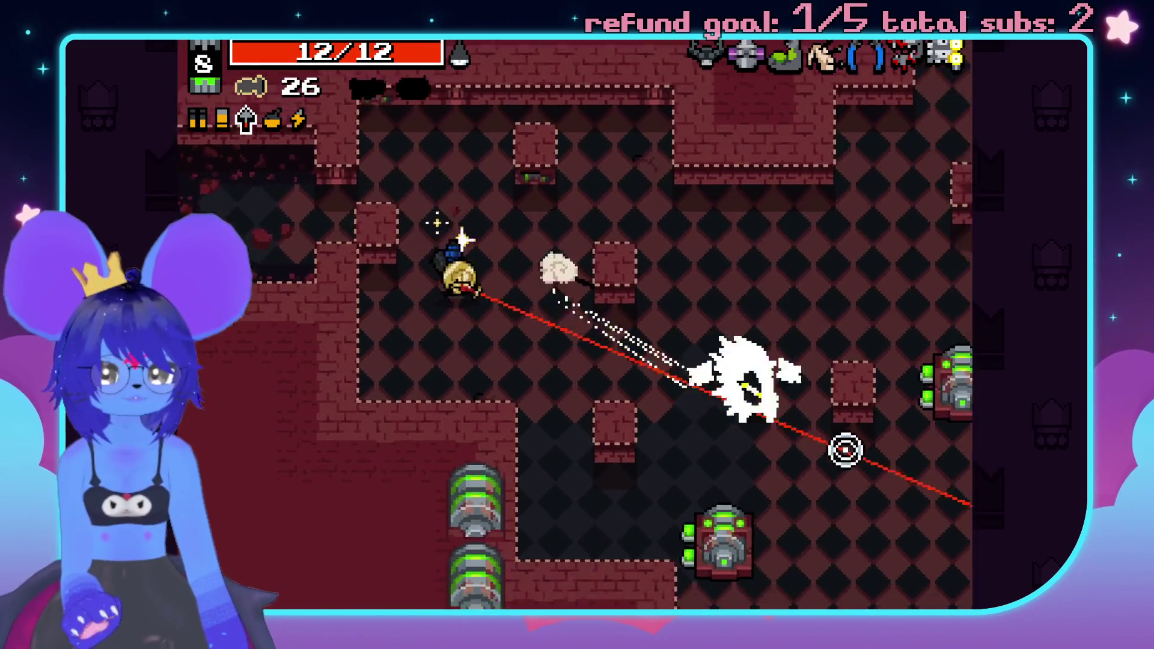
{"action": "left_click", "coordinate": [824, 407]}
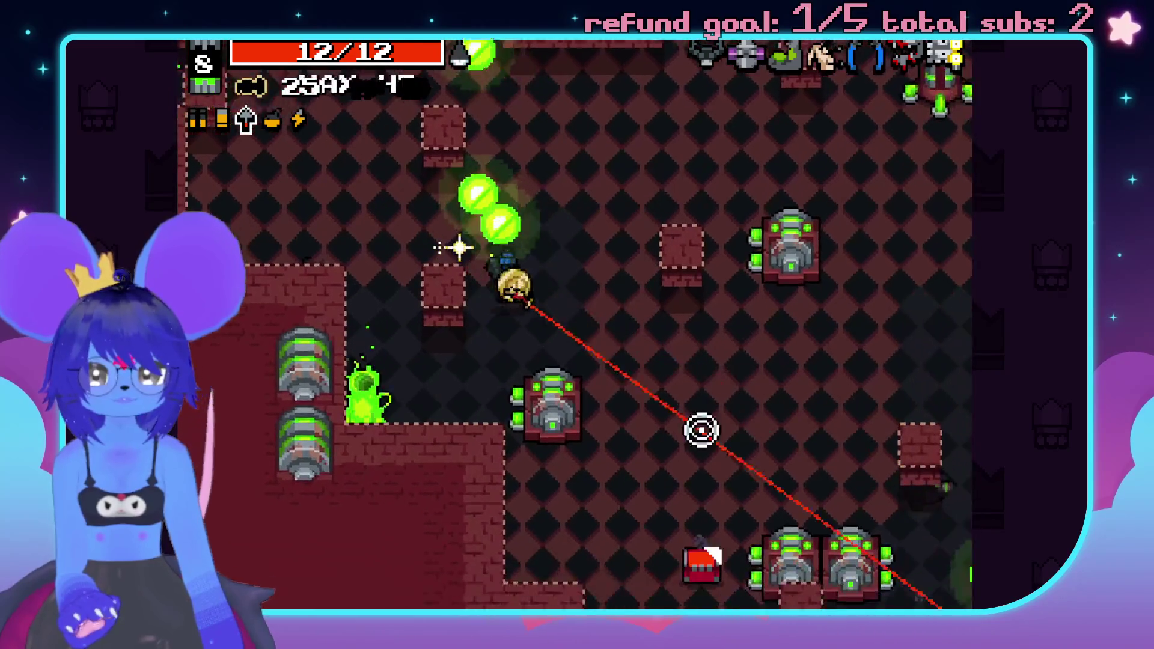
{"action": "left_click", "coordinate": [347, 449]}
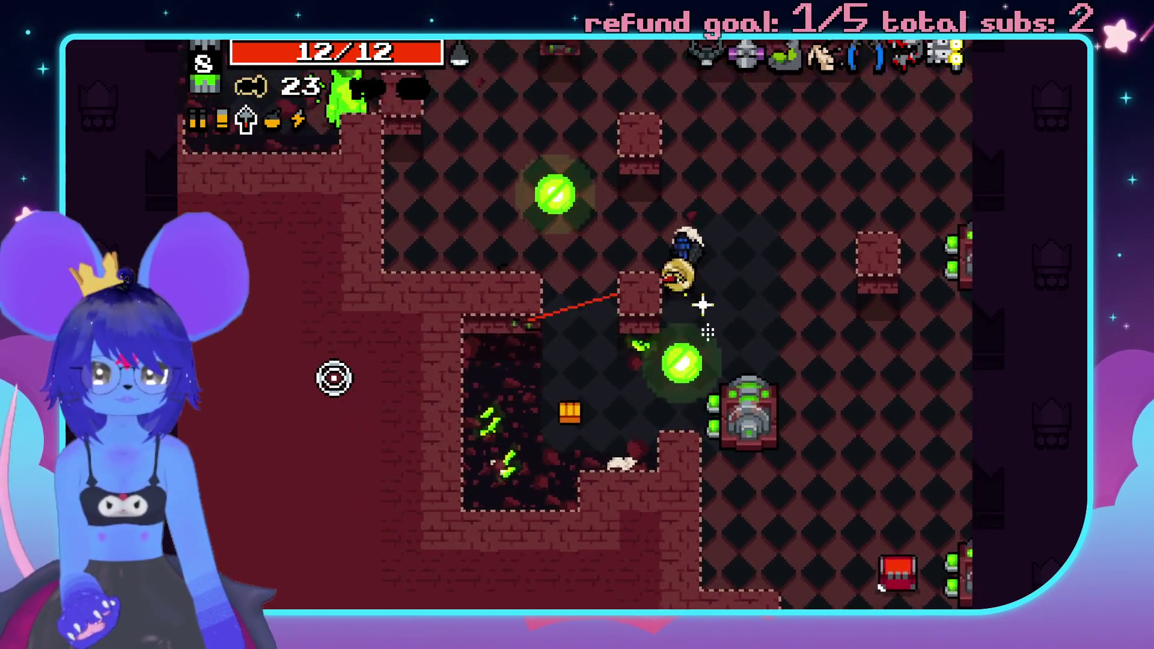
{"action": "key", "text": "a"}
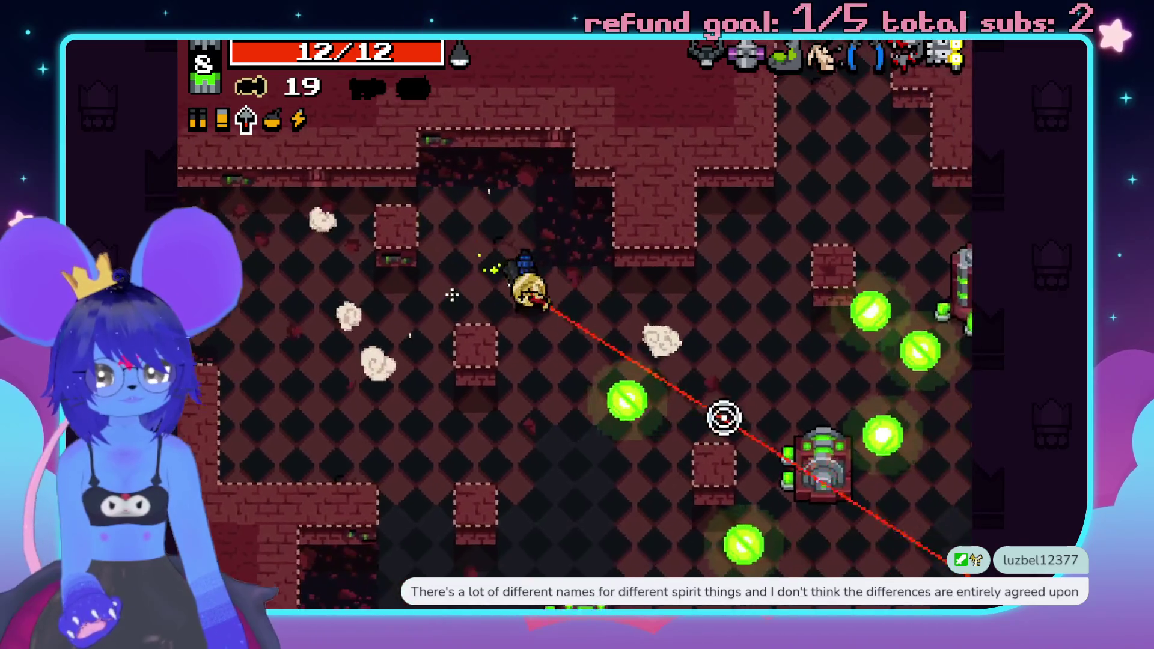
- Destroy the lower-right turret and the surrounding enemies with explosive shots
{"action": "left_click", "coordinate": [747, 443]}
{"action": "left_click", "coordinate": [729, 455]}
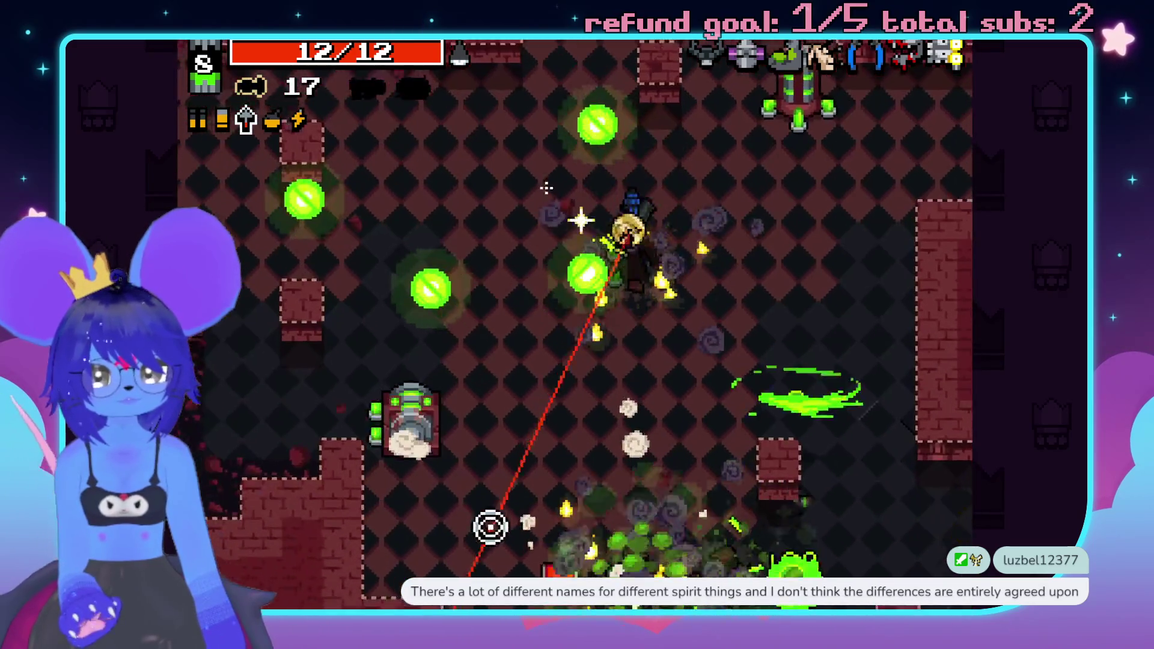
{"action": "left_click", "coordinate": [534, 425]}
{"action": "left_click", "coordinate": [744, 433]}
{"action": "left_click", "coordinate": [745, 432]}
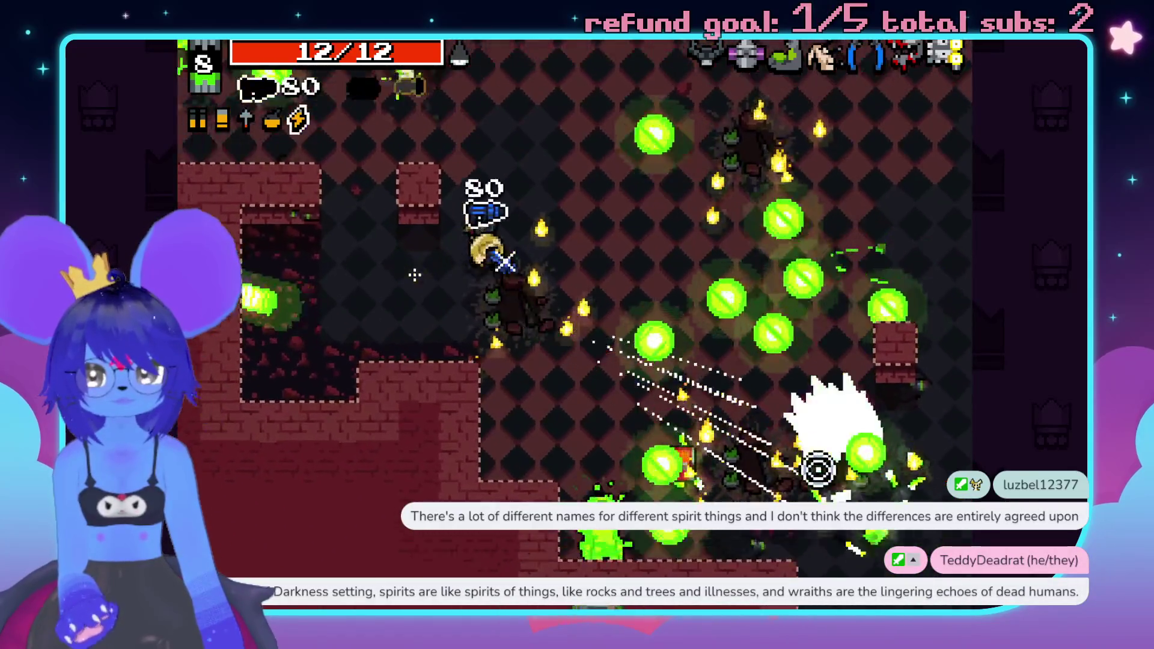
{"action": "key", "text": "w"}
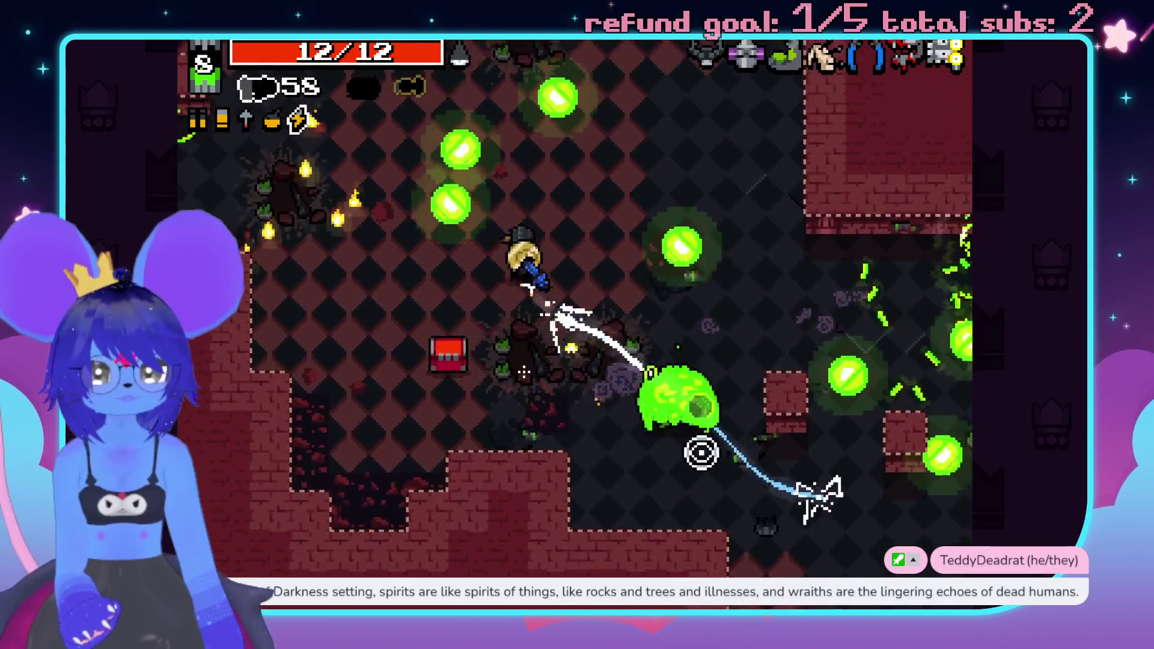
- Kill the green enemy and the rest near the bottom wall, then go up-left into the next room
{"action": "left_click", "coordinate": [592, 469]}
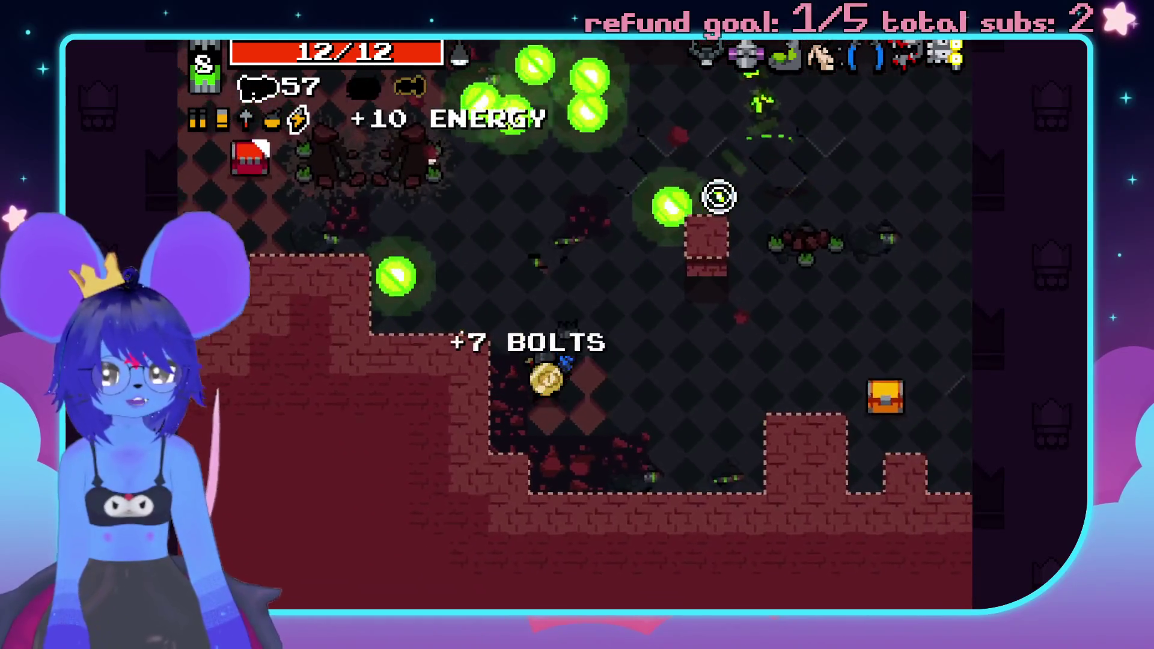
{"action": "left_click", "coordinate": [505, 407]}
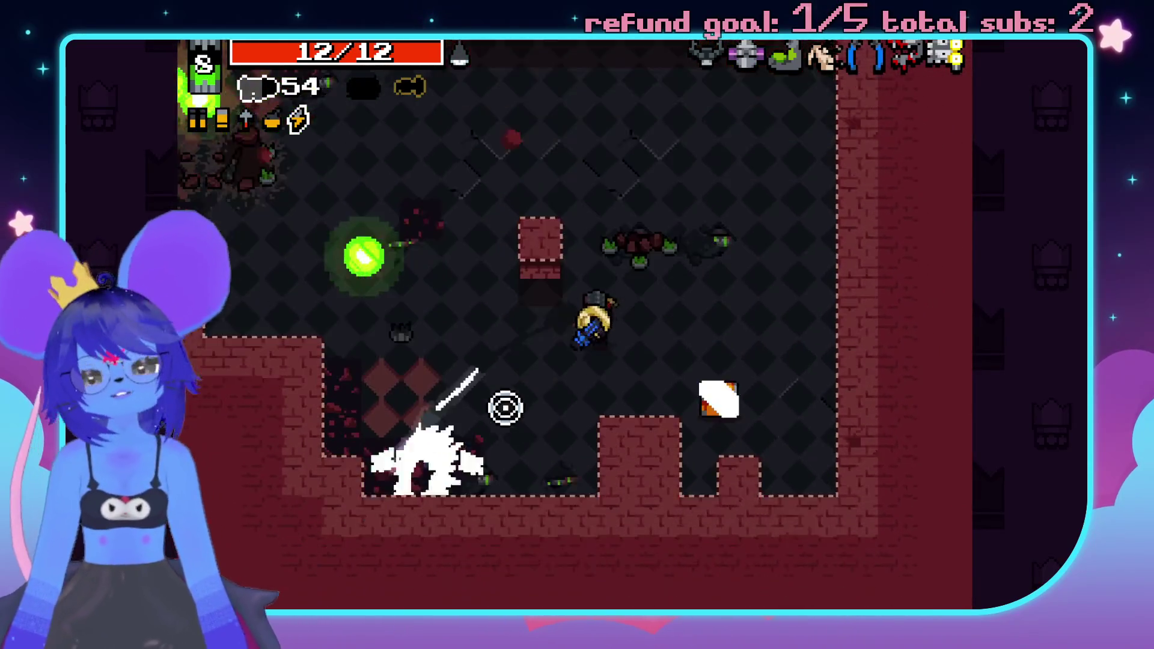
{"action": "left_click", "coordinate": [470, 344]}
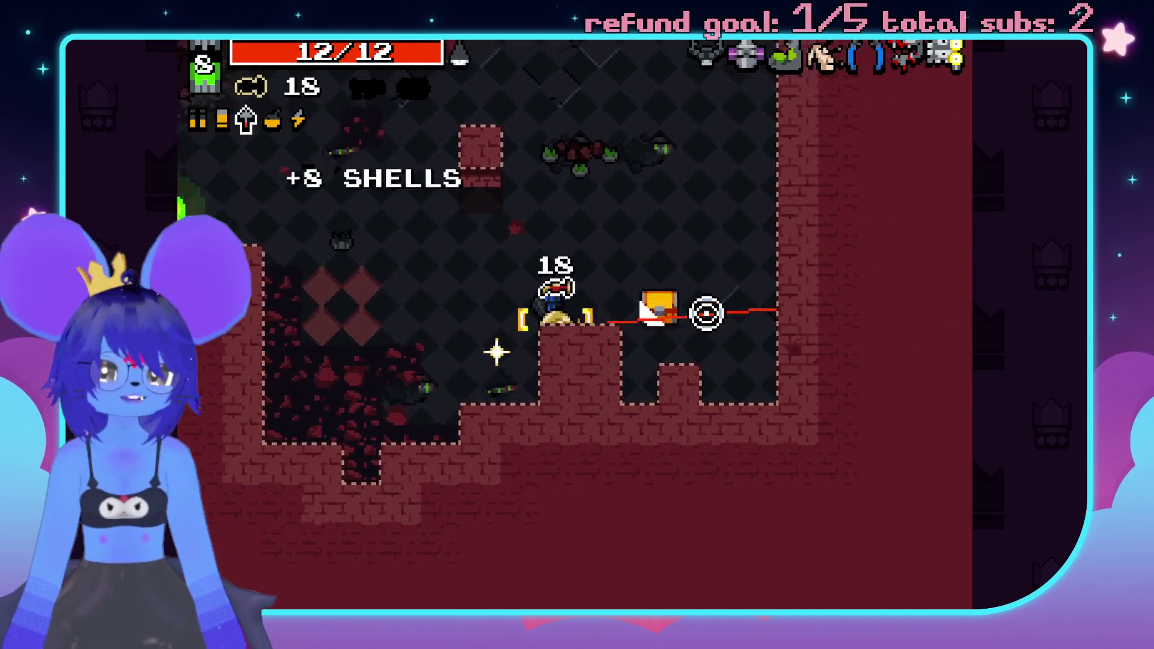
{"action": "key", "text": "w"}
{"action": "key", "text": "a"}
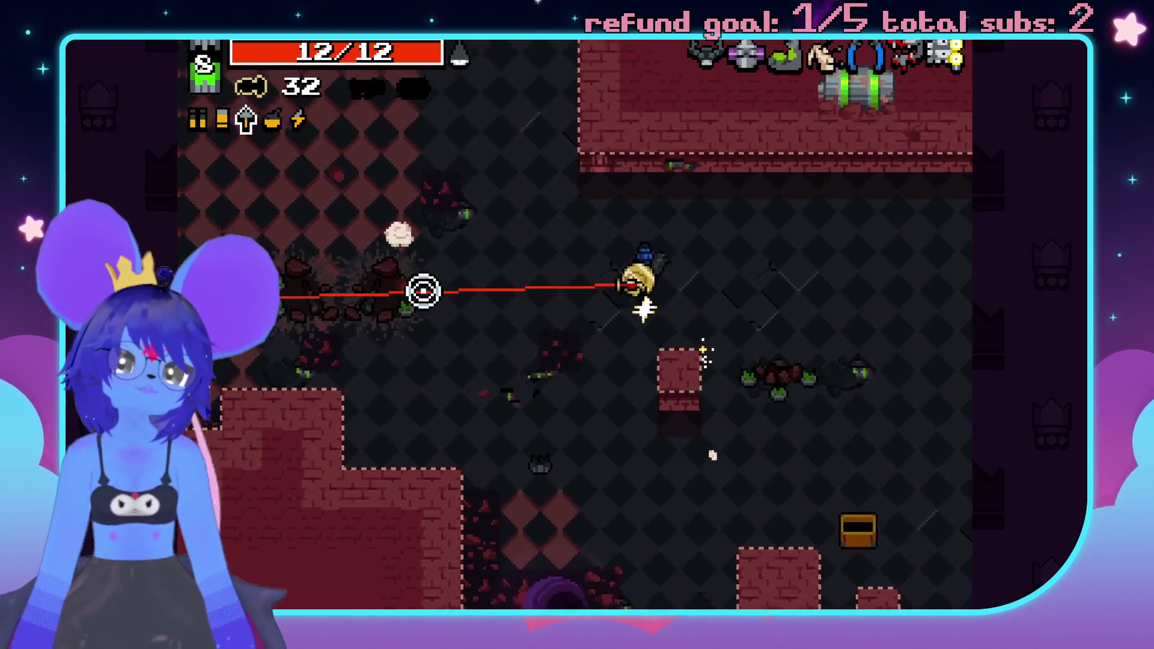
{"action": "key", "text": "w"}
{"action": "key", "text": "a"}
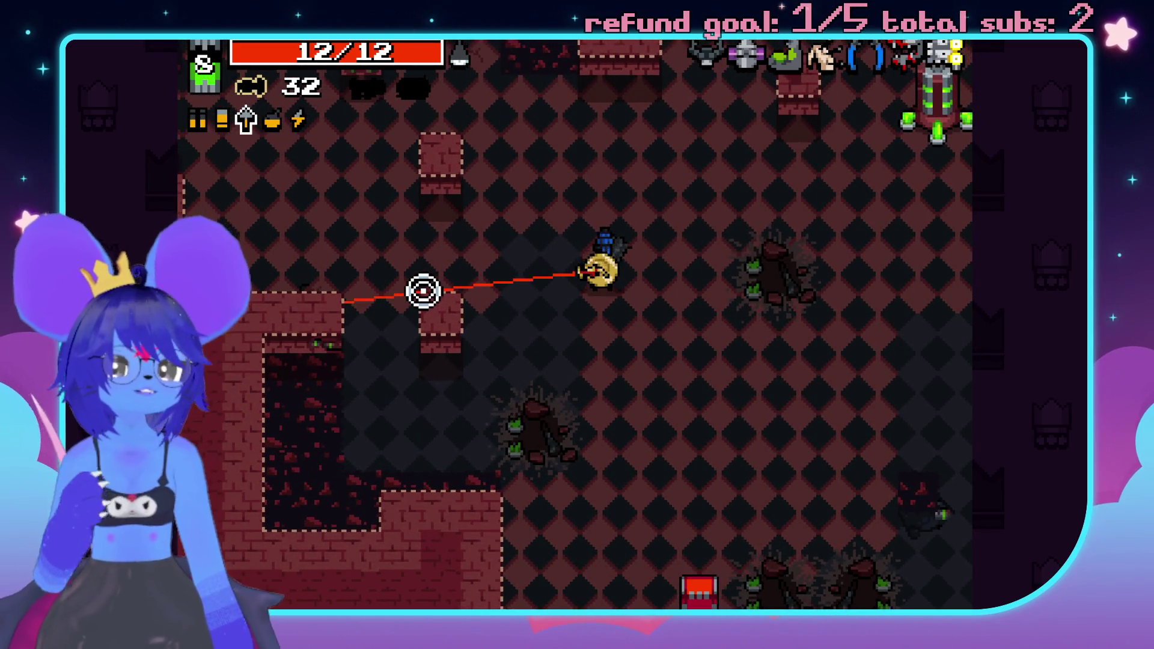
- Cross the checkered palace floor up-right and head toward the generator
{"action": "key", "text": "w"}
{"action": "key", "text": "d"}
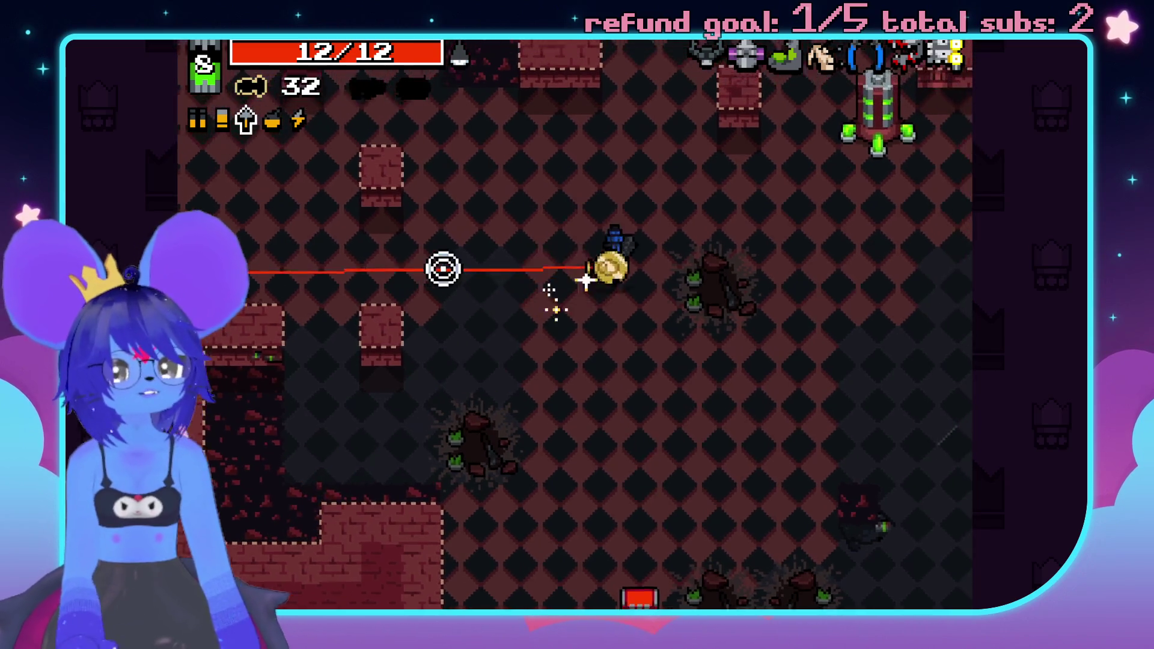
{"action": "key", "text": "w"}
{"action": "key", "text": "d"}
{"action": "left_click", "coordinate": [627, 216]}
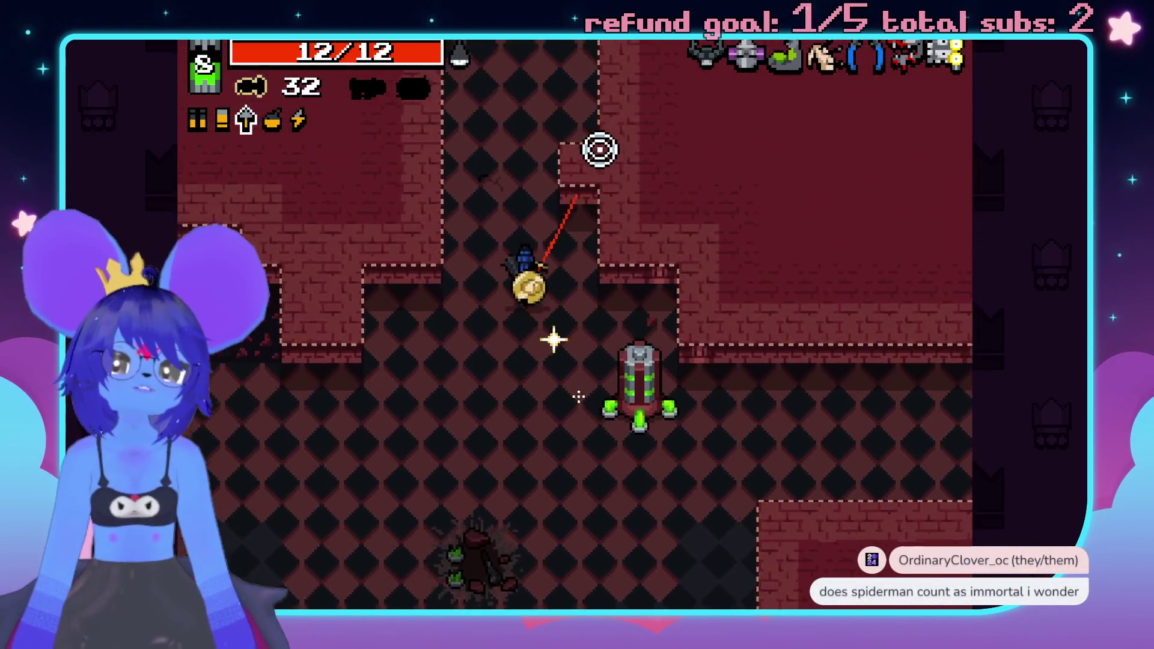
{"action": "key", "text": "s"}
{"action": "key", "text": "d"}
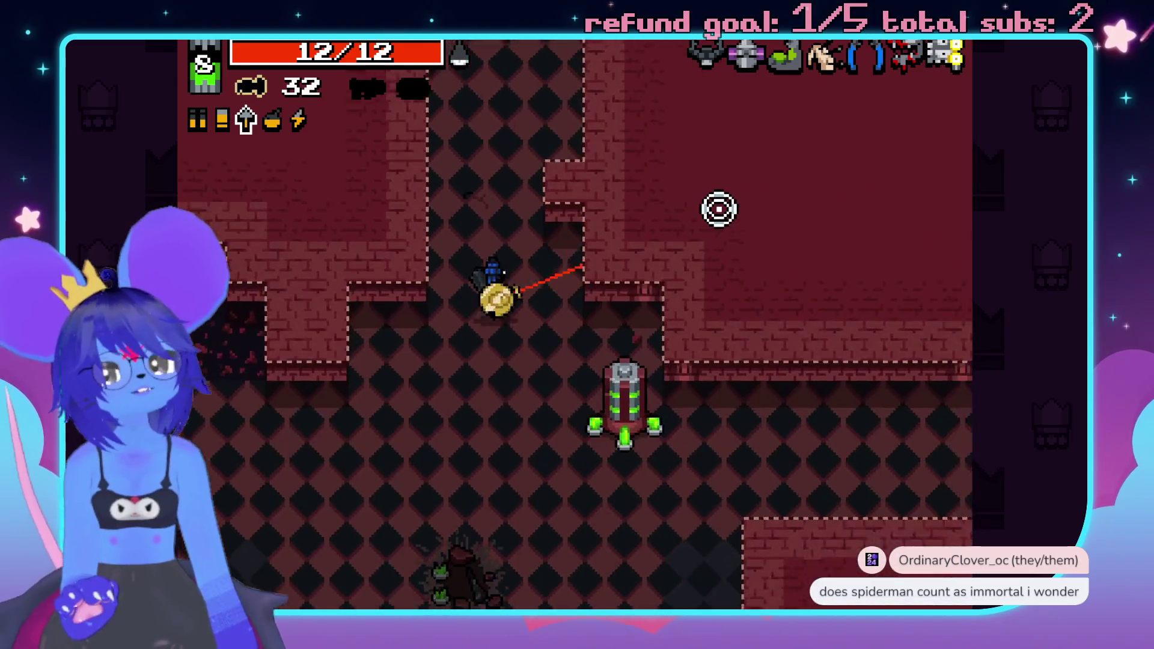
{"action": "key", "text": "s"}
{"action": "key", "text": "d"}
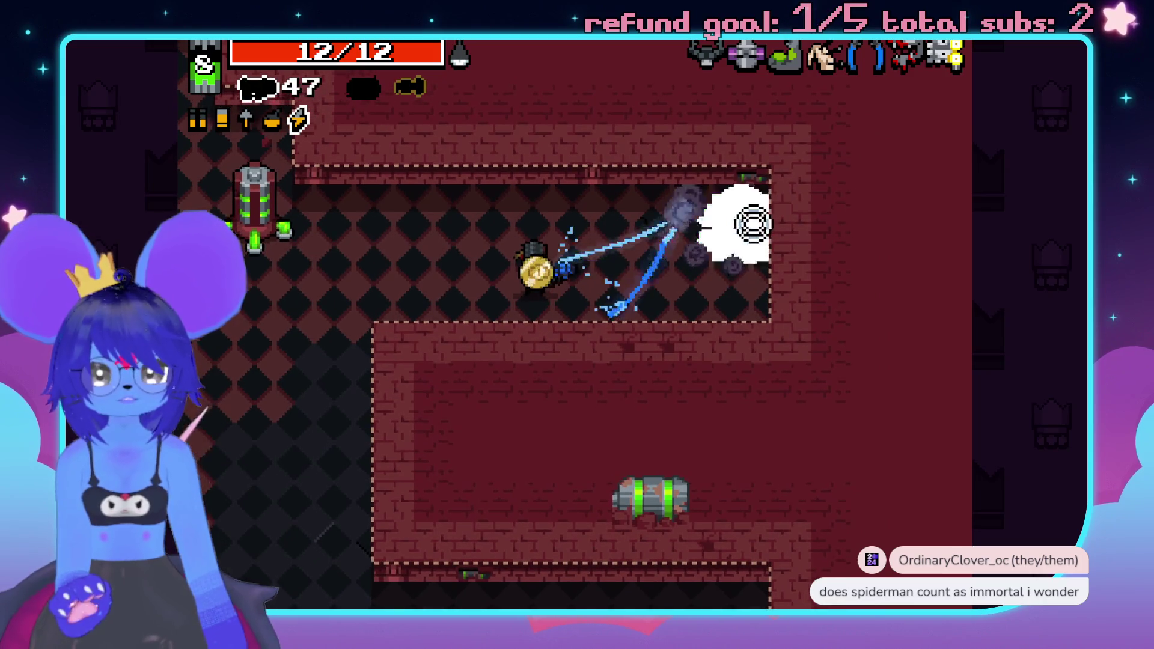
- Shoot the turret by the generator, then move down into the brick corridor firing ahead
{"action": "key", "text": "s"}
{"action": "key", "text": "d"}
{"action": "left_click", "coordinate": [709, 190]}
{"action": "key", "text": "a"}
{"action": "key", "text": "s"}
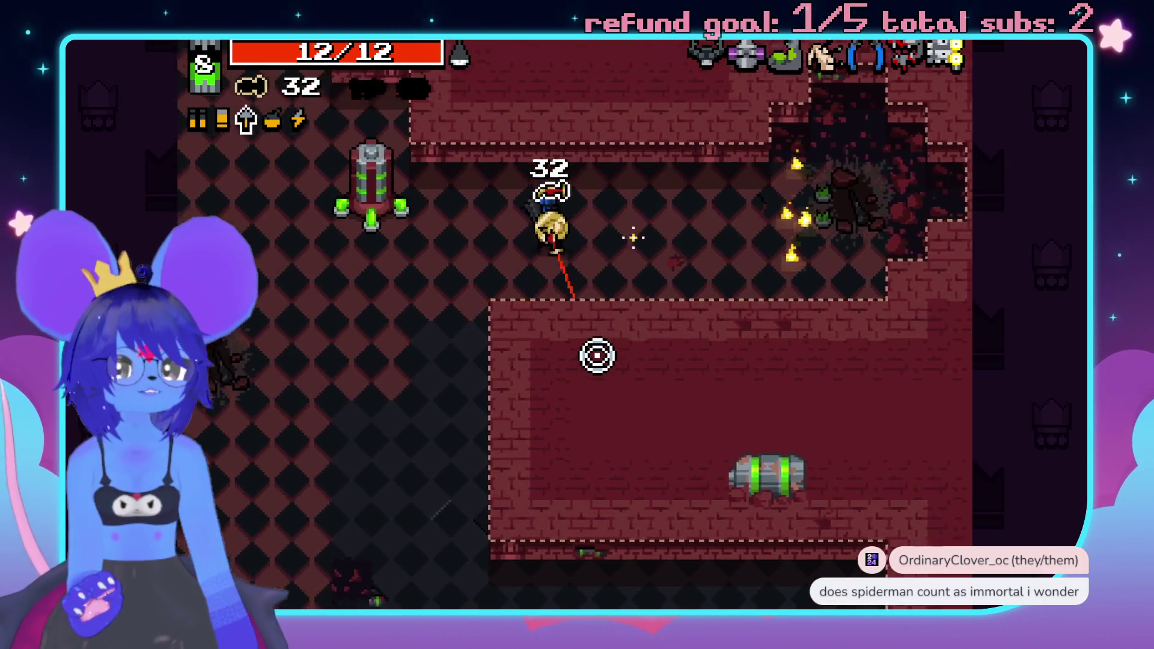
{"action": "key", "text": "s"}
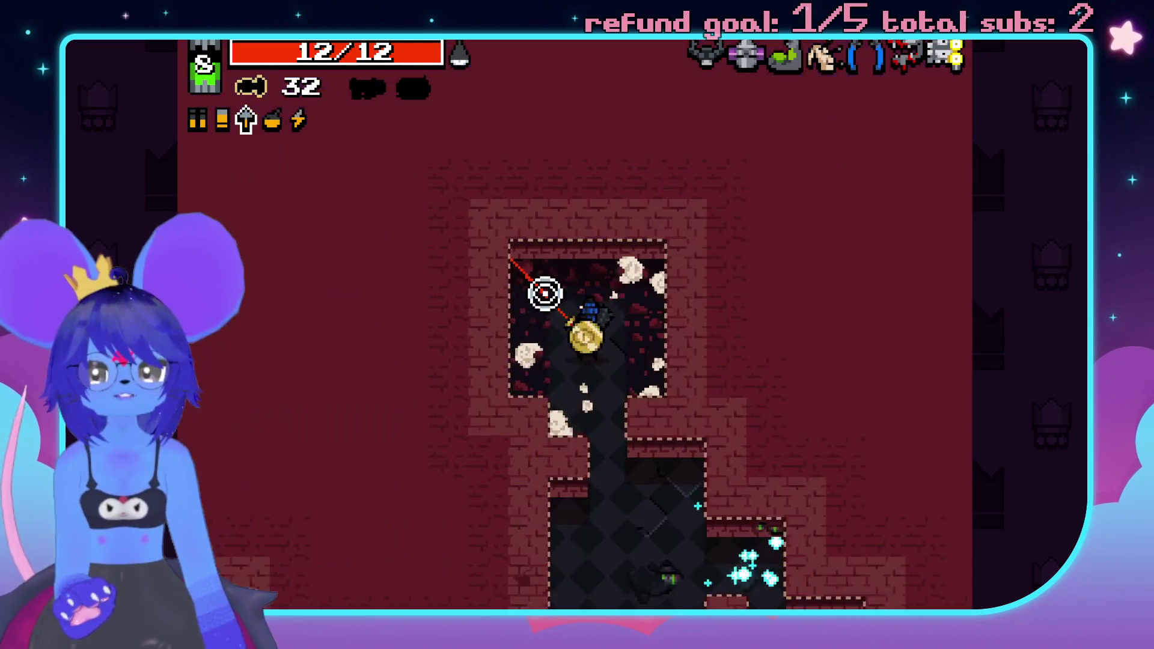
{"action": "left_click", "coordinate": [613, 433]}
- Kill the enemies below and to the right while collecting the energy ammo
{"action": "key", "text": "s"}
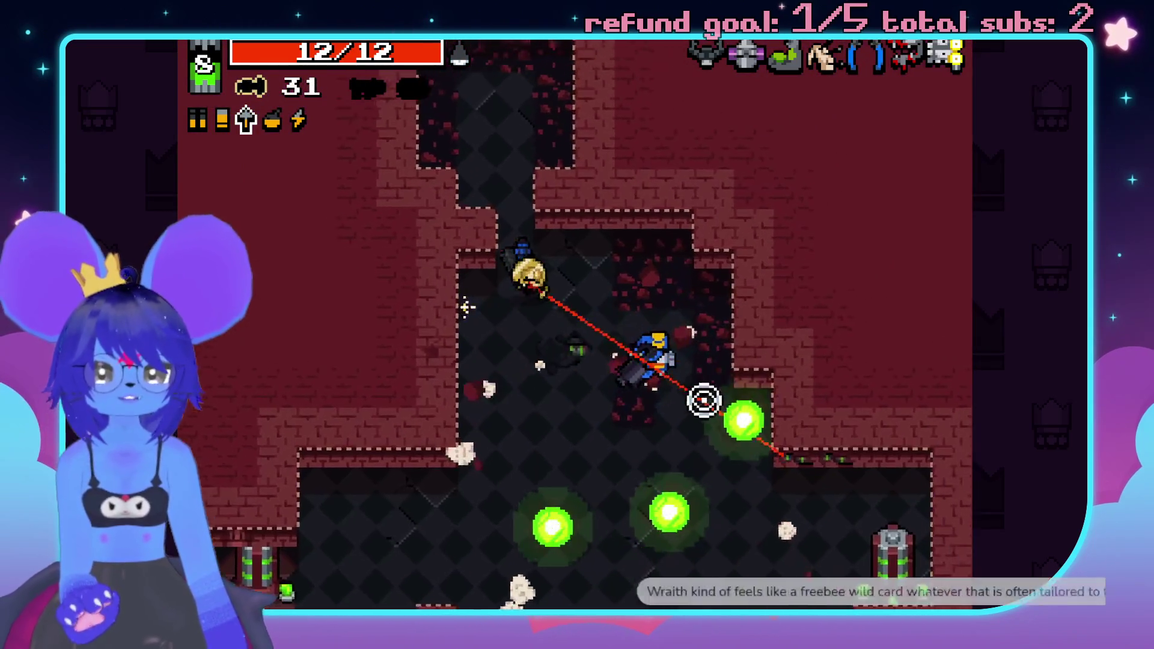
{"action": "left_click", "coordinate": [598, 535]}
{"action": "left_click", "coordinate": [619, 550]}
{"action": "key", "text": "d"}
{"action": "left_click", "coordinate": [715, 515]}
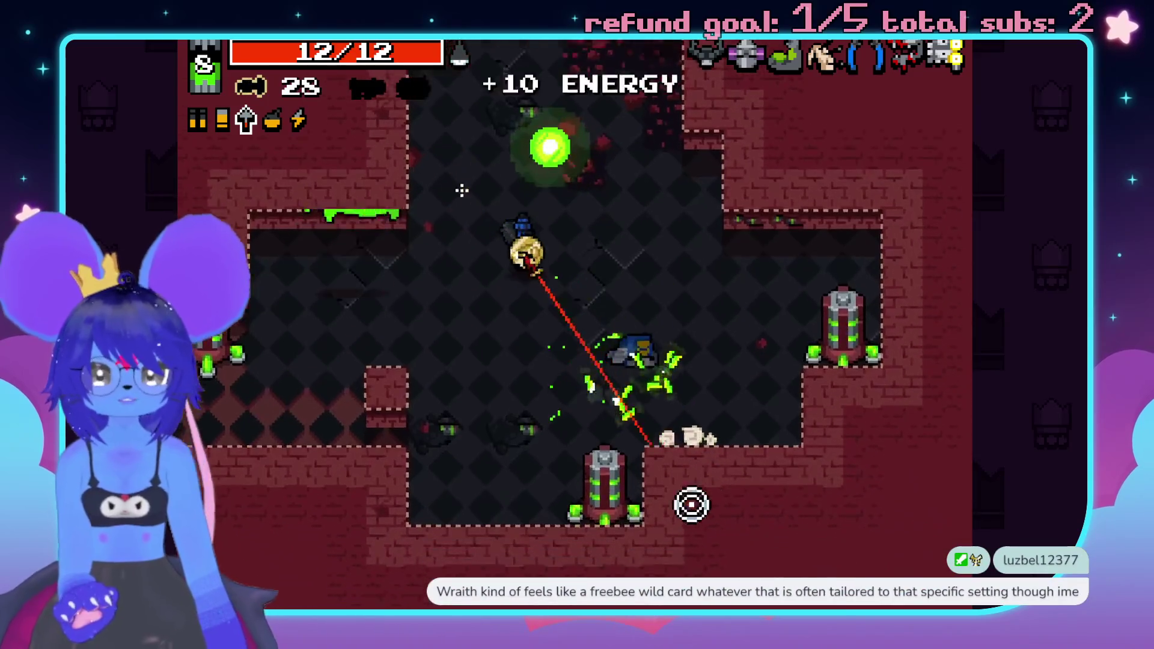
{"action": "key", "text": "a"}
{"action": "left_click", "coordinate": [333, 322]}
{"action": "left_click", "coordinate": [528, 466]}
{"action": "left_click", "coordinate": [657, 433]}
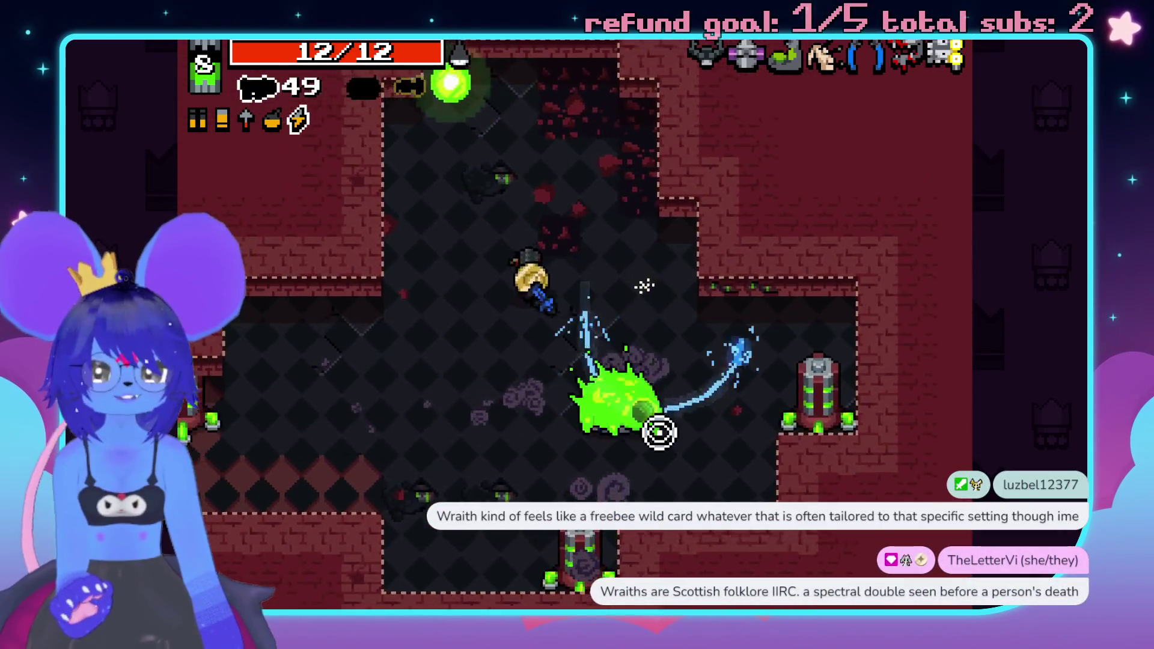
{"action": "left_click", "coordinate": [759, 306]}
{"action": "key", "text": "d"}
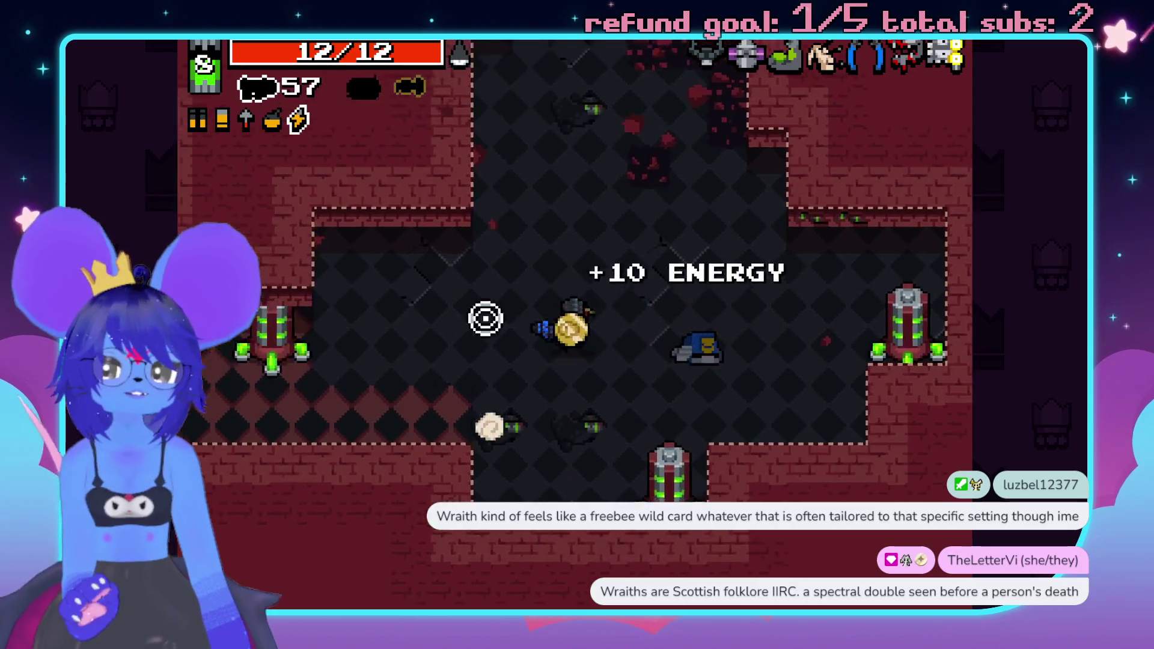
- Fight the toxic enemies on the left past the Seeker Pistol and grab the bolt ammo
{"action": "key", "text": "a"}
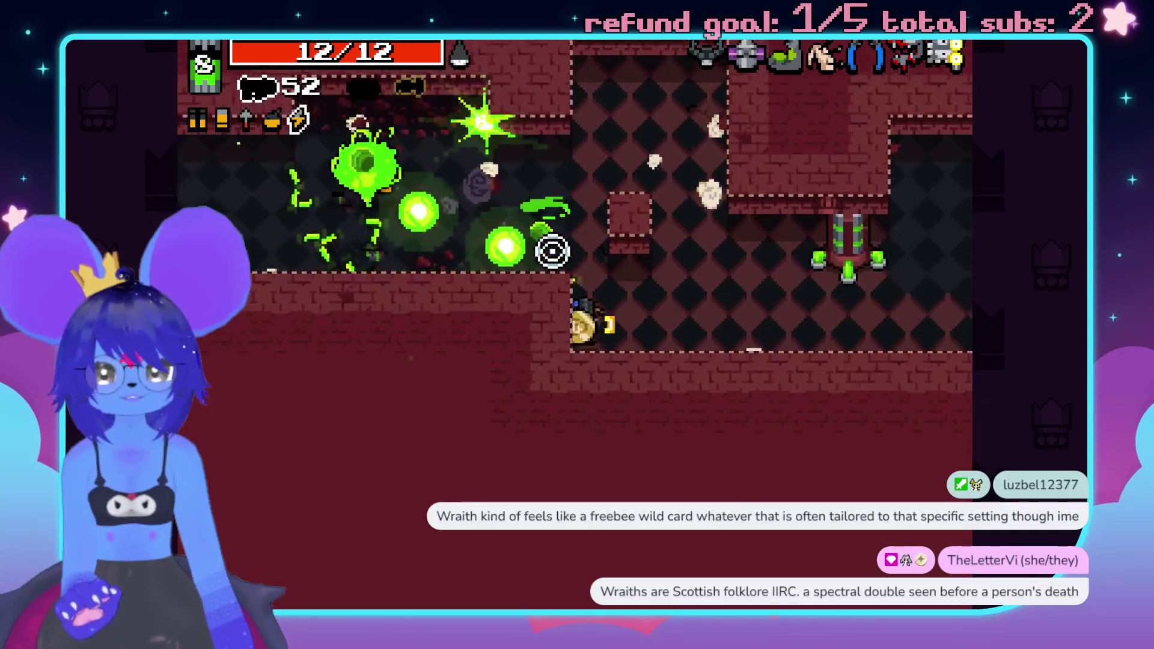
{"action": "key", "text": "a"}
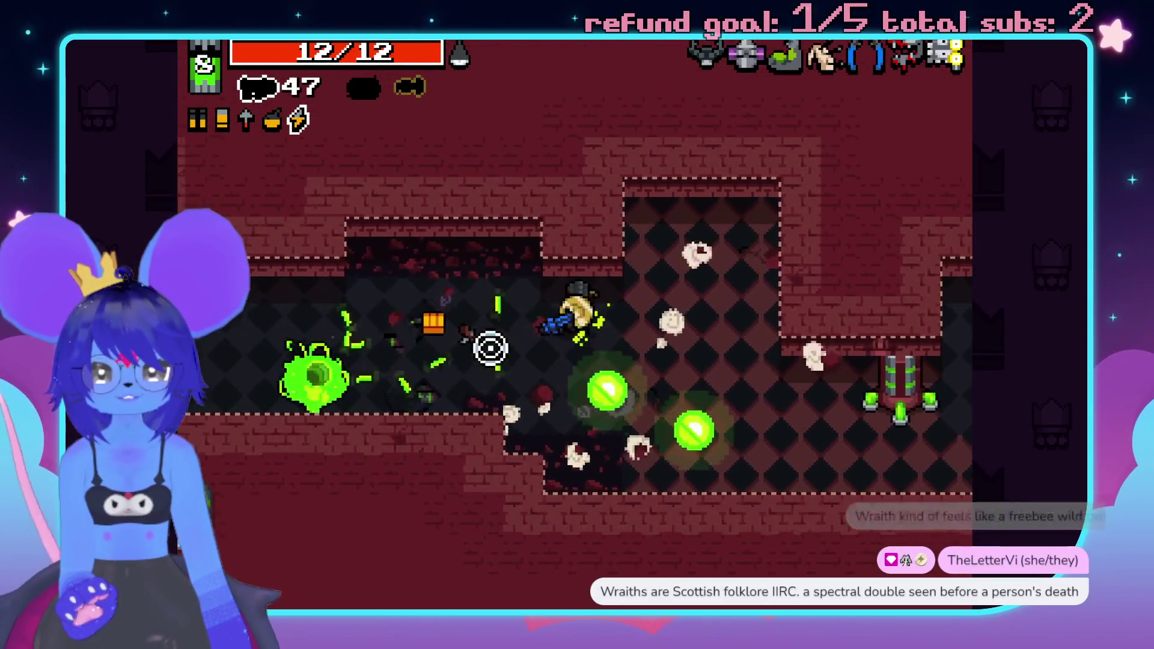
{"action": "left_click", "coordinate": [408, 378]}
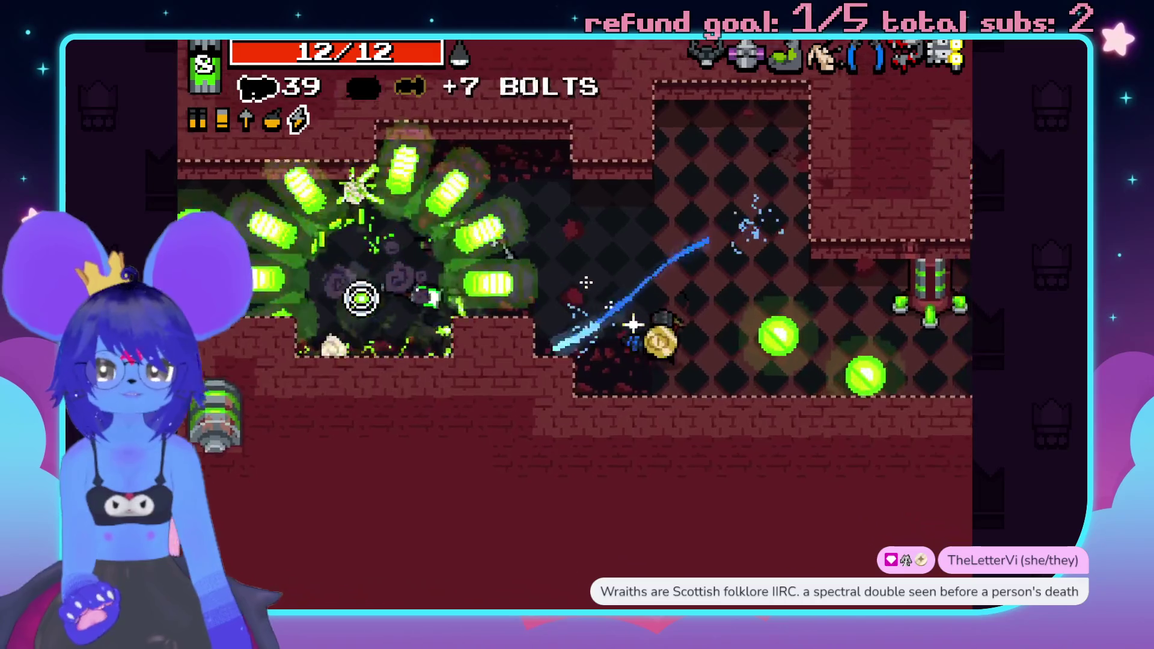
{"action": "key", "text": "a"}
{"action": "key", "text": "d"}
{"action": "left_click", "coordinate": [373, 325]}
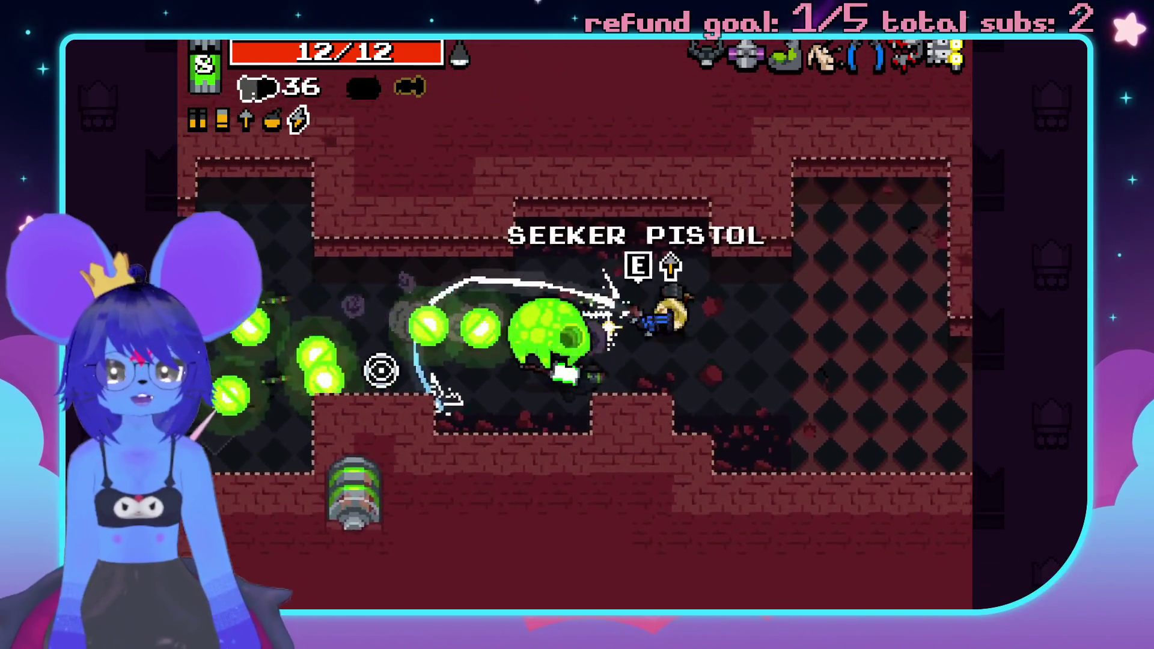
{"action": "left_click", "coordinate": [388, 379]}
{"action": "left_click", "coordinate": [354, 316]}
{"action": "key", "text": "d"}
{"action": "key", "text": "s"}
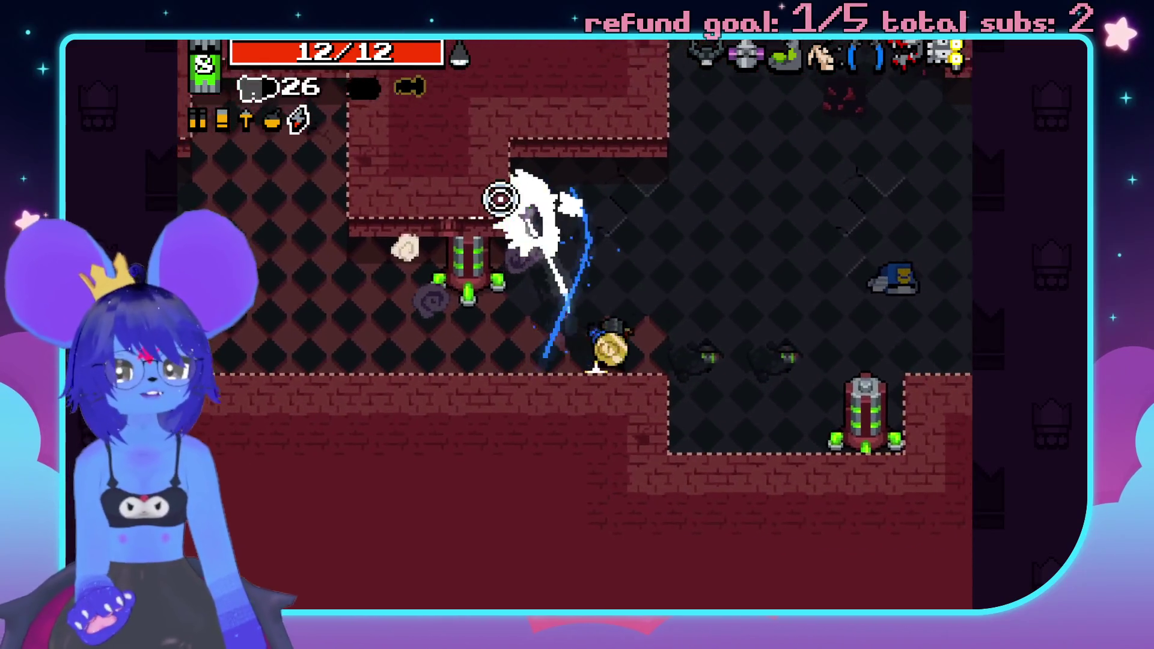
- Shoot down the nearby palace guards while dodging along the lower wall
{"action": "left_click", "coordinate": [420, 253]}
{"action": "key", "text": "a"}
{"action": "left_click", "coordinate": [386, 265]}
{"action": "left_click", "coordinate": [443, 324]}
{"action": "key", "text": "w"}
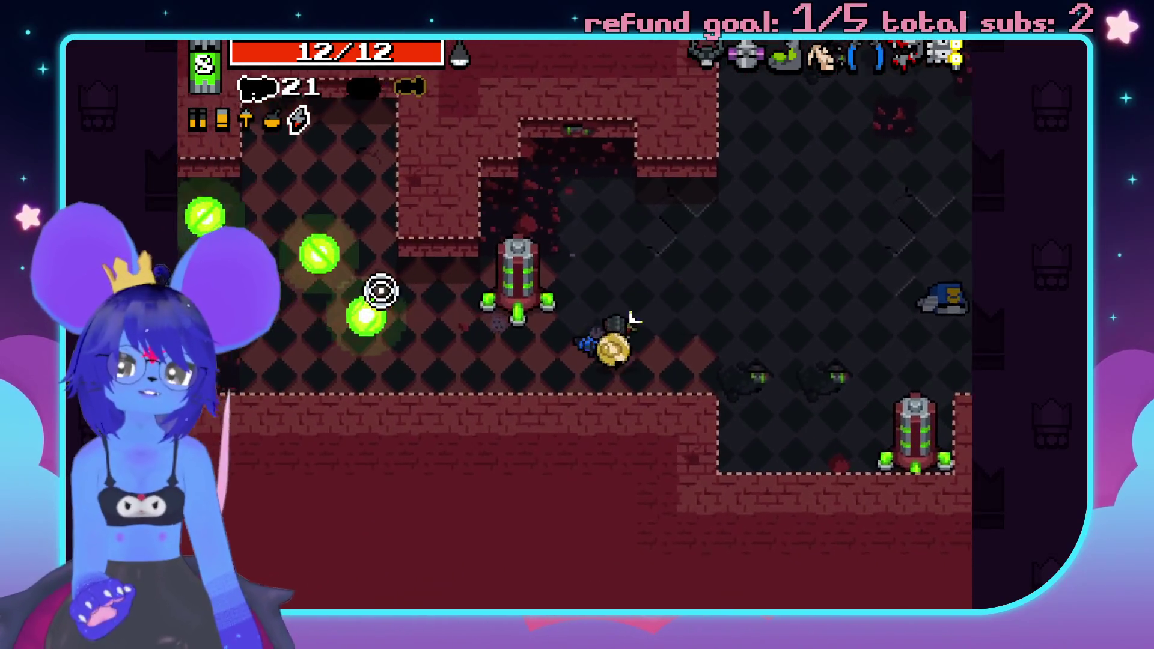
{"action": "key", "text": "a"}
{"action": "key", "text": "s"}
{"action": "key", "text": "a"}
{"action": "left_click", "coordinate": [471, 299]}
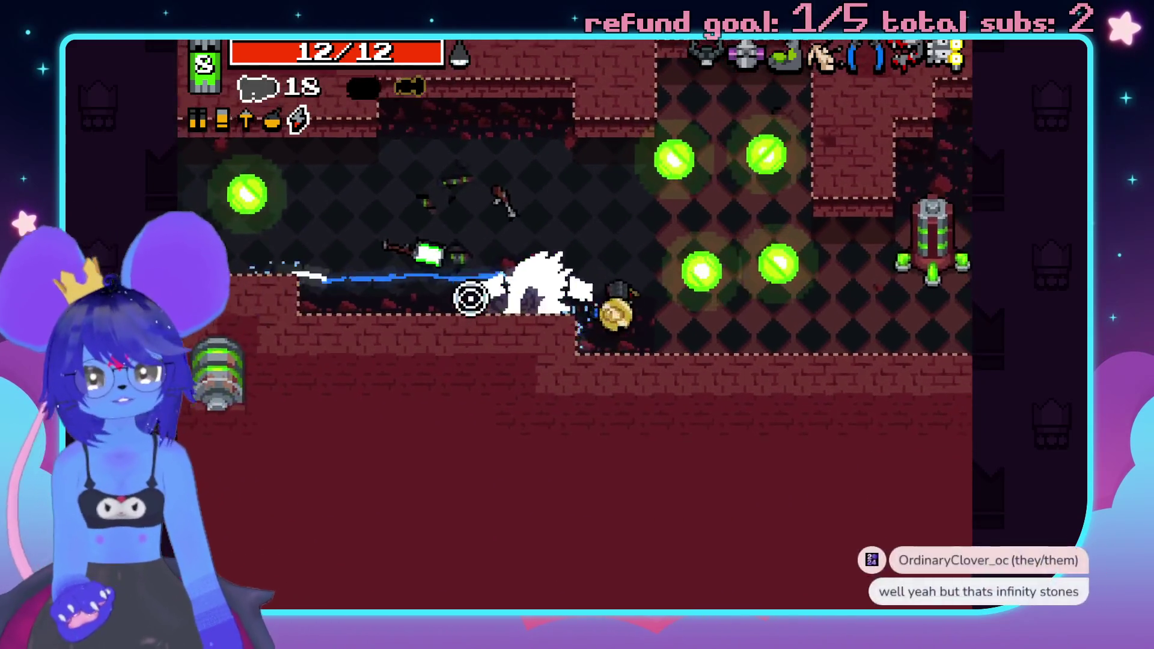
{"action": "left_click", "coordinate": [464, 337]}
{"action": "key", "text": "a"}
{"action": "key", "text": "w"}
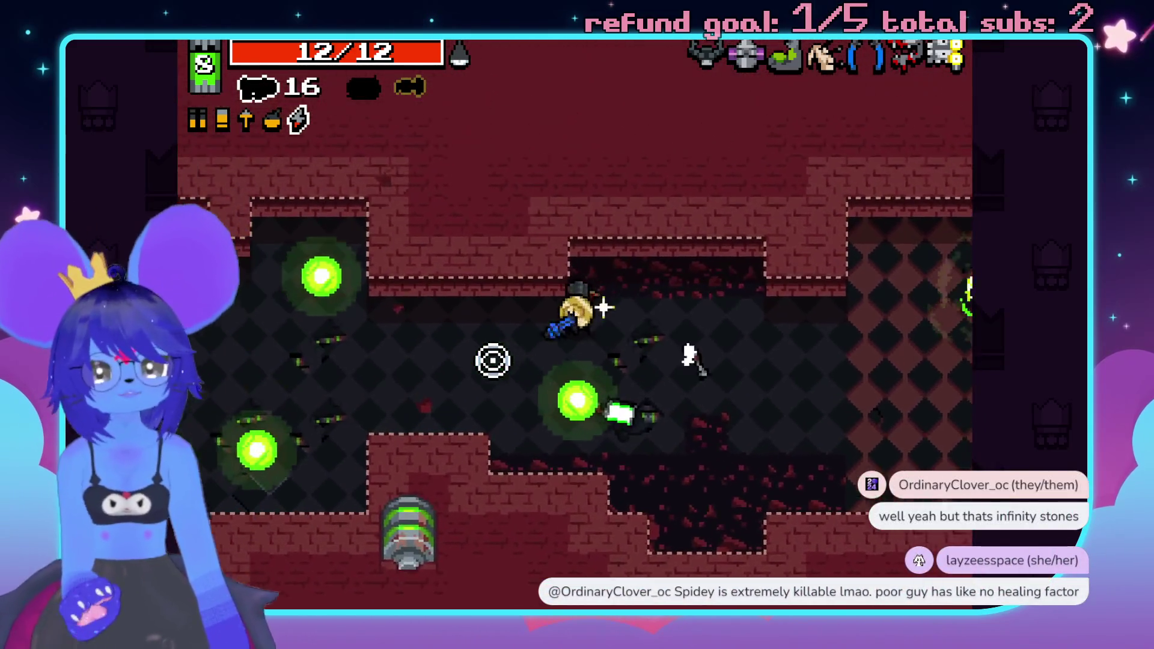
{"action": "key", "text": "s"}
- Kill the green enemy at close range and the guards to the lower right
{"action": "left_click", "coordinate": [387, 443]}
{"action": "left_click", "coordinate": [412, 317]}
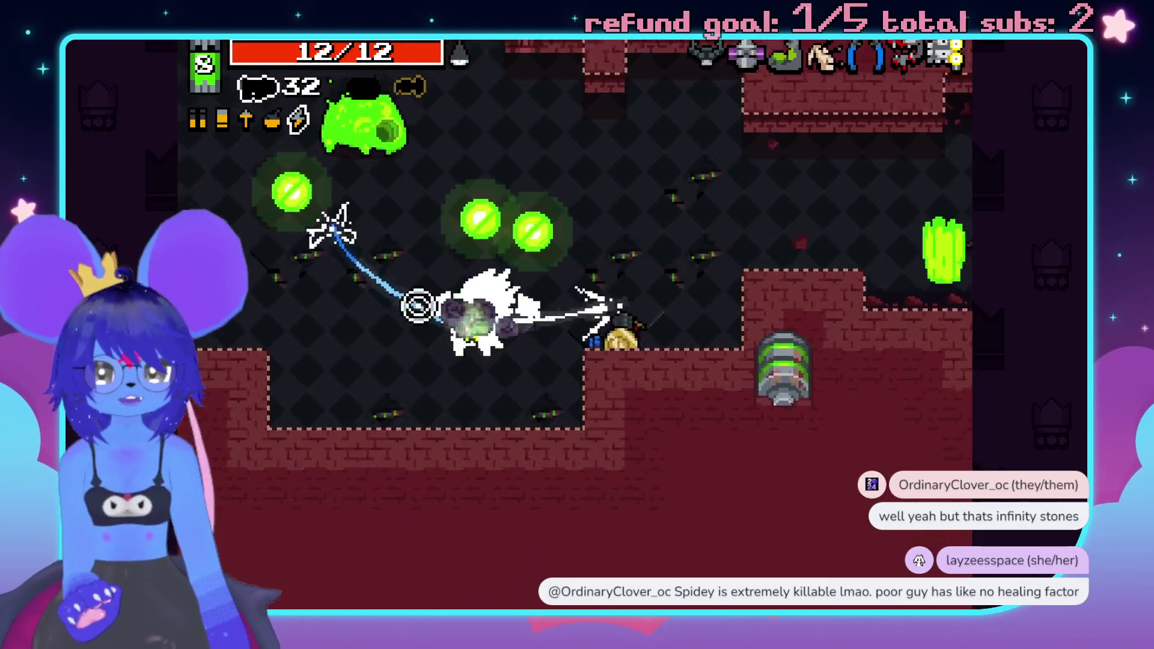
{"action": "left_click", "coordinate": [513, 175]}
{"action": "left_click", "coordinate": [565, 152]}
{"action": "key", "text": "w"}
{"action": "left_click", "coordinate": [660, 193]}
{"action": "left_click", "coordinate": [659, 294]}
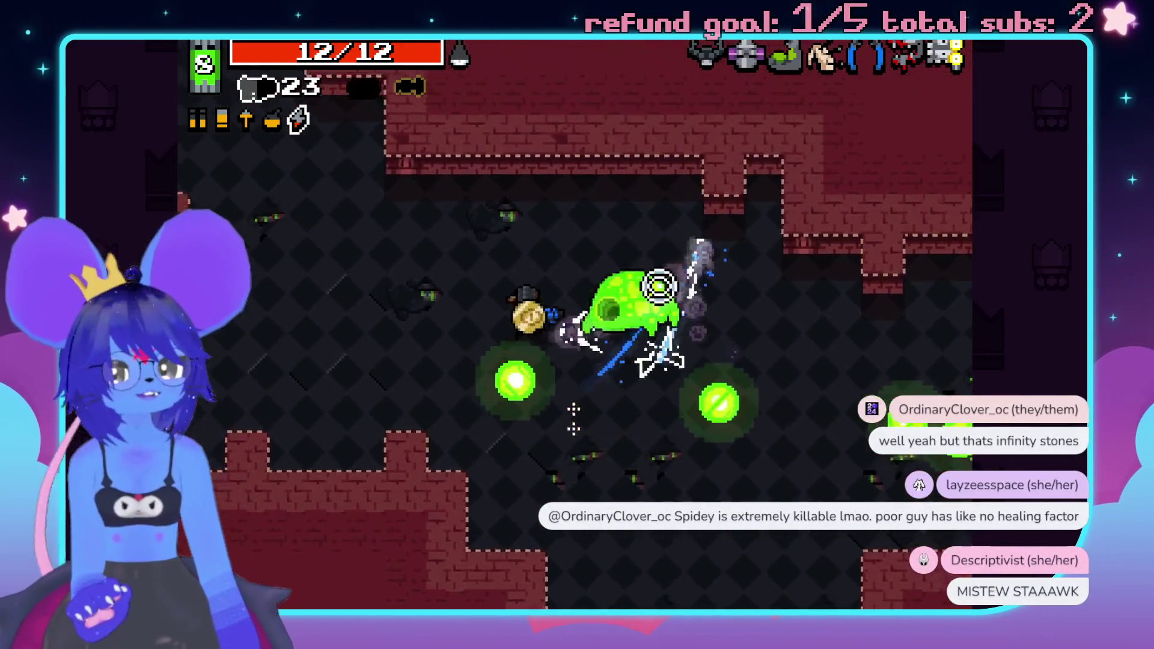
{"action": "left_click", "coordinate": [700, 476]}
{"action": "left_click", "coordinate": [778, 410]}
{"action": "left_click", "coordinate": [777, 373]}
{"action": "key", "text": "d"}
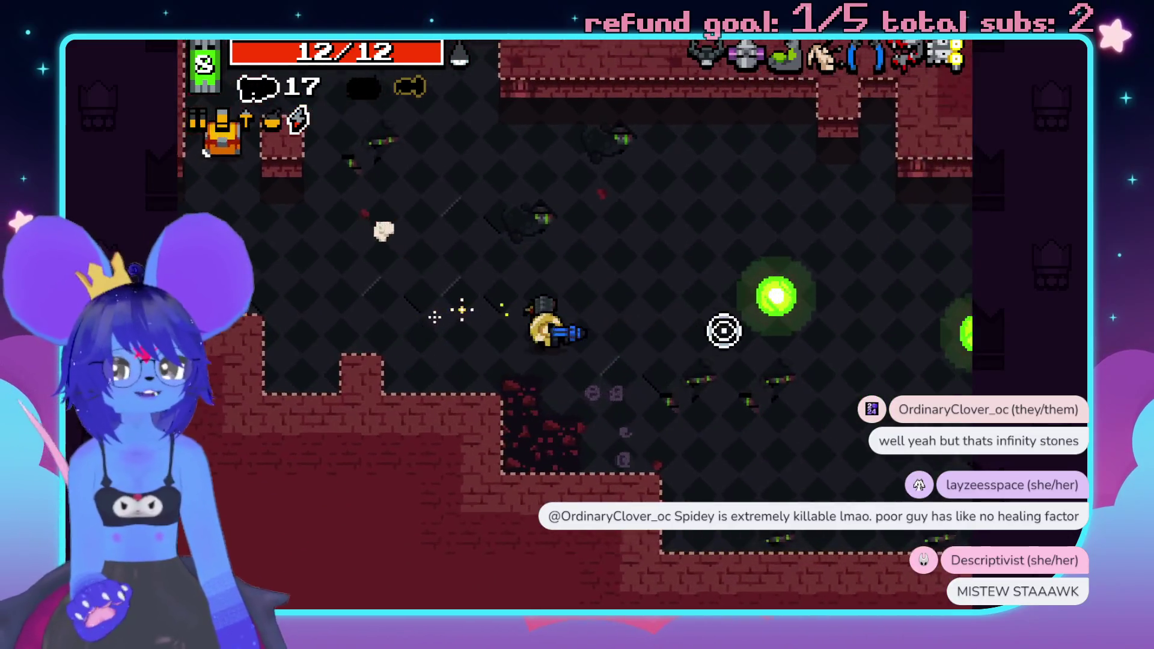
- Finish the last green enemy with lightning shots until energy runs low
{"action": "left_click", "coordinate": [333, 422]}
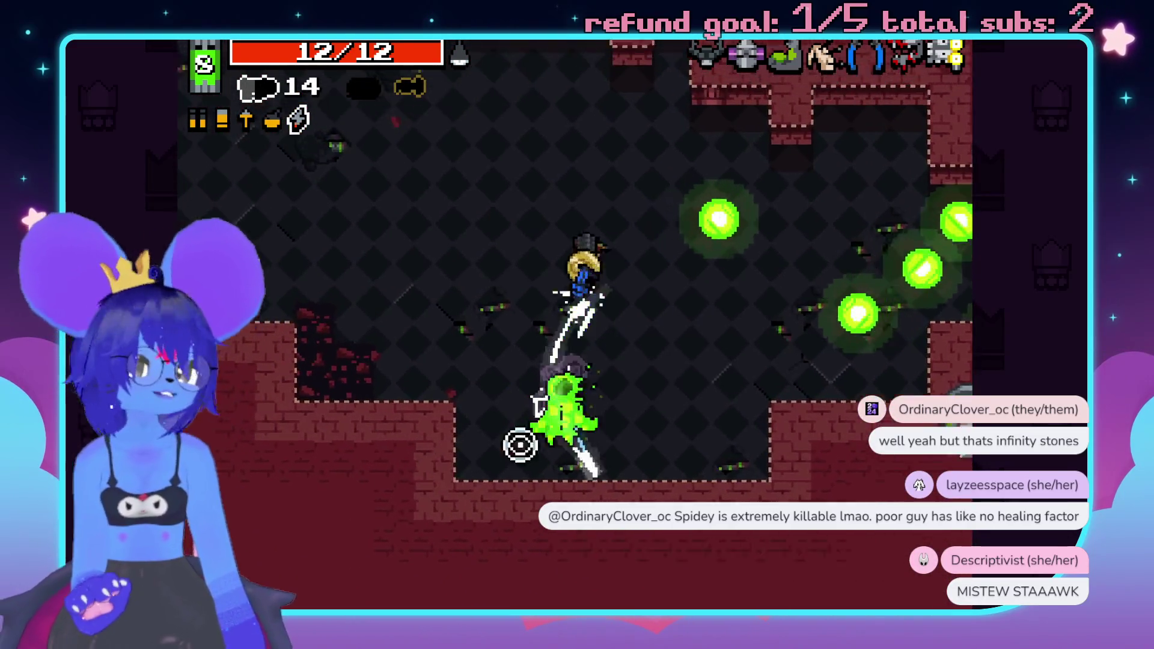
{"action": "left_click", "coordinate": [689, 467]}
{"action": "key", "text": "a"}
{"action": "left_click", "coordinate": [360, 270]}
{"action": "left_click", "coordinate": [451, 404]}
{"action": "key", "text": "w"}
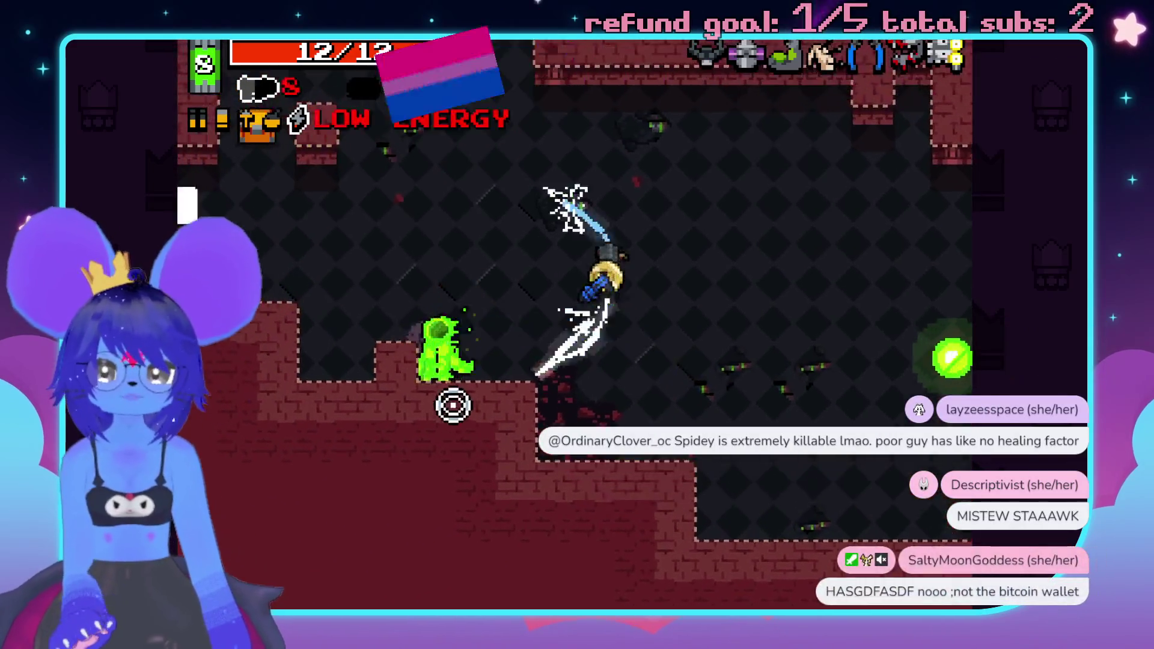
{"action": "left_click", "coordinate": [629, 502]}
{"action": "left_click", "coordinate": [786, 405]}
{"action": "key", "text": "s"}
{"action": "key", "text": "a"}
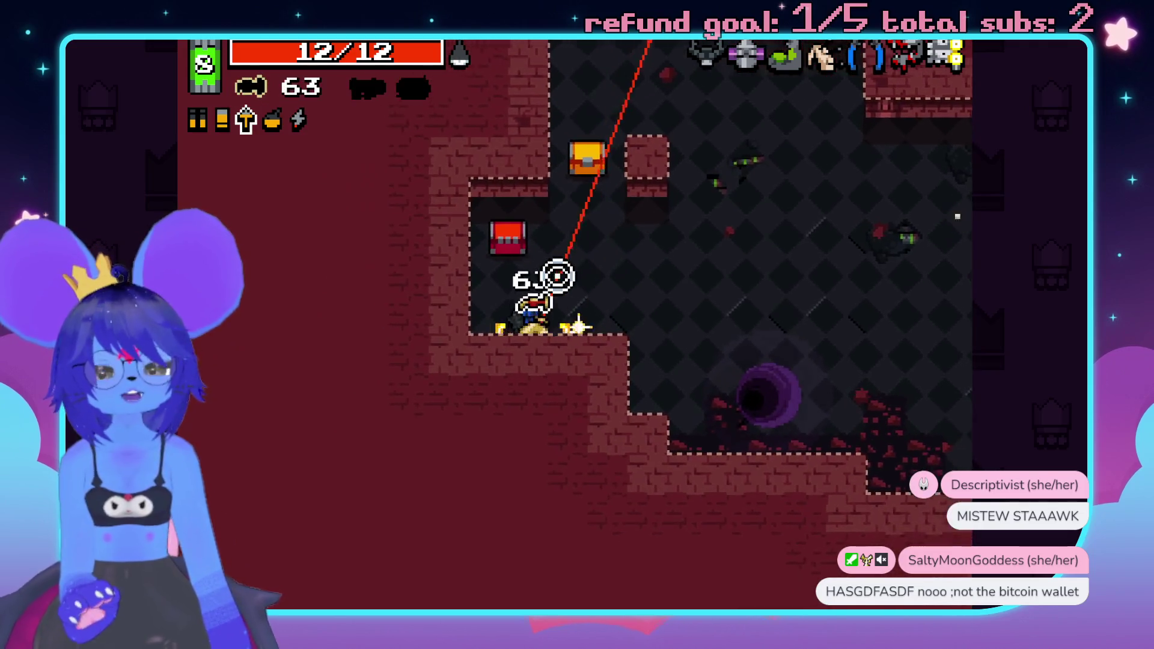
- Collect energy in the alcove and swap the Lightning SMG for the Plasma Gun
{"action": "key", "text": "w"}
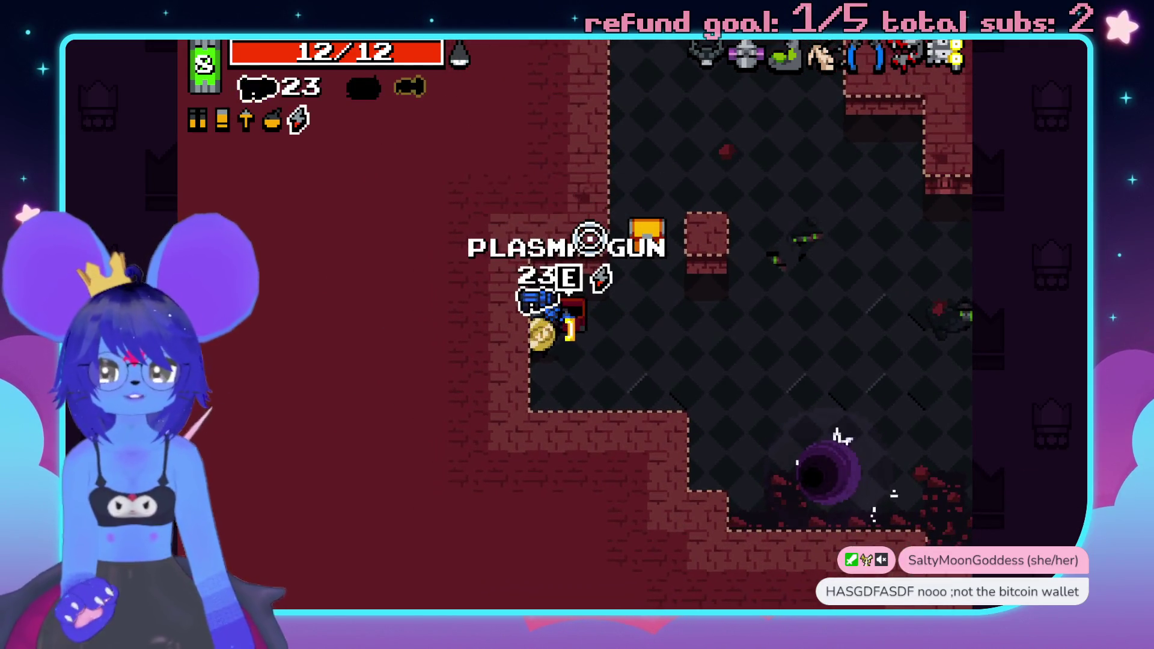
{"action": "key", "text": "e"}
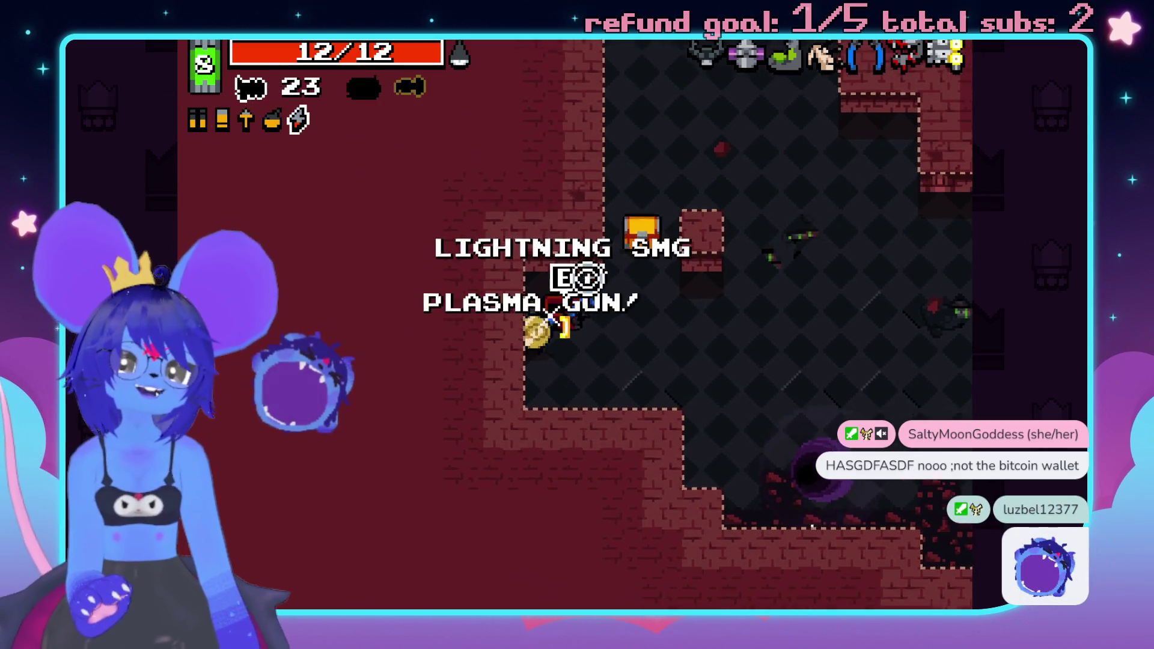
{"action": "key", "text": "d"}
{"action": "key", "text": "w"}
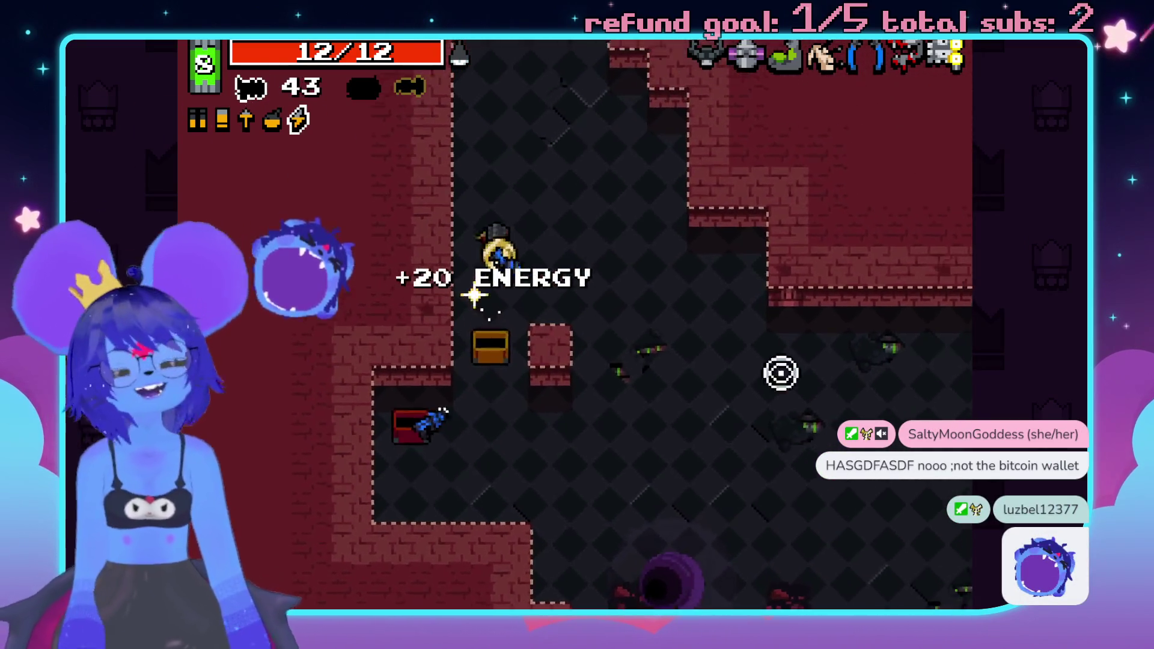
- Open the two chests to collect shells and bolts
{"action": "key", "text": "d"}
{"action": "key", "text": "s"}
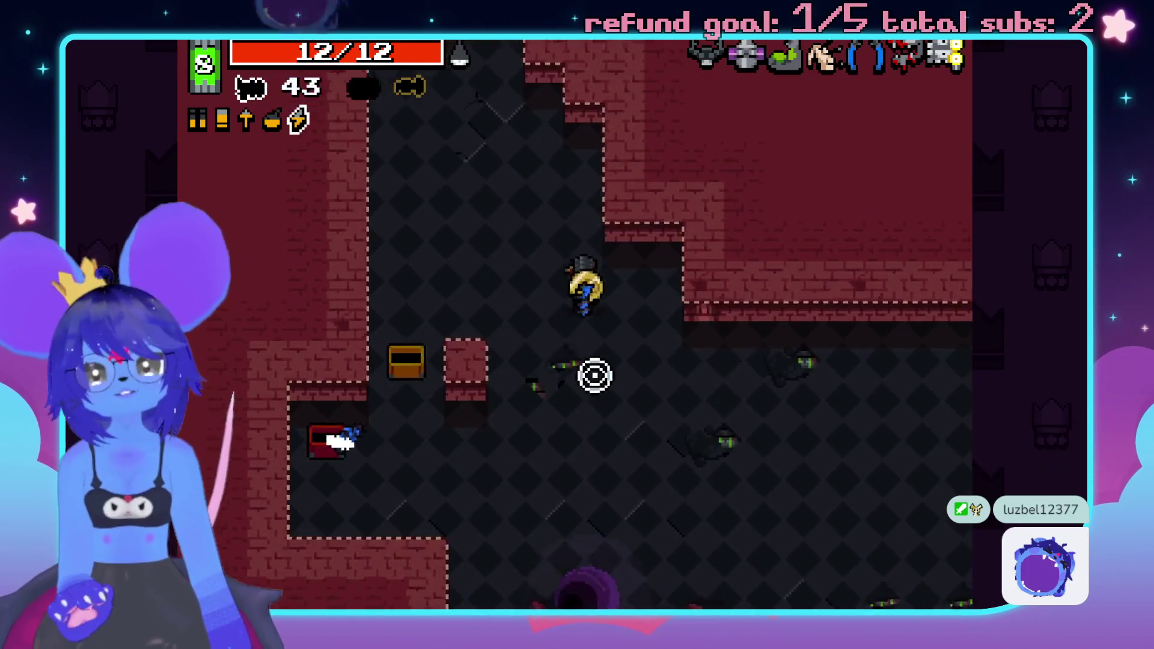
{"action": "key", "text": "s"}
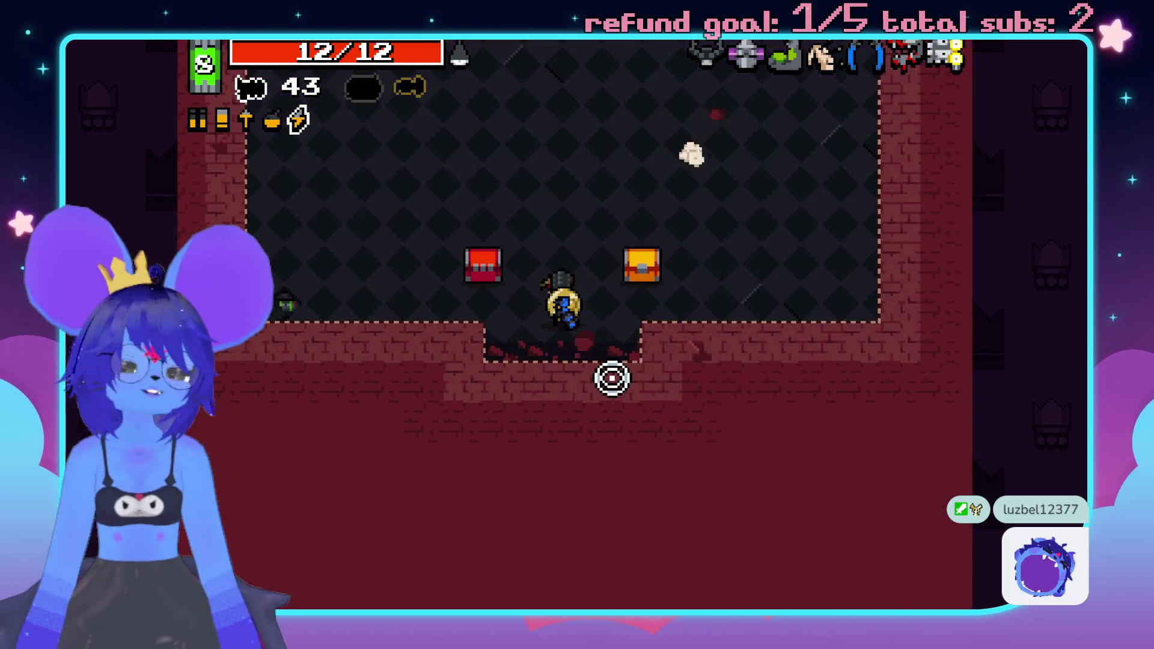
{"action": "key", "text": "d"}
{"action": "key", "text": "s"}
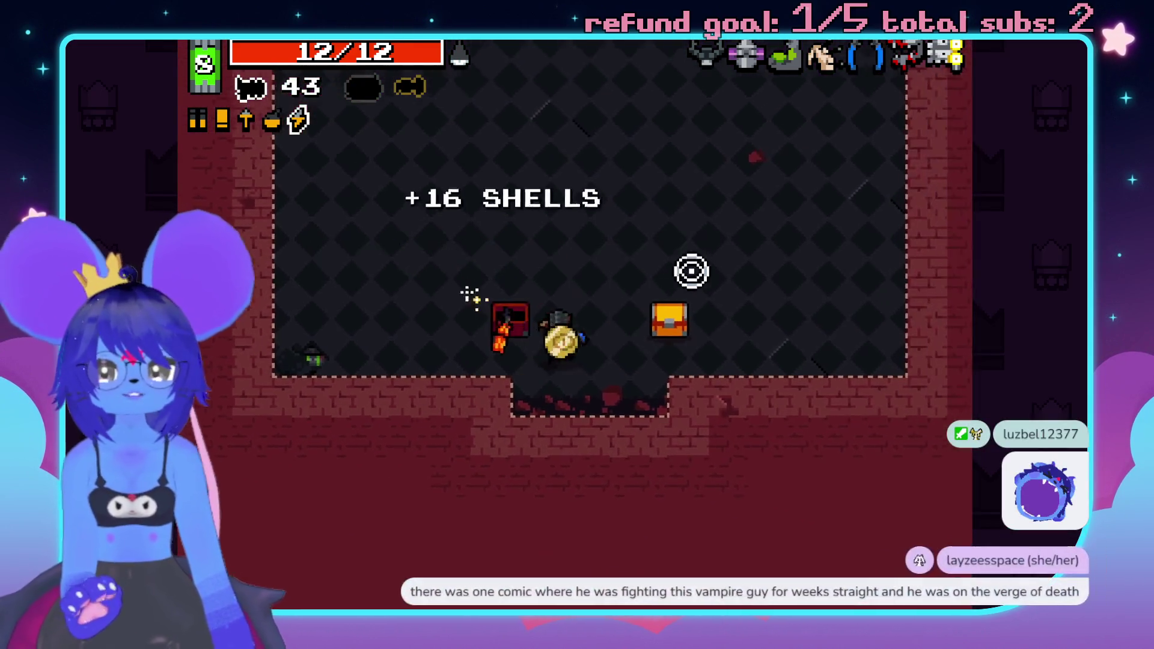
{"action": "key", "text": "space"}
{"action": "key", "text": "d"}
{"action": "key", "text": "space"}
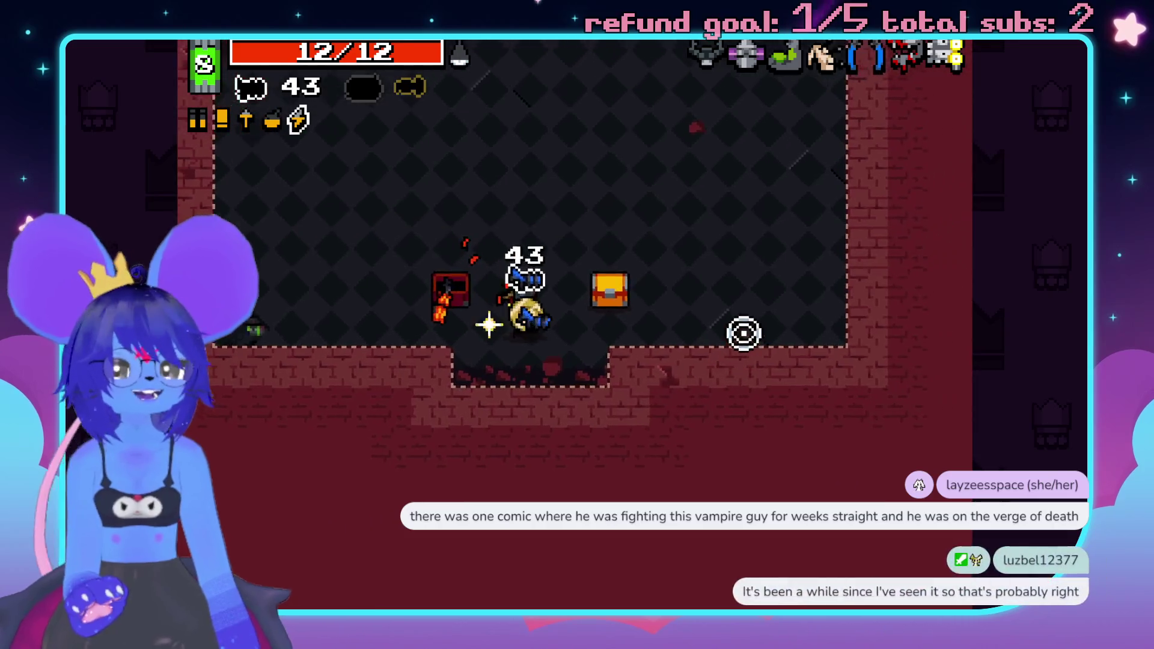
{"action": "key", "text": "space"}
- Walk up the red-carpeted throne hall to the throne stairs
{"action": "key", "text": "w"}
{"action": "key", "text": "a"}
{"action": "key", "text": "w"}
{"action": "key", "text": "a"}
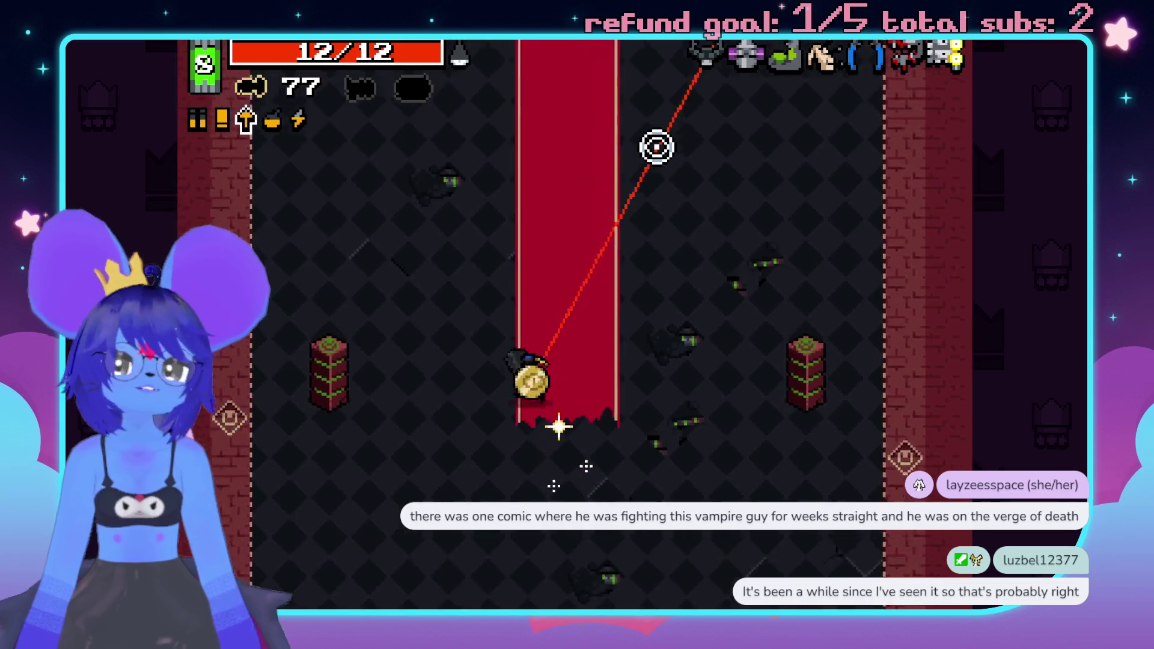
{"action": "key", "text": "w"}
{"action": "key", "text": "a"}
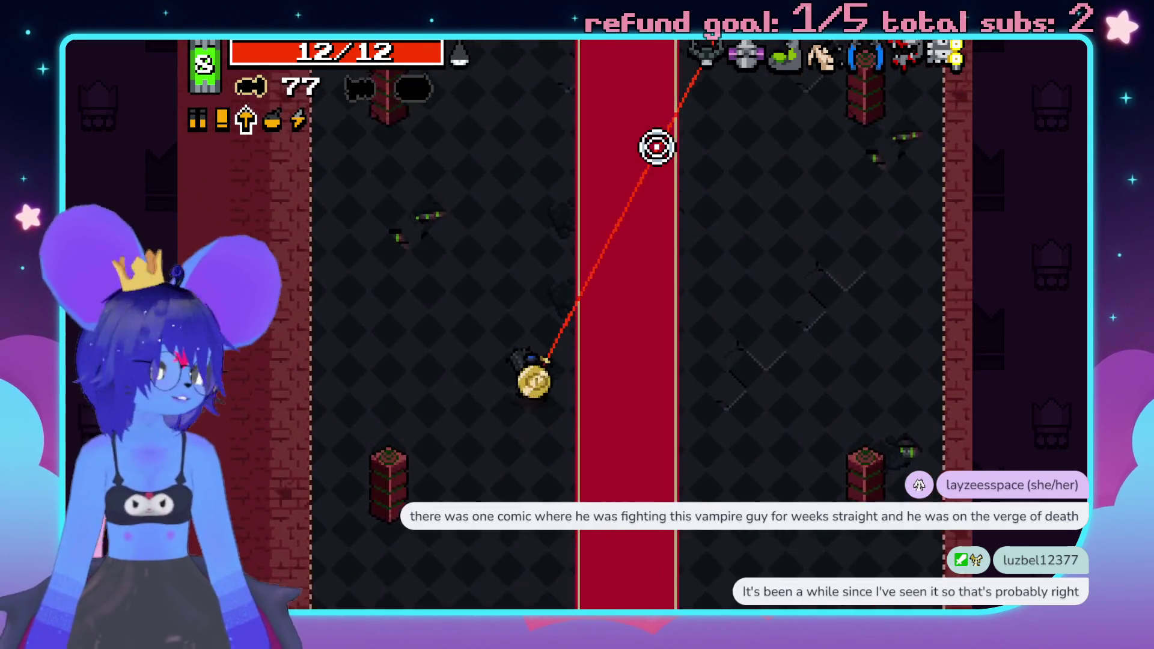
{"action": "key", "text": "w"}
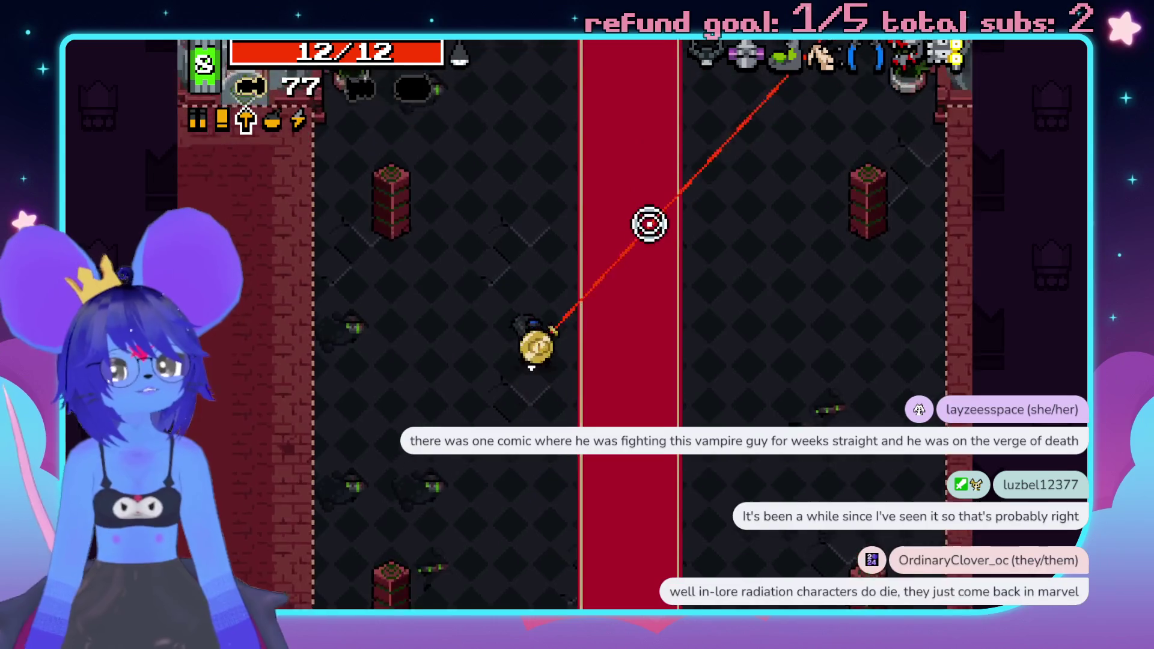
{"action": "key", "text": "w"}
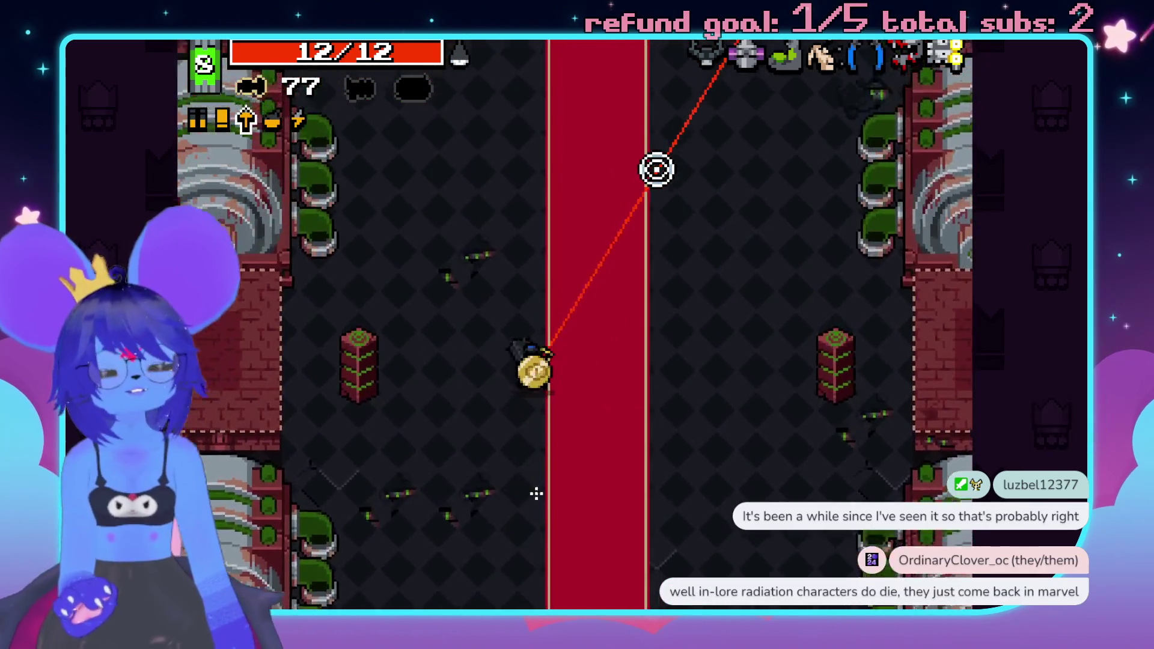
{"action": "key", "text": "w"}
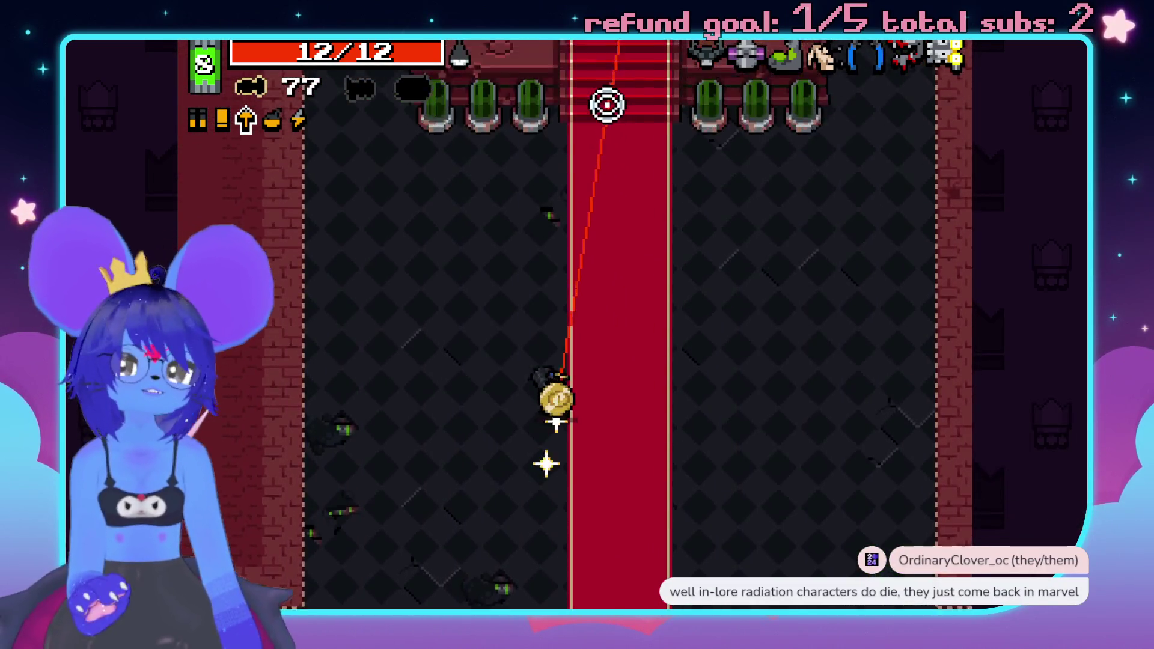
{"action": "key", "text": "w"}
- Fire at the throne, switch back to the Plasma Gun and retreat from the laser beam
{"action": "left_click", "coordinate": [675, 315]}
{"action": "key", "text": "s"}
{"action": "key", "text": "space"}
{"action": "key", "text": "s"}
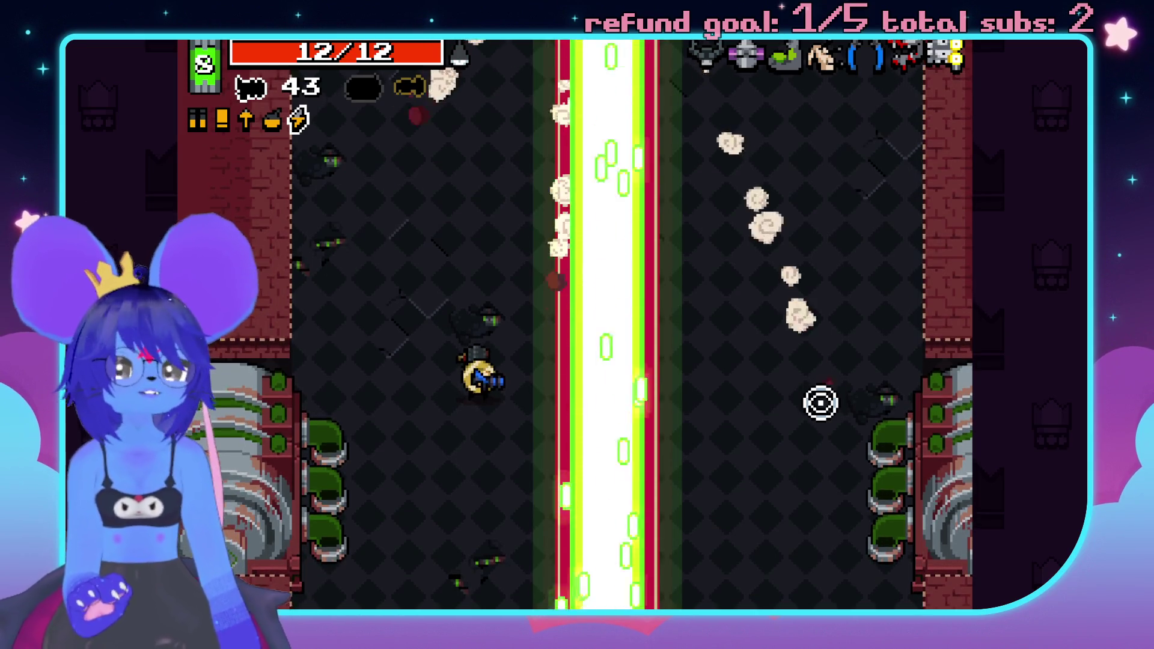
{"action": "key", "text": "d"}
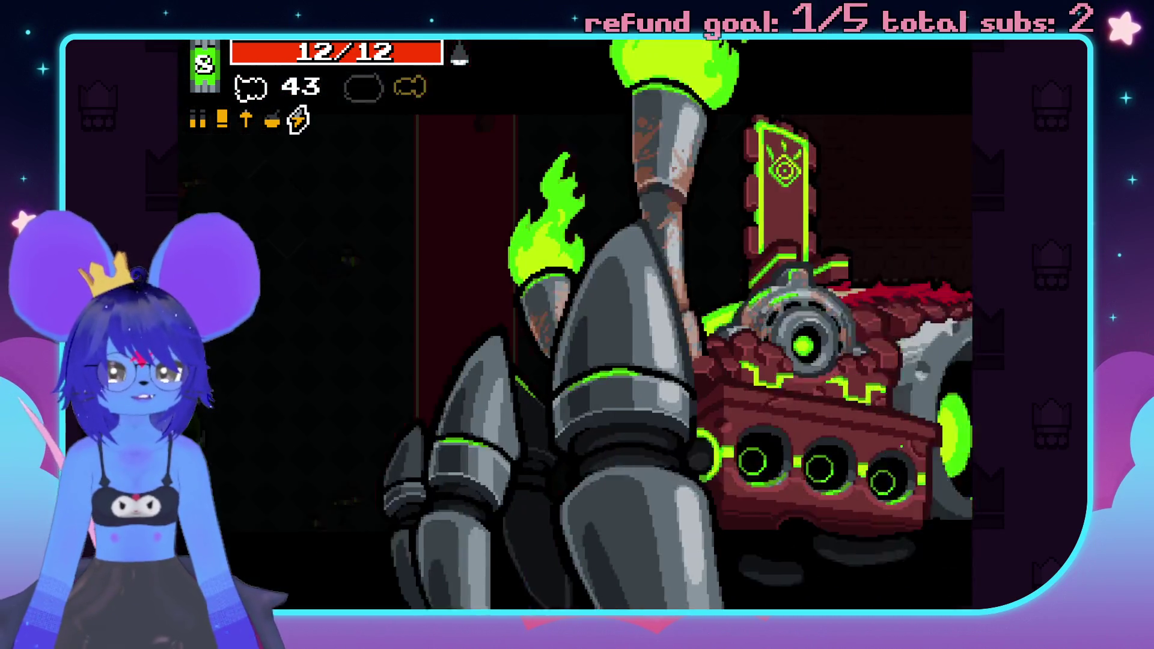
- Pound the throne with plasma shots until energy runs out
{"action": "left_click", "coordinate": [845, 387]}
{"action": "left_click", "coordinate": [846, 337]}
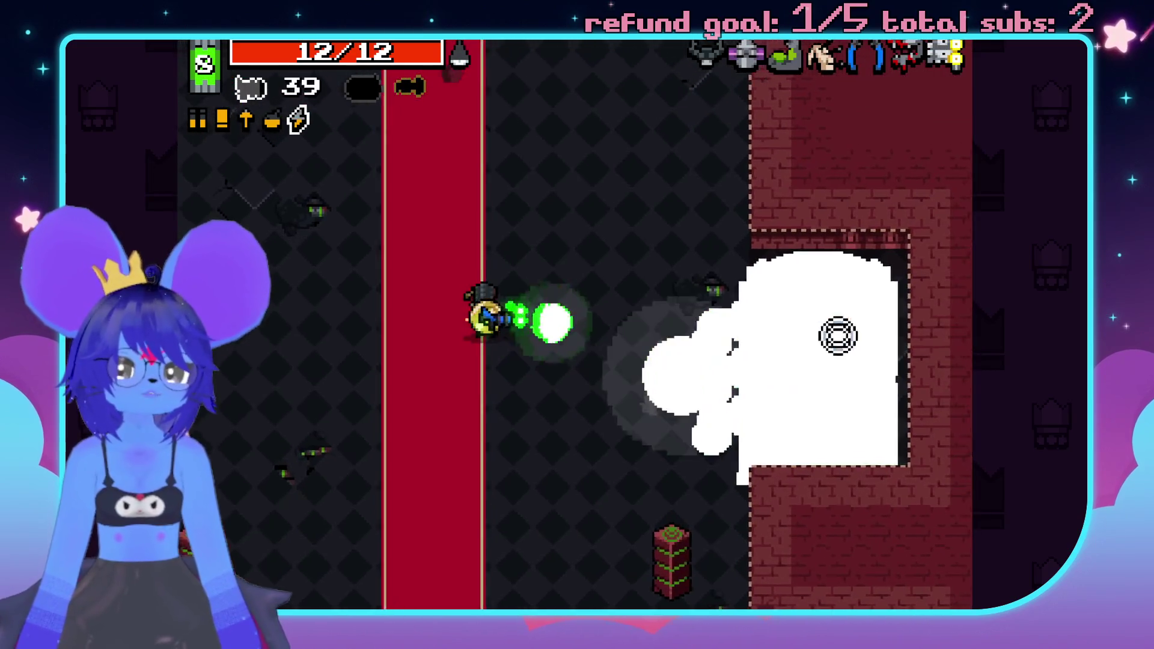
{"action": "left_click", "coordinate": [836, 343]}
{"action": "left_click", "coordinate": [854, 346]}
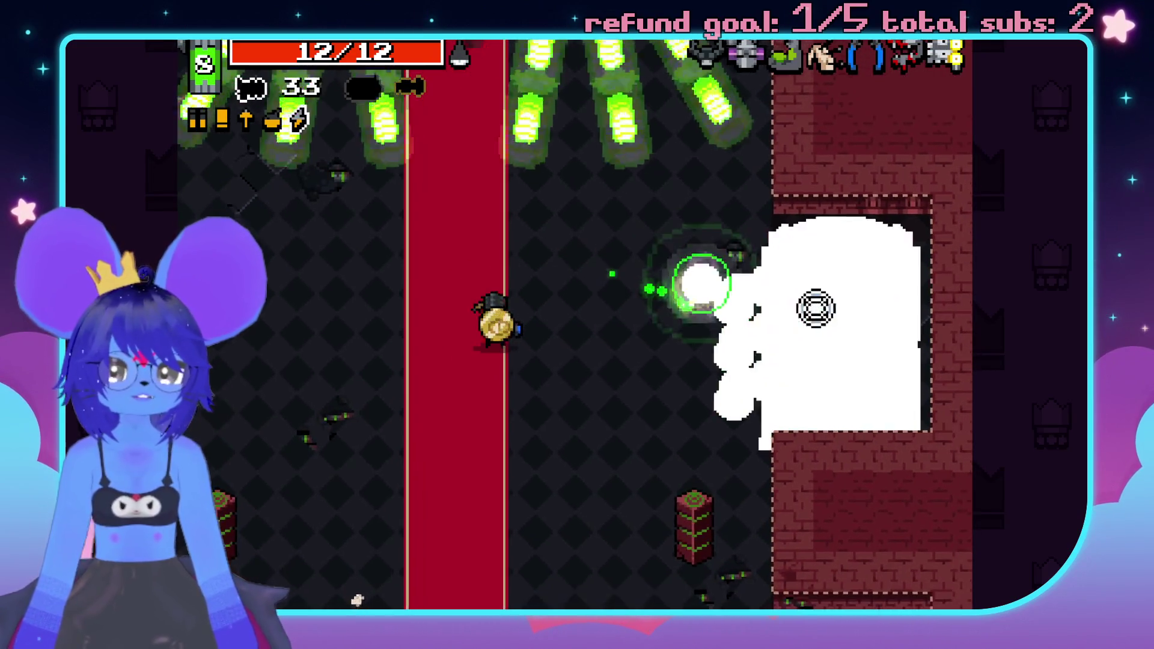
{"action": "left_click", "coordinate": [818, 325]}
{"action": "left_click", "coordinate": [842, 390]}
{"action": "left_click", "coordinate": [869, 420]}
{"action": "left_click", "coordinate": [853, 400]}
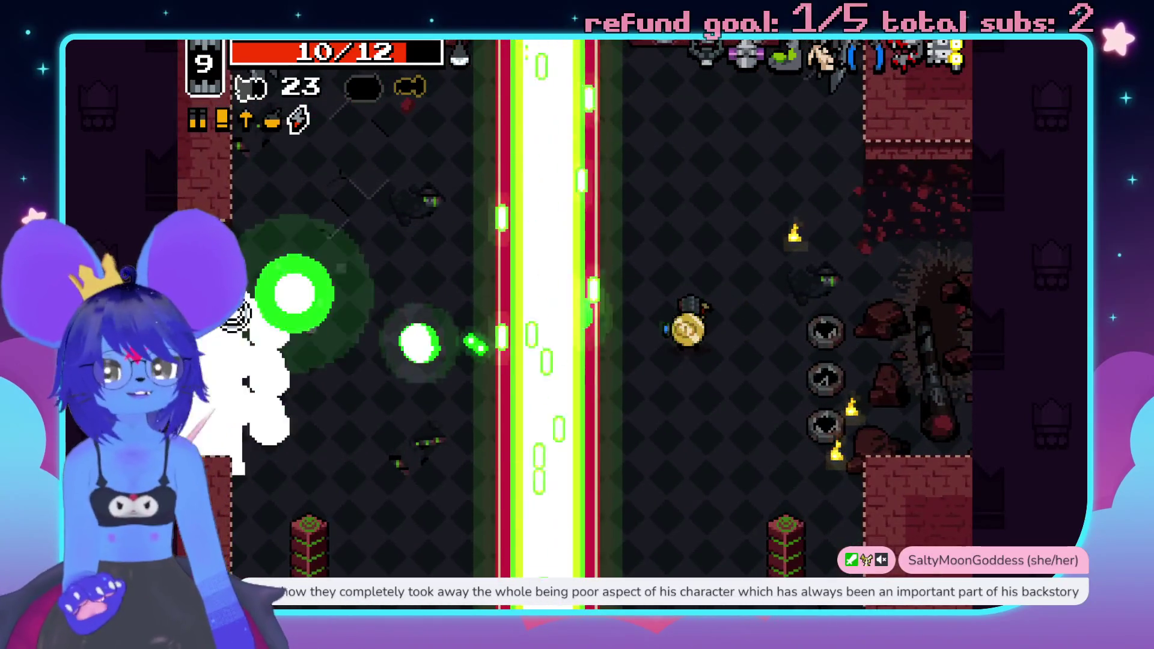
{"action": "left_click", "coordinate": [243, 320]}
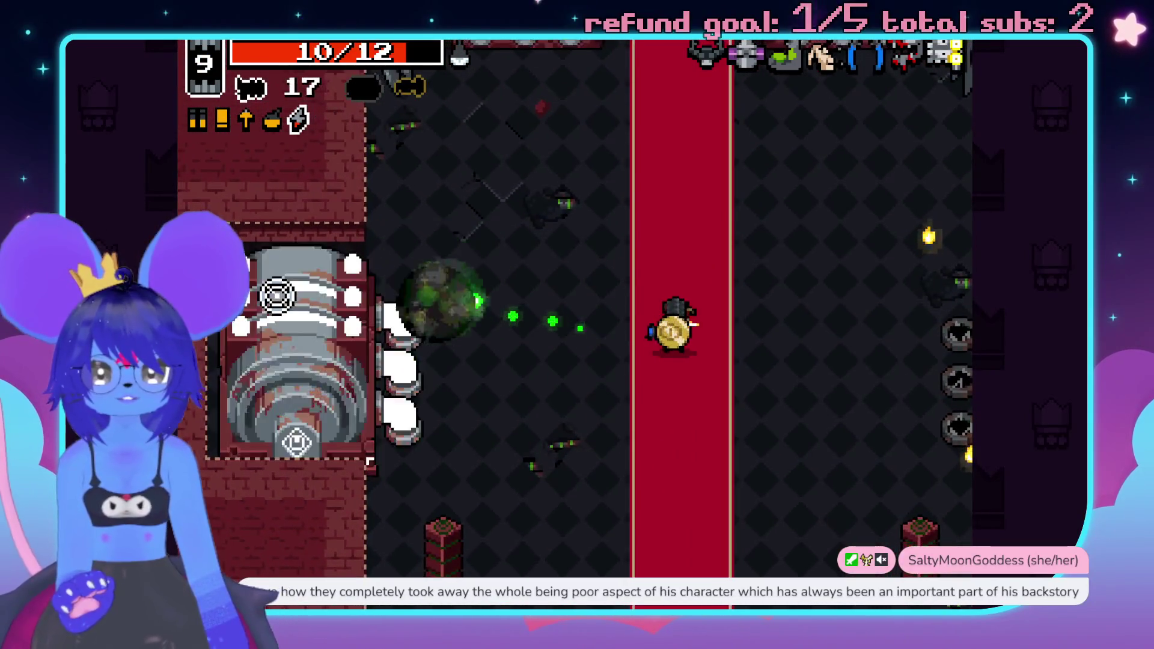
{"action": "left_click", "coordinate": [277, 295]}
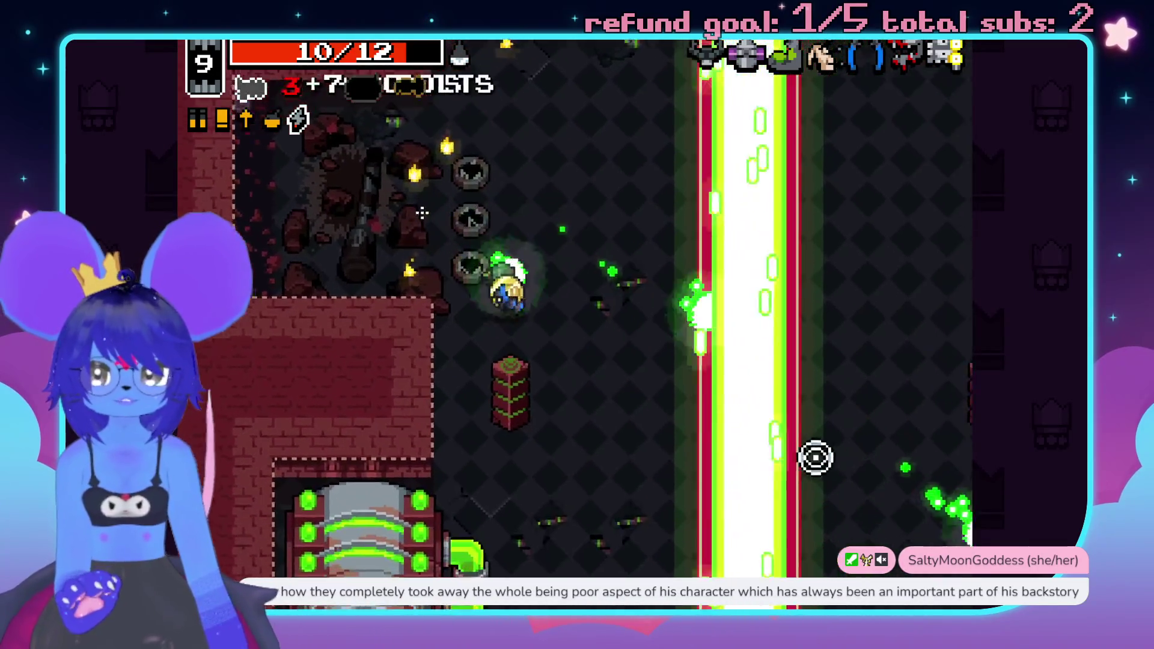
{"action": "left_click", "coordinate": [823, 462]}
- Spray bullets at the throne, then collect the ammo, health and energy pickups
{"action": "key", "text": "space"}
{"action": "left_click_drag", "start_coordinate": [283, 413], "coordinate": [229, 351]}
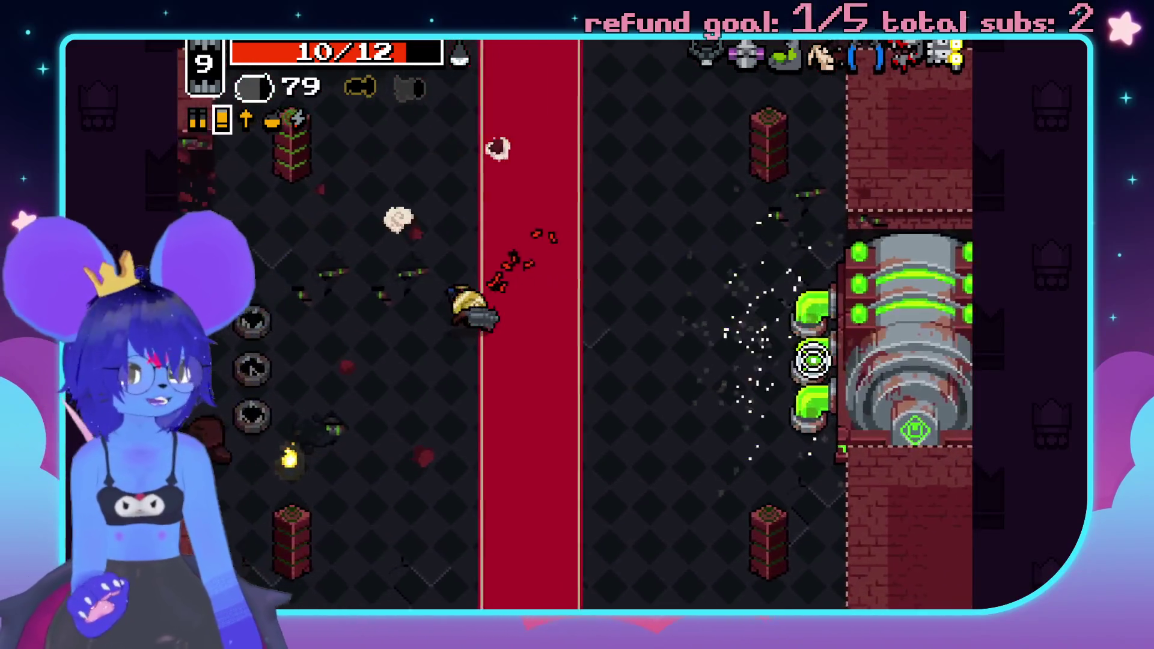
{"action": "key", "text": "a"}
{"action": "key", "text": "w"}
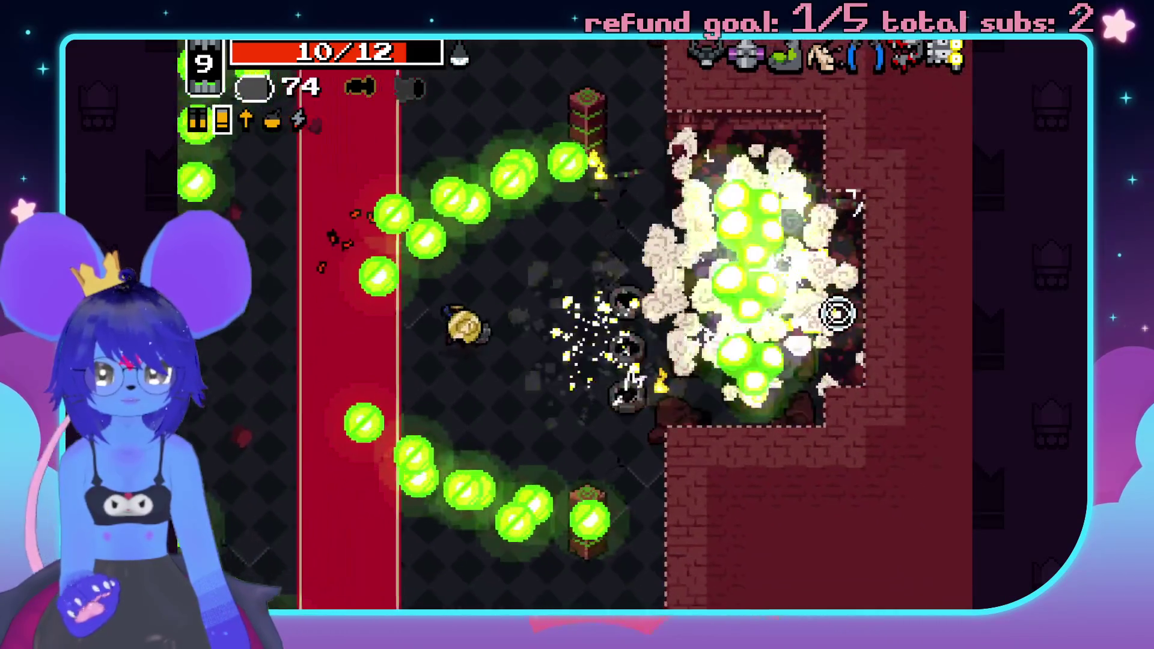
{"action": "key", "text": "w"}
{"action": "key", "text": "d"}
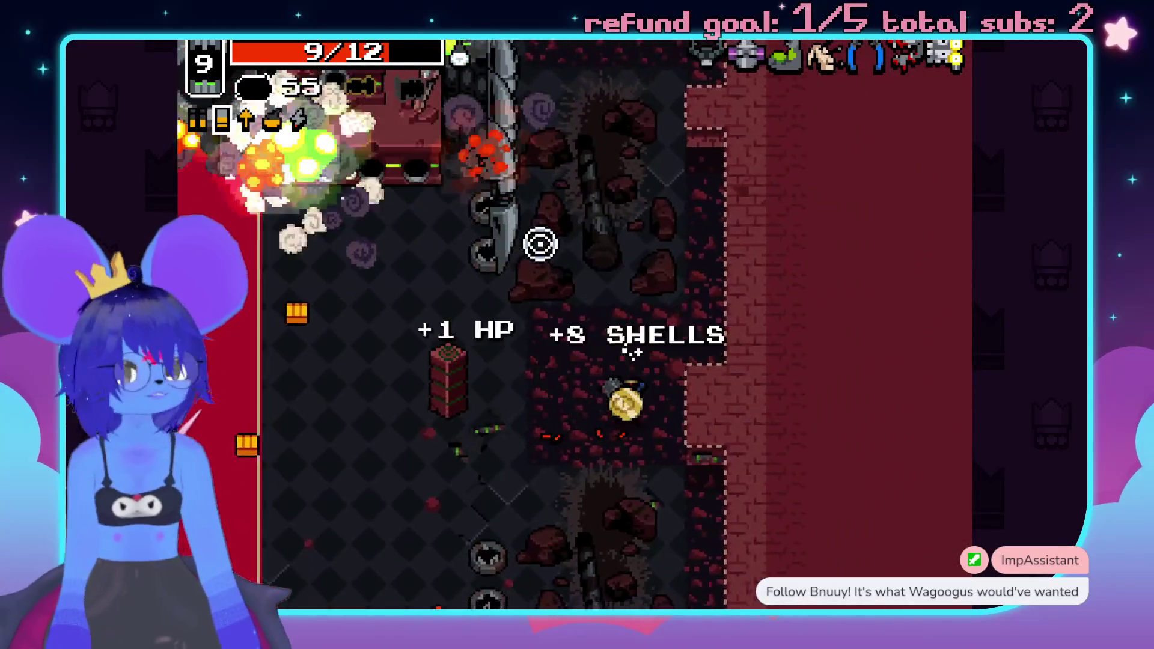
{"action": "key", "text": "space"}
{"action": "key", "text": "a"}
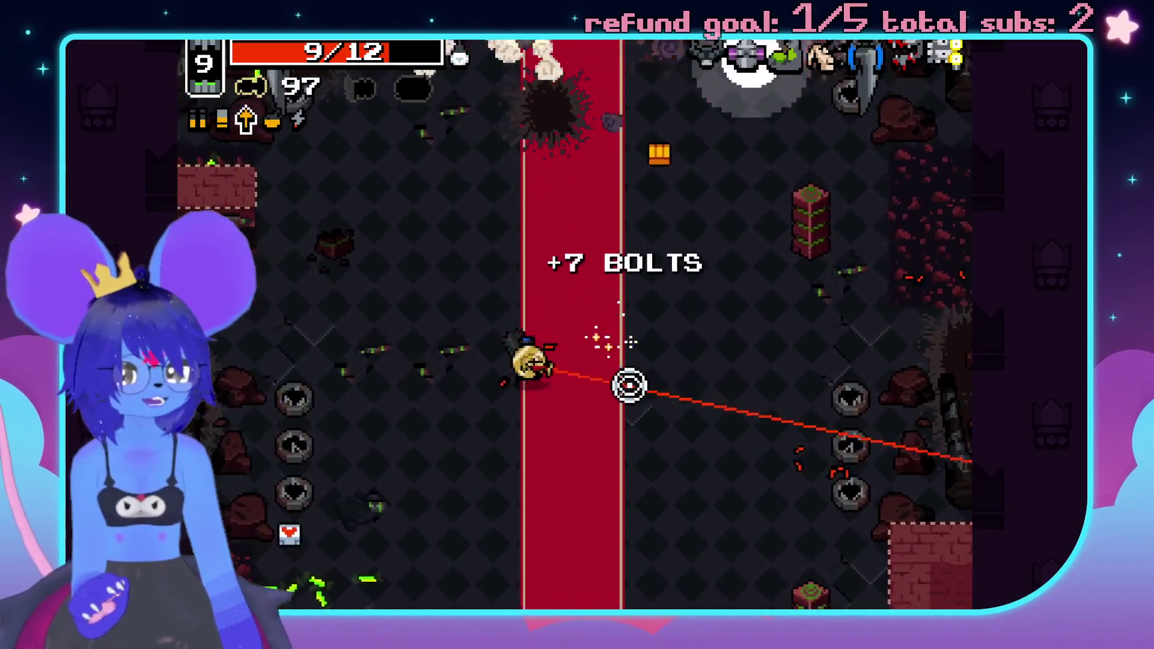
{"action": "key", "text": "s"}
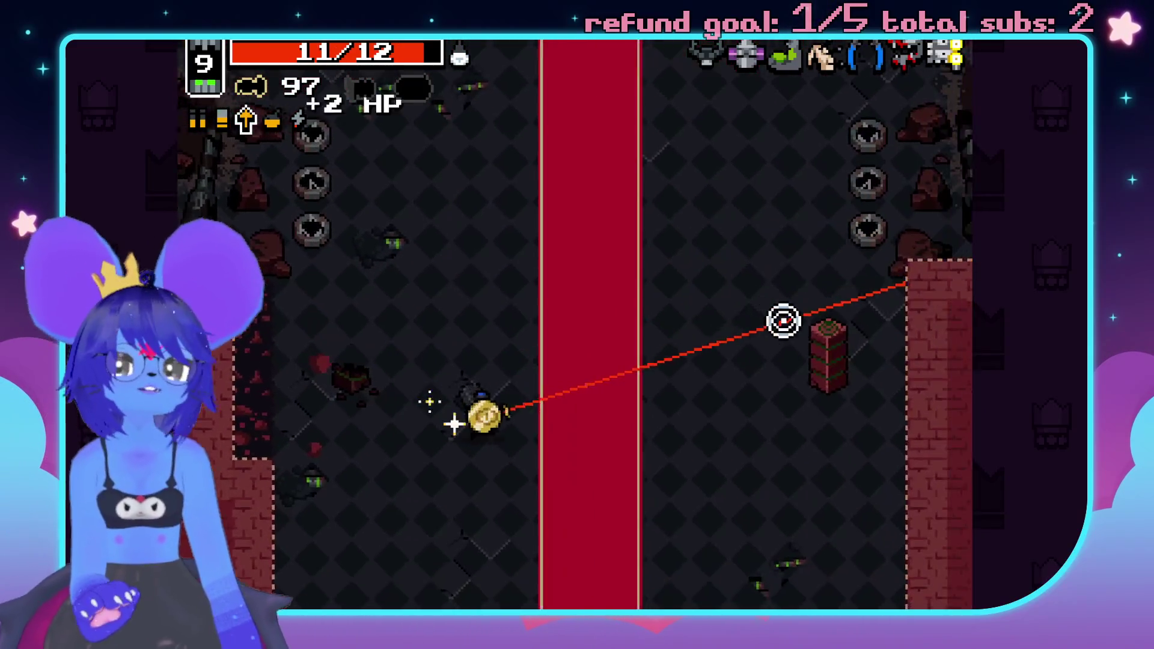
{"action": "key", "text": "w"}
{"action": "key", "text": "a"}
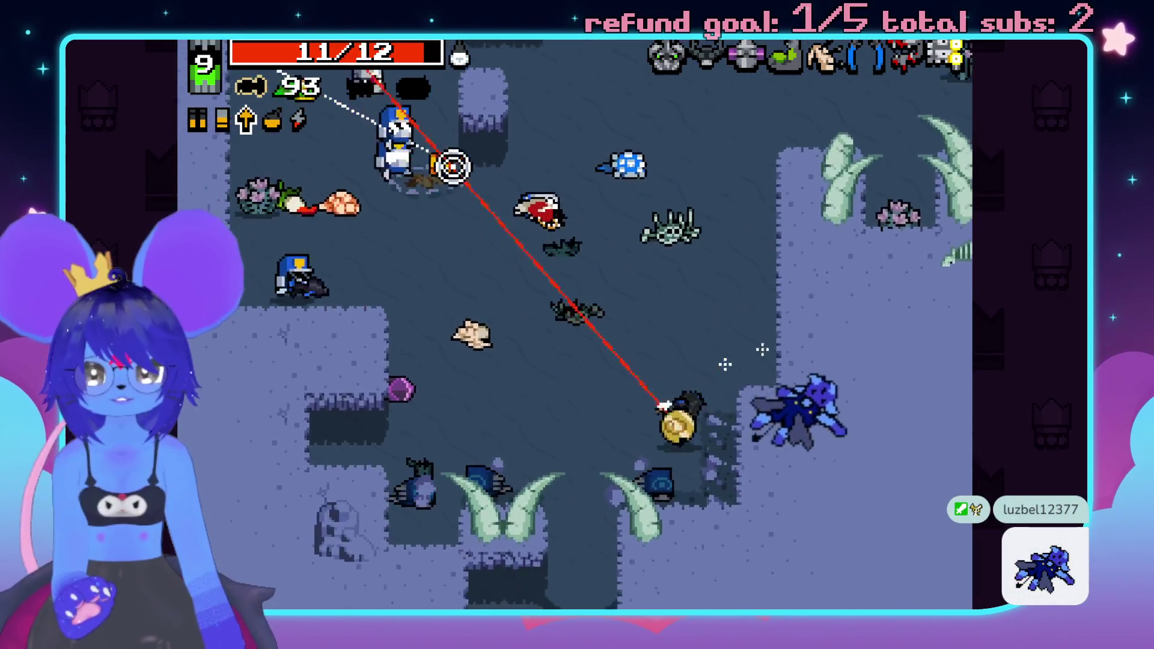
- Shoot the awakened Throne with bolts and the other weapon until it explodes
{"action": "left_click", "coordinate": [451, 165]}
{"action": "key", "text": "space"}
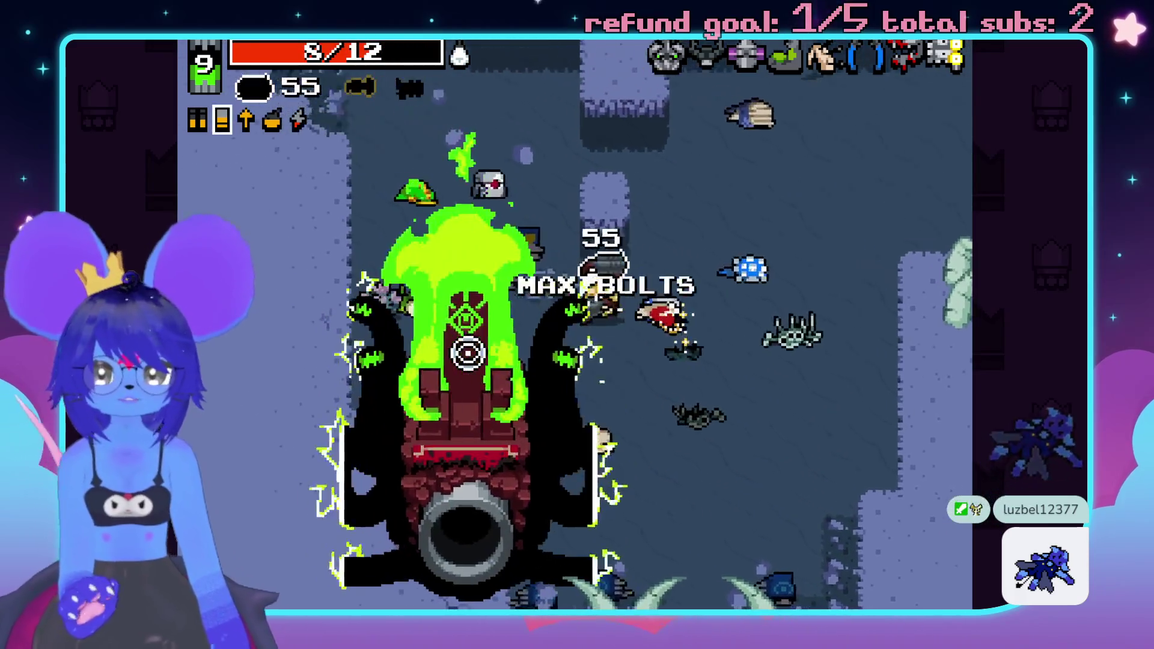
{"action": "left_click", "coordinate": [436, 212]}
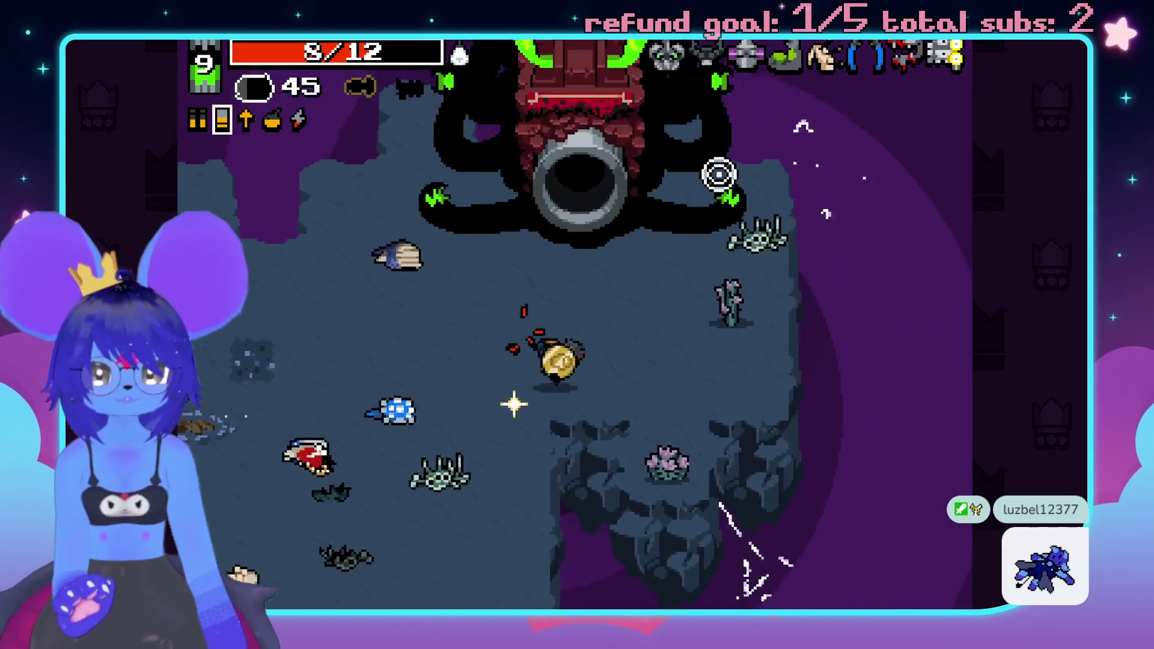
{"action": "left_click", "coordinate": [794, 250]}
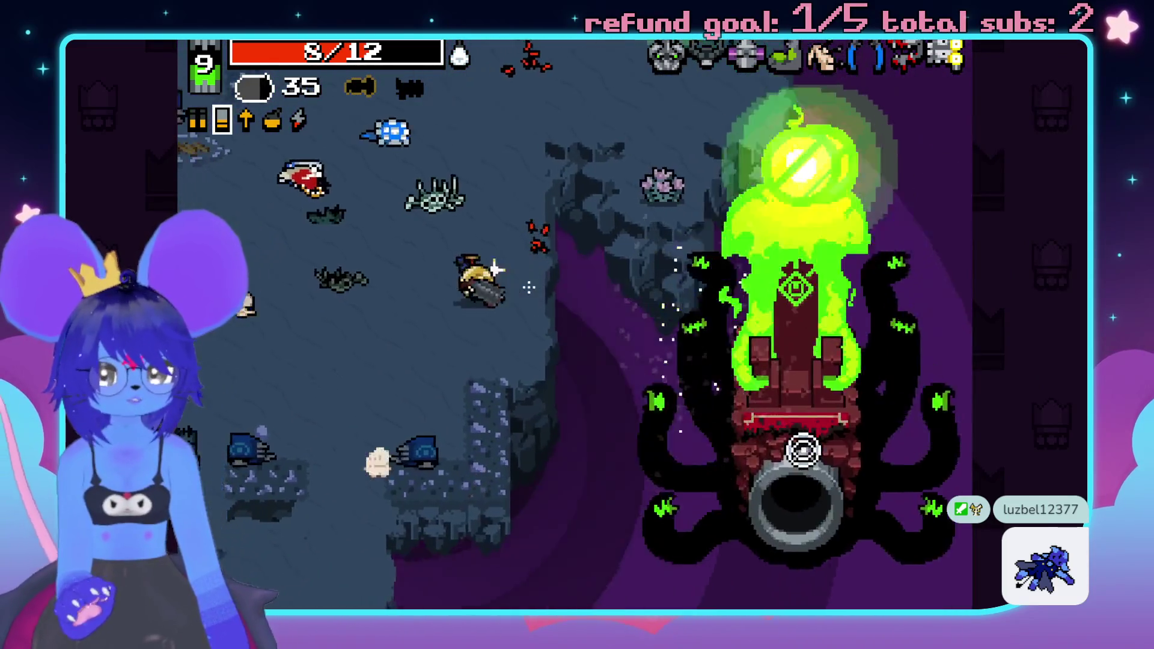
{"action": "left_click", "coordinate": [520, 196]}
{"action": "left_click", "coordinate": [563, 179]}
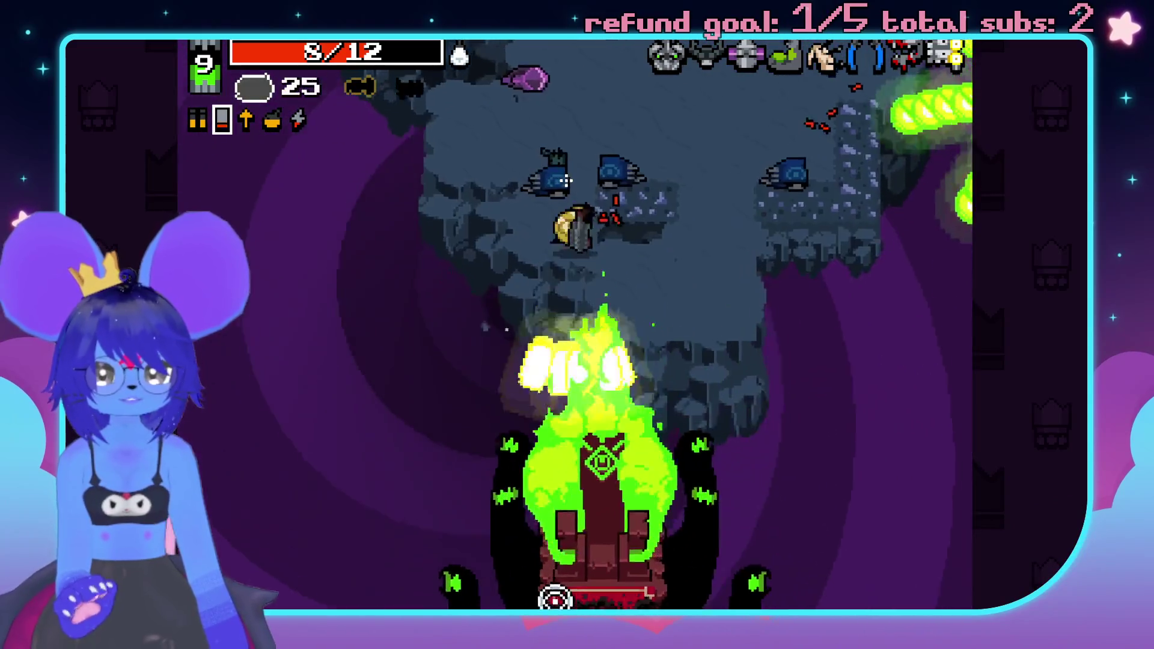
{"action": "key", "text": "w"}
{"action": "key", "text": "w"}
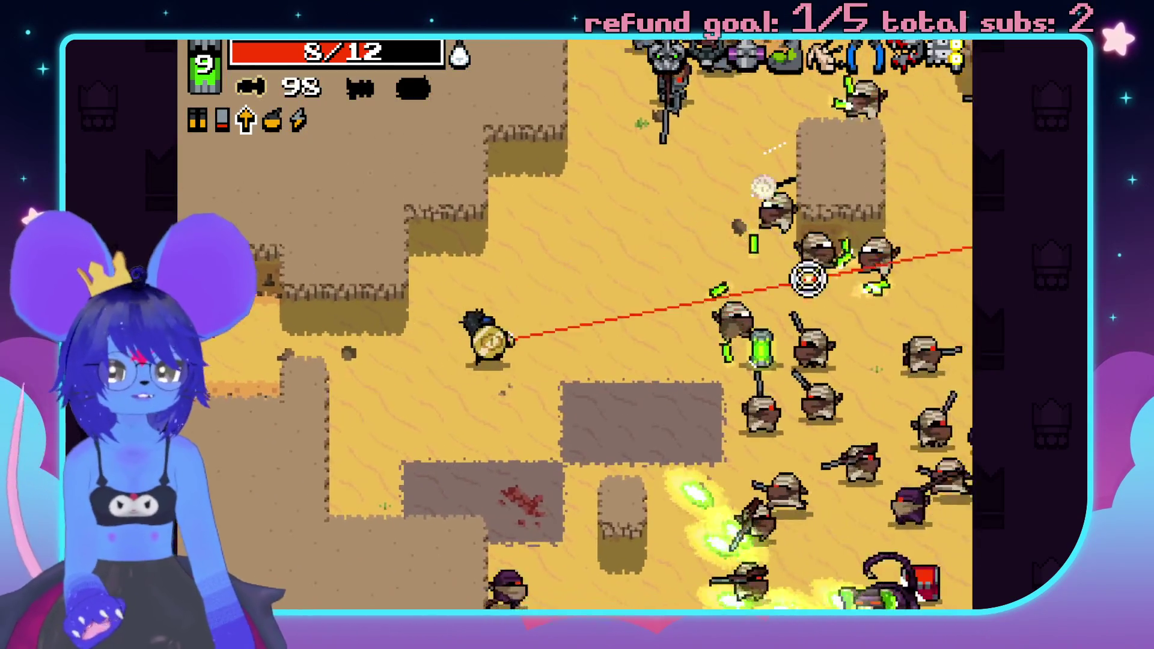
- Kill the desert enemy swarm around the police van and the ammo drop
{"action": "left_click", "coordinate": [805, 277]}
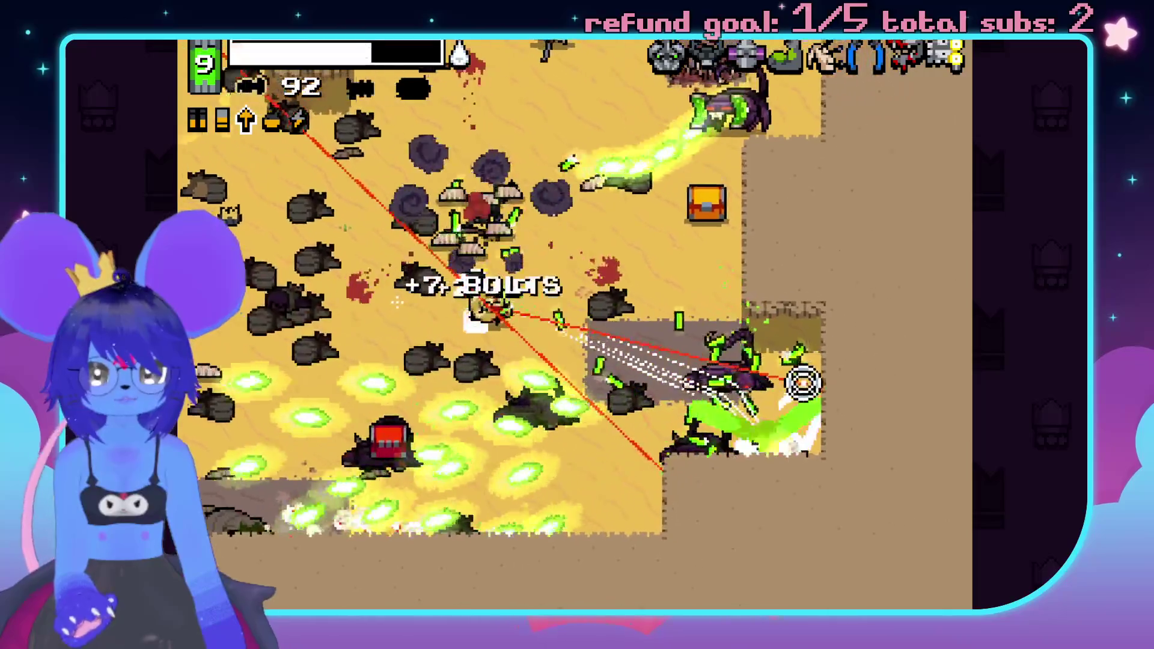
{"action": "left_click", "coordinate": [368, 236]}
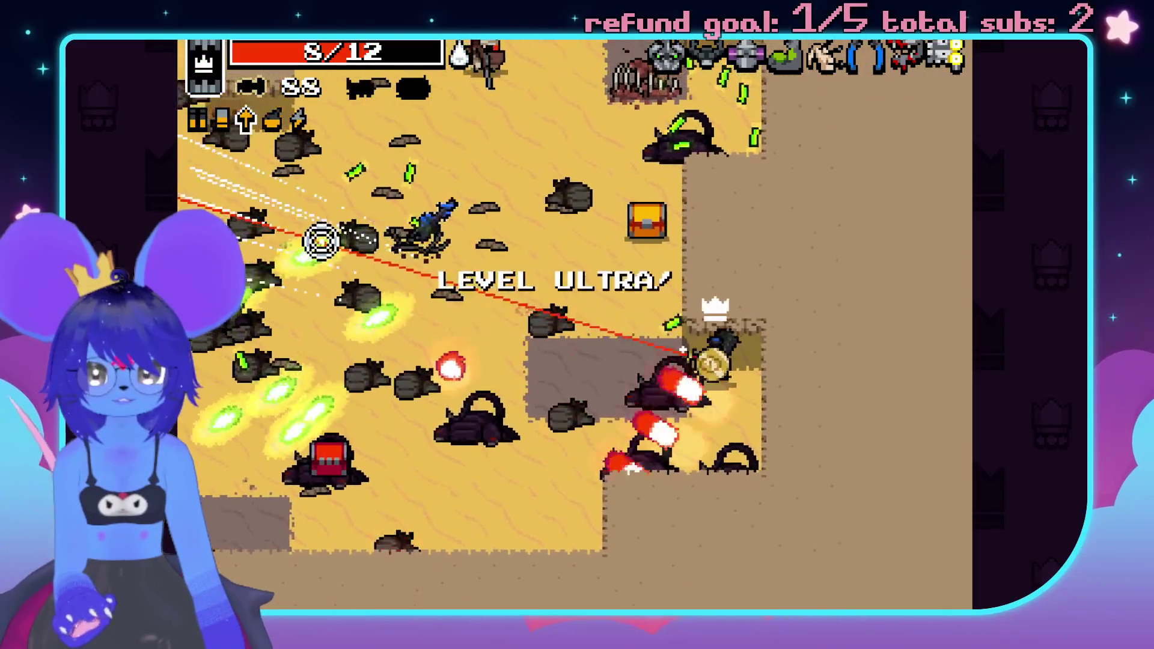
{"action": "left_click", "coordinate": [381, 227]}
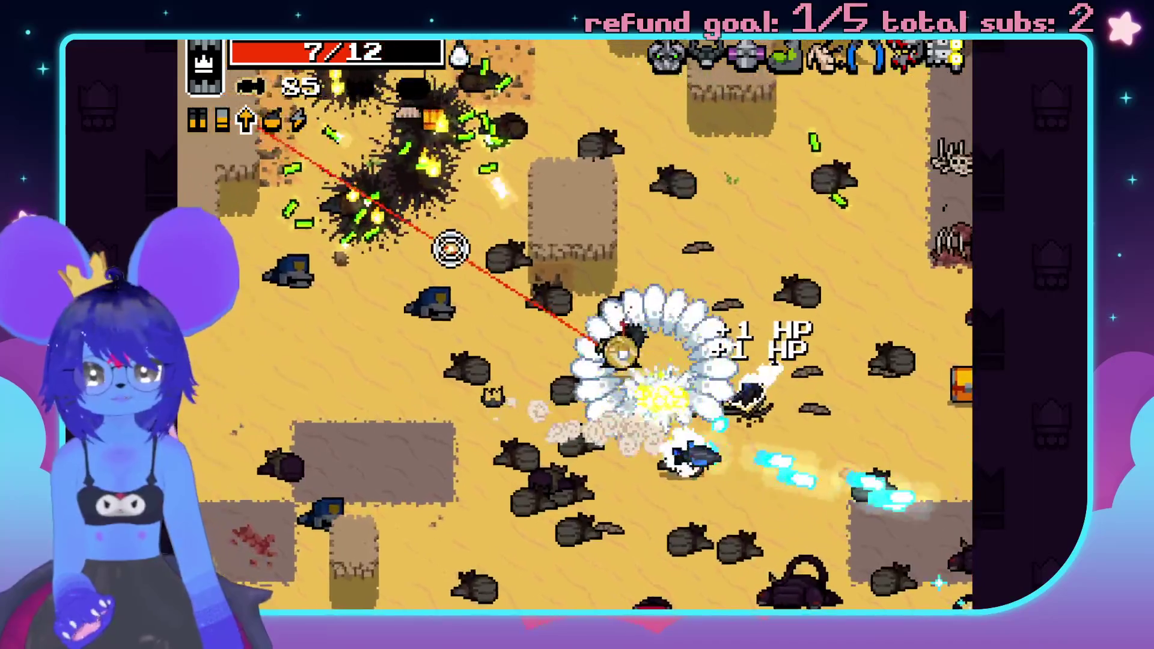
{"action": "left_click", "coordinate": [776, 420]}
{"action": "left_click", "coordinate": [605, 98]}
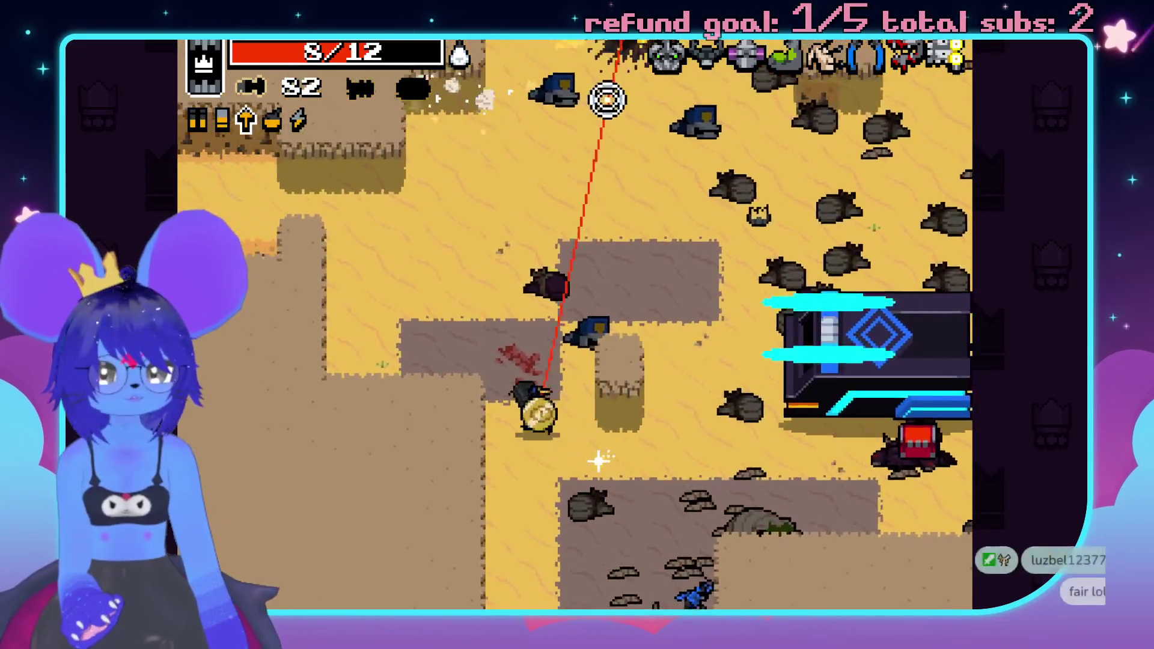
{"action": "left_click", "coordinate": [644, 159]}
{"action": "left_click", "coordinate": [747, 198]}
{"action": "left_click", "coordinate": [755, 439]}
{"action": "left_click", "coordinate": [820, 278]}
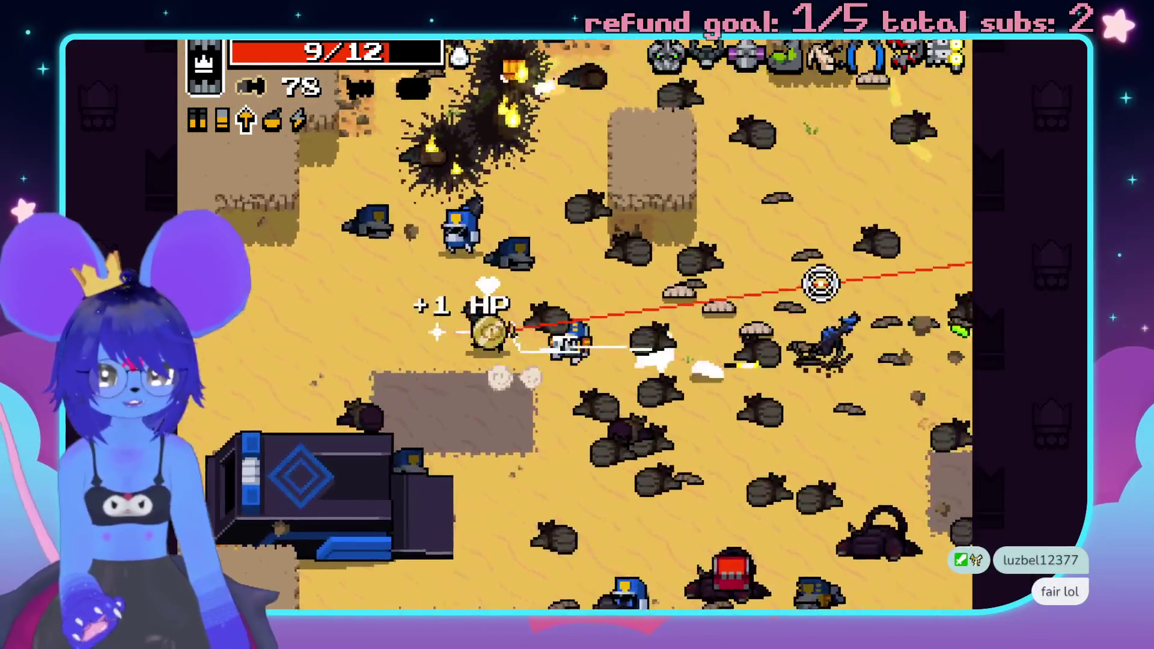
{"action": "left_click", "coordinate": [778, 497]}
{"action": "left_click", "coordinate": [460, 229]}
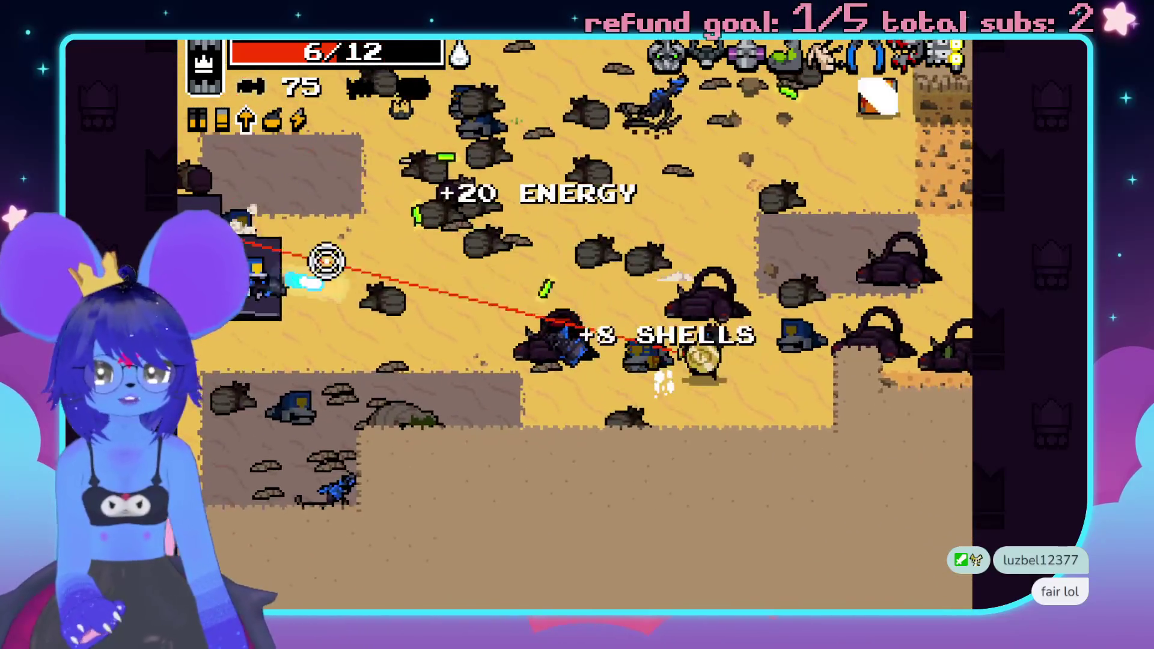
{"action": "left_click", "coordinate": [521, 186]}
{"action": "left_click", "coordinate": [791, 170]}
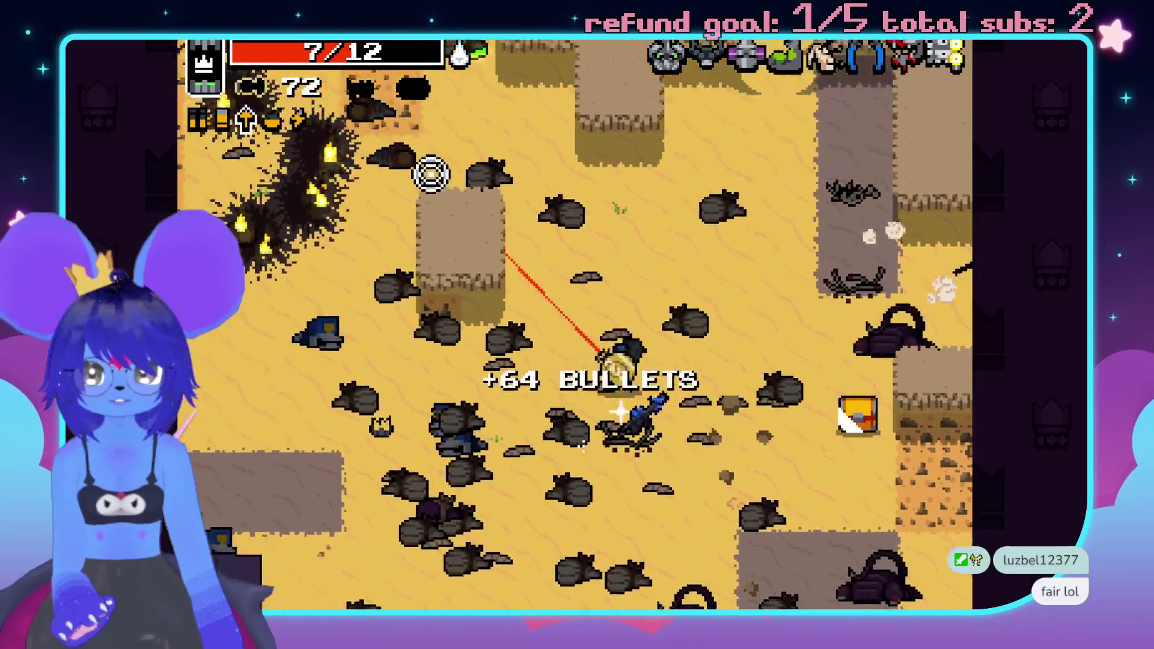
{"action": "left_click", "coordinate": [526, 144]}
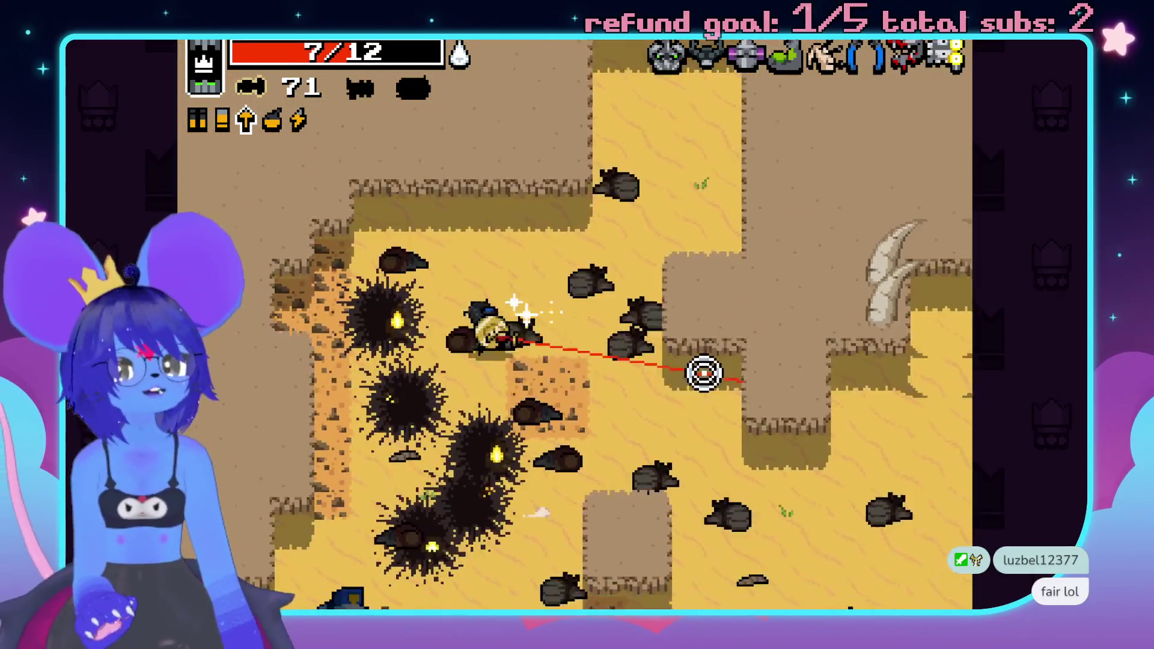
- Pick up the dropped Hyper Slugger and pause the game
{"action": "key", "text": "s"}
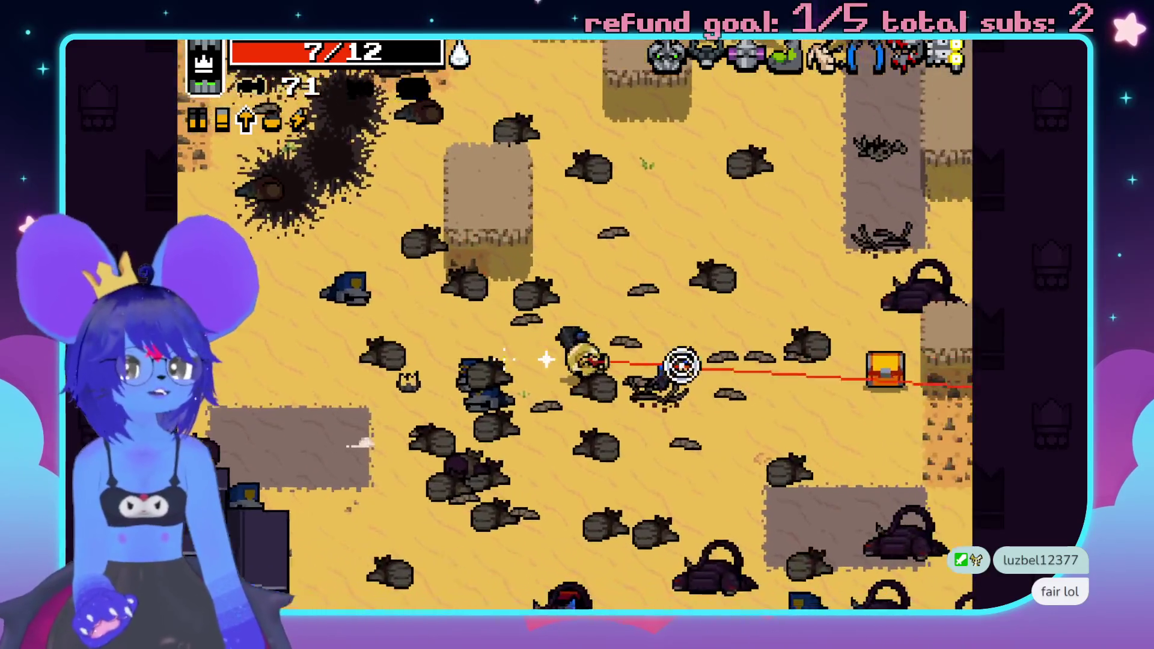
{"action": "key", "text": "s"}
{"action": "key", "text": "a"}
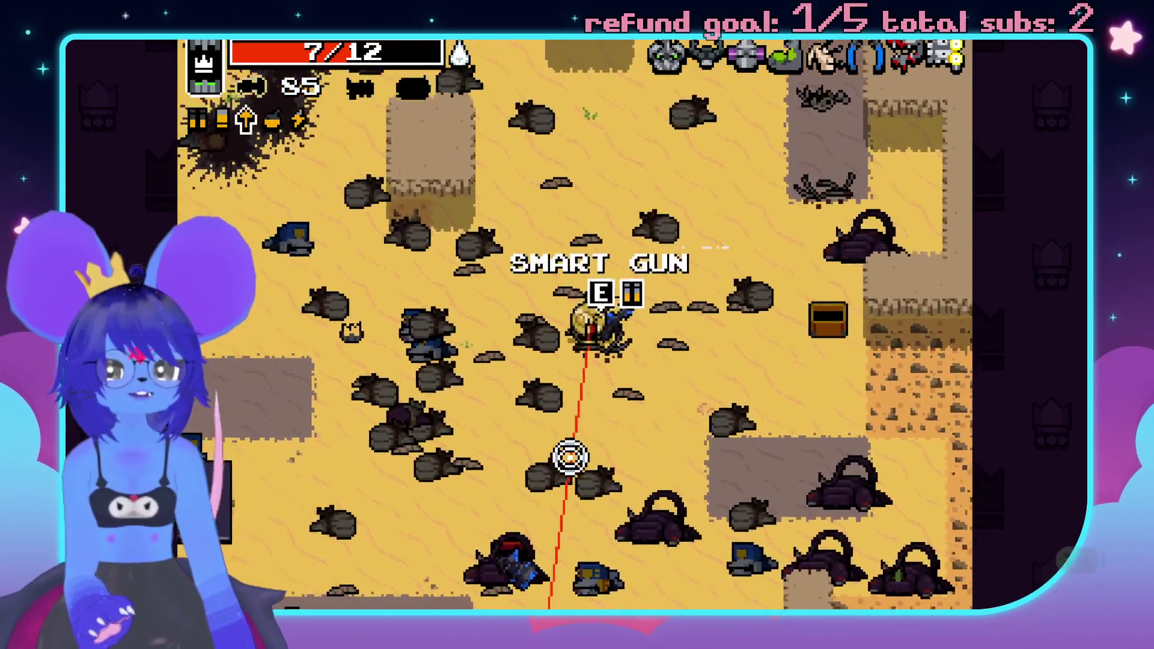
{"action": "key", "text": "space"}
{"action": "key", "text": "a"}
{"action": "key", "text": "s"}
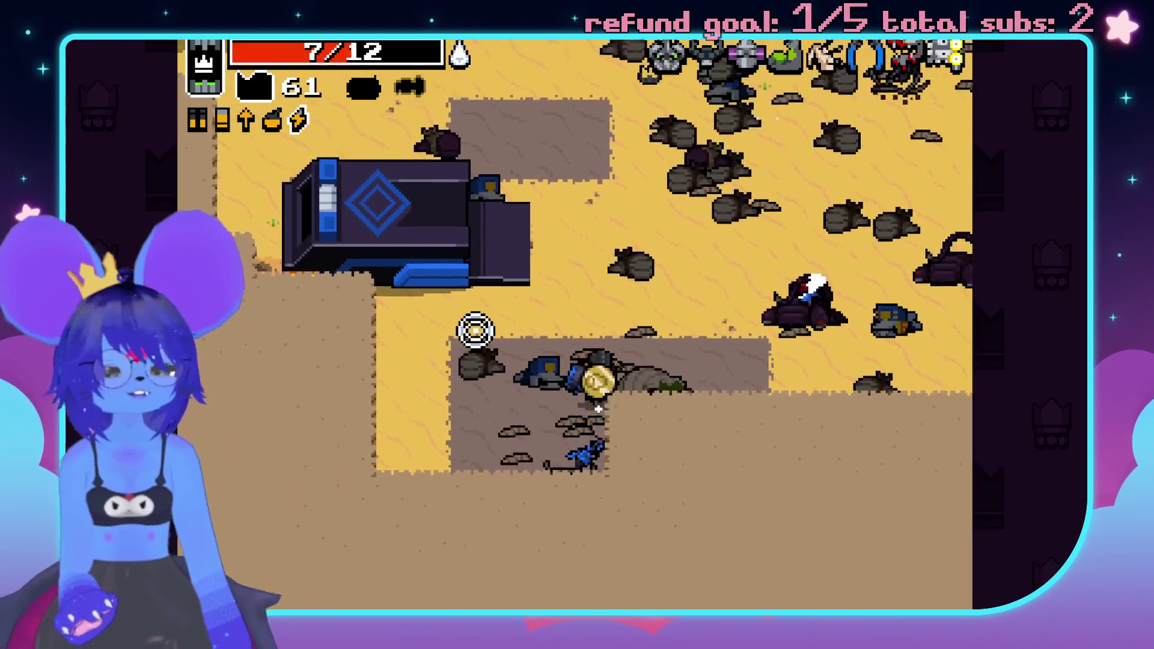
{"action": "key", "text": "e"}
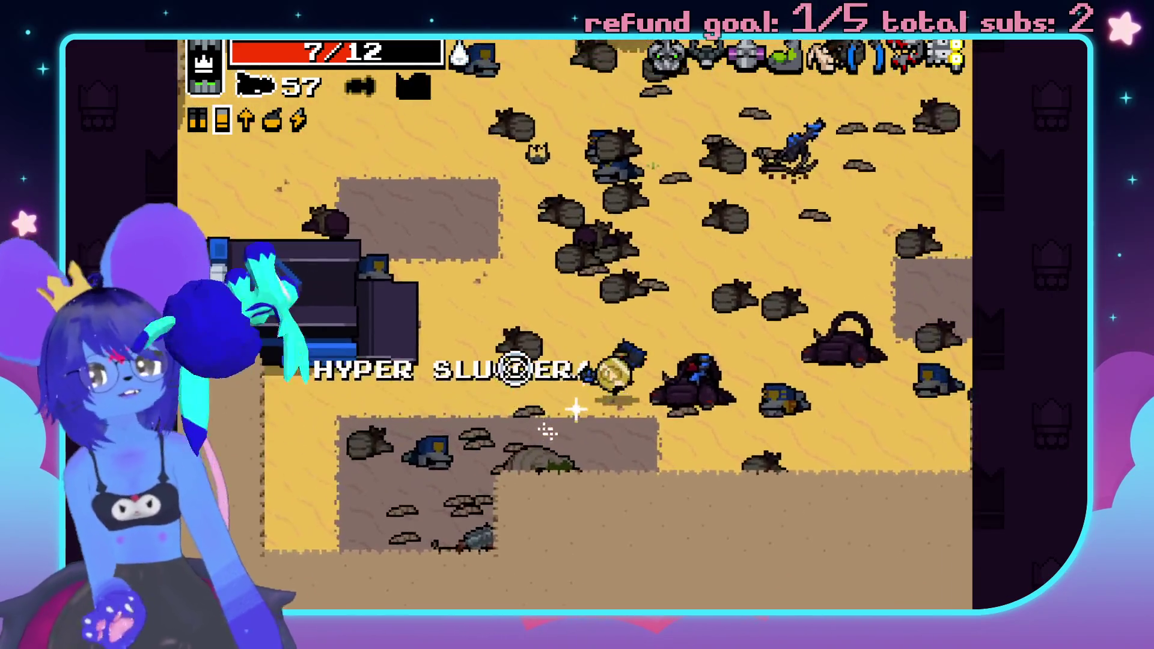
{"action": "key", "text": "Escape"}
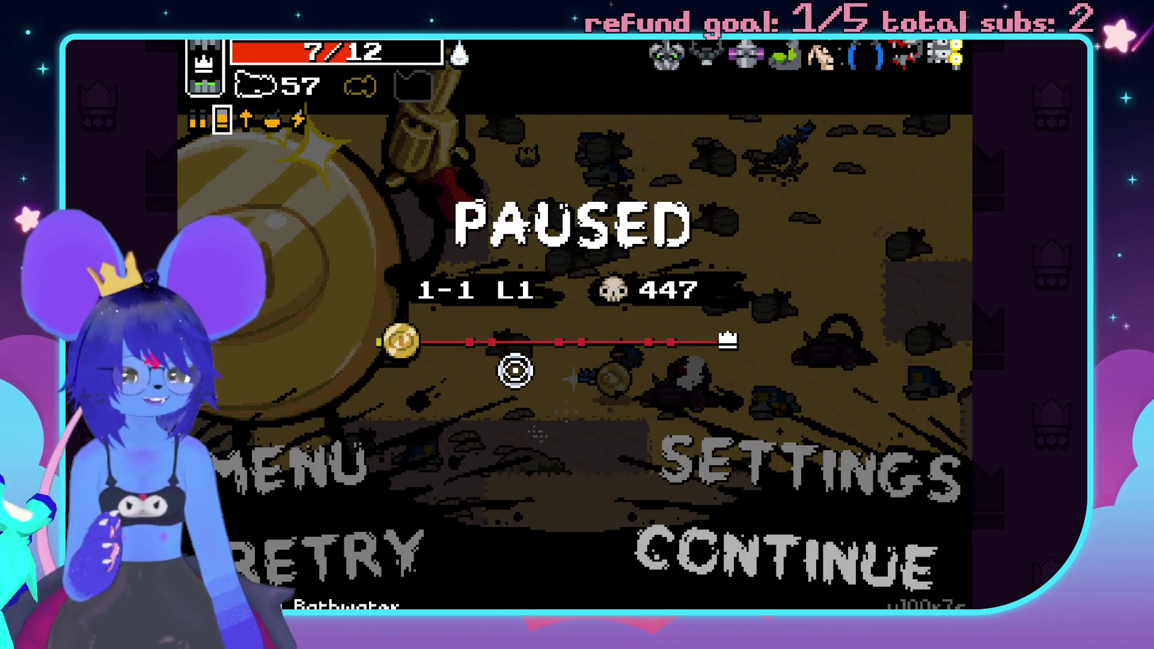
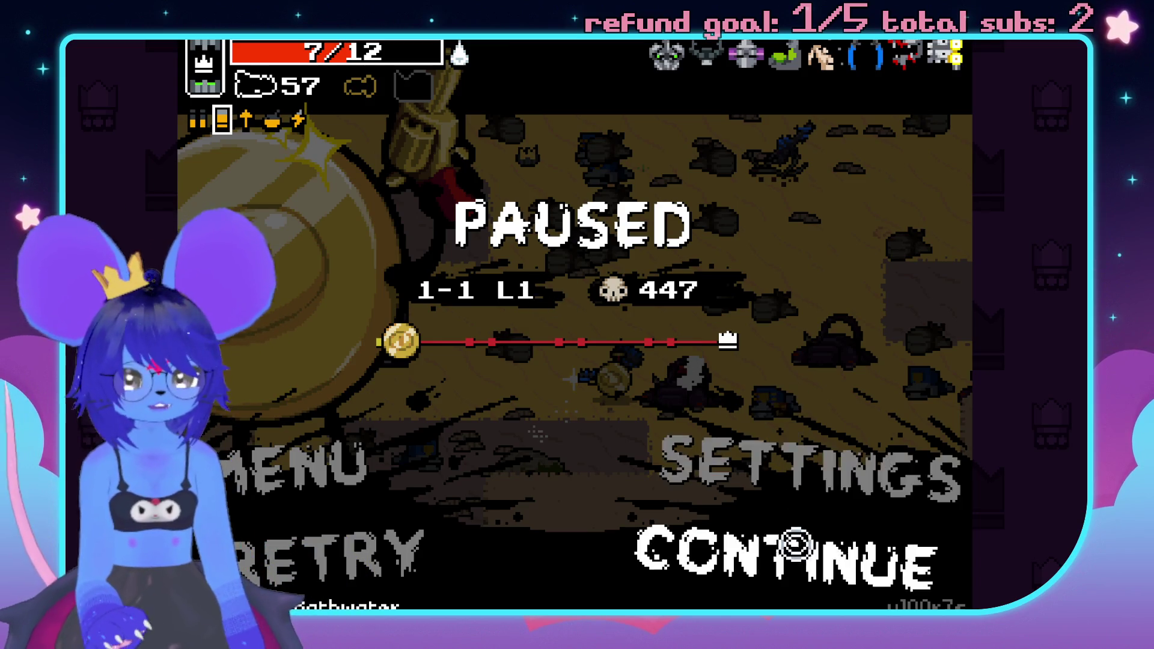
- Resume the run, pick up the Smart Gun and fight across the desert
{"action": "left_click", "coordinate": [797, 544]}
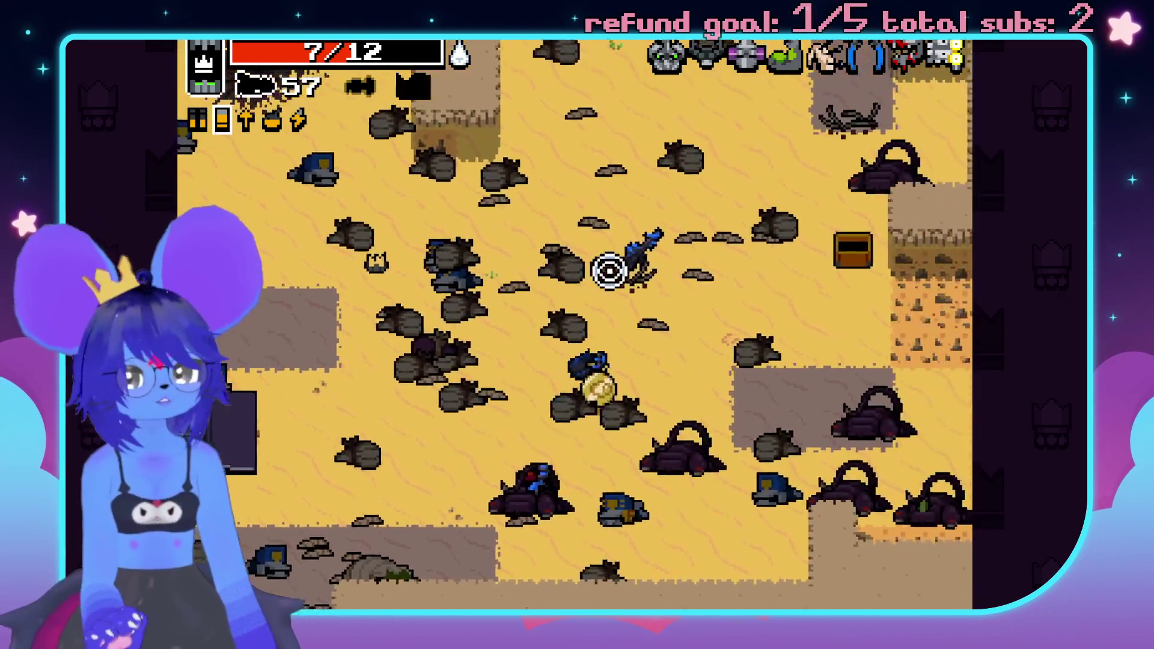
{"action": "key", "text": "e"}
{"action": "left_click", "coordinate": [565, 342]}
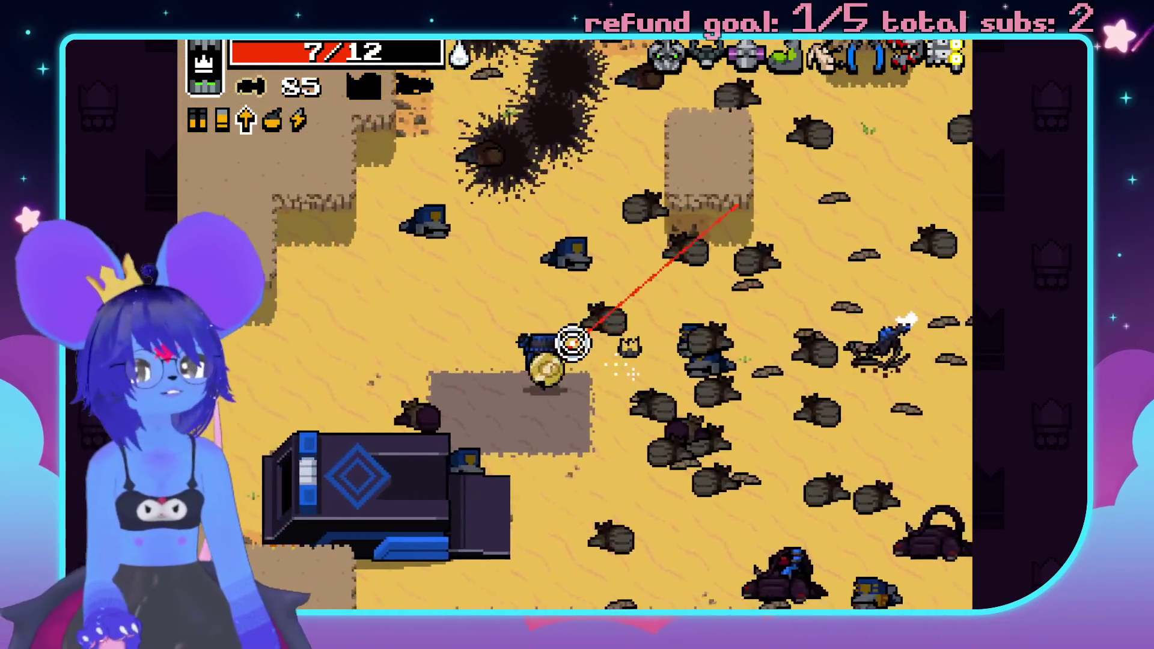
{"action": "key", "text": "s"}
{"action": "key", "text": "d"}
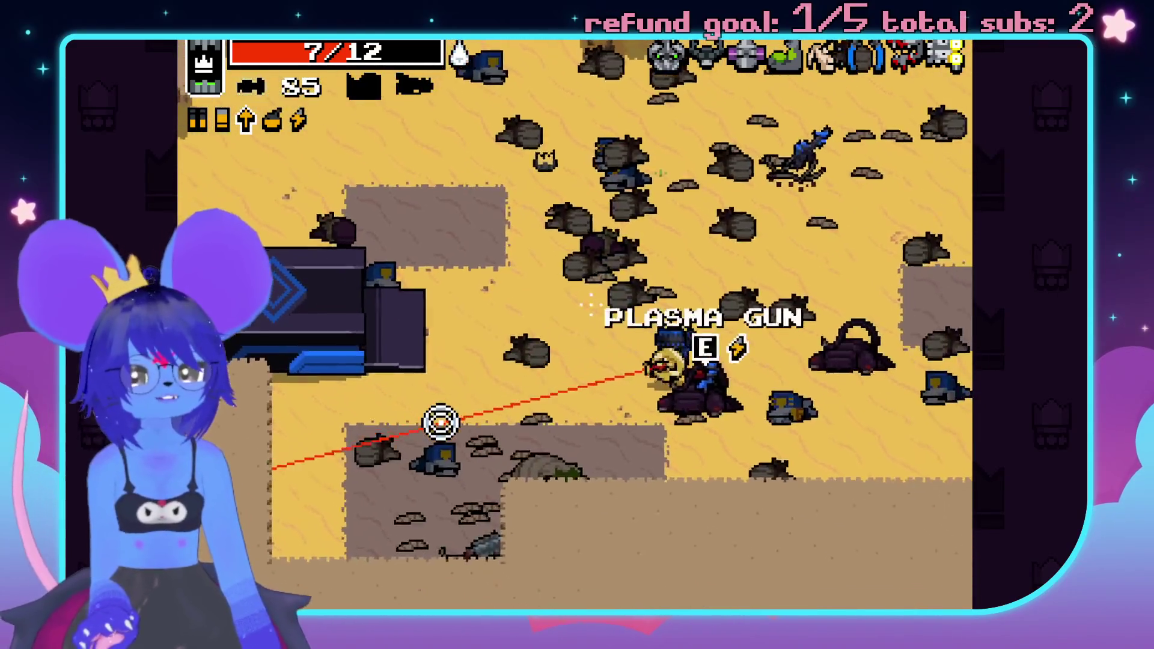
{"action": "key", "text": "s"}
{"action": "key", "text": "a"}
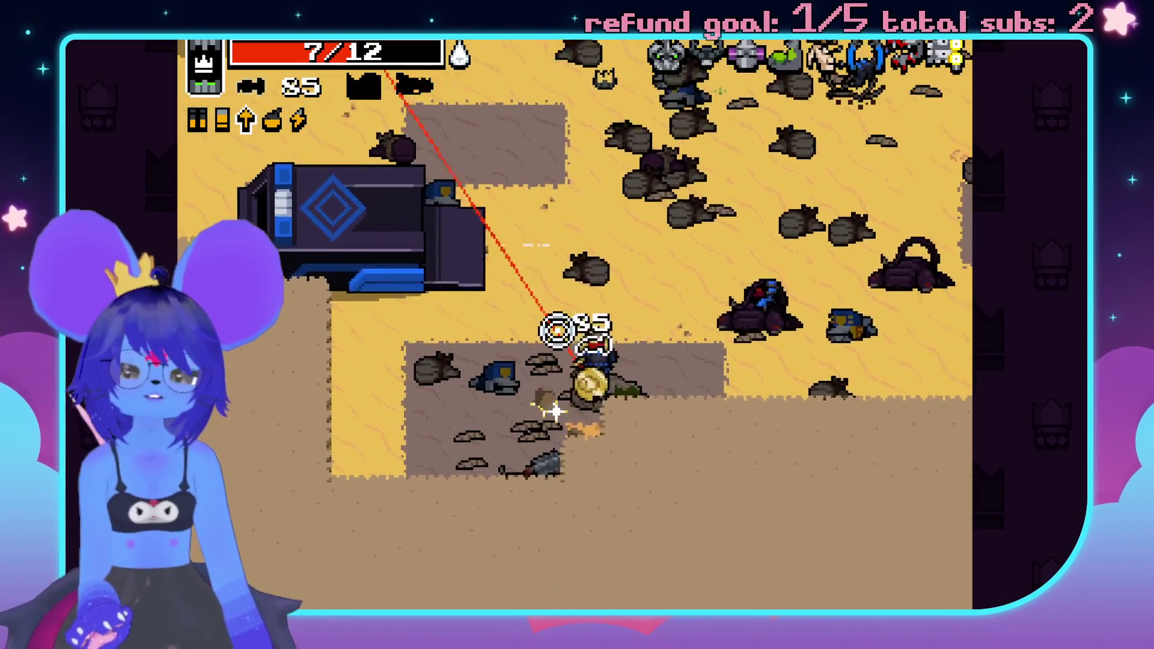
{"action": "key", "text": "w"}
- Shoot down the arriving IDPD van and collect its drops
{"action": "left_click", "coordinate": [451, 562]}
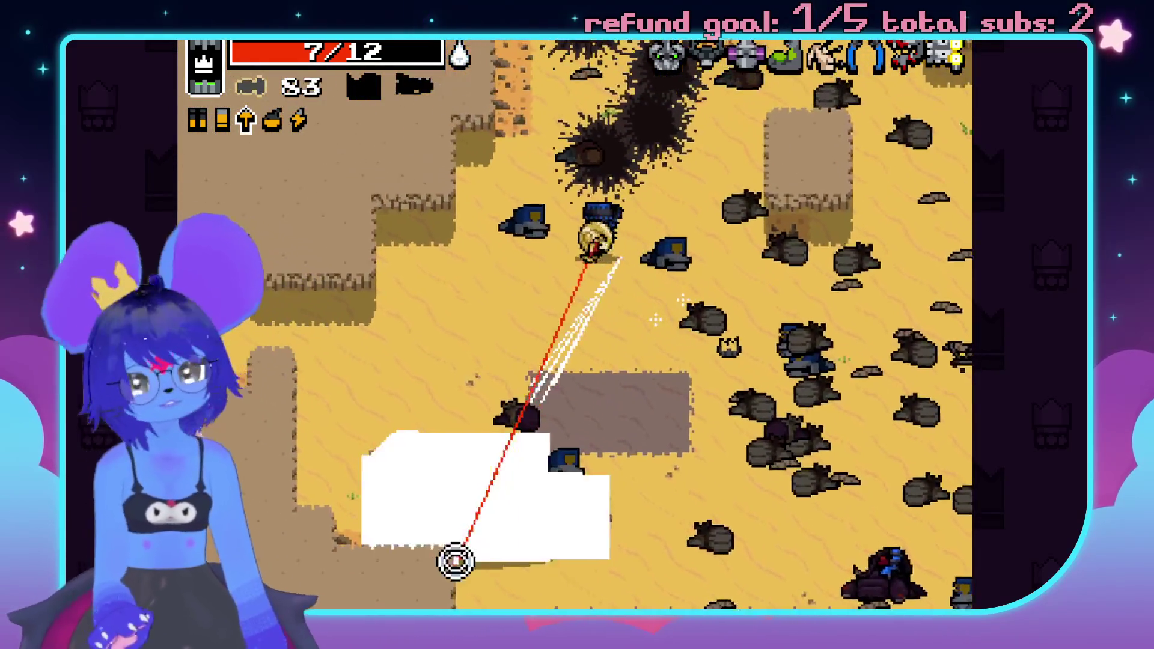
{"action": "key", "text": "a"}
{"action": "left_click", "coordinate": [575, 567]}
{"action": "left_click", "coordinate": [507, 549]}
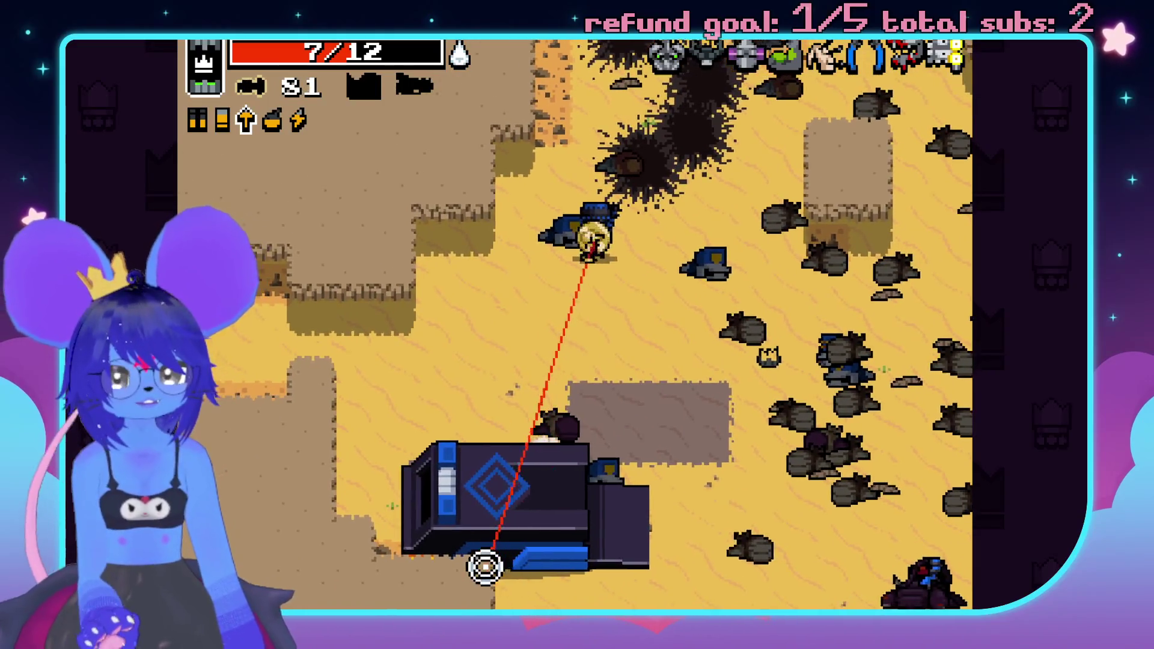
{"action": "key", "text": "a"}
{"action": "left_click", "coordinate": [451, 531]}
{"action": "left_click", "coordinate": [467, 533]}
{"action": "left_click", "coordinate": [601, 528]}
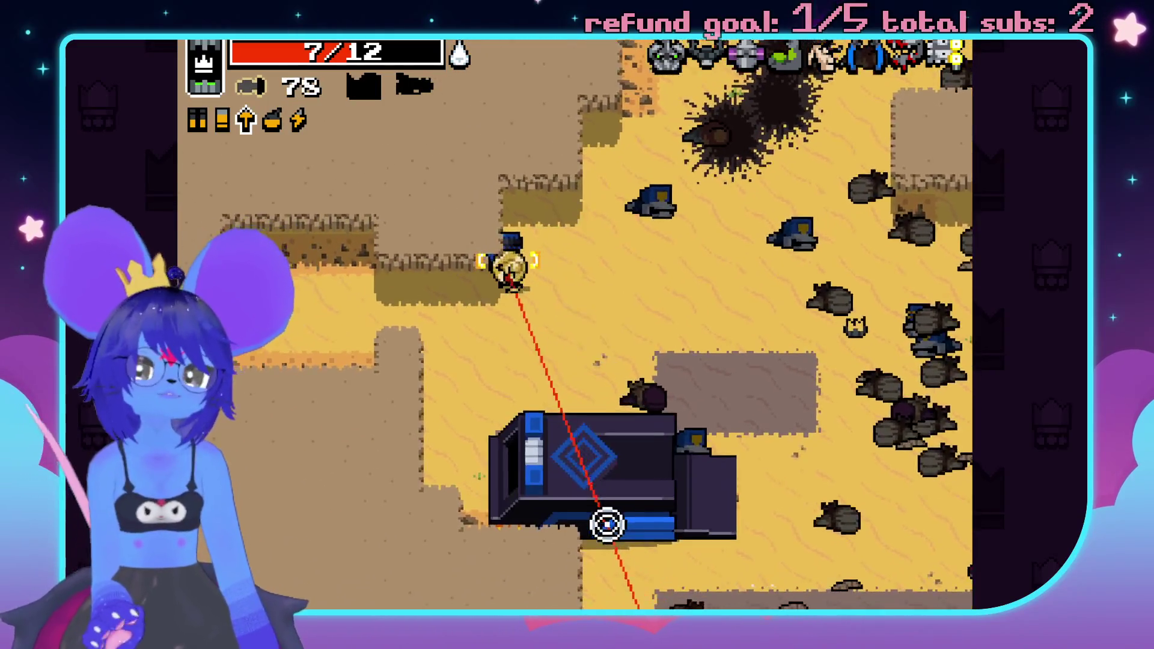
{"action": "left_click", "coordinate": [571, 516]}
{"action": "left_click", "coordinate": [433, 505]}
- Move on and take the Emotional ultra mutation
{"action": "key", "text": "s"}
{"action": "key", "text": "w"}
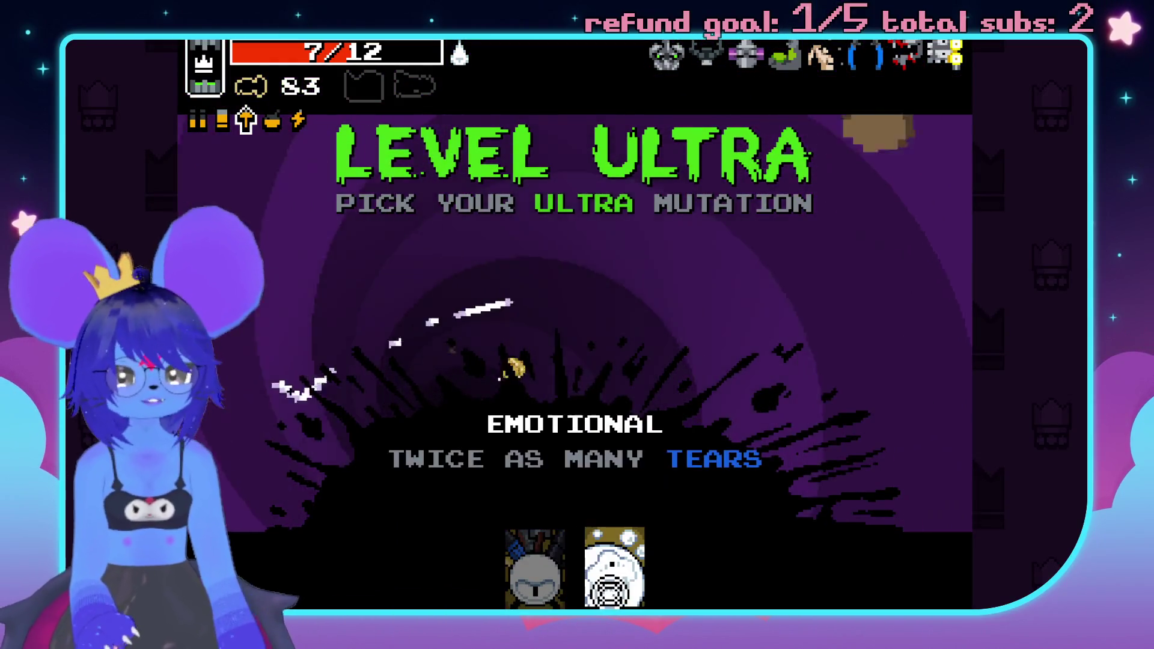
{"action": "left_click", "coordinate": [610, 586]}
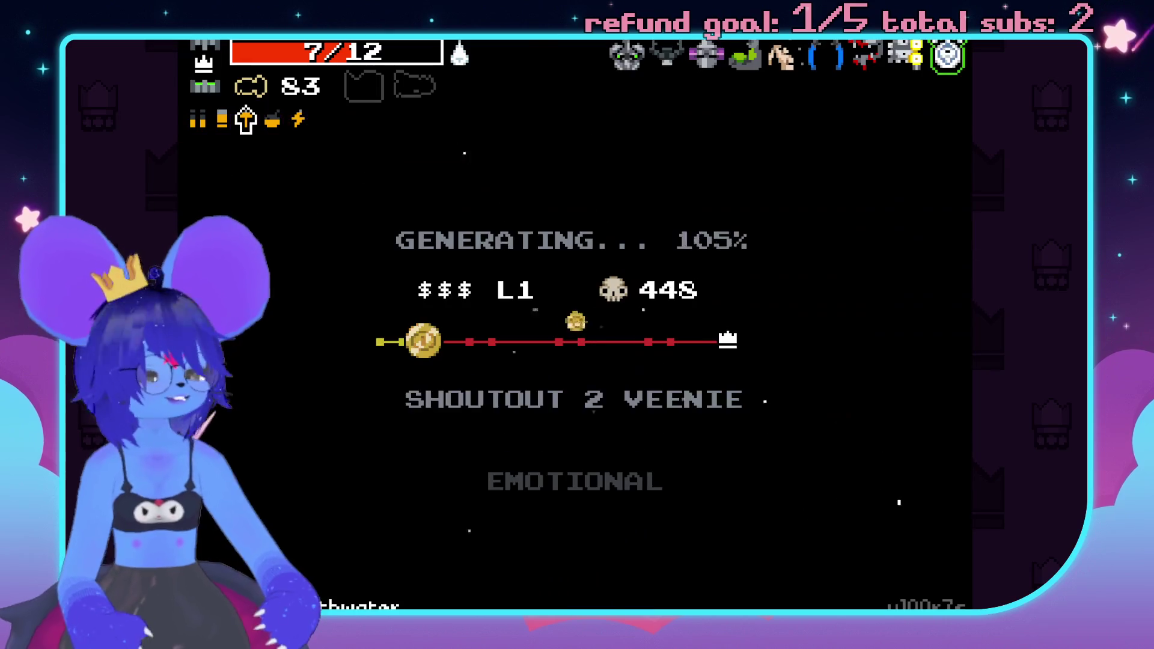
- Walk into the couch room and open both chests to scatter weapons
{"action": "key", "text": "s"}
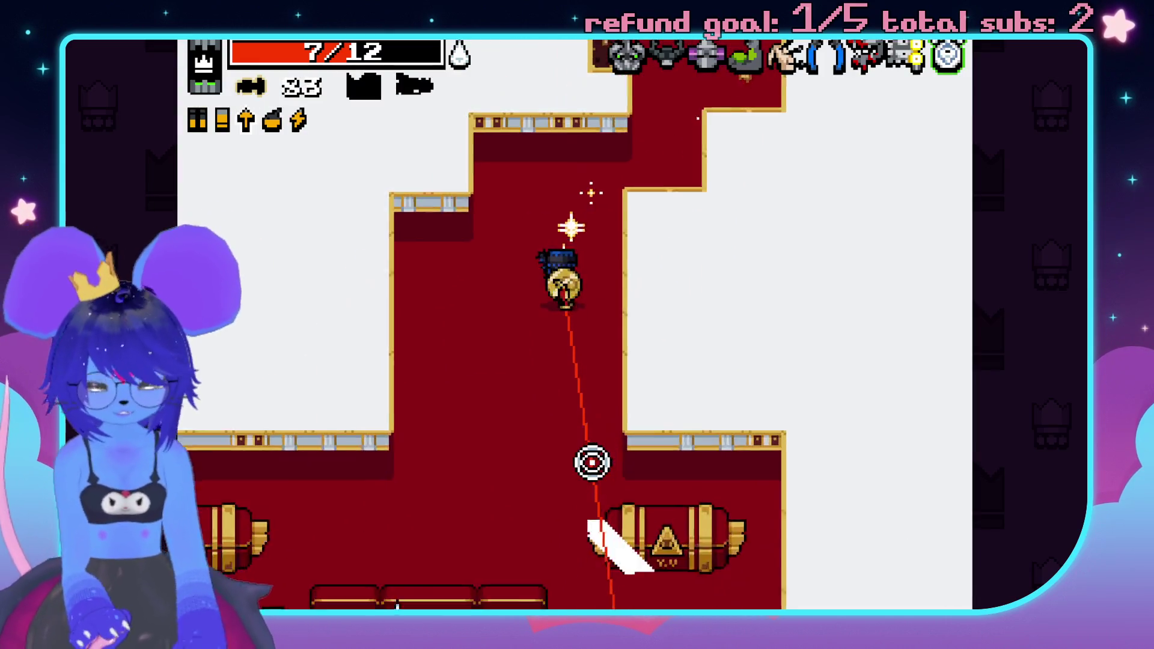
{"action": "key", "text": "a"}
{"action": "key", "text": "s"}
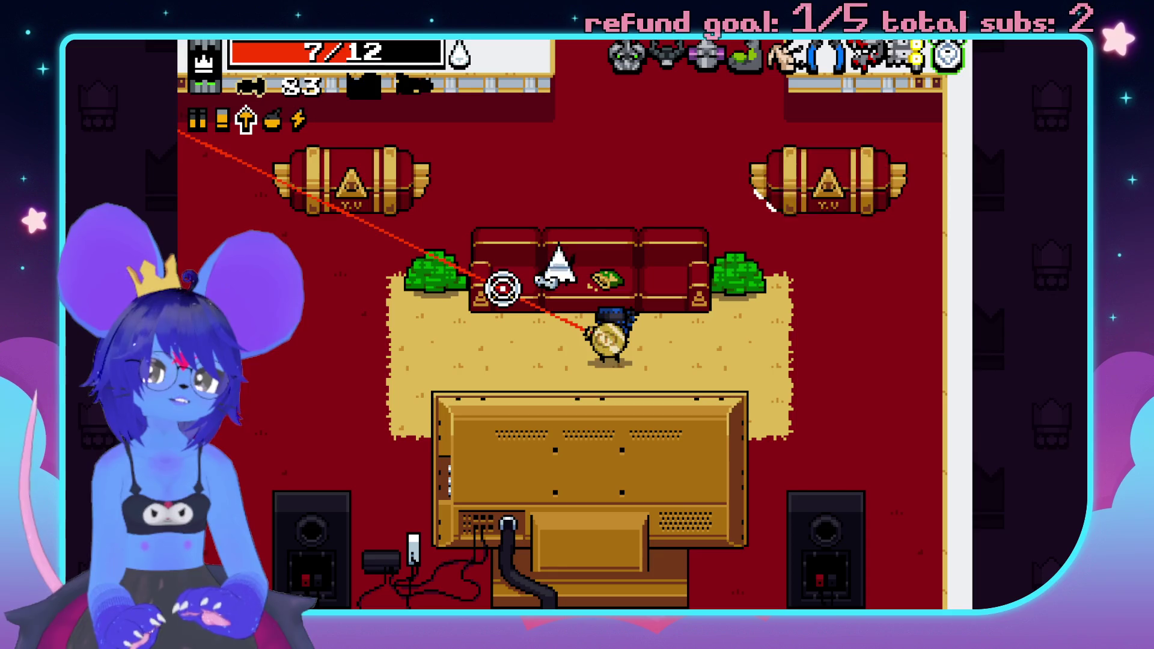
{"action": "key", "text": "a"}
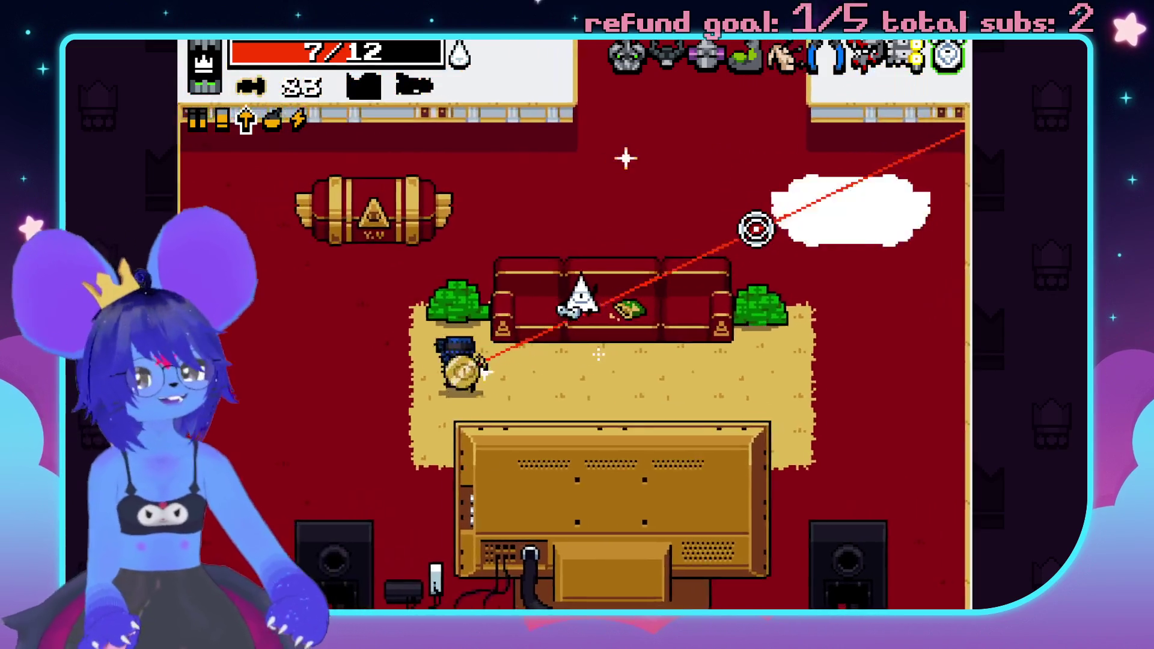
{"action": "key", "text": "w"}
{"action": "key", "text": "d"}
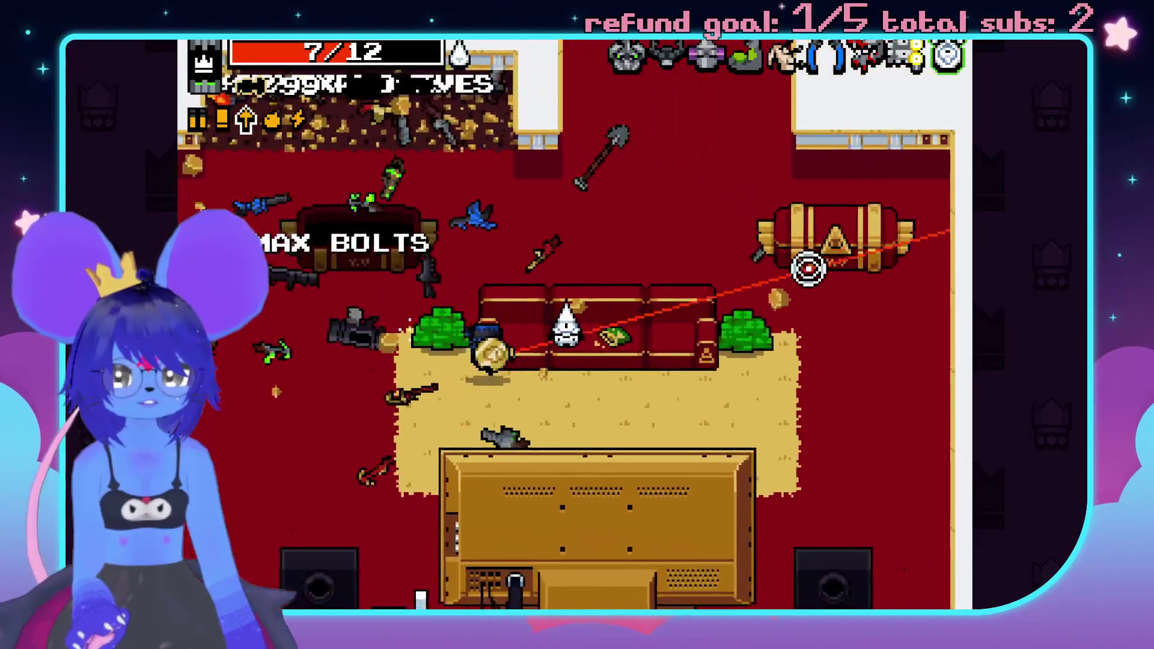
{"action": "key", "text": "d"}
{"action": "key", "text": "w"}
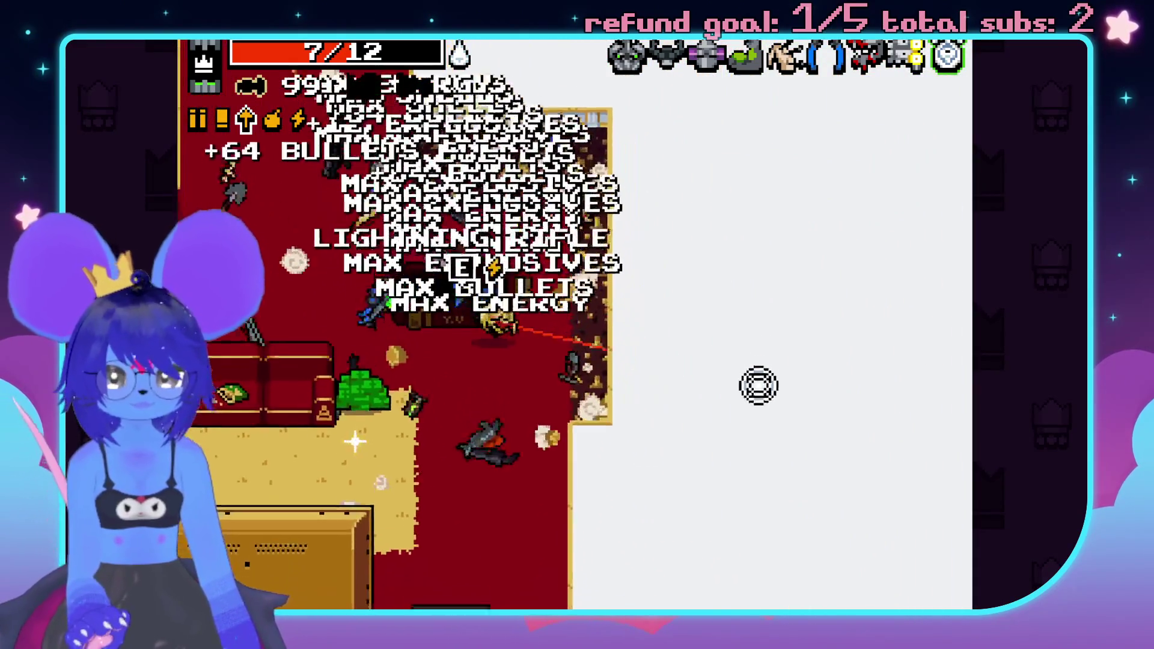
- Roam back and forth through the weapon pile past the couches and TV
{"action": "key", "text": "a"}
{"action": "key", "text": "w"}
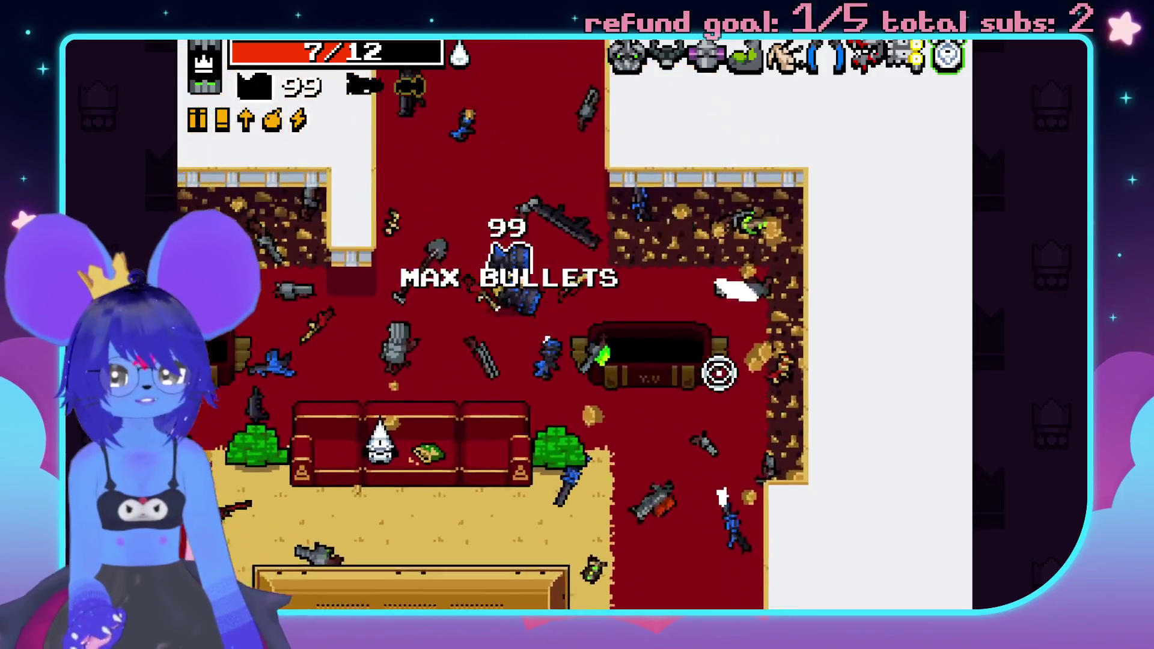
{"action": "key", "text": "a"}
{"action": "key", "text": "w"}
{"action": "key", "text": "s"}
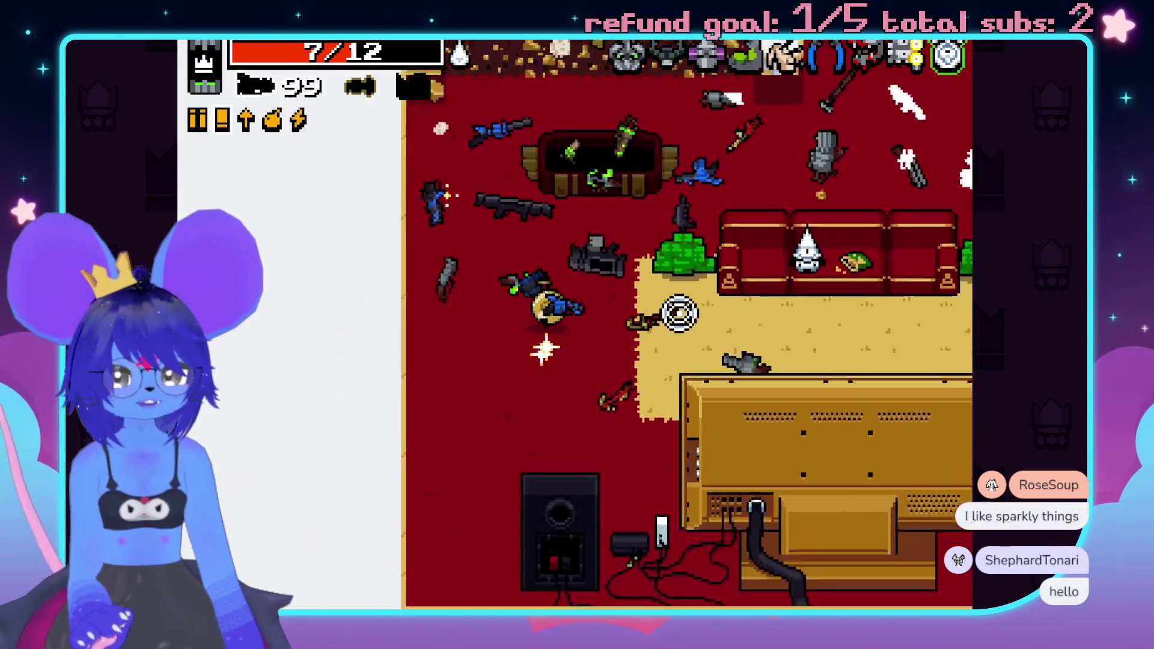
{"action": "key", "text": "w"}
{"action": "key", "text": "d"}
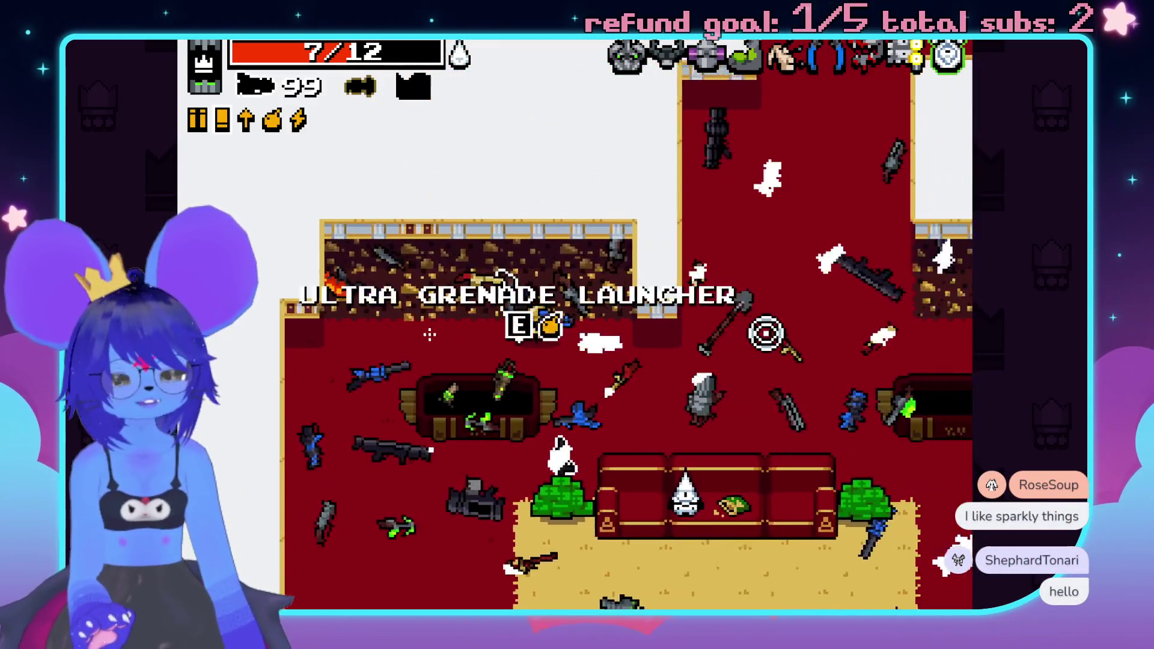
{"action": "key", "text": "d"}
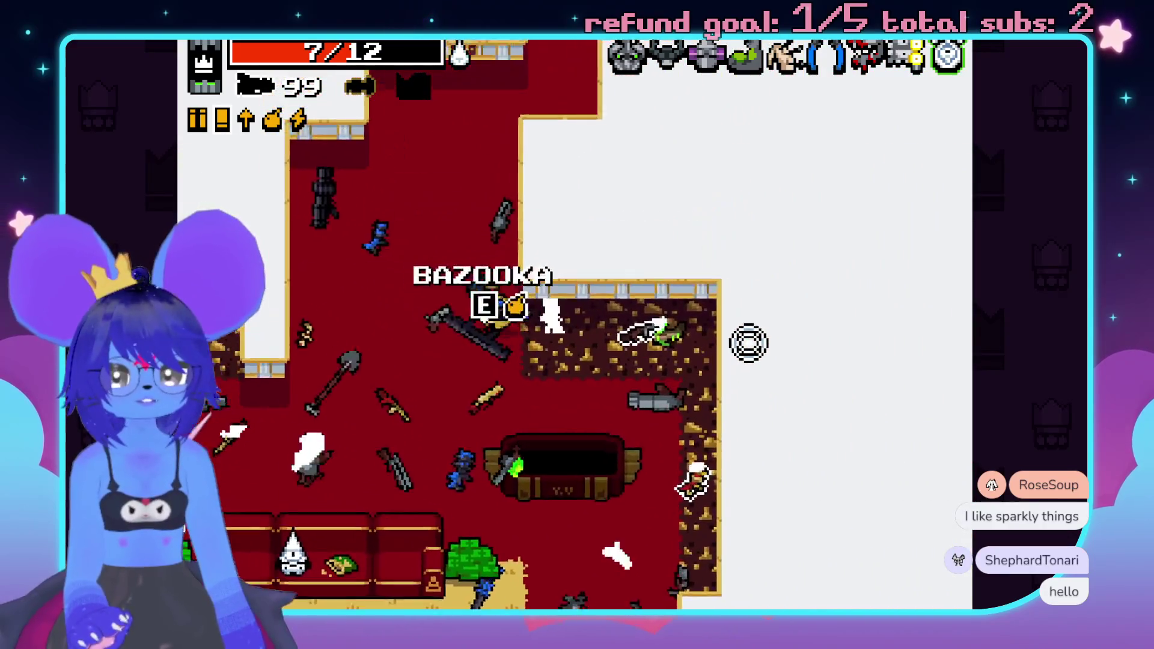
{"action": "key", "text": "a"}
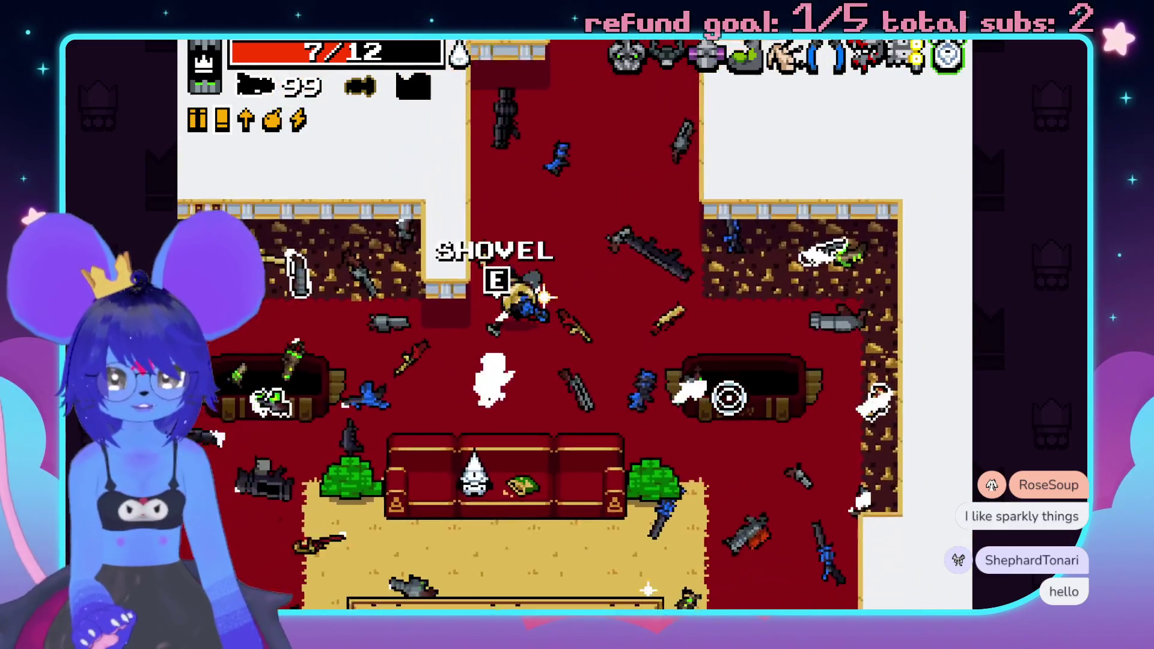
{"action": "key", "text": "a"}
{"action": "key", "text": "s"}
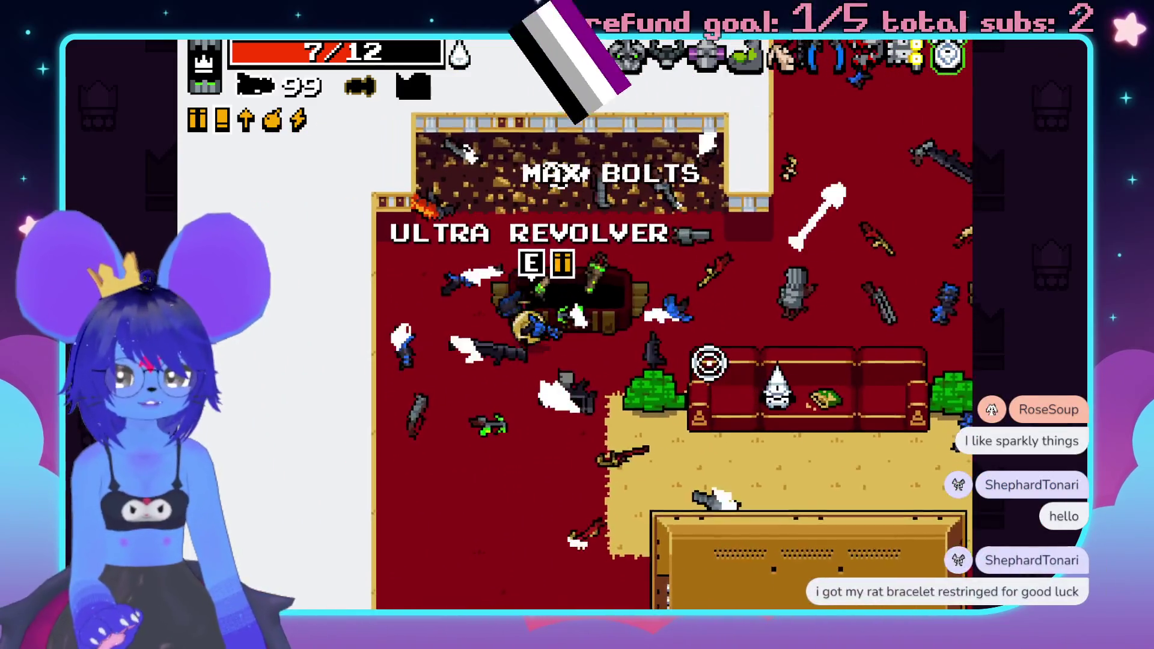
{"action": "key", "text": "s"}
{"action": "key", "text": "d"}
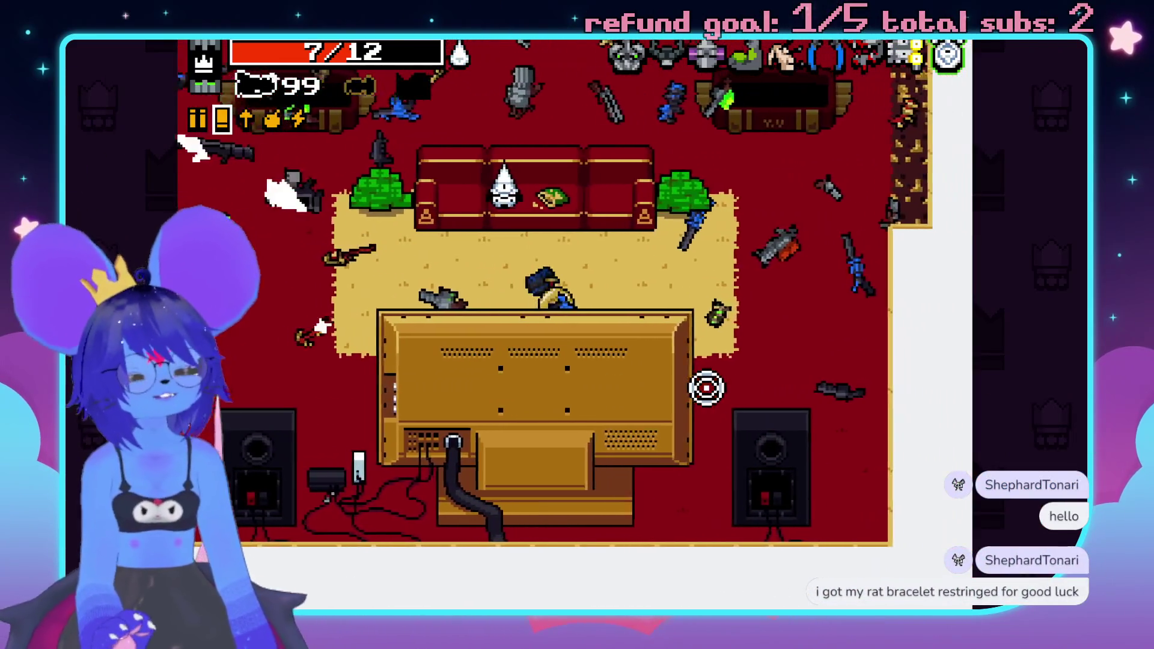
{"action": "key", "text": "d"}
{"action": "key", "text": "s"}
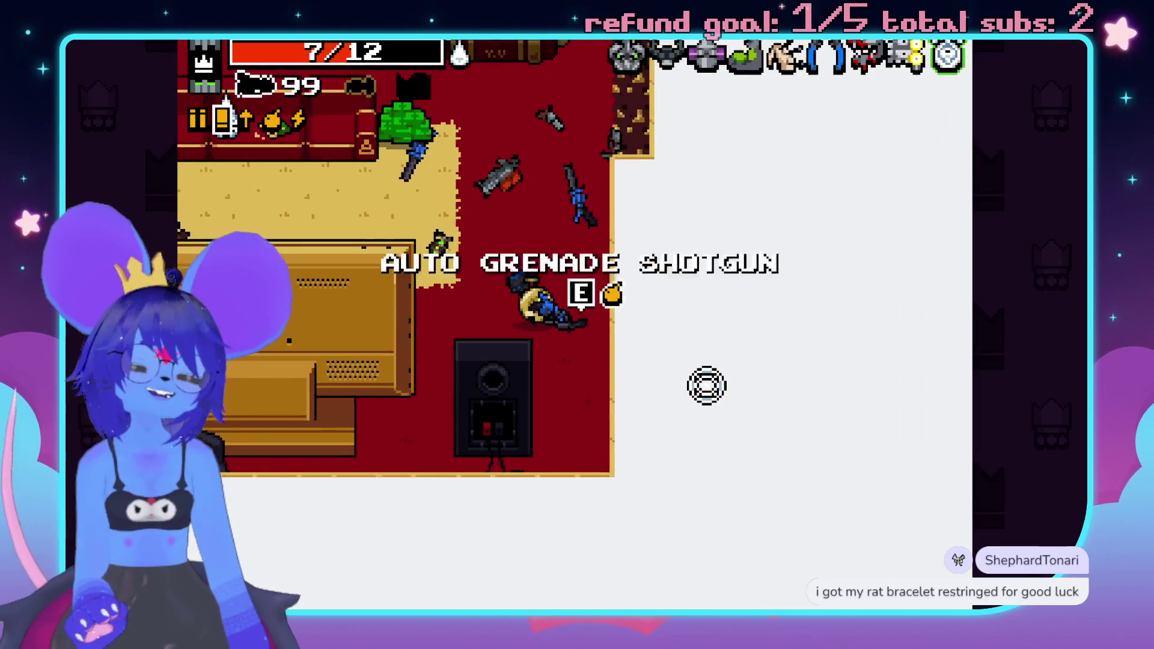
{"action": "key", "text": "w"}
{"action": "key", "text": "d"}
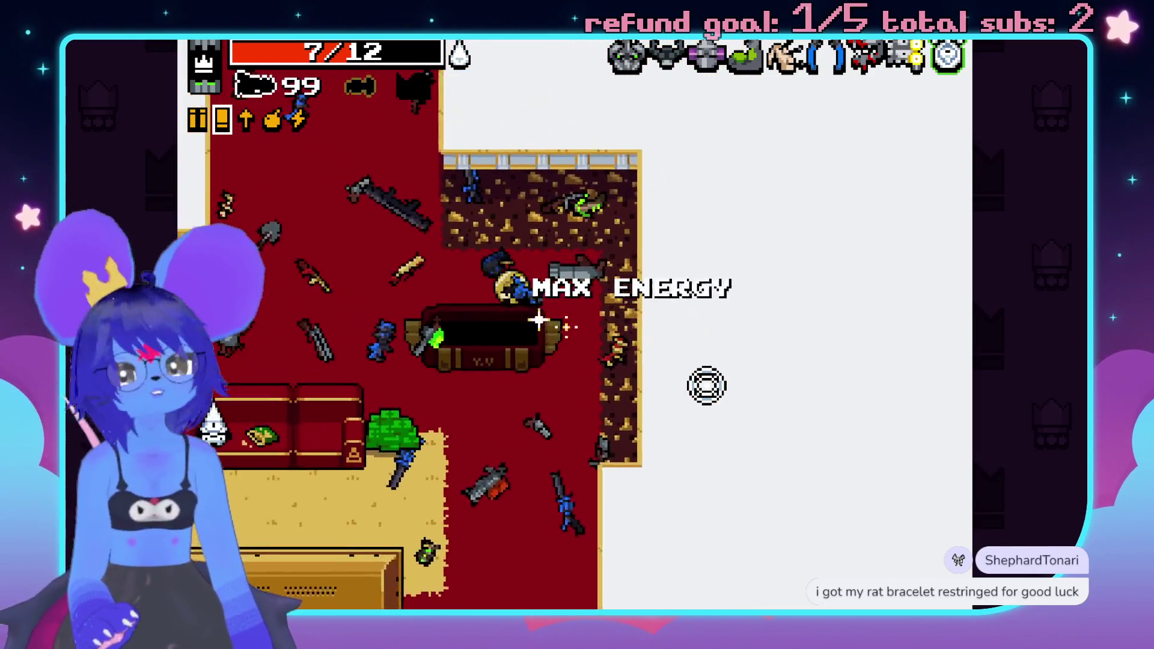
{"action": "key", "text": "a"}
{"action": "key", "text": "a"}
{"action": "key", "text": "s"}
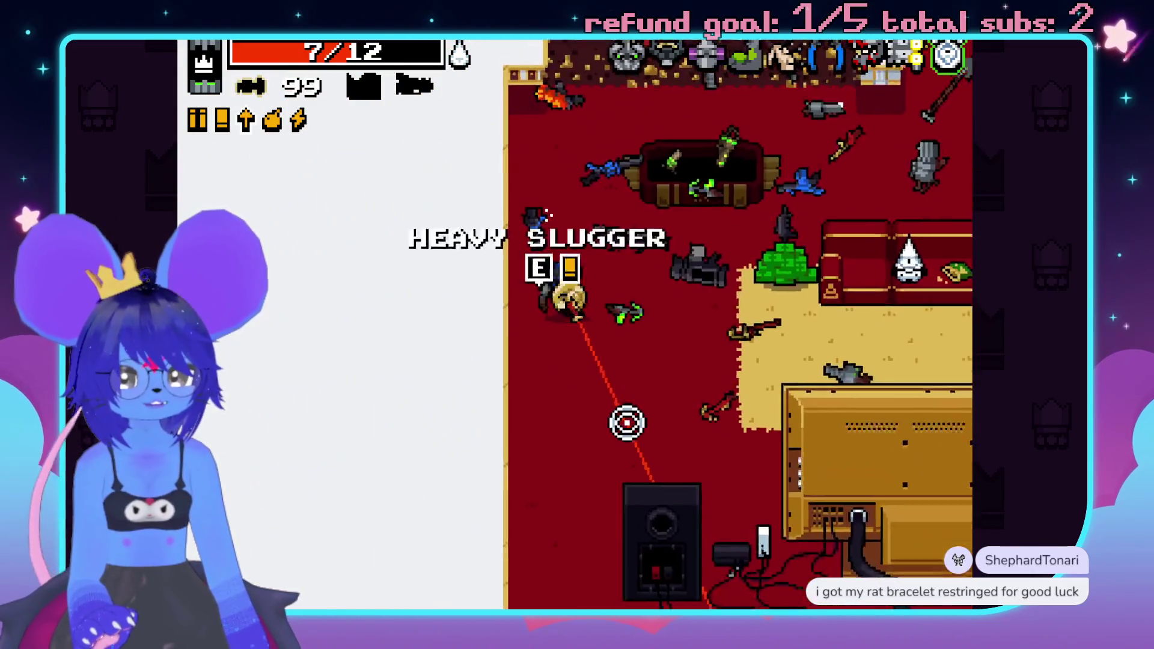
{"action": "key", "text": "d"}
{"action": "key", "text": "s"}
{"action": "key", "text": "w"}
{"action": "key", "text": "w"}
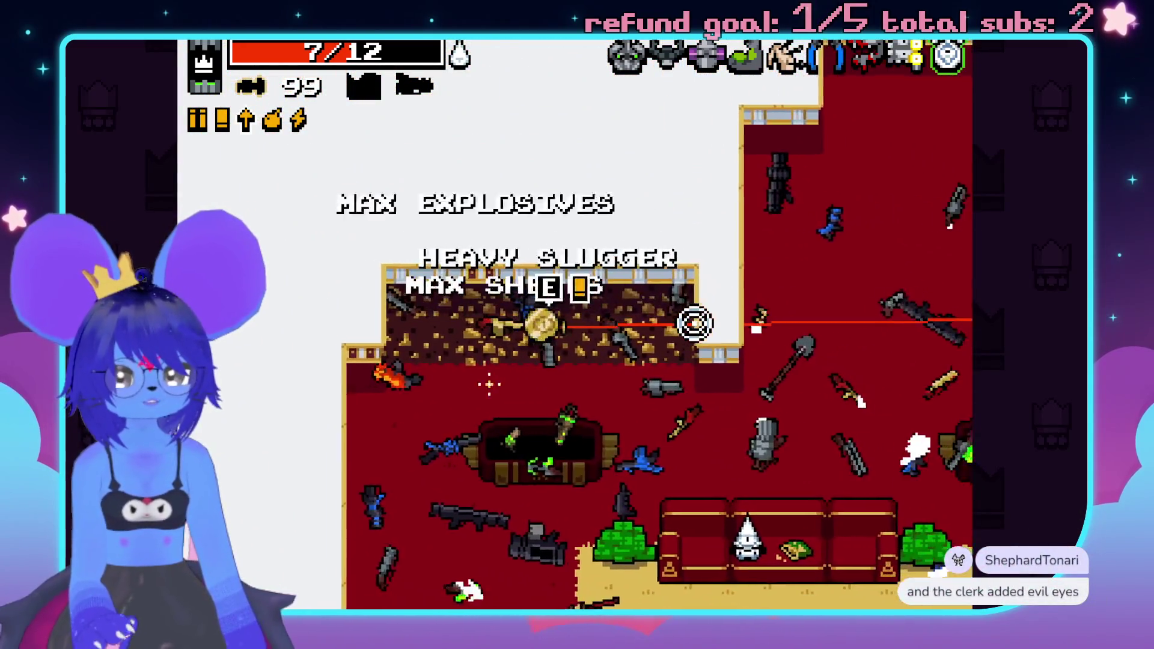
{"action": "key", "text": "d"}
{"action": "key", "text": "s"}
{"action": "key", "text": "d"}
{"action": "key", "text": "w"}
{"action": "key", "text": "d"}
{"action": "key", "text": "s"}
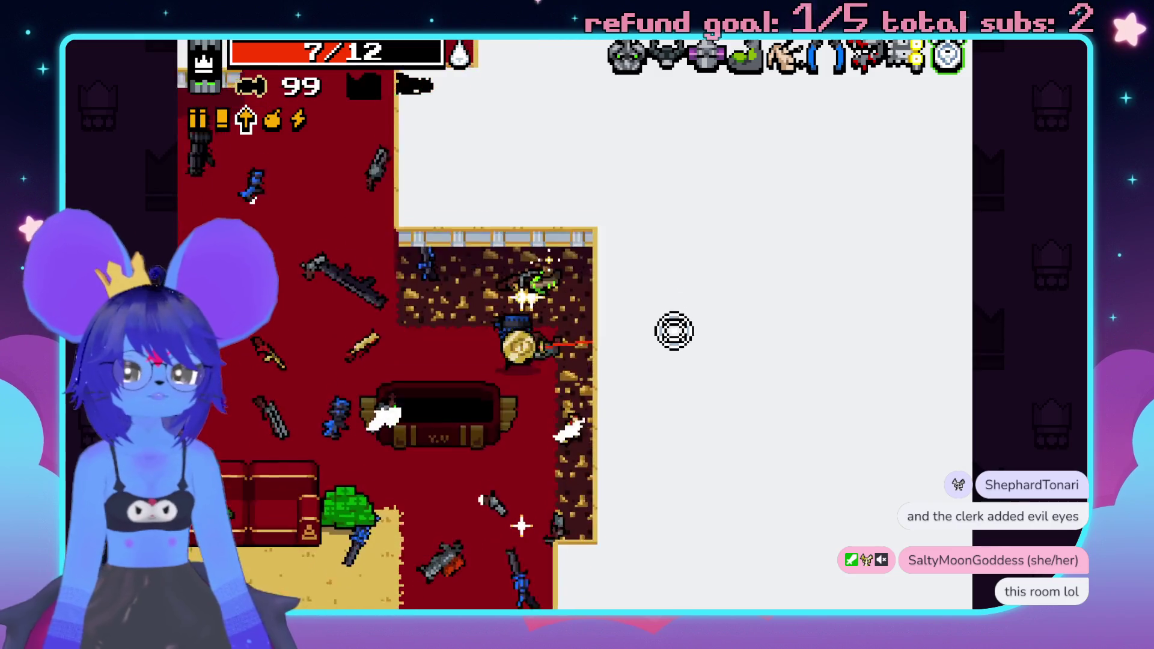
{"action": "key", "text": "s"}
{"action": "key", "text": "d"}
{"action": "key", "text": "a"}
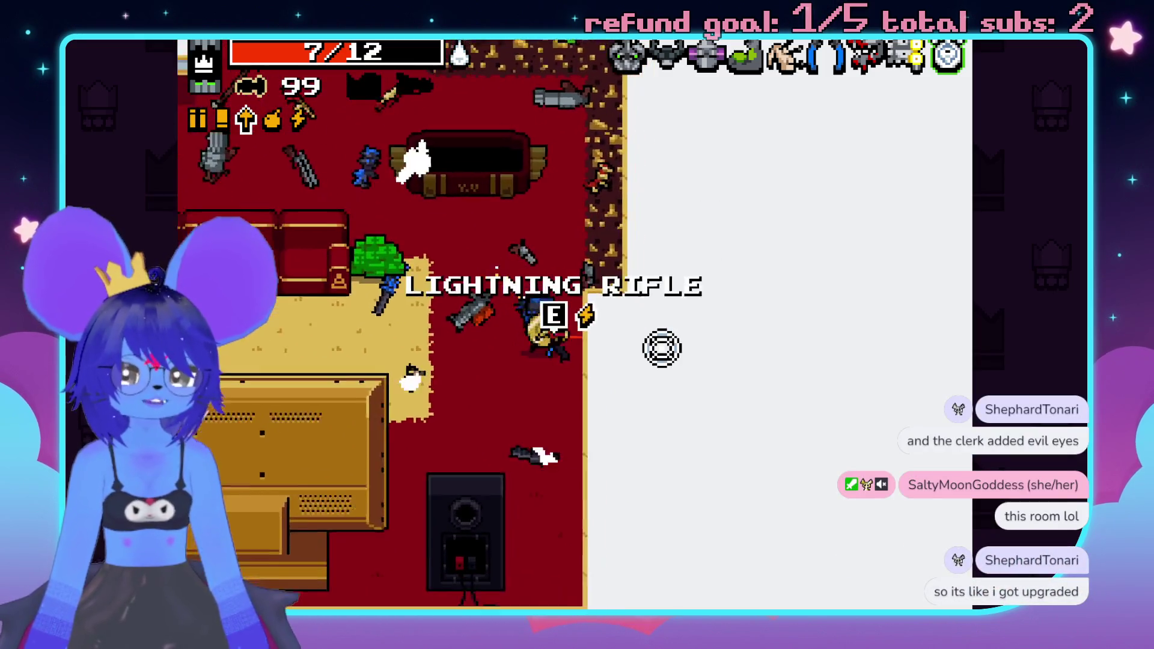
{"action": "key", "text": "w"}
{"action": "key", "text": "w"}
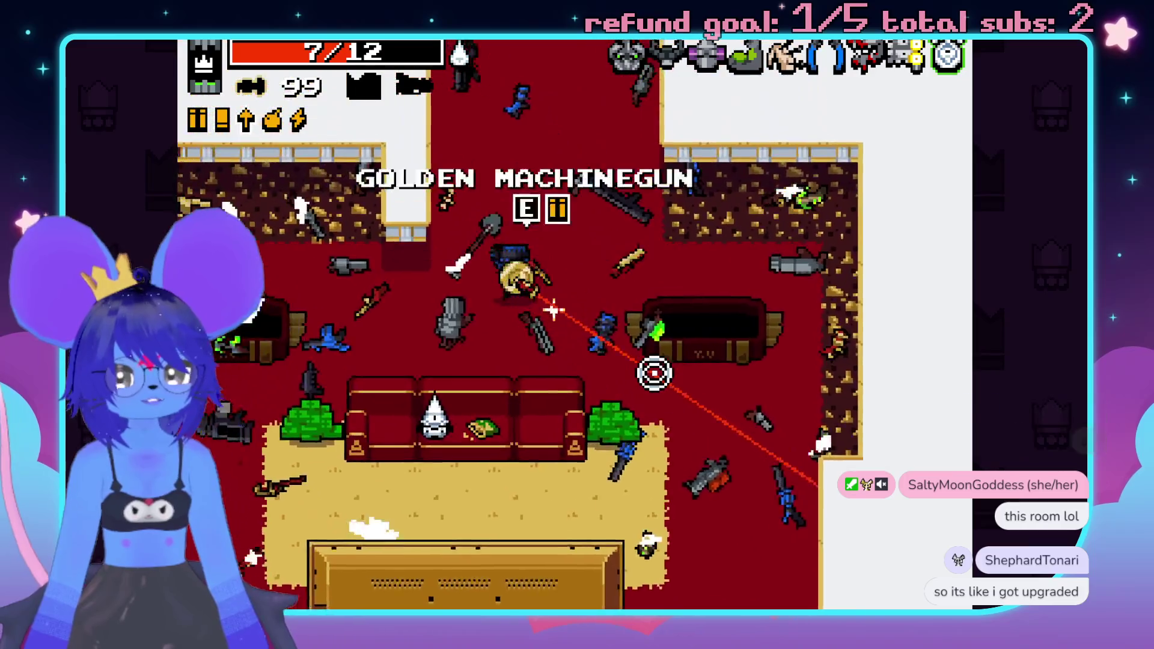
- Take the Golden Machinegun and trade the Shovel for the Hyper Slugger
{"action": "key", "text": "w"}
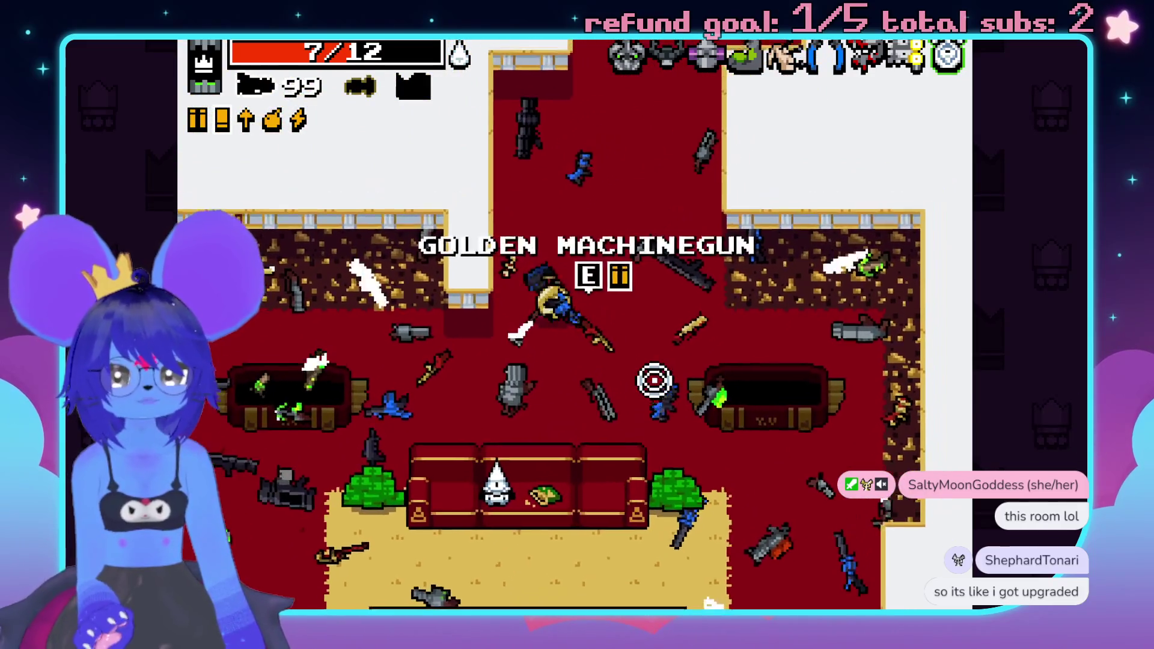
{"action": "key", "text": "e"}
{"action": "key", "text": "e"}
{"action": "key", "text": "w"}
{"action": "key", "text": "d"}
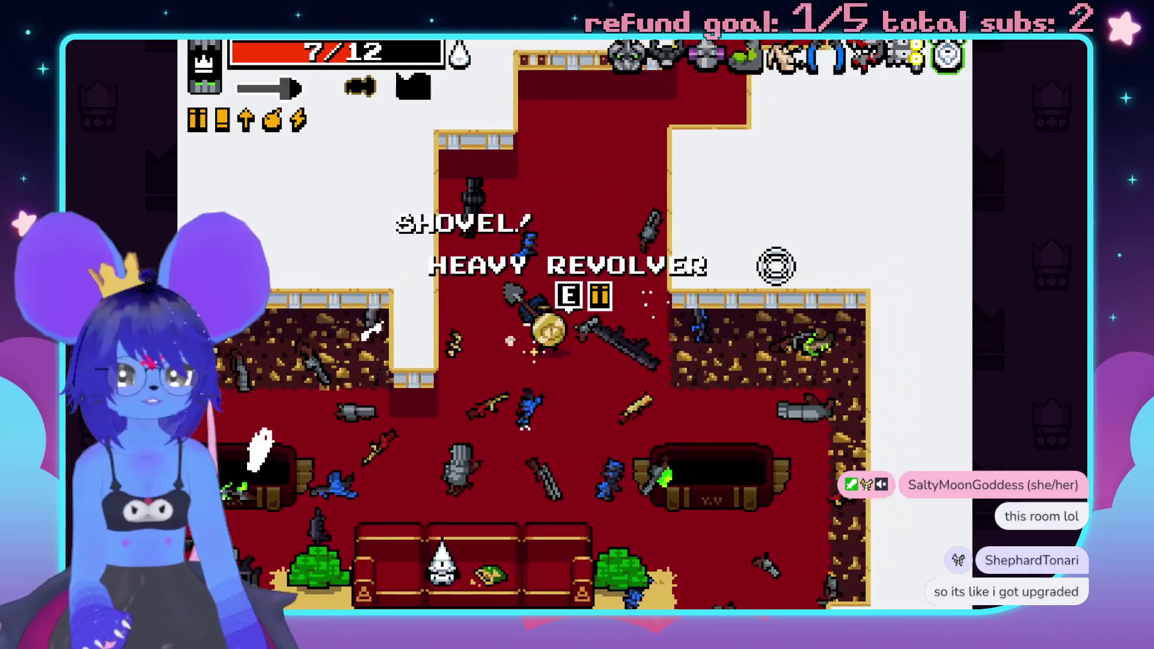
{"action": "key", "text": "s"}
{"action": "key", "text": "d"}
{"action": "left_click", "coordinate": [685, 199]}
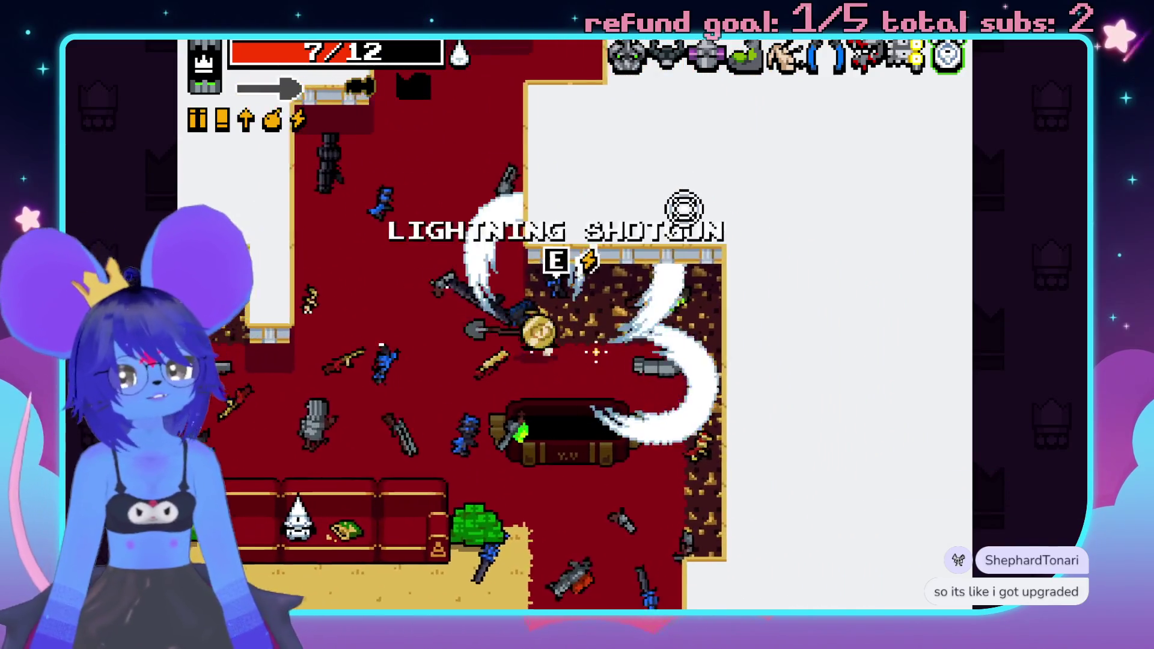
{"action": "key", "text": "s"}
{"action": "key", "text": "a"}
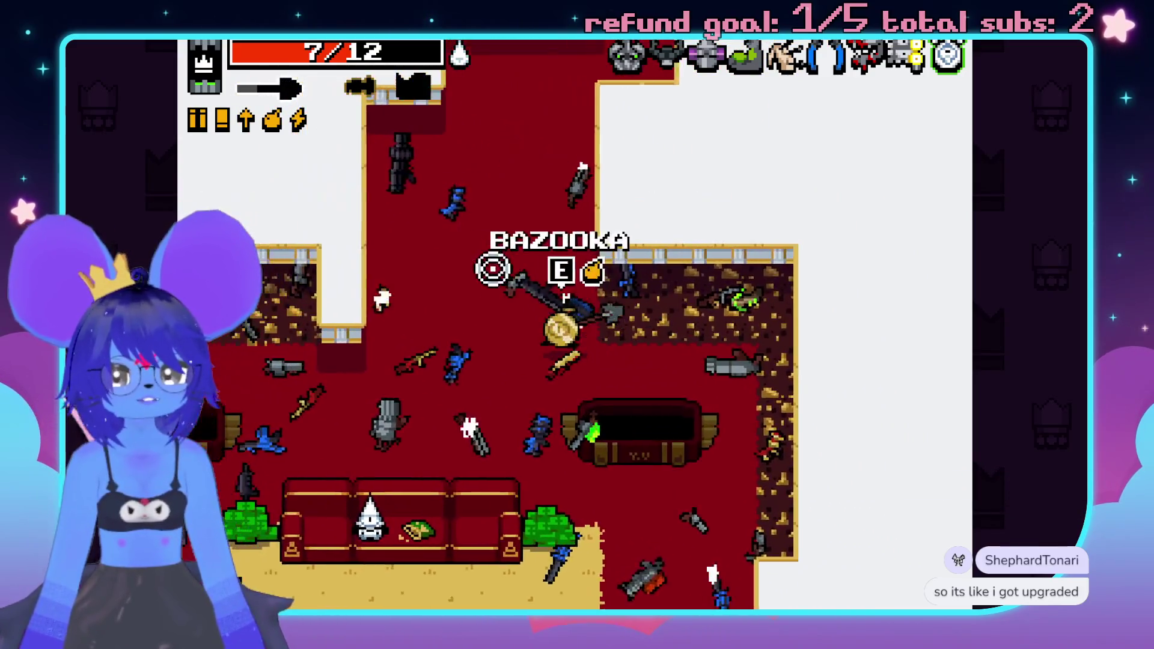
{"action": "key", "text": "a"}
{"action": "key", "text": "s"}
{"action": "left_click", "coordinate": [573, 228]}
{"action": "key", "text": "a"}
{"action": "key", "text": "s"}
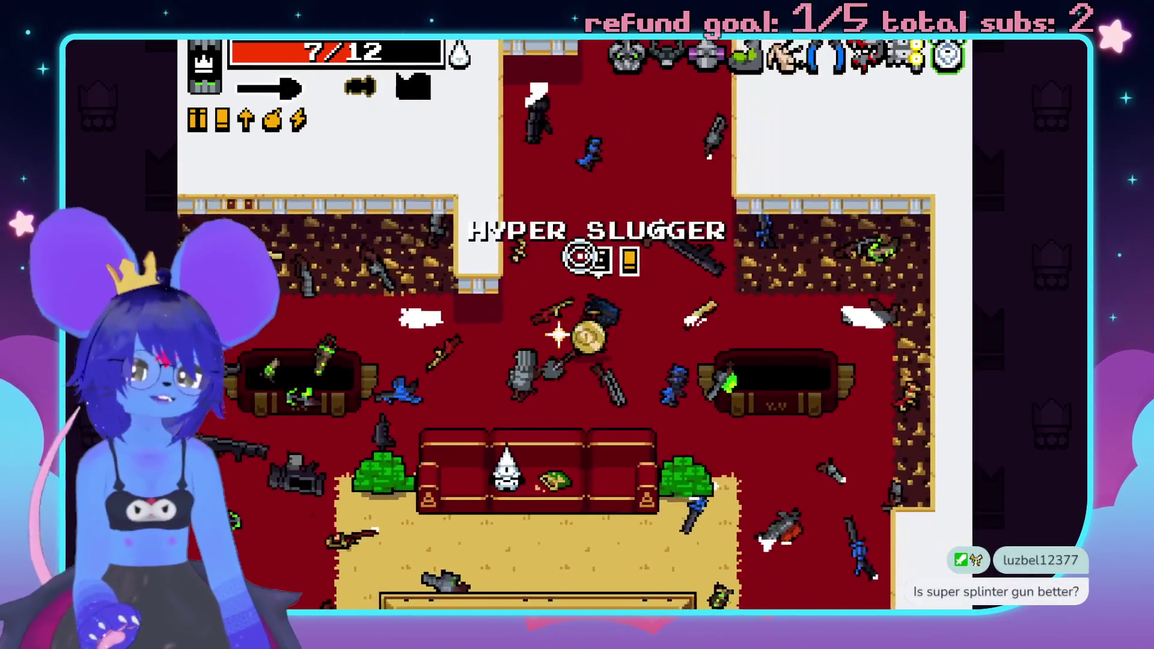
{"action": "key", "text": "e"}
- Check the Nuke Launcher, Toxic Bow and Golden Laser Pistol, ending on the laser-sight weapon
{"action": "key", "text": "w"}
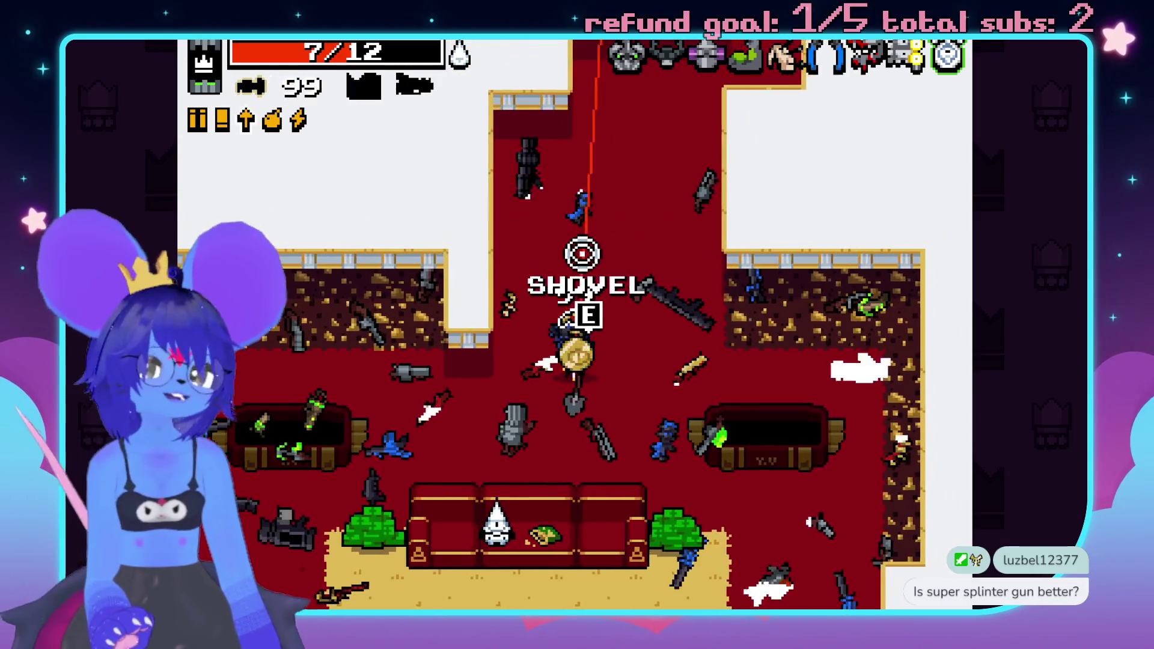
{"action": "key", "text": "a"}
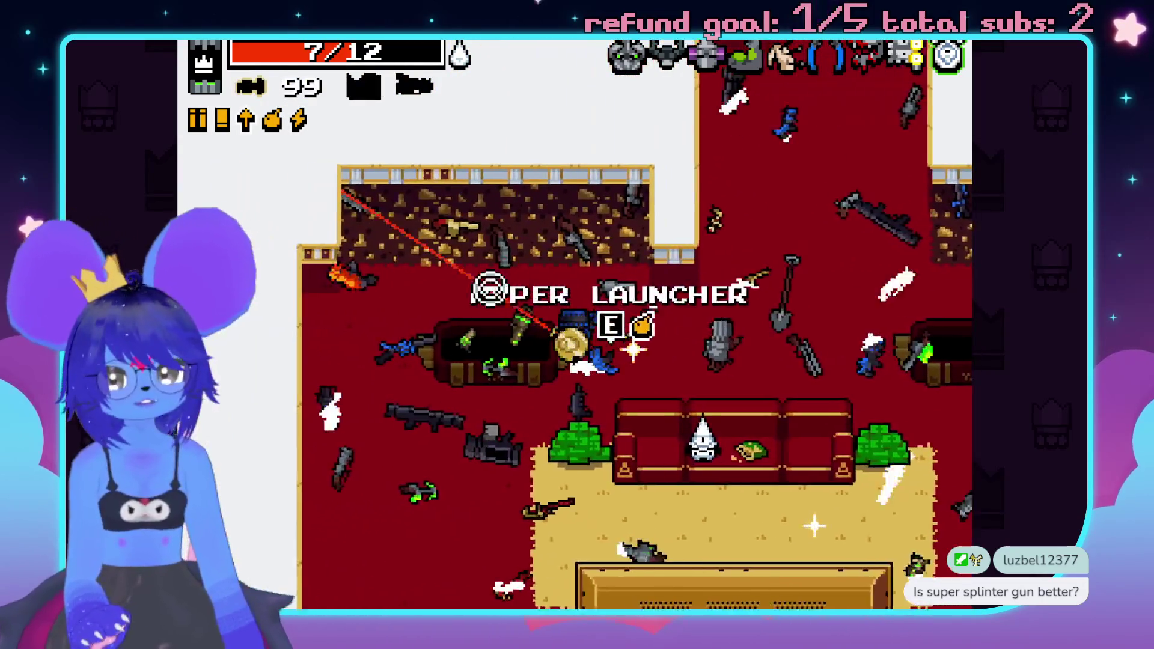
{"action": "key", "text": "s"}
{"action": "key", "text": "w"}
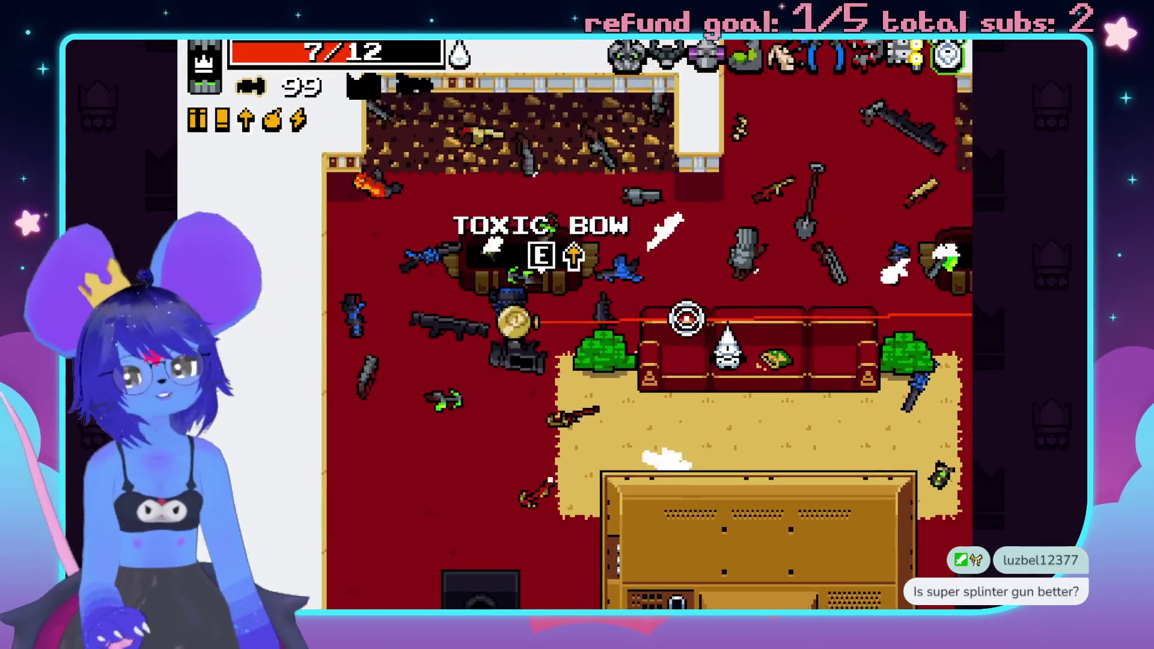
{"action": "key", "text": "s"}
{"action": "key", "text": "w"}
{"action": "key", "text": "a"}
{"action": "key", "text": "space"}
{"action": "key", "text": "s"}
{"action": "key", "text": "d"}
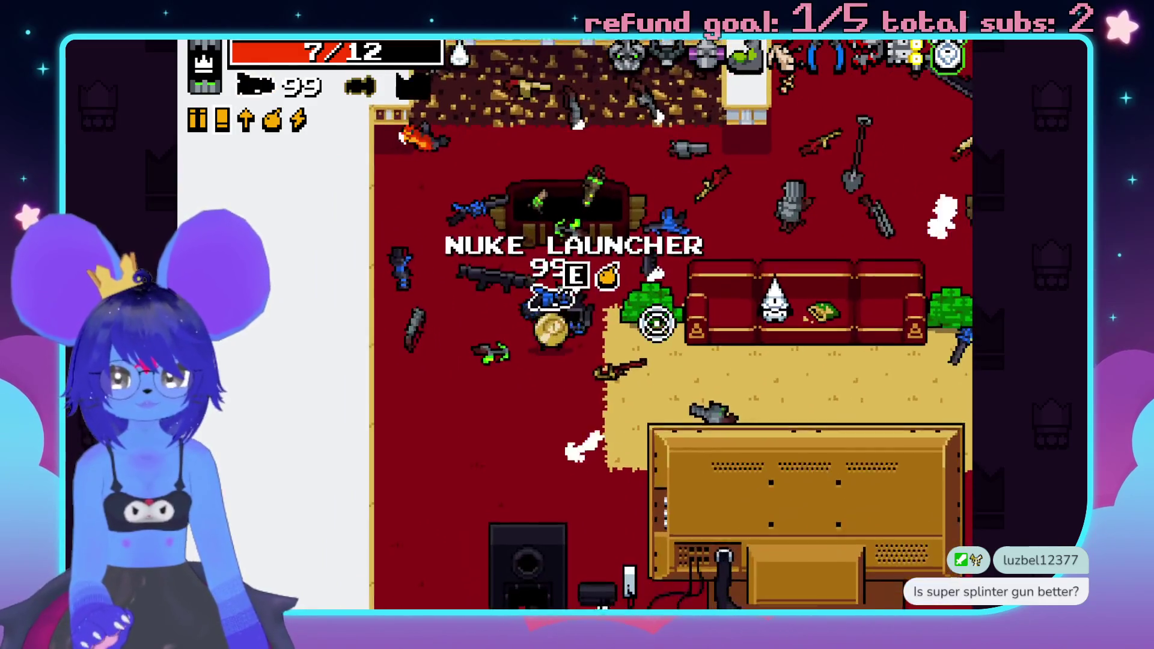
{"action": "key", "text": "w"}
{"action": "key", "text": "w"}
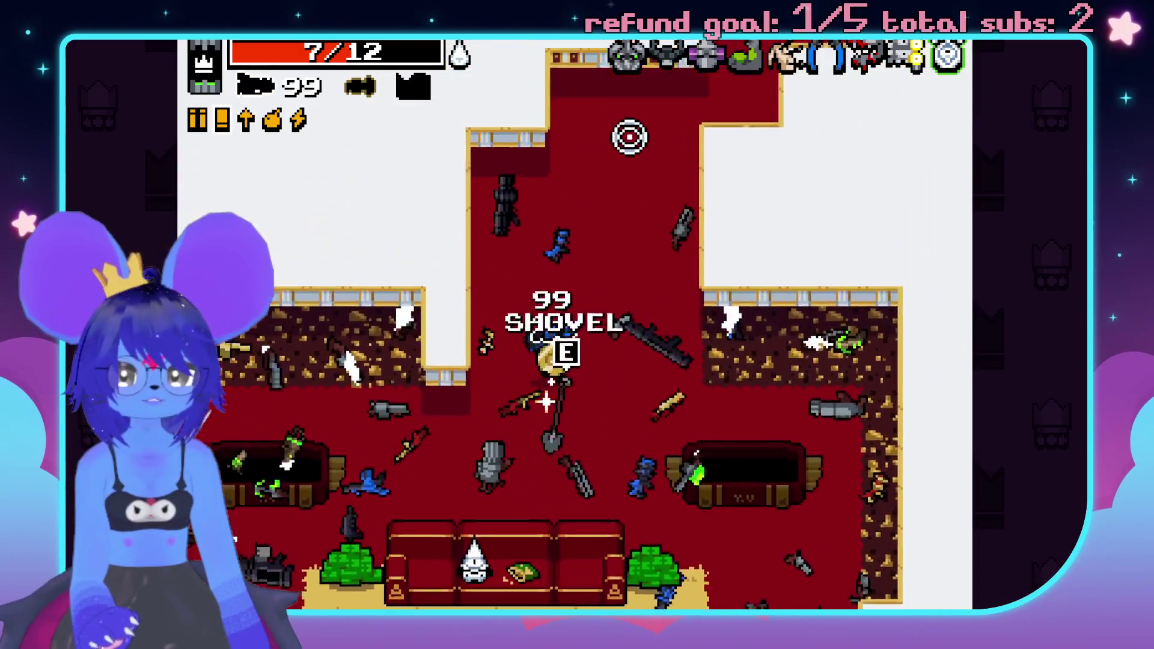
{"action": "key", "text": "a"}
{"action": "left_click", "coordinate": [846, 388]}
{"action": "key", "text": "s"}
{"action": "key", "text": "a"}
{"action": "key", "text": "w"}
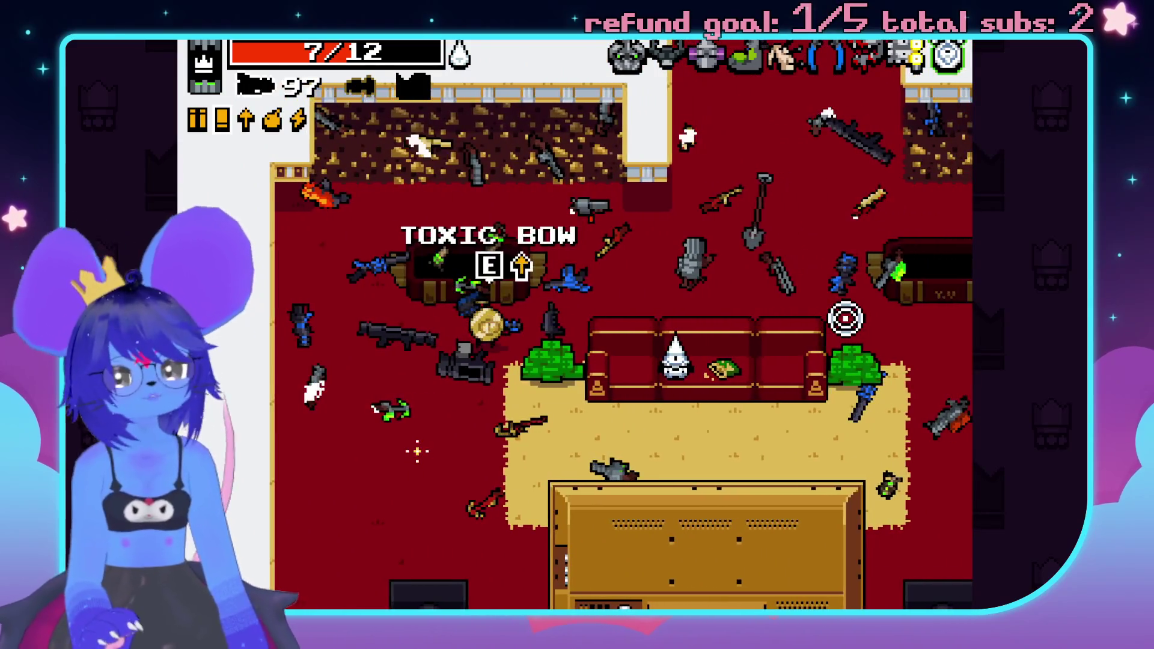
{"action": "key", "text": "d"}
{"action": "key", "text": "d"}
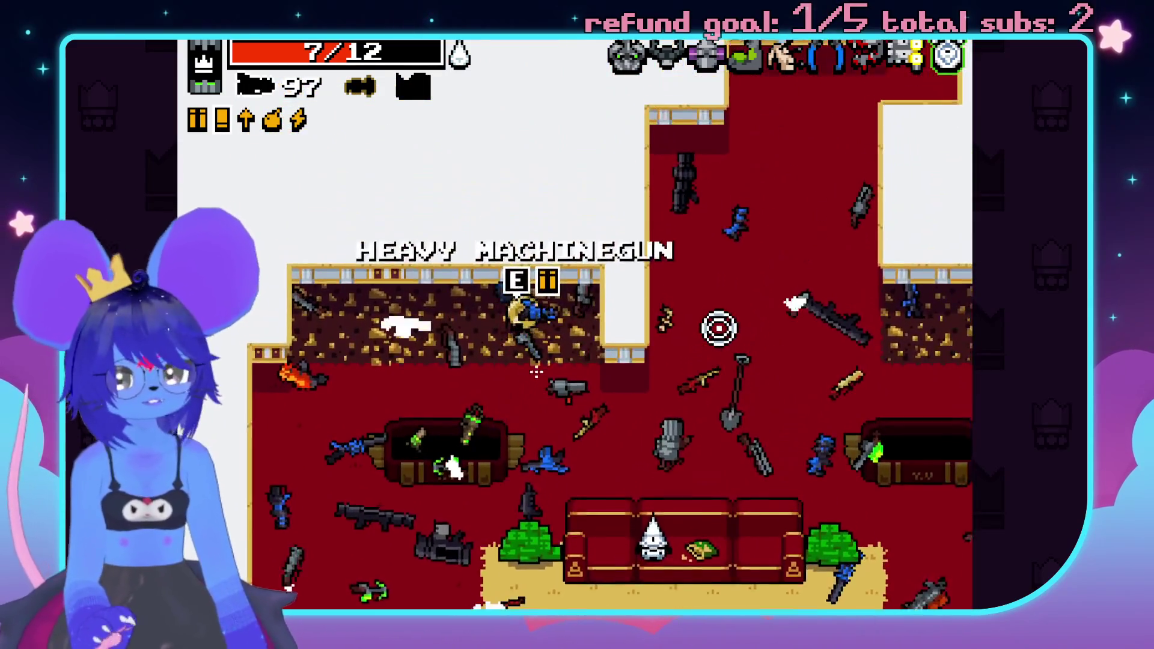
{"action": "key", "text": "space"}
- Head north up the corridor, firing a flak shell ahead
{"action": "key", "text": "w"}
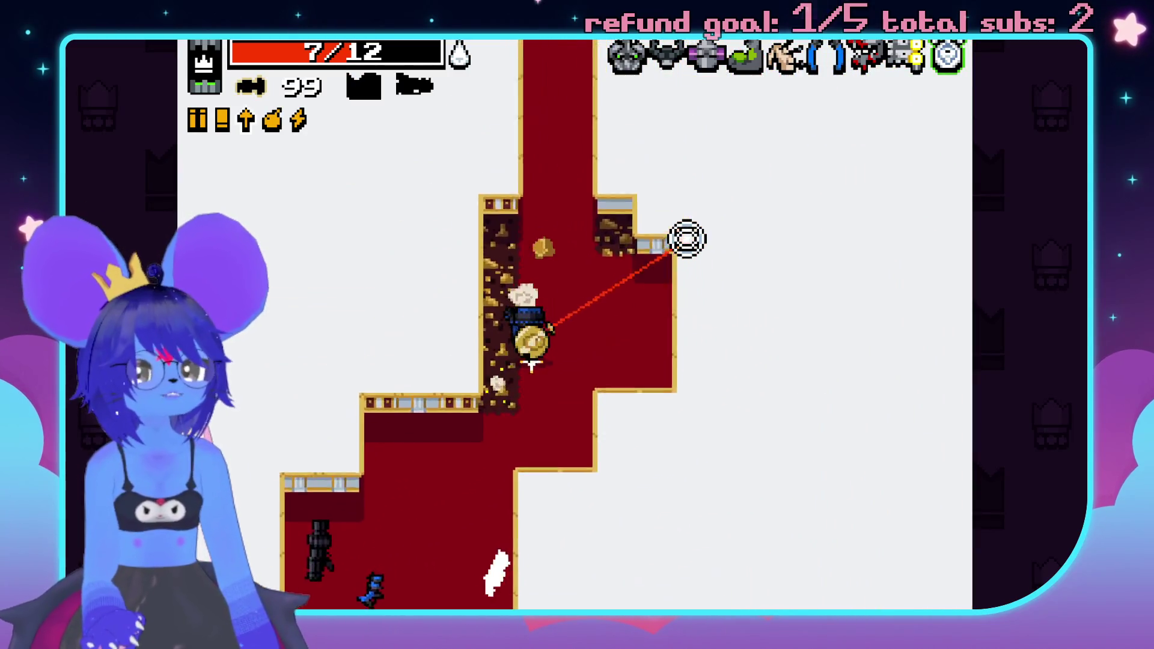
{"action": "key", "text": "w"}
{"action": "key", "text": "w"}
{"action": "left_click", "coordinate": [722, 278]}
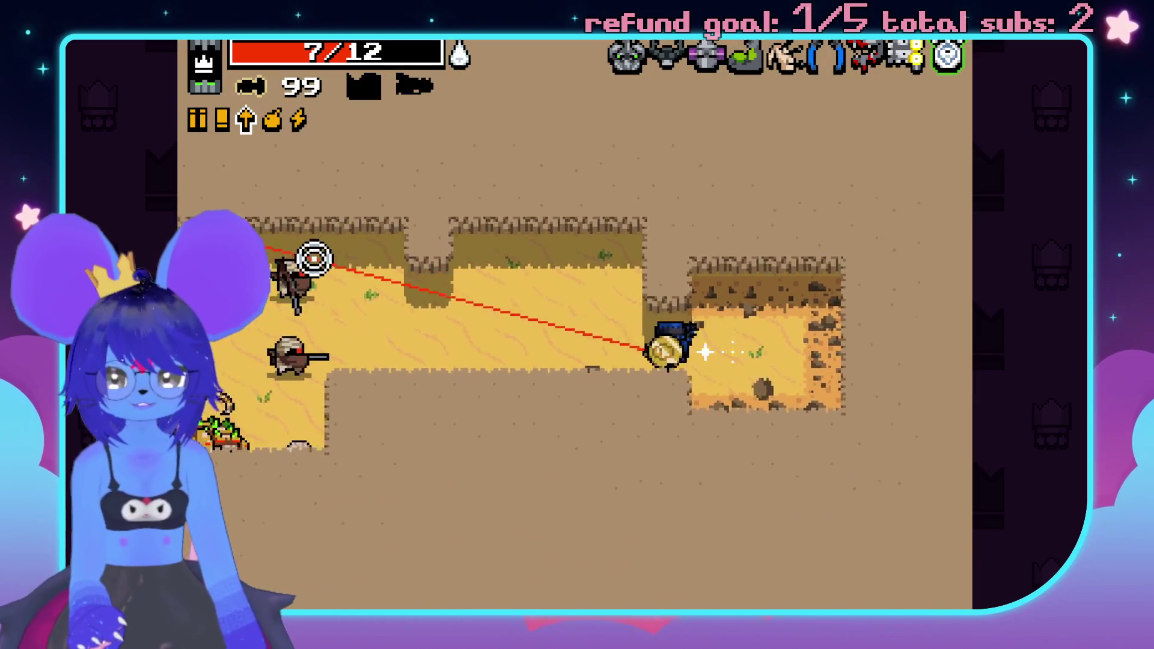
- Fire repeatedly along the aim line into the bandits and IDPD enemies until the crowd falls
{"action": "left_click", "coordinate": [302, 412]}
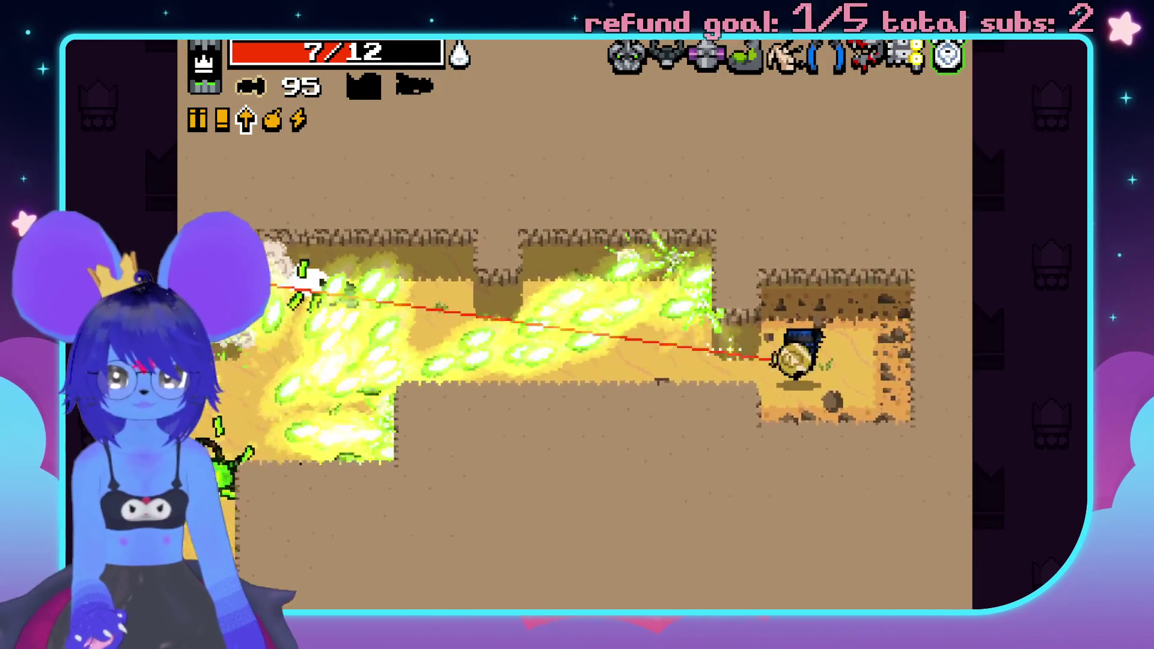
{"action": "left_click", "coordinate": [662, 300]}
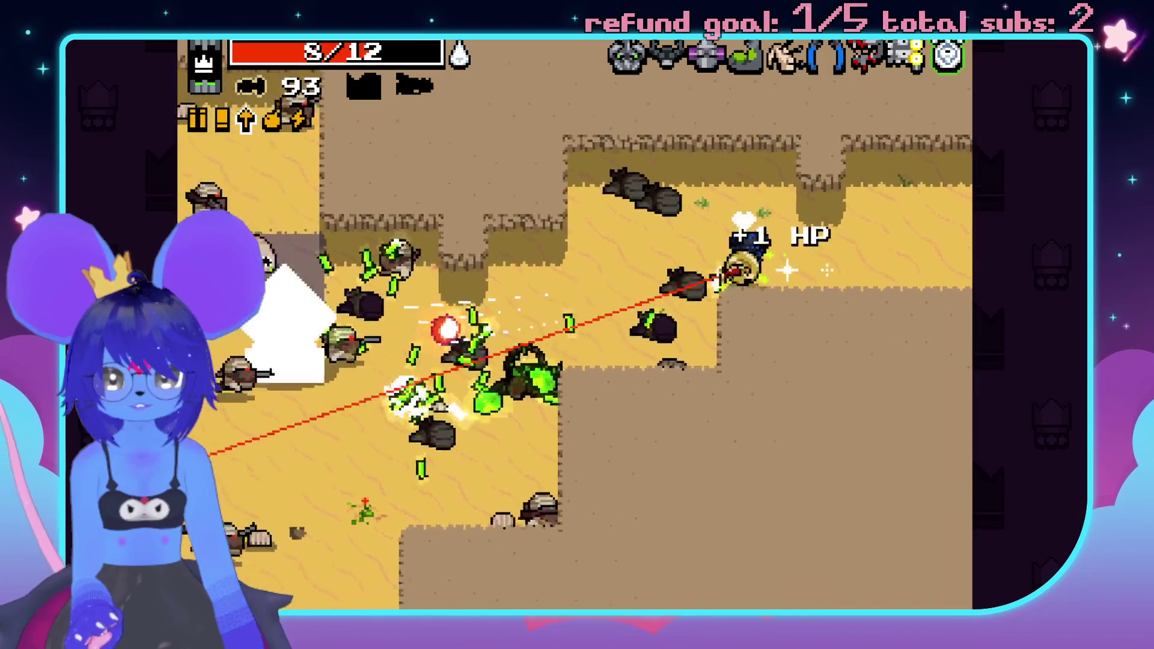
{"action": "left_click", "coordinate": [721, 282]}
{"action": "left_click", "coordinate": [727, 300]}
{"action": "left_click", "coordinate": [732, 317]}
{"action": "left_click", "coordinate": [661, 336]}
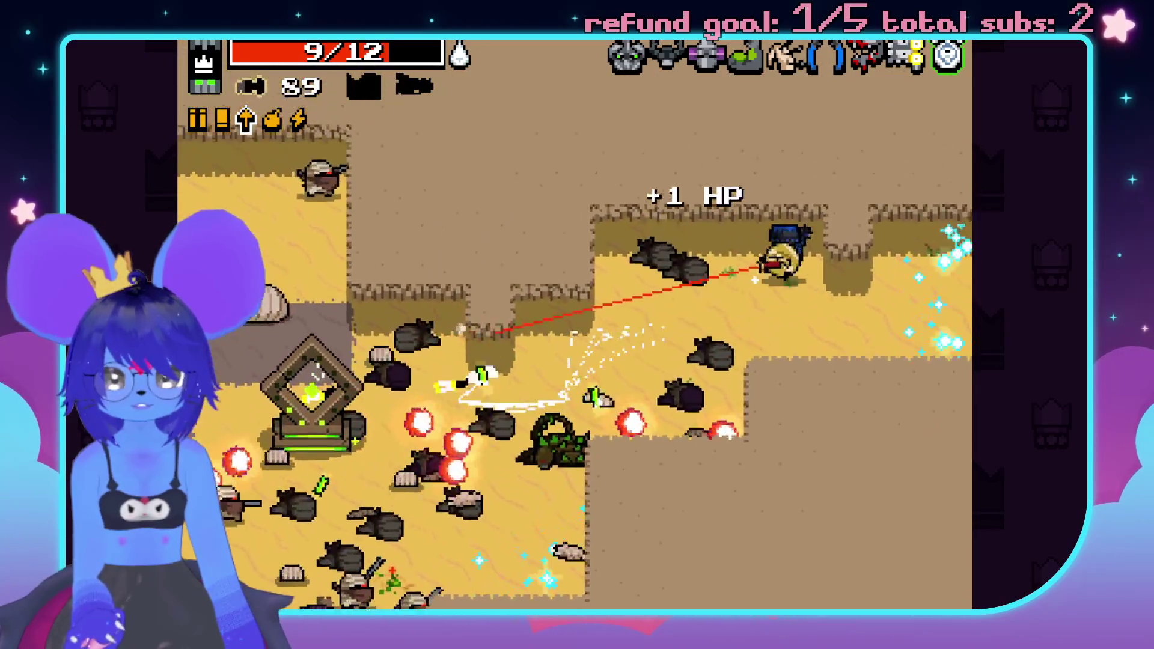
{"action": "left_click", "coordinate": [595, 368]}
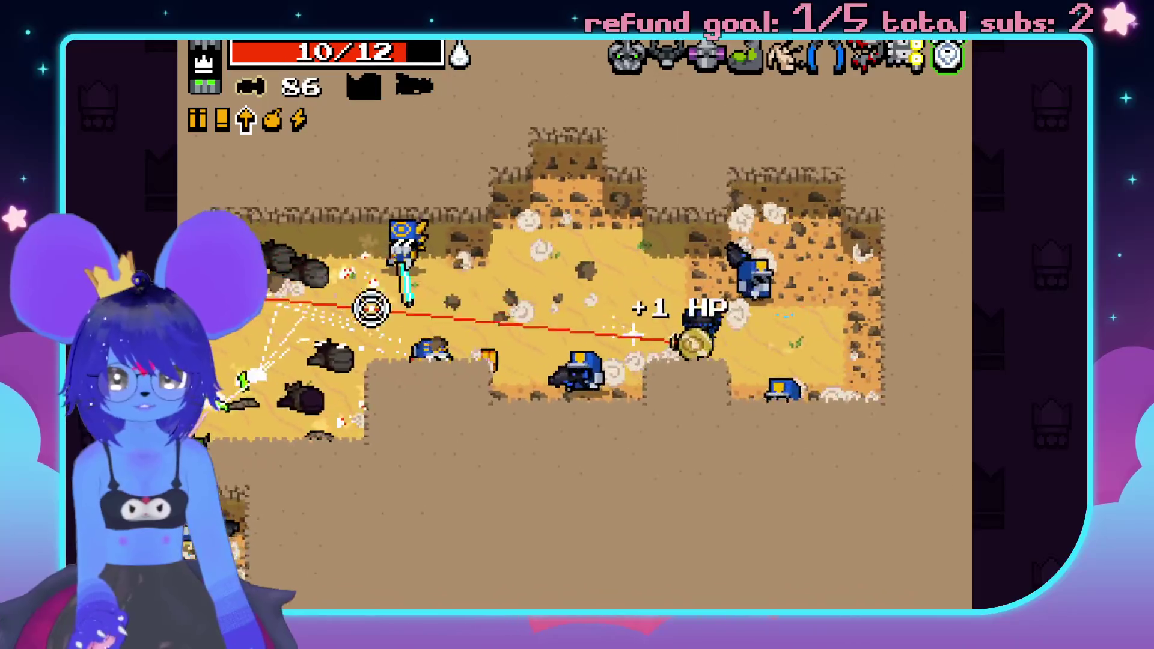
{"action": "left_click", "coordinate": [628, 337]}
{"action": "left_click", "coordinate": [641, 355]}
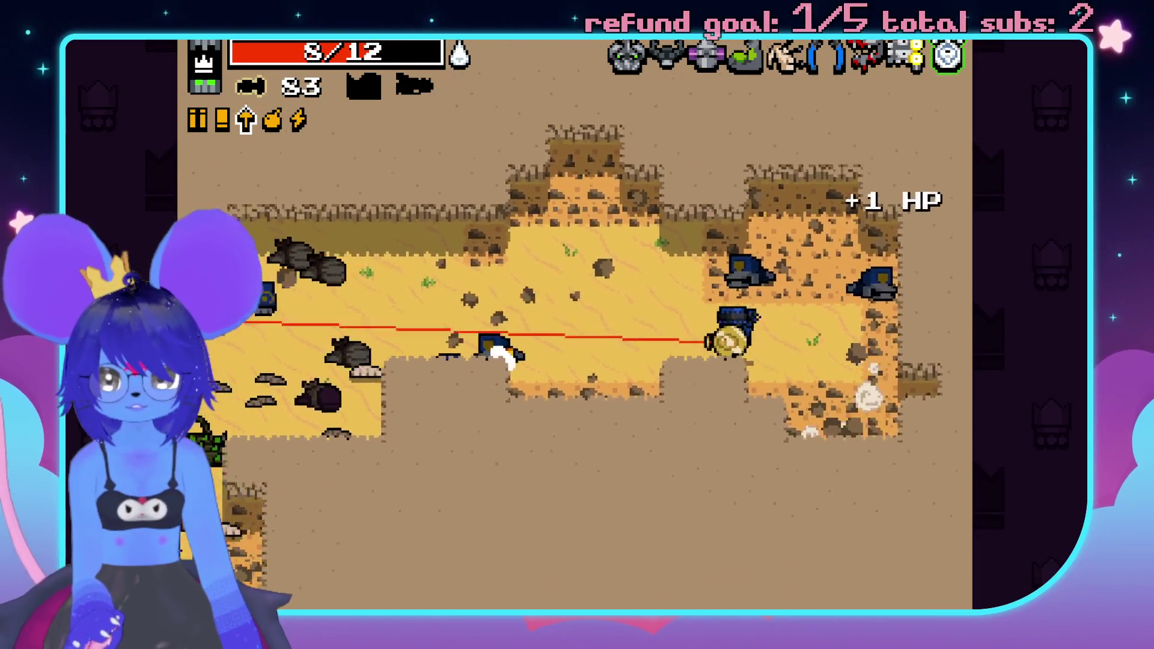
{"action": "left_click", "coordinate": [240, 343]}
{"action": "left_click", "coordinate": [204, 409]}
{"action": "left_click", "coordinate": [228, 430]}
{"action": "left_click", "coordinate": [231, 397]}
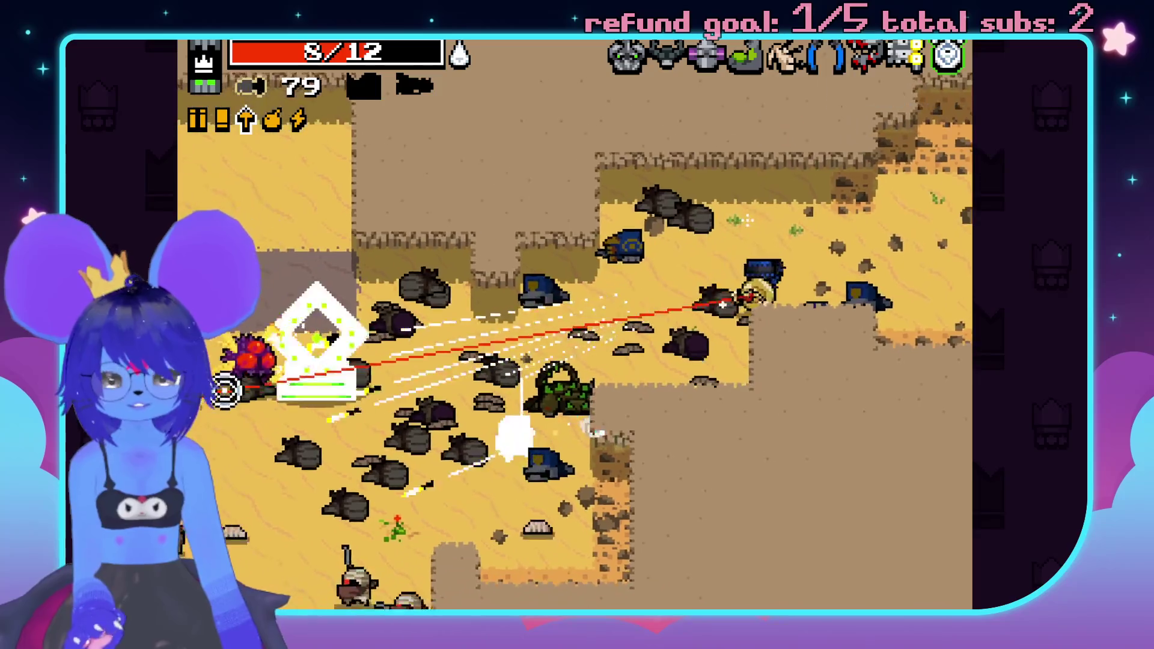
{"action": "left_click", "coordinate": [289, 394]}
{"action": "left_click", "coordinate": [283, 363]}
{"action": "left_click", "coordinate": [291, 342]}
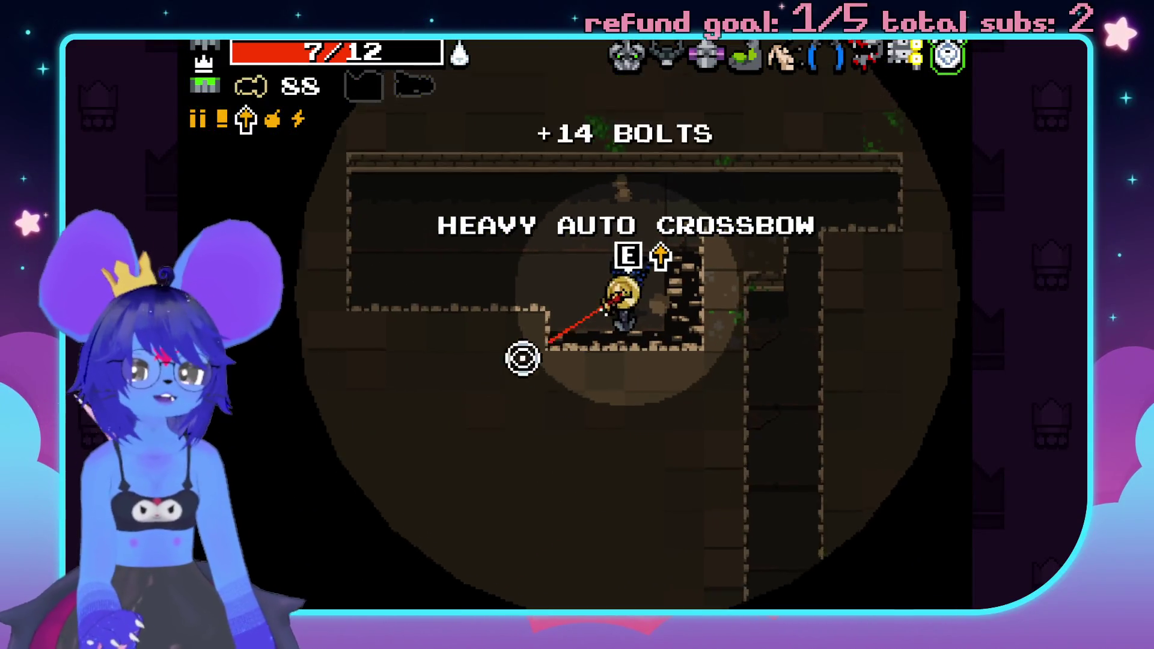
- Pick up the Heavy Auto Crossbow and teleport across the green pads
{"action": "key", "text": "e"}
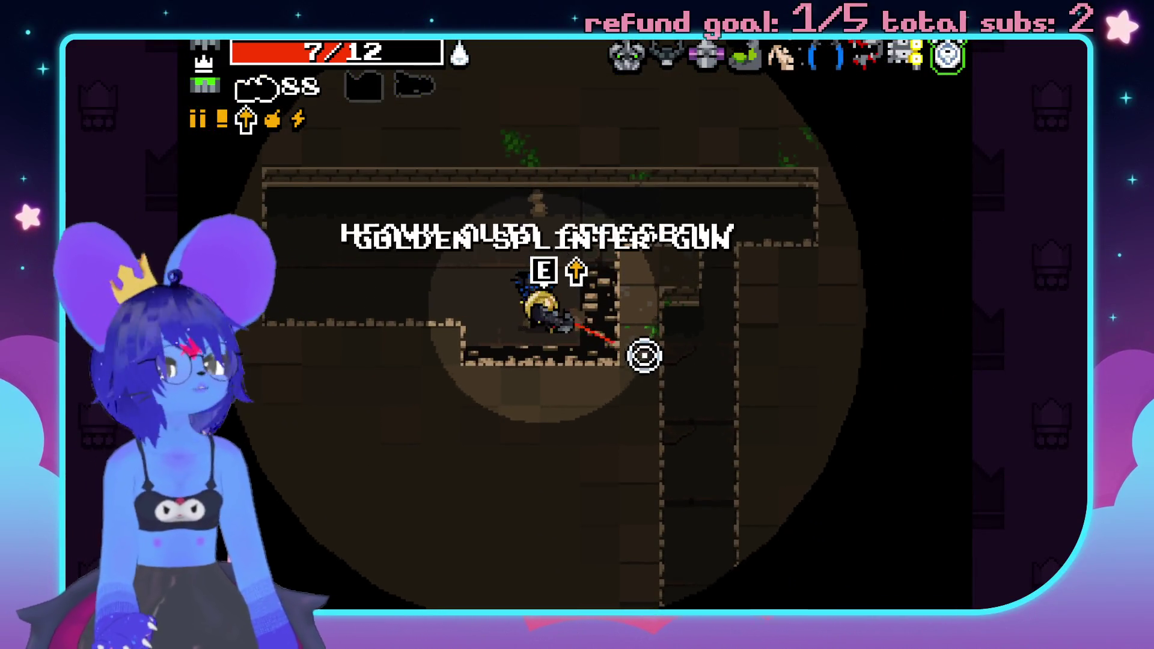
{"action": "key", "text": "s"}
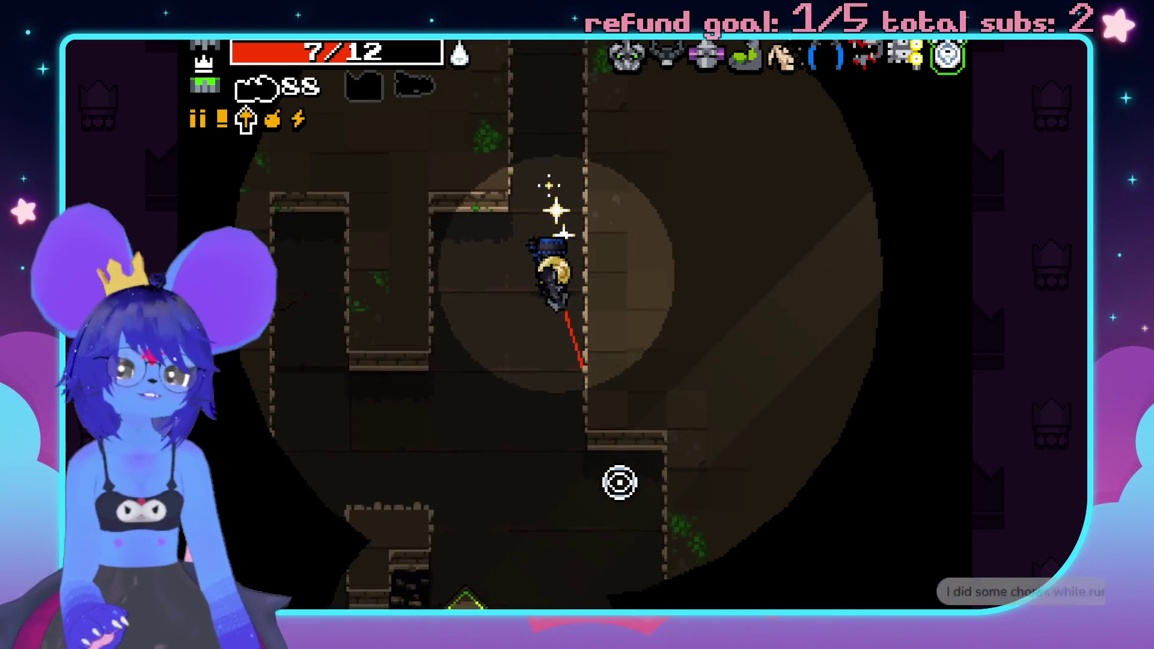
{"action": "key", "text": "s"}
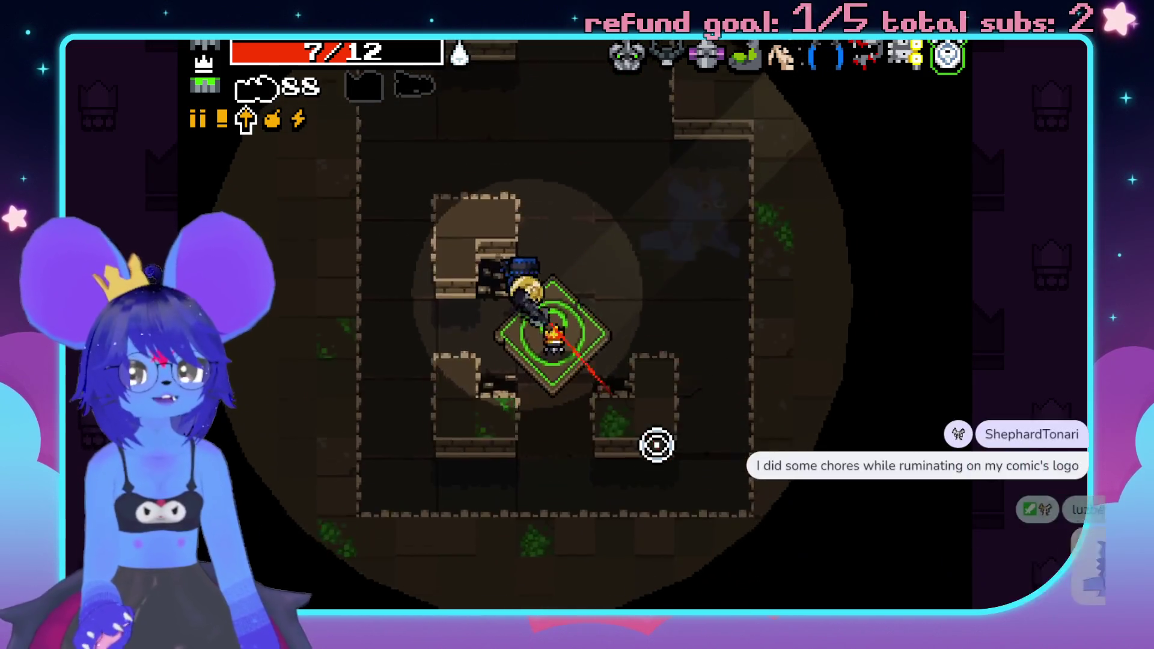
{"action": "key", "text": "e"}
{"action": "key", "text": "w"}
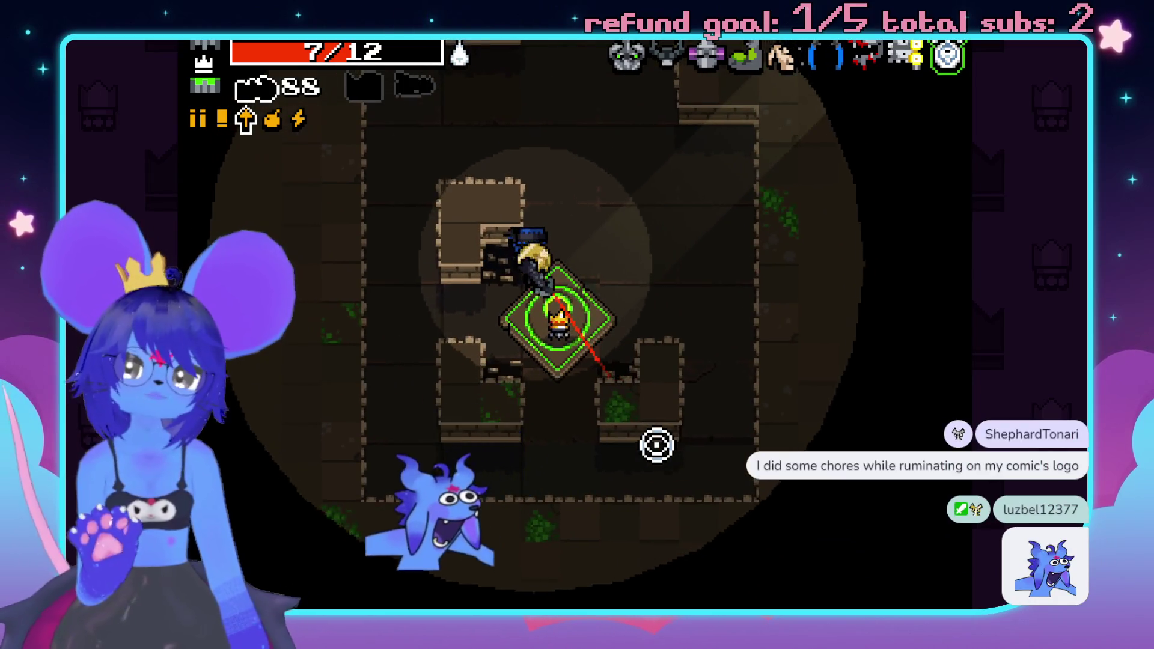
{"action": "key", "text": "space"}
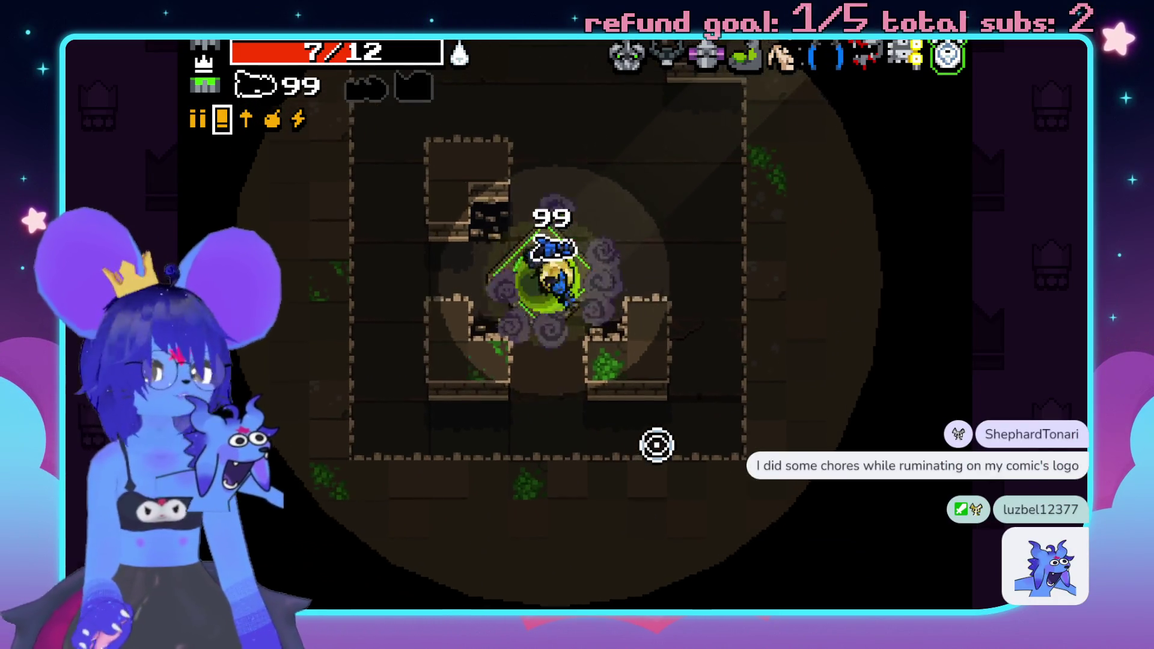
- Enter the portal, pick the Crown of Hatred and start fighting in the new desert
{"action": "key", "text": "e"}
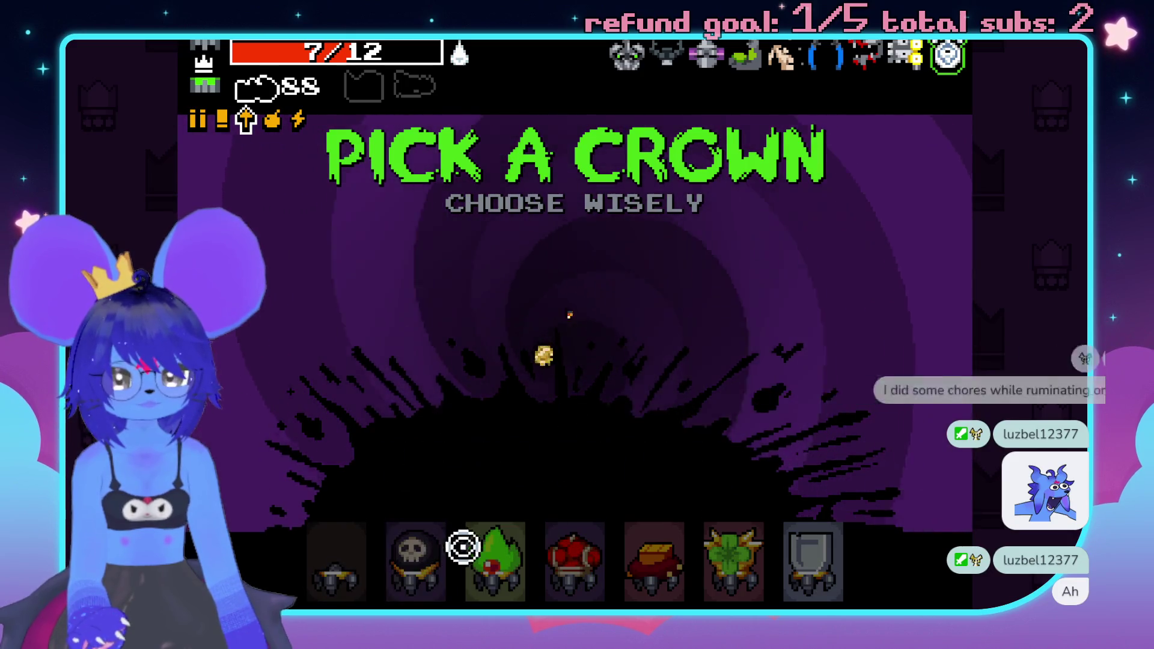
{"action": "left_click", "coordinate": [490, 556]}
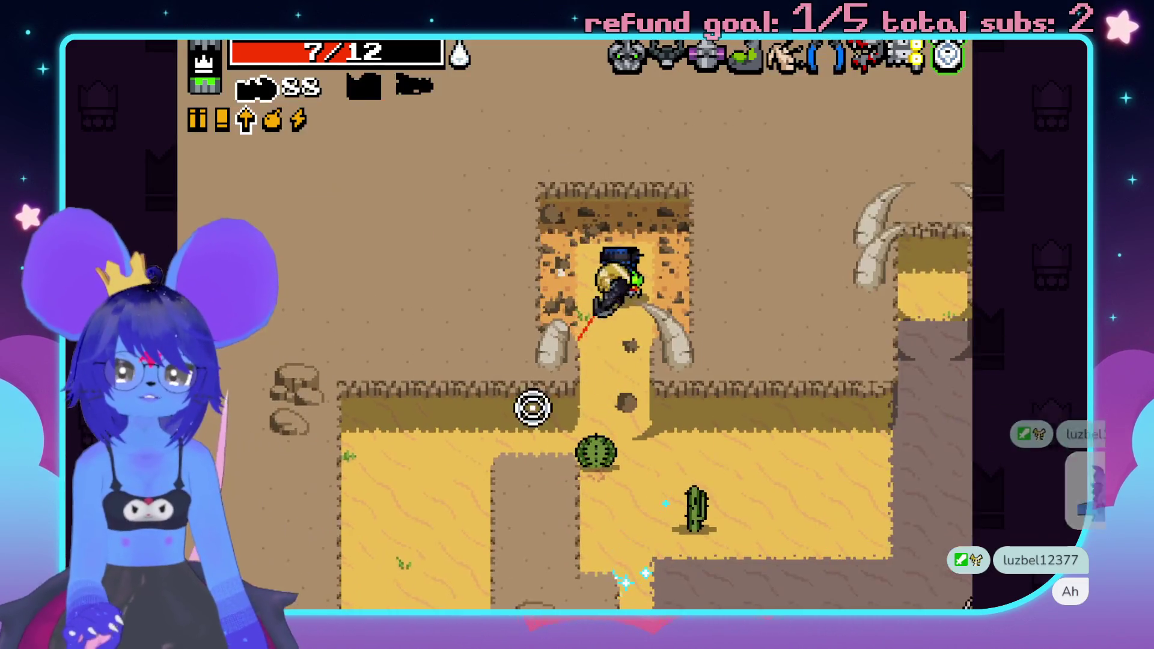
{"action": "left_click", "coordinate": [581, 593]}
- Shoot the enemies below and the spiders above, grab the health pickup, and swap weapons
{"action": "left_click", "coordinate": [545, 595]}
{"action": "key", "text": "a"}
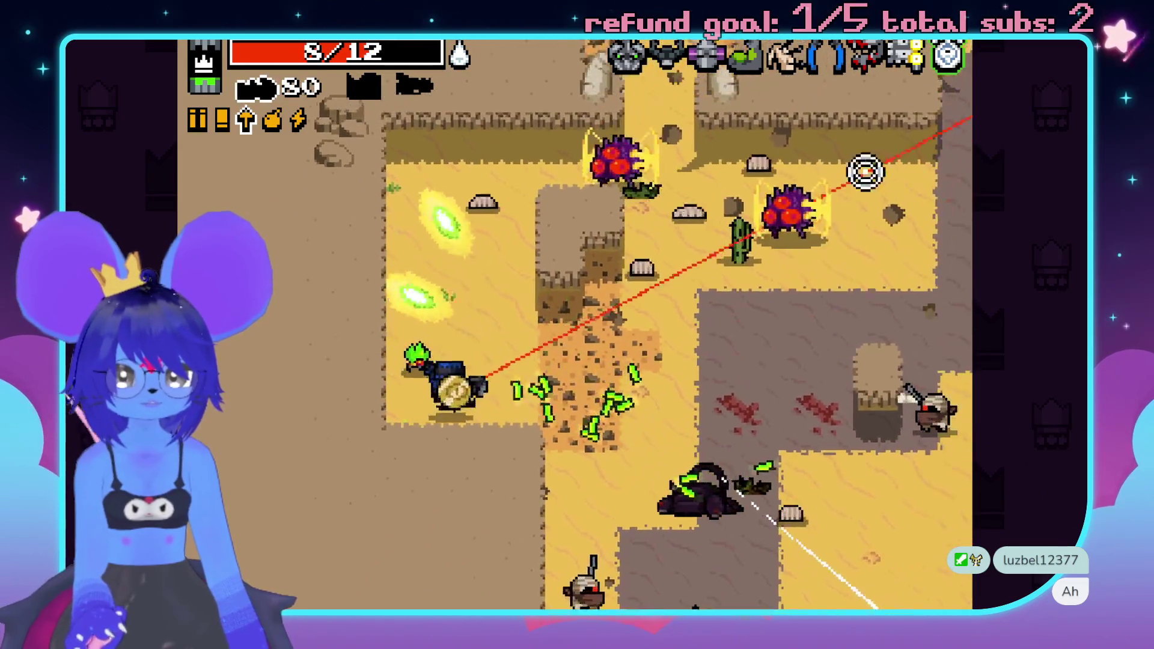
{"action": "left_click", "coordinate": [792, 224]}
{"action": "left_click", "coordinate": [652, 136]}
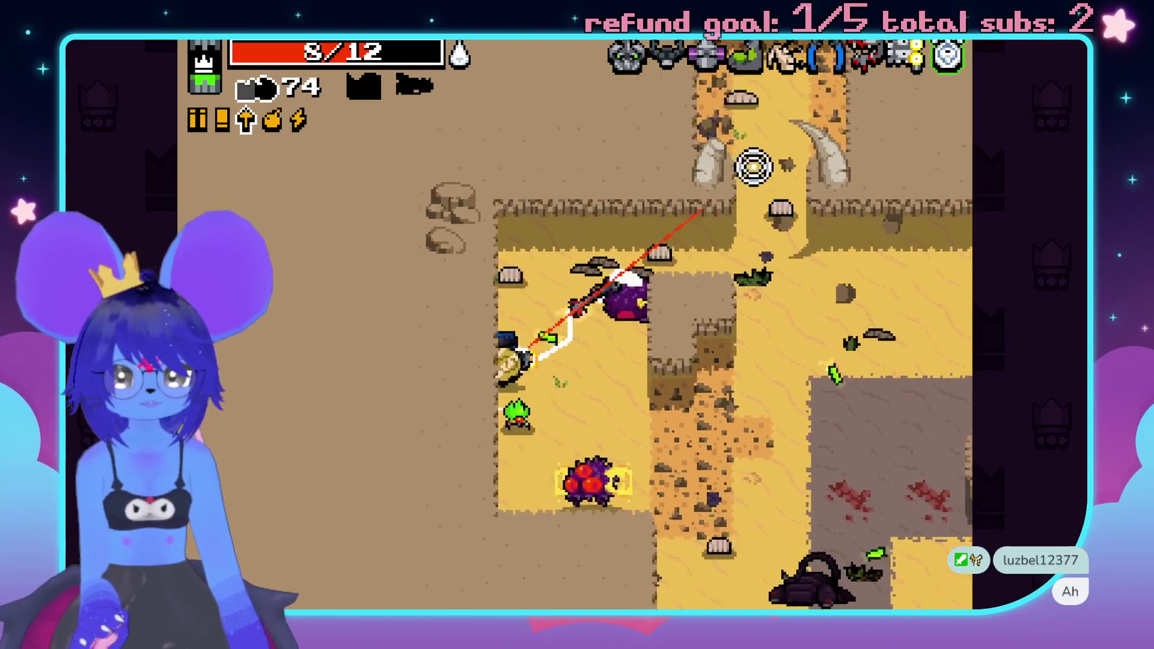
{"action": "key", "text": "w"}
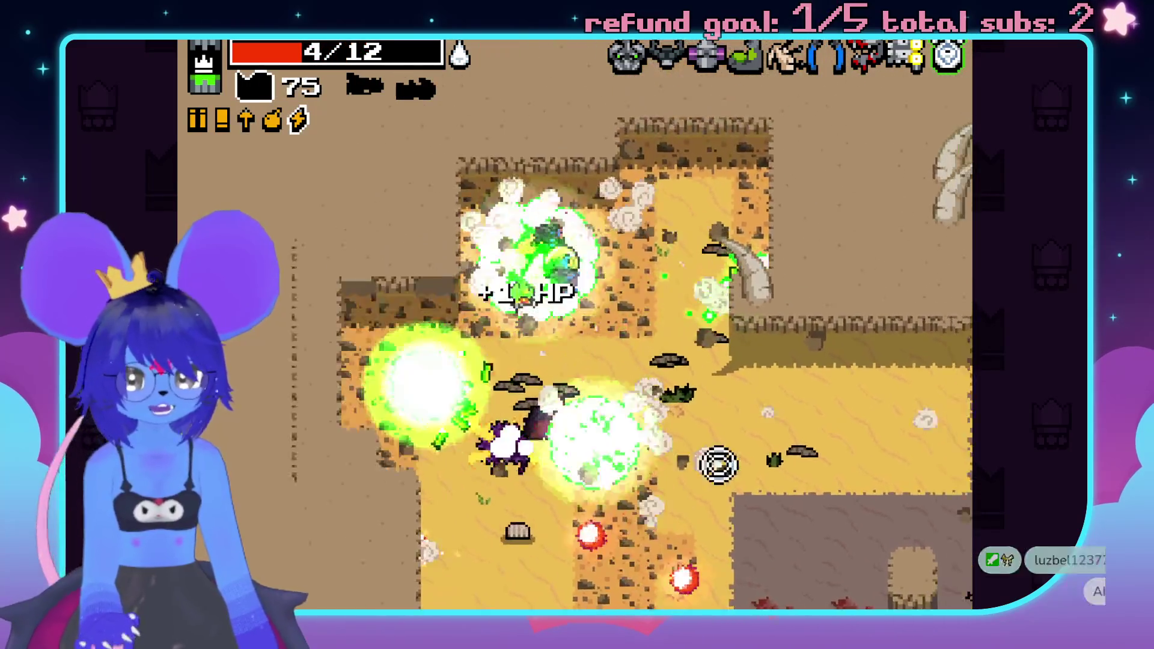
{"action": "key", "text": "space"}
{"action": "left_click", "coordinate": [659, 541]}
{"action": "left_click", "coordinate": [637, 529]}
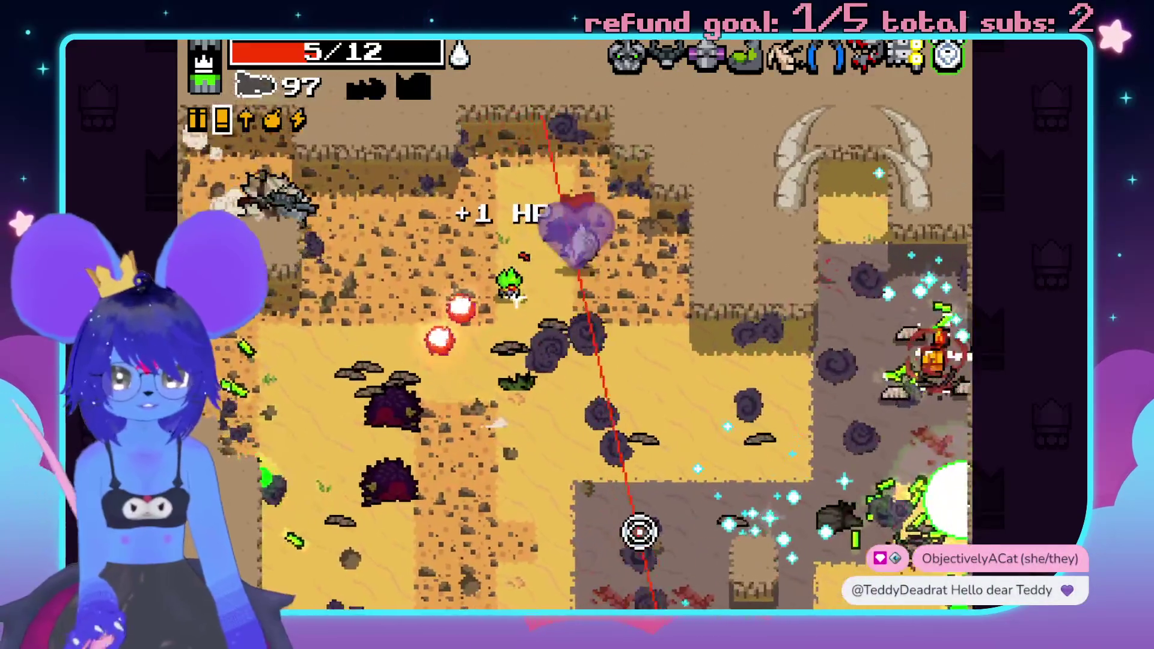
- Strafe left and right while firing at the enemies up-left and up-right
{"action": "key", "text": "d"}
{"action": "left_click", "coordinate": [326, 280]}
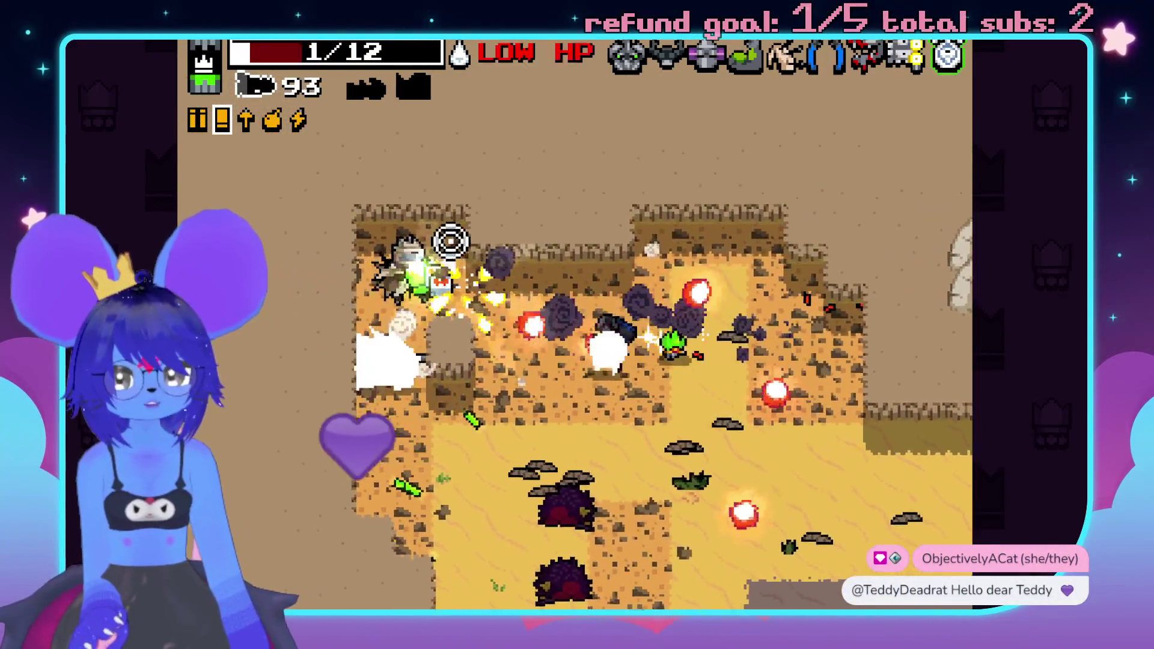
{"action": "key", "text": "a"}
{"action": "left_click", "coordinate": [593, 168]}
{"action": "left_click", "coordinate": [634, 120]}
{"action": "key", "text": "w"}
{"action": "left_click", "coordinate": [593, 123]}
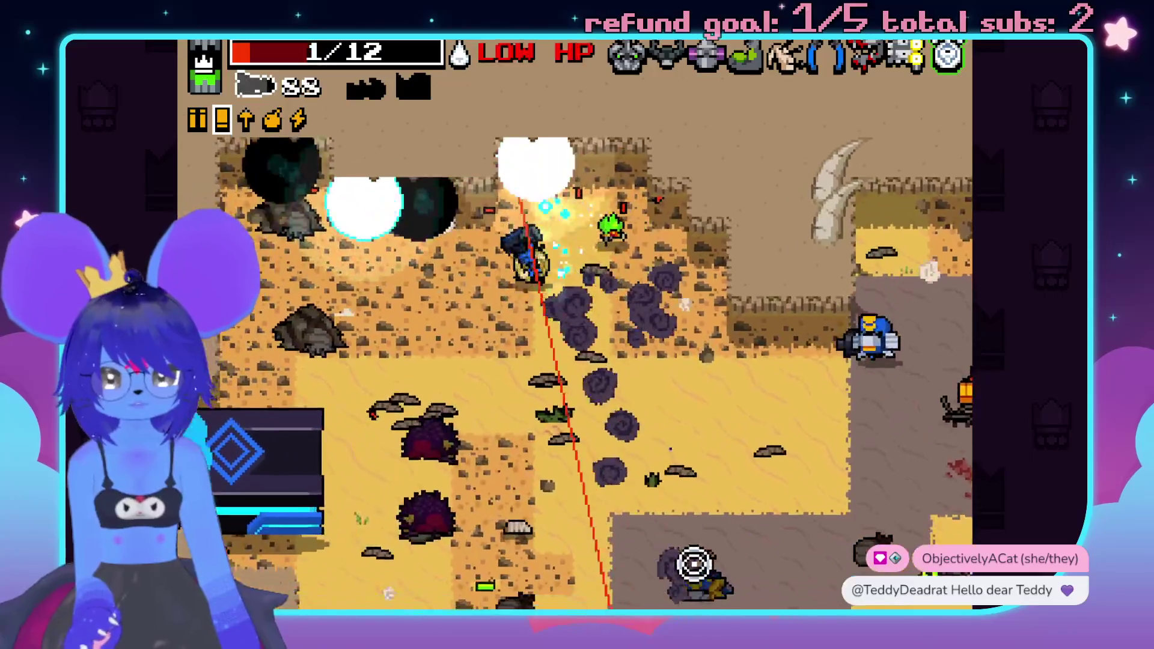
- Grab more health and keep firing at the IDPD troops, then swap to the other weapon
{"action": "key", "text": "w"}
{"action": "left_click", "coordinate": [379, 327]}
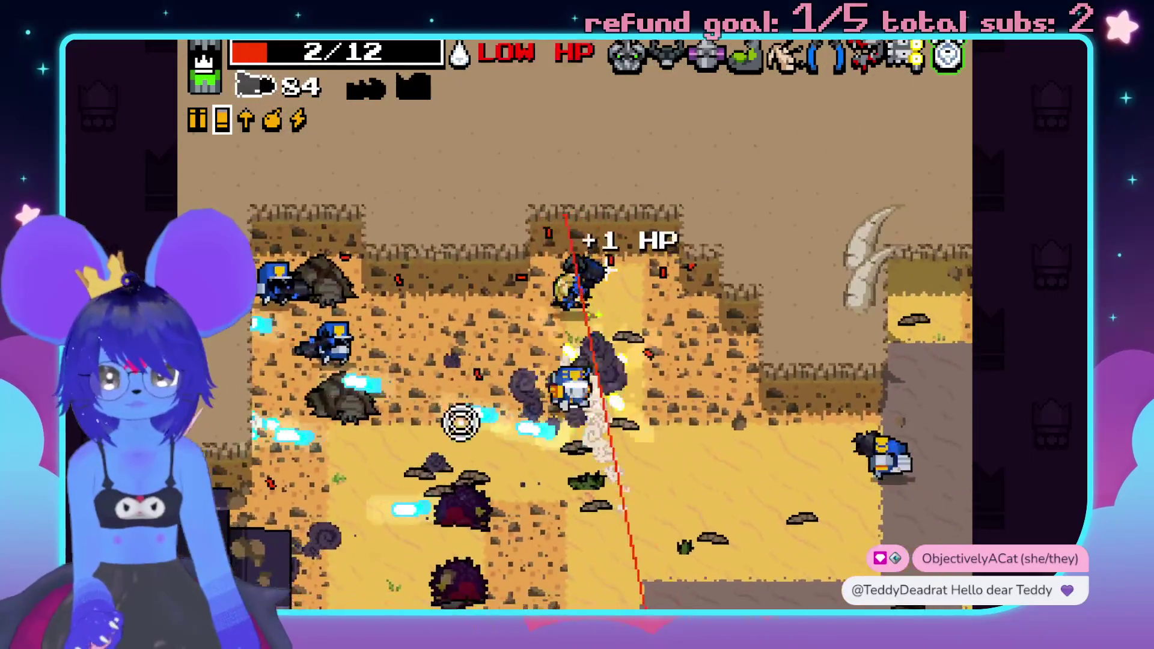
{"action": "left_click", "coordinate": [420, 265]}
{"action": "left_click", "coordinate": [896, 311]}
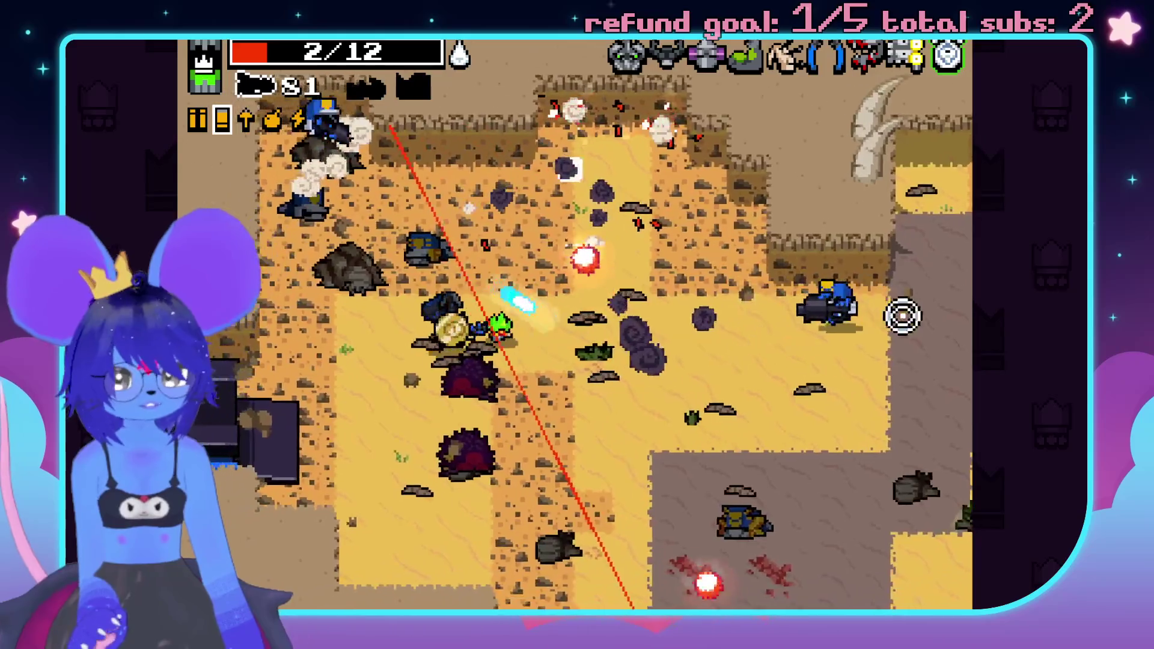
{"action": "left_click", "coordinate": [960, 245]}
{"action": "left_click", "coordinate": [535, 128]}
{"action": "left_click", "coordinate": [517, 116]}
{"action": "key", "text": "w"}
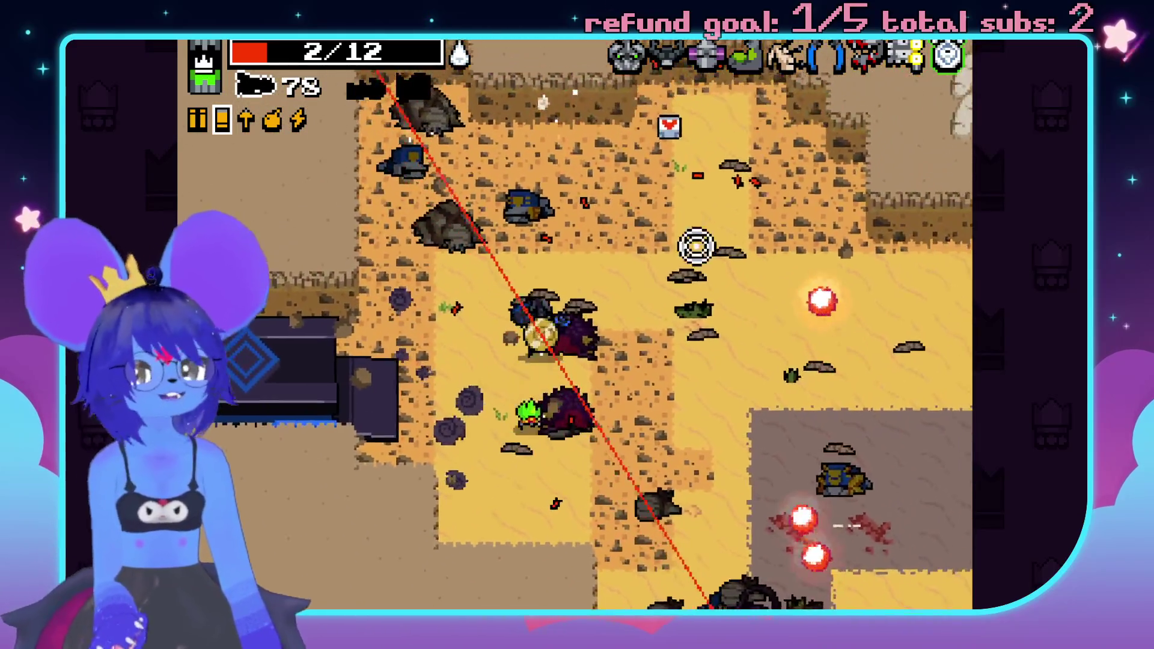
{"action": "key", "text": "d"}
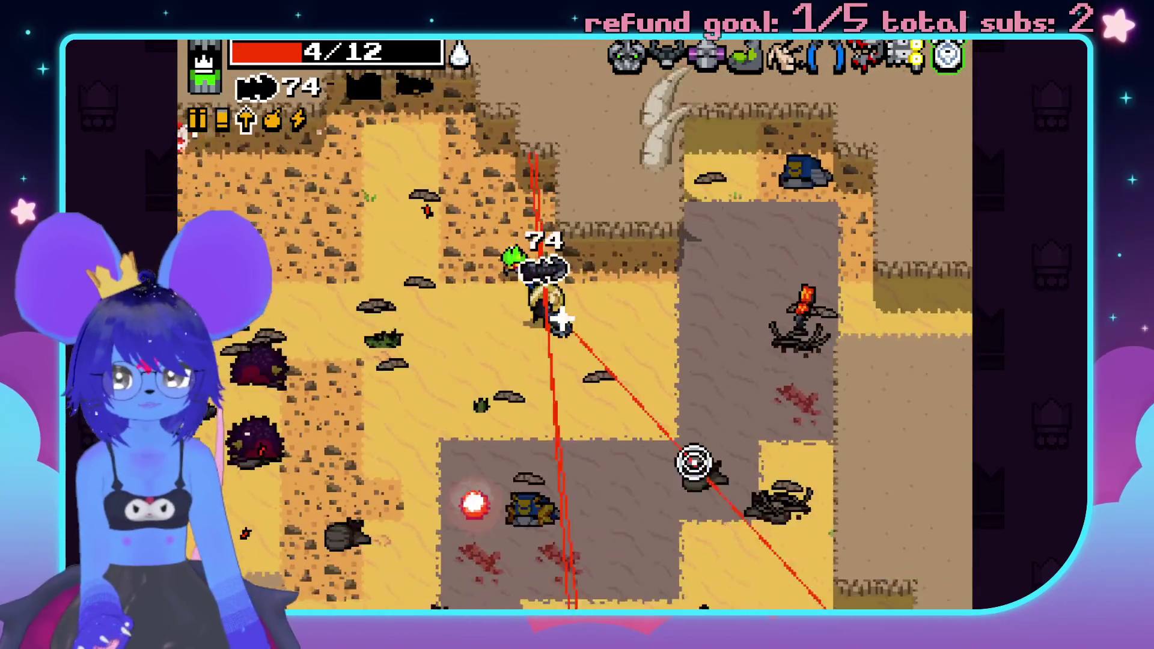
{"action": "key", "text": "space"}
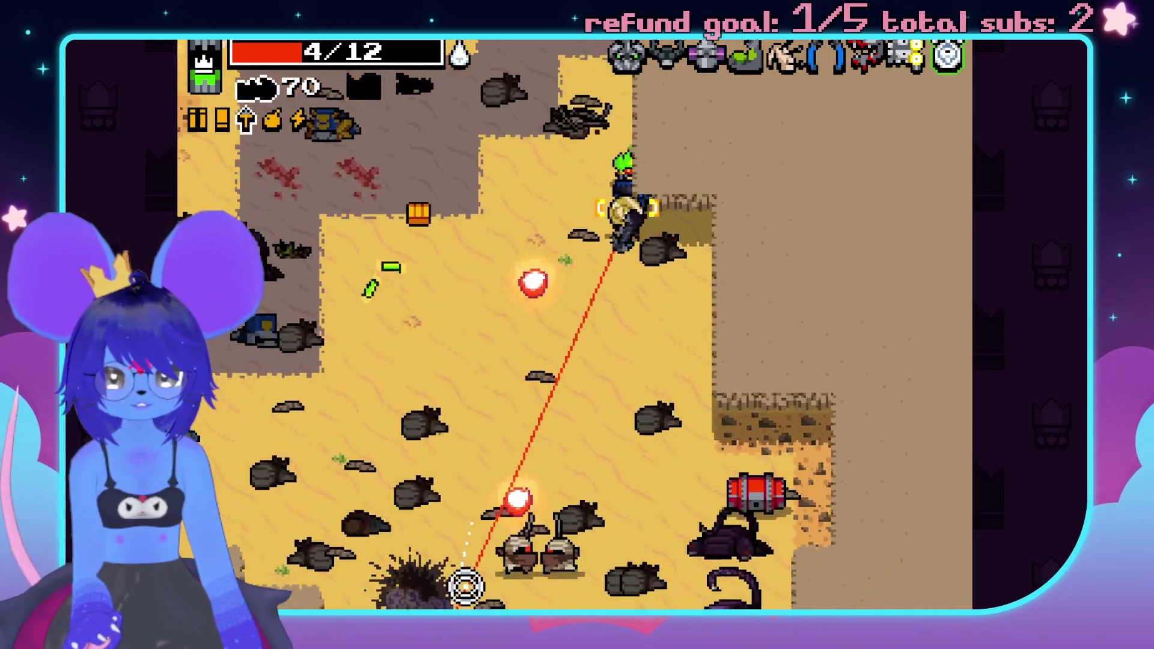
- Spray shots to clear the remaining desert enemies to the left and below
{"action": "left_click_drag", "start_coordinate": [684, 600], "coordinate": [413, 576]}
{"action": "key", "text": "s"}
{"action": "key", "text": "s"}
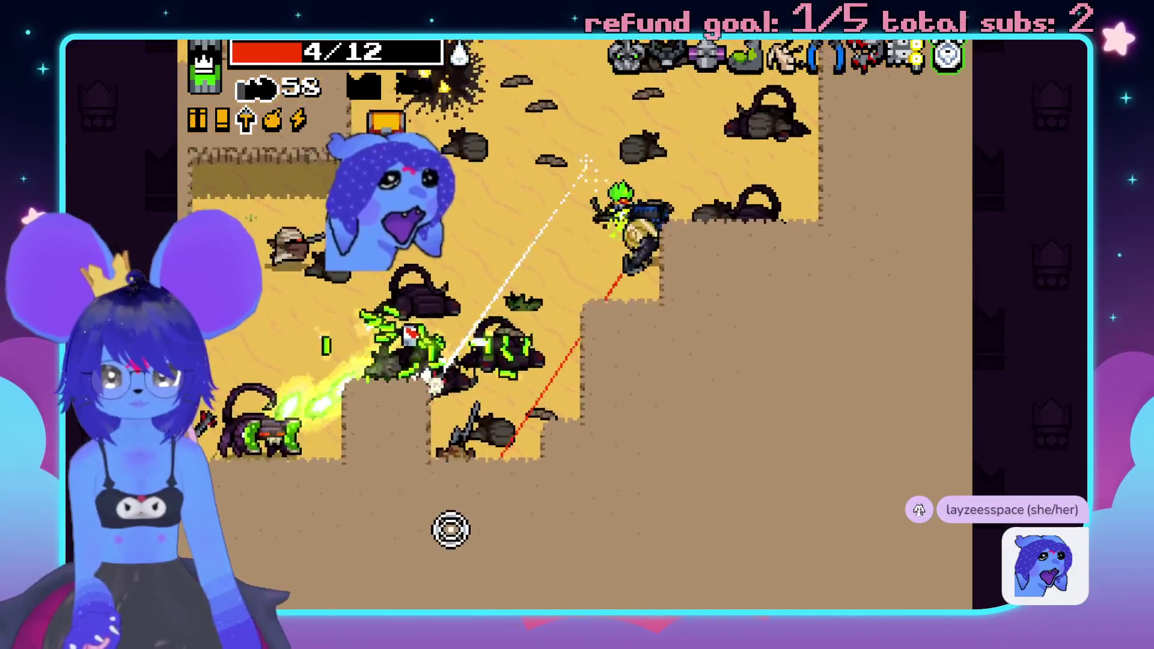
{"action": "left_click_drag", "start_coordinate": [461, 503], "coordinate": [455, 539]}
{"action": "key", "text": "w"}
{"action": "key", "text": "d"}
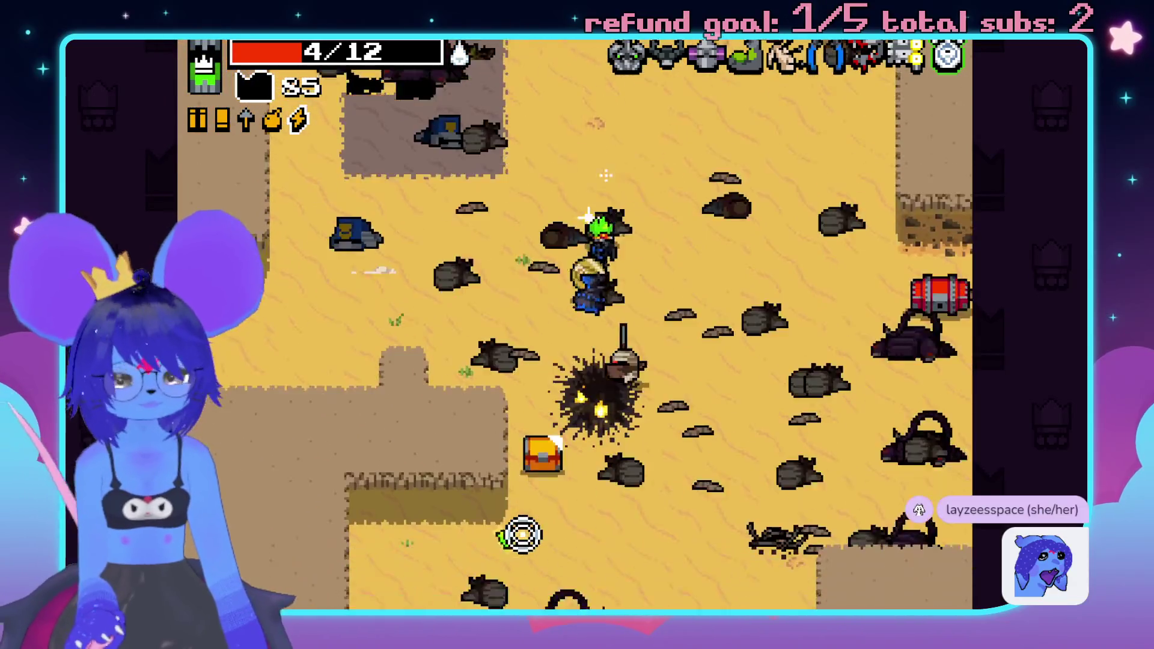
{"action": "left_click", "coordinate": [517, 523]}
{"action": "left_click", "coordinate": [644, 481]}
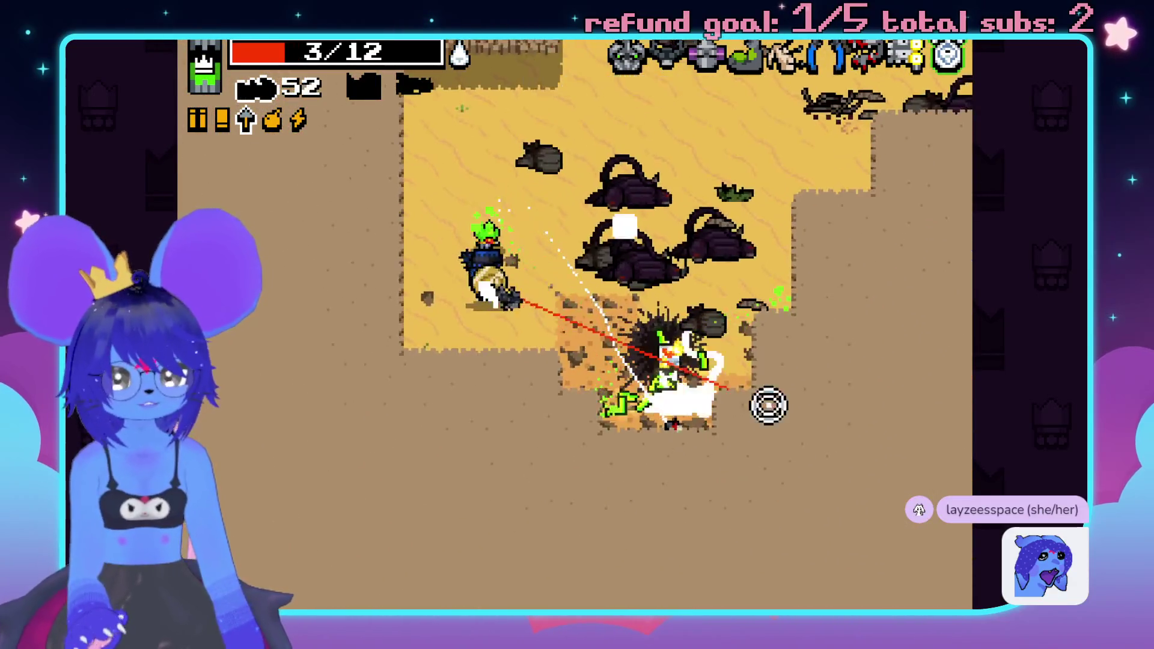
- Head up-right through the desert and collect the ammo pickup, bringing ammo to 98
{"action": "key", "text": "w"}
{"action": "key", "text": "d"}
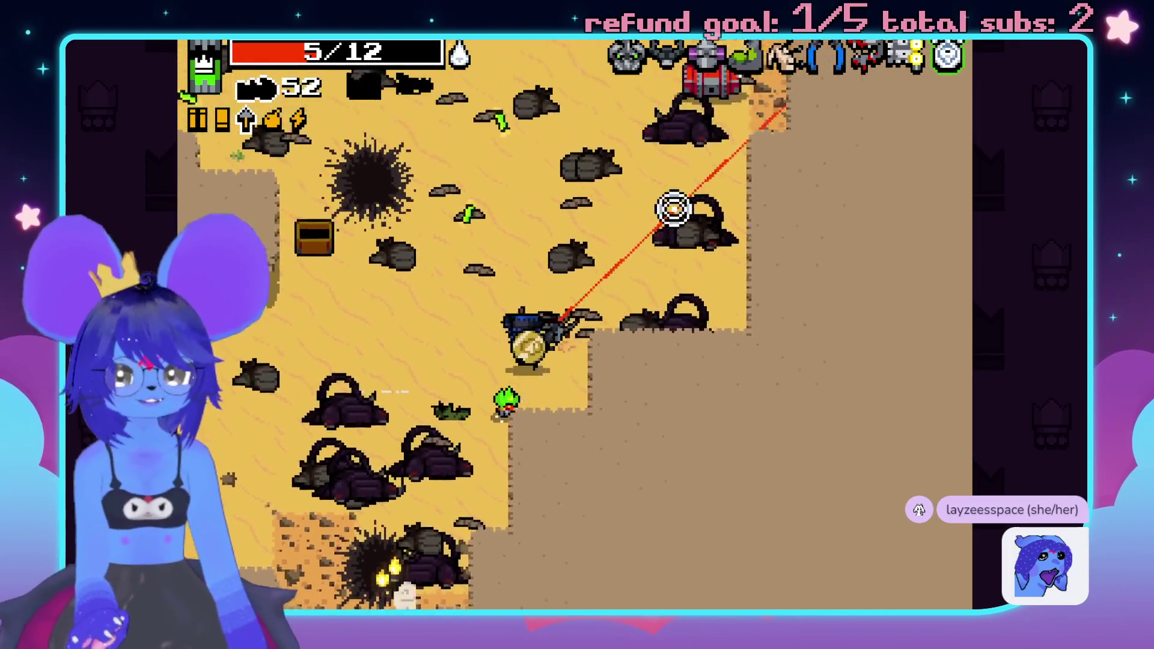
{"action": "key", "text": "w"}
{"action": "key", "text": "d"}
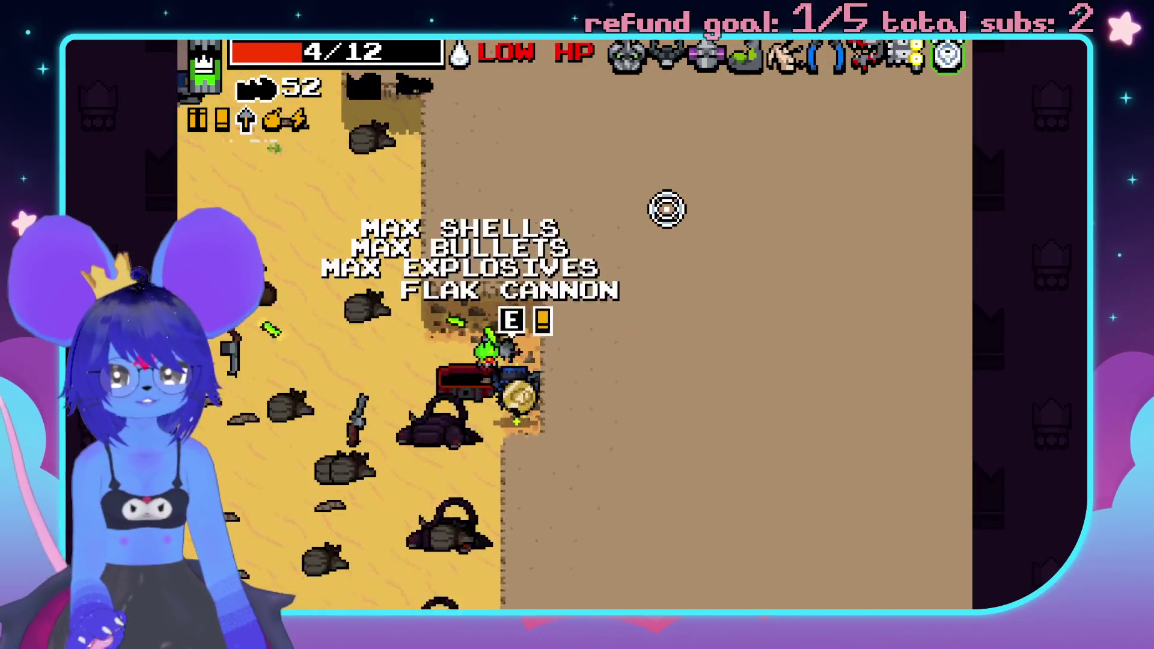
{"action": "key", "text": "a"}
{"action": "key", "text": "w"}
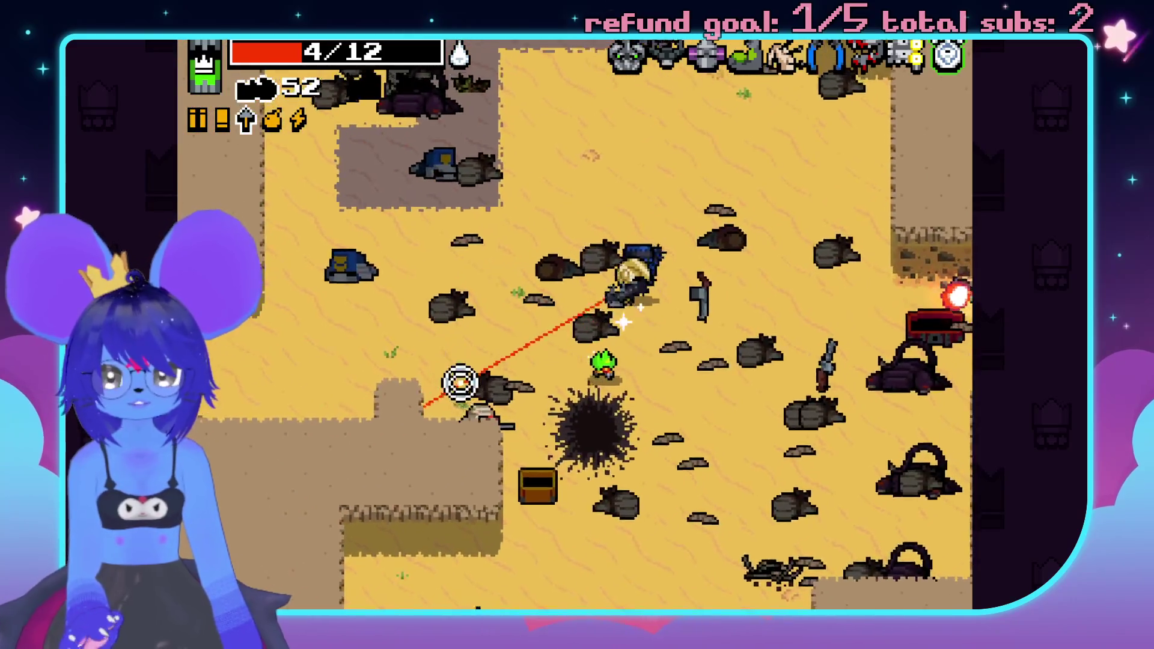
{"action": "left_click", "coordinate": [684, 377]}
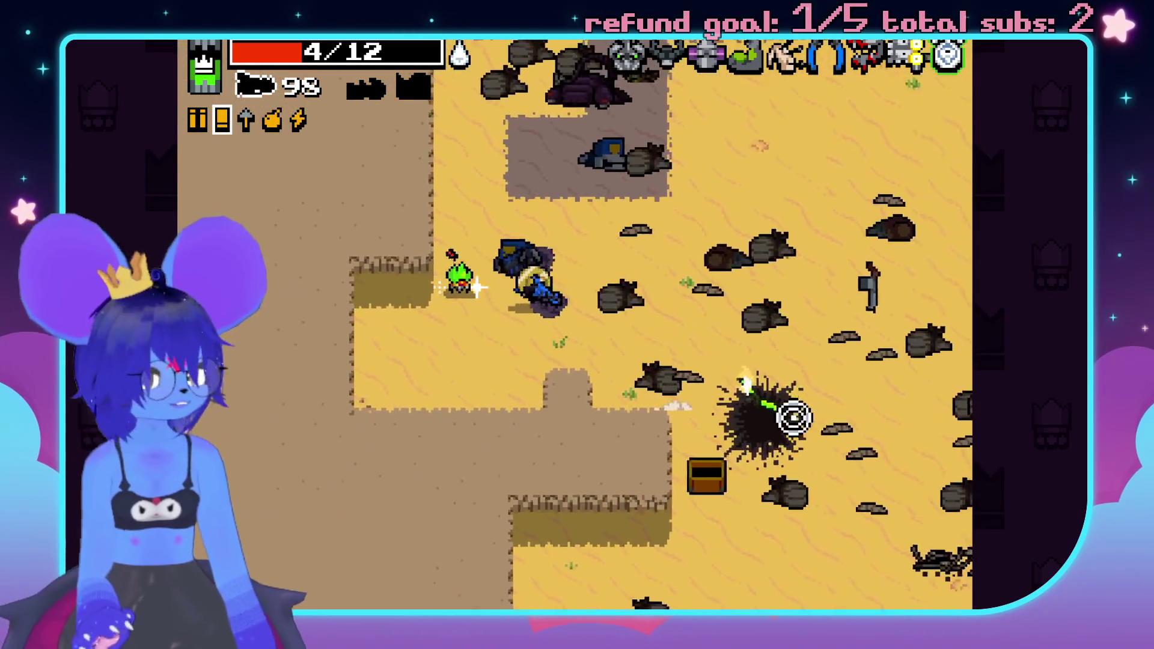
{"action": "key", "text": "d"}
{"action": "key", "text": "d"}
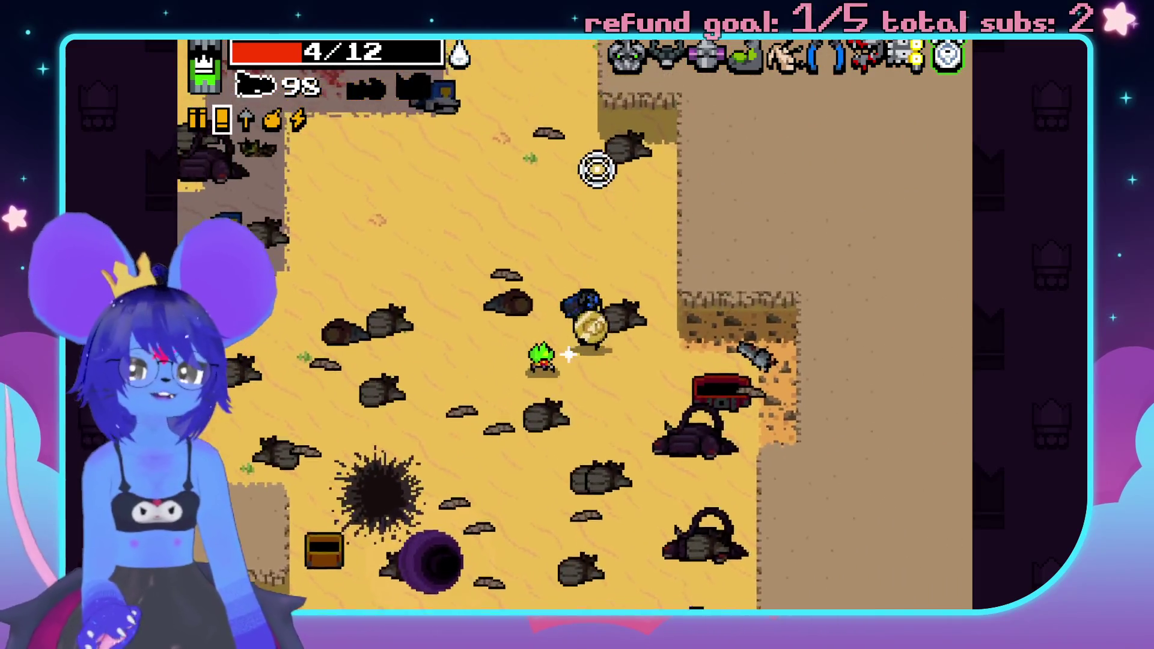
- Try the Double Flame Shotgun, keep the Hyper Slugger, and walk into the exit portal
{"action": "key", "text": "w"}
{"action": "key", "text": "a"}
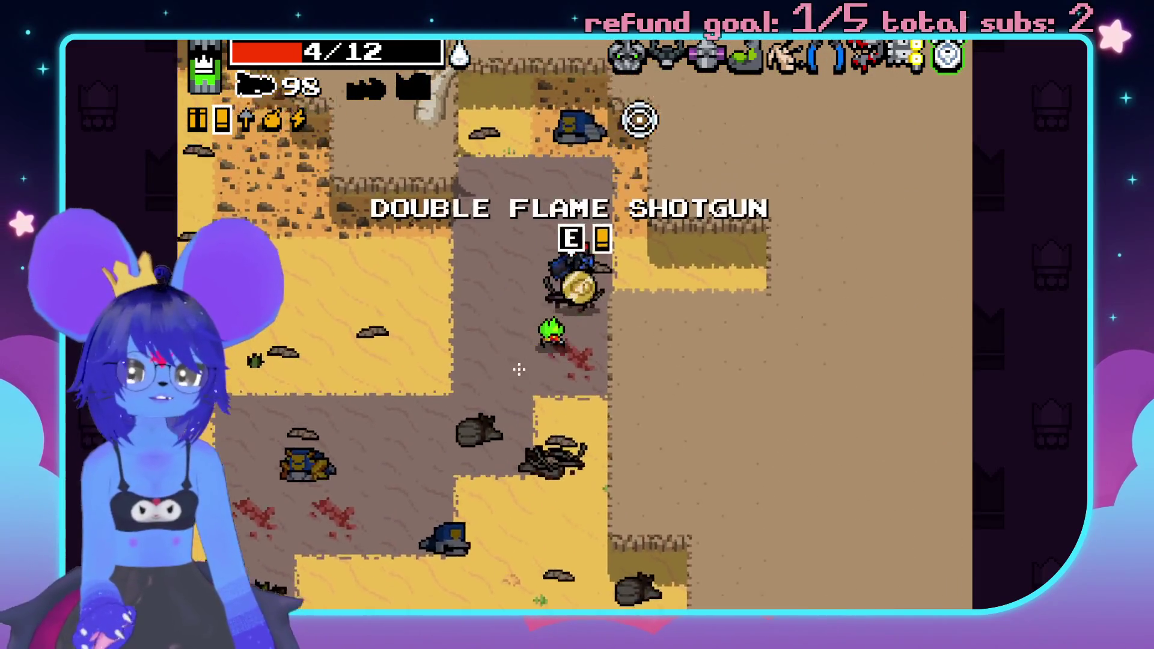
{"action": "key", "text": "e"}
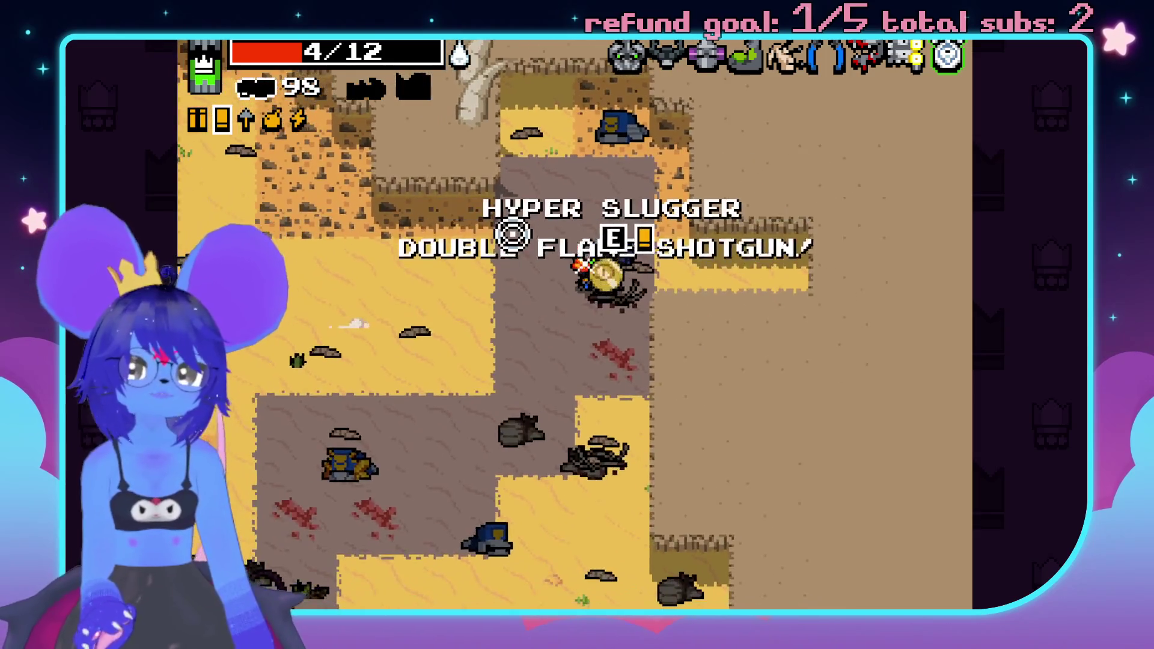
{"action": "key", "text": "s"}
{"action": "key", "text": "space"}
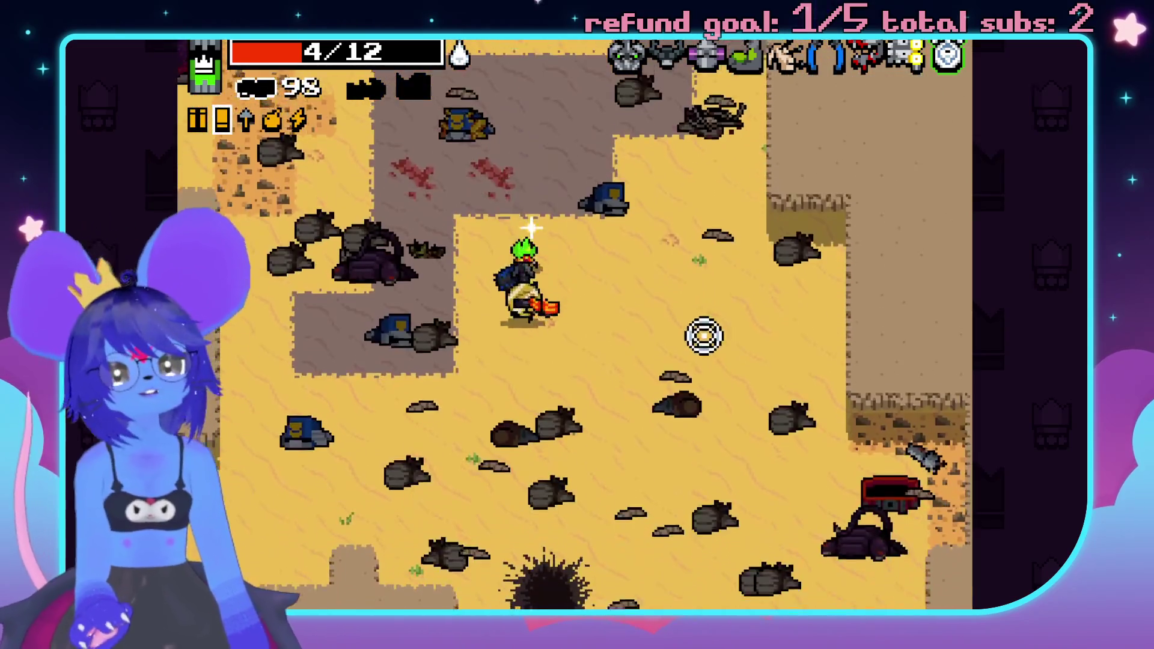
{"action": "key", "text": "s"}
{"action": "key", "text": "d"}
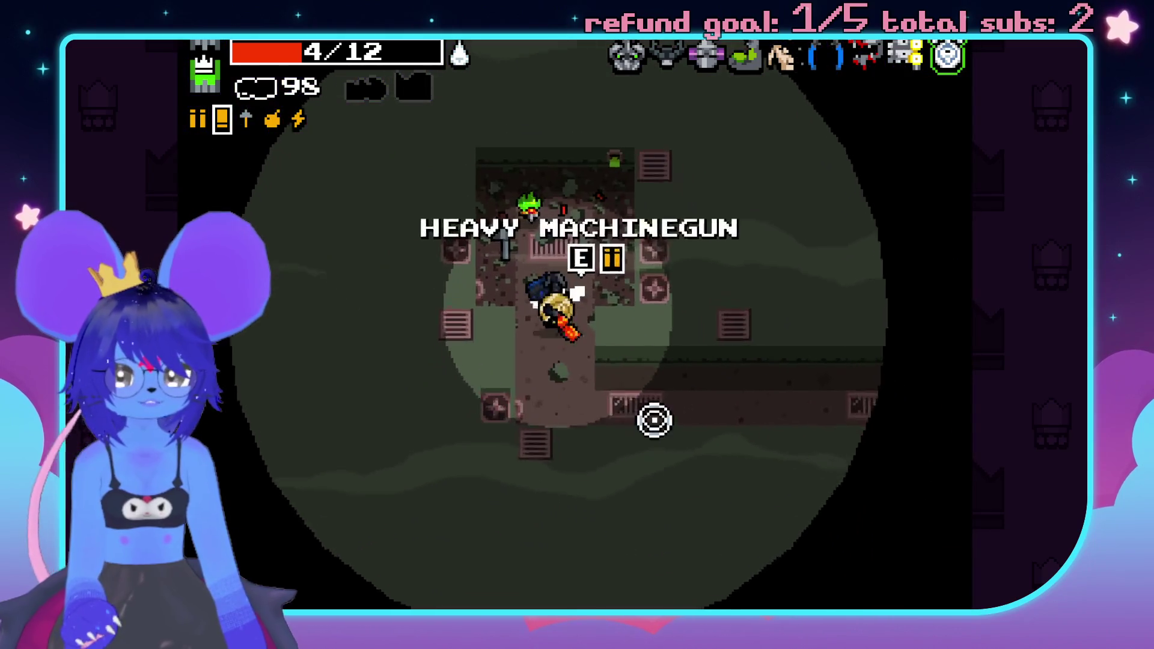
- Advance right along the dark corridor, shooting enemies and swapping weapons
{"action": "key", "text": "d"}
{"action": "left_click", "coordinate": [835, 350]}
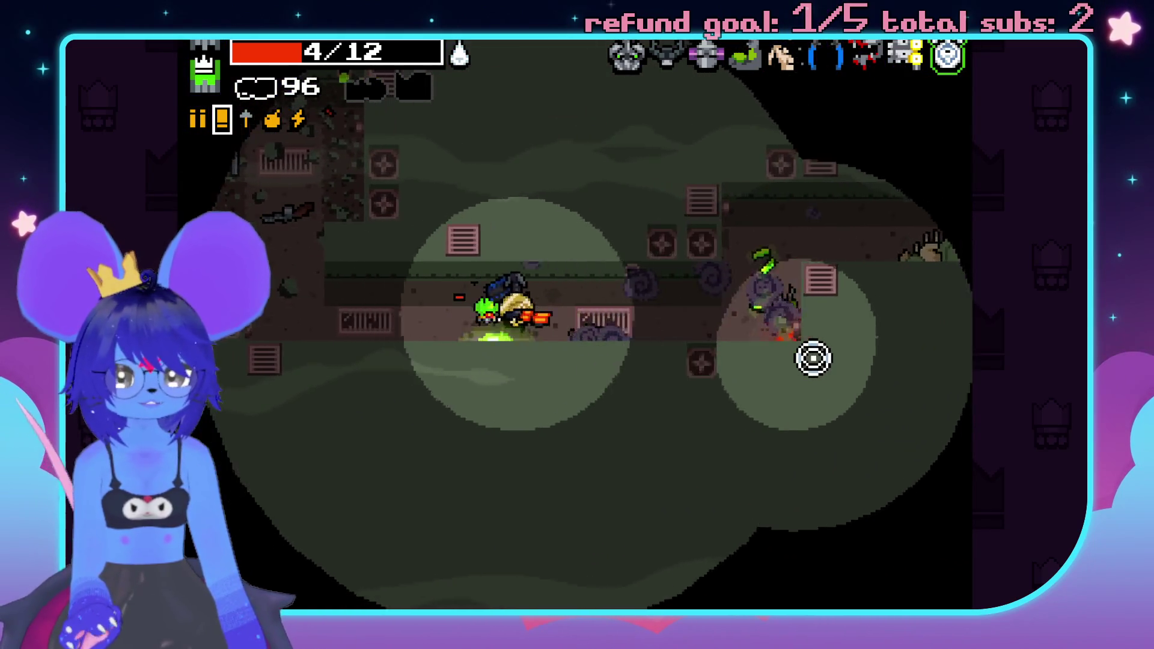
{"action": "left_click", "coordinate": [776, 324]}
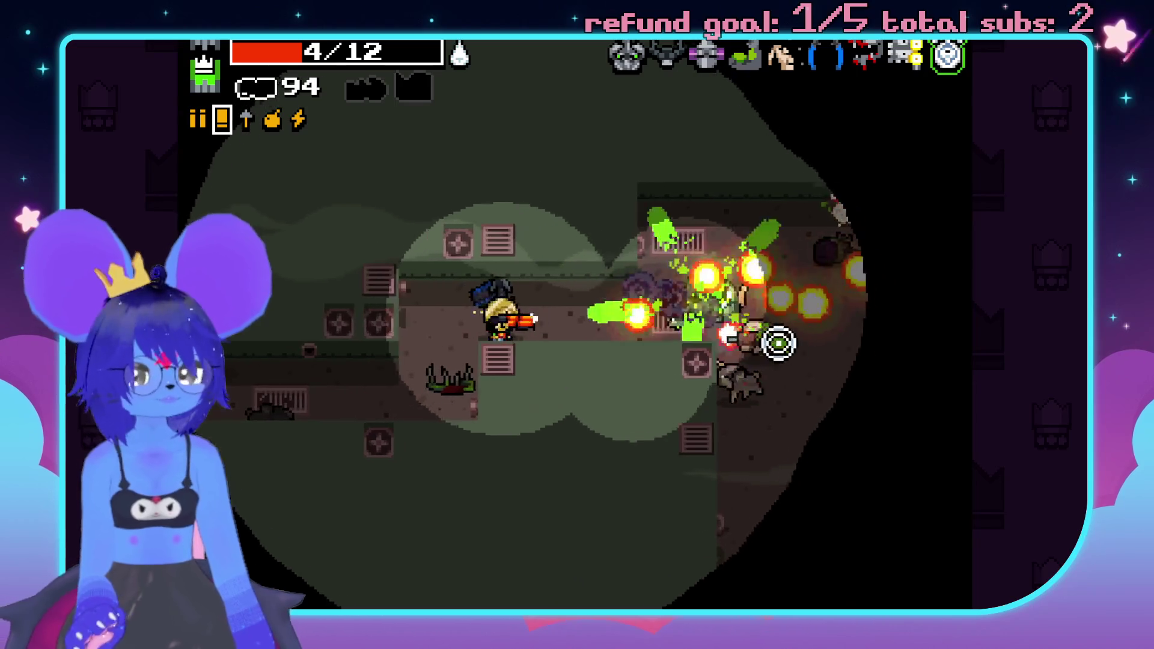
{"action": "key", "text": "space"}
{"action": "left_click", "coordinate": [746, 281]}
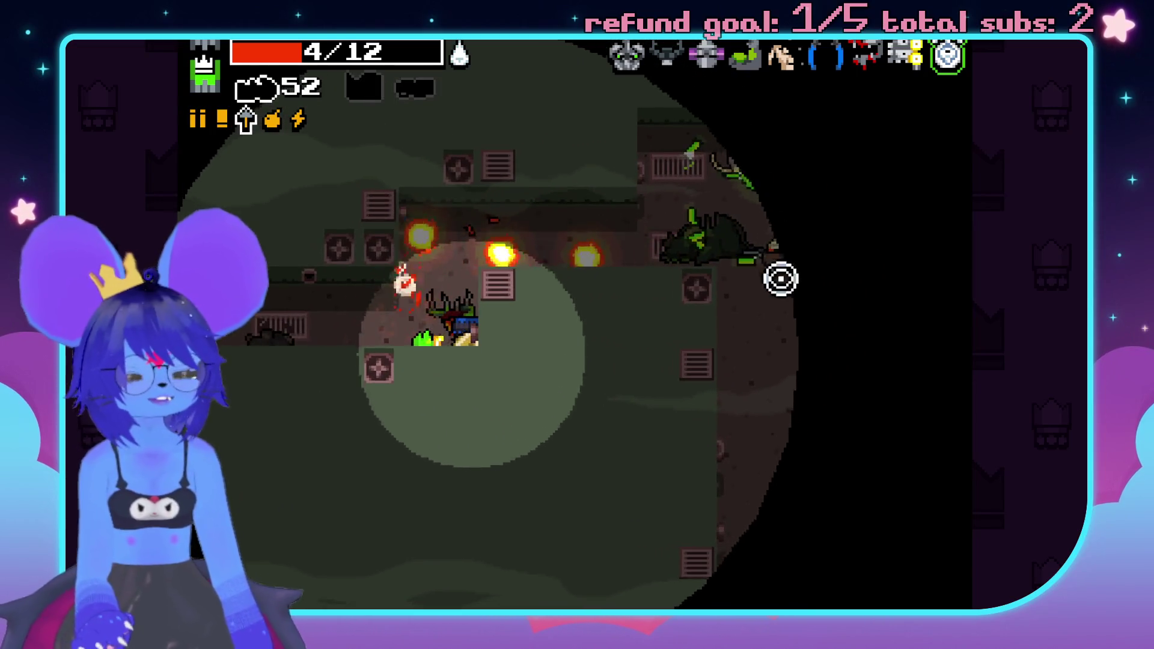
{"action": "left_click", "coordinate": [830, 278]}
{"action": "left_click", "coordinate": [910, 319]}
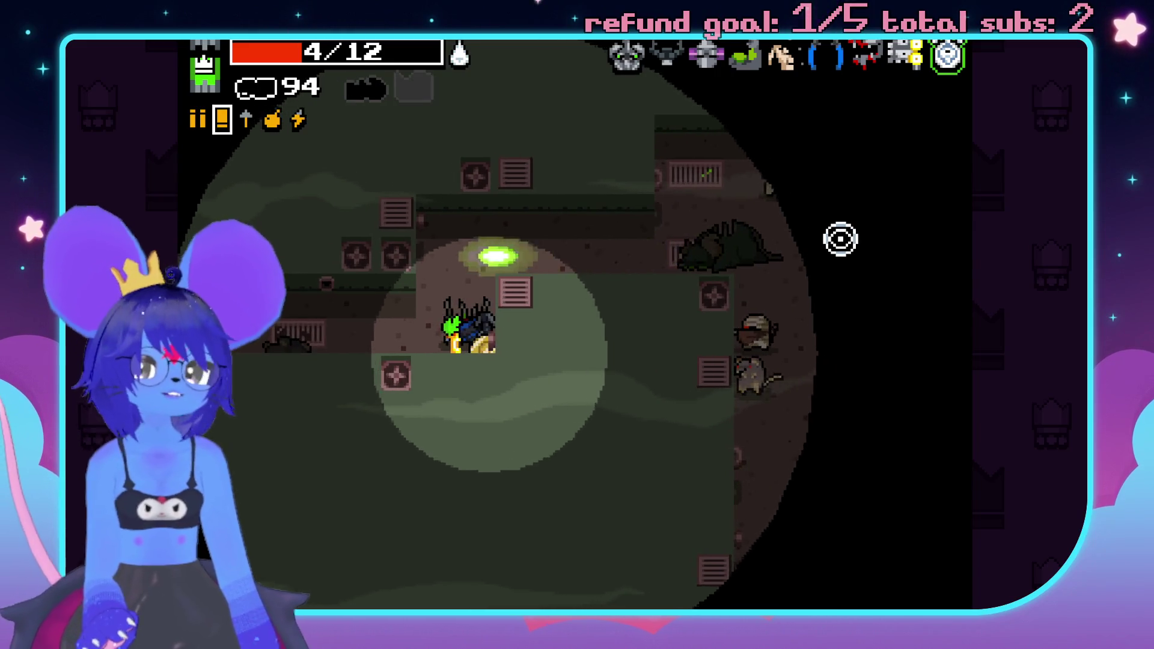
- Collect health and max-shells pickups, raising health to 10/12, and fight into the next room
{"action": "key", "text": "s"}
{"action": "key", "text": "a"}
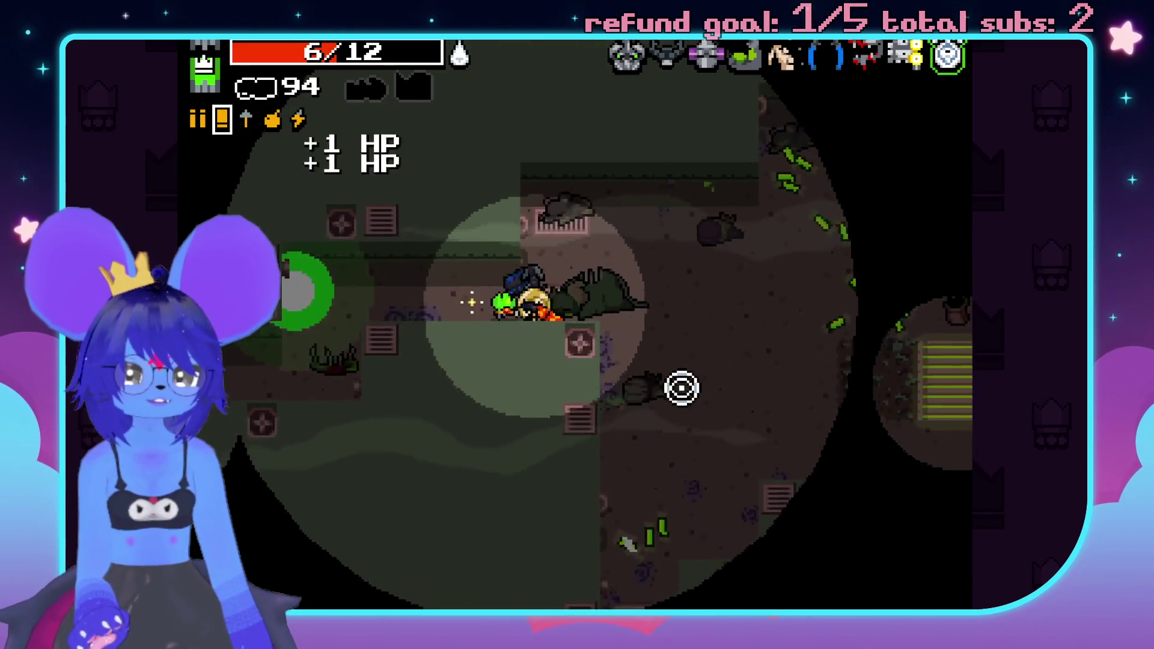
{"action": "key", "text": "w"}
{"action": "key", "text": "d"}
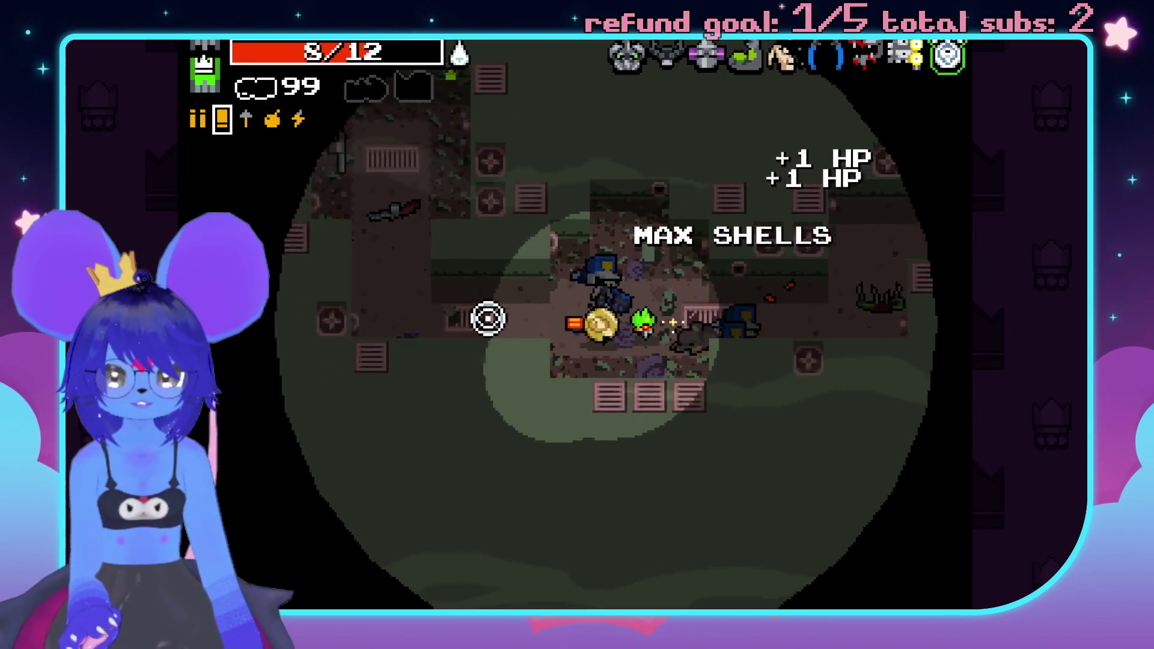
{"action": "key", "text": "d"}
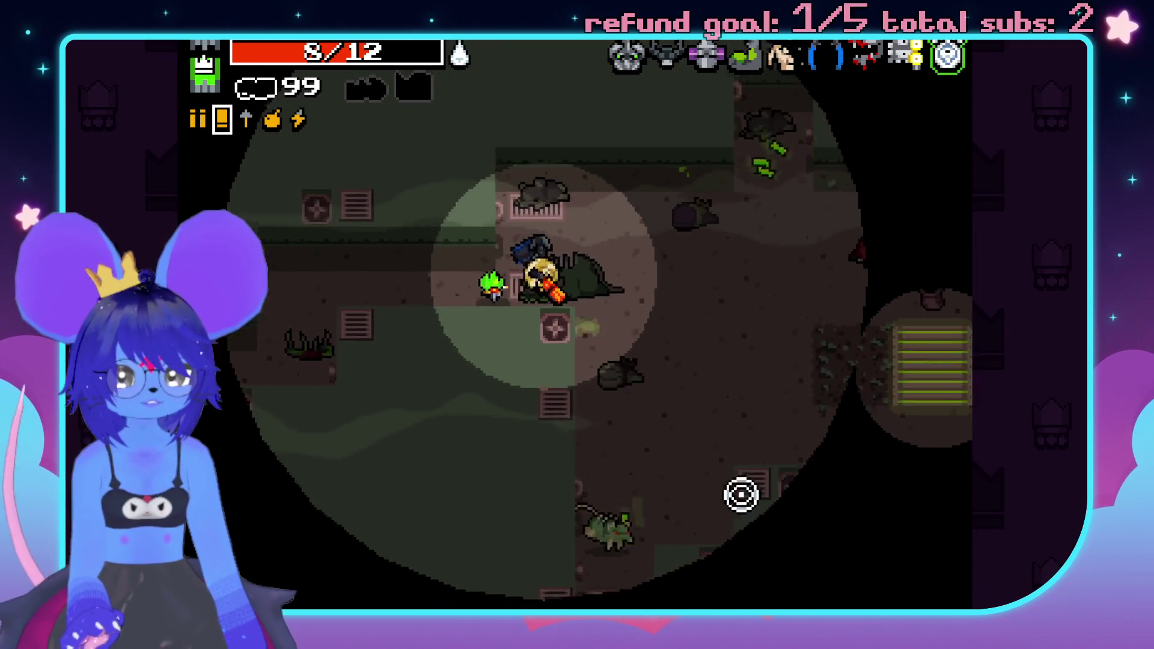
{"action": "left_click", "coordinate": [752, 386]}
{"action": "left_click", "coordinate": [604, 472]}
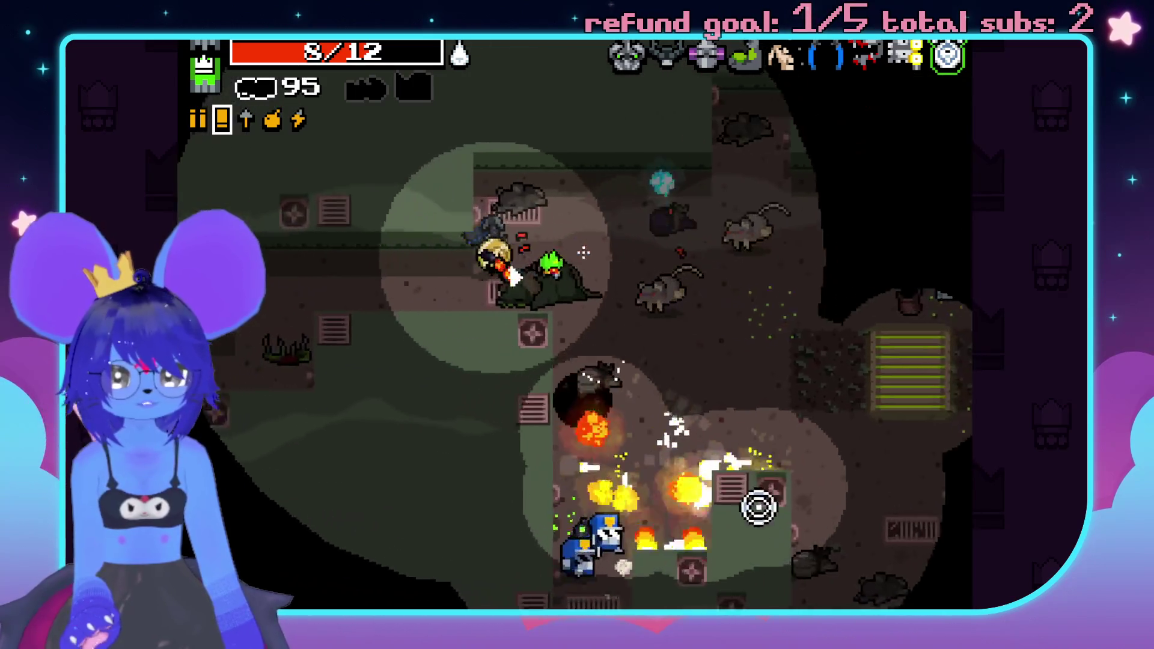
{"action": "left_click", "coordinate": [753, 515]}
{"action": "left_click", "coordinate": [783, 384]}
{"action": "key", "text": "d"}
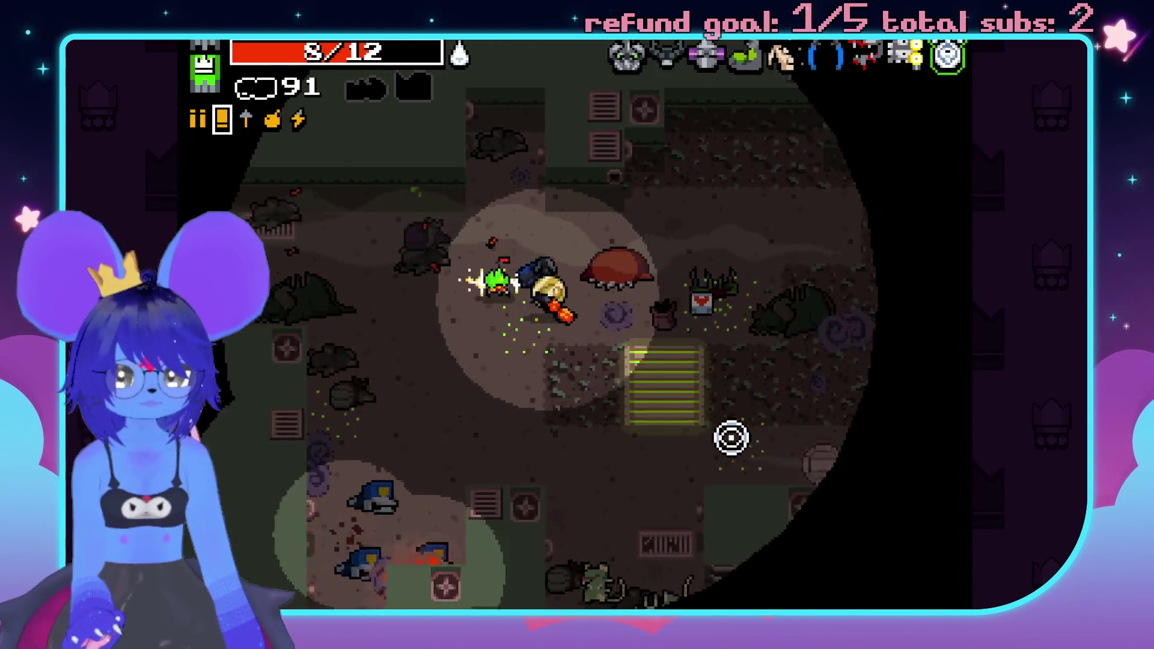
{"action": "left_click", "coordinate": [829, 385]}
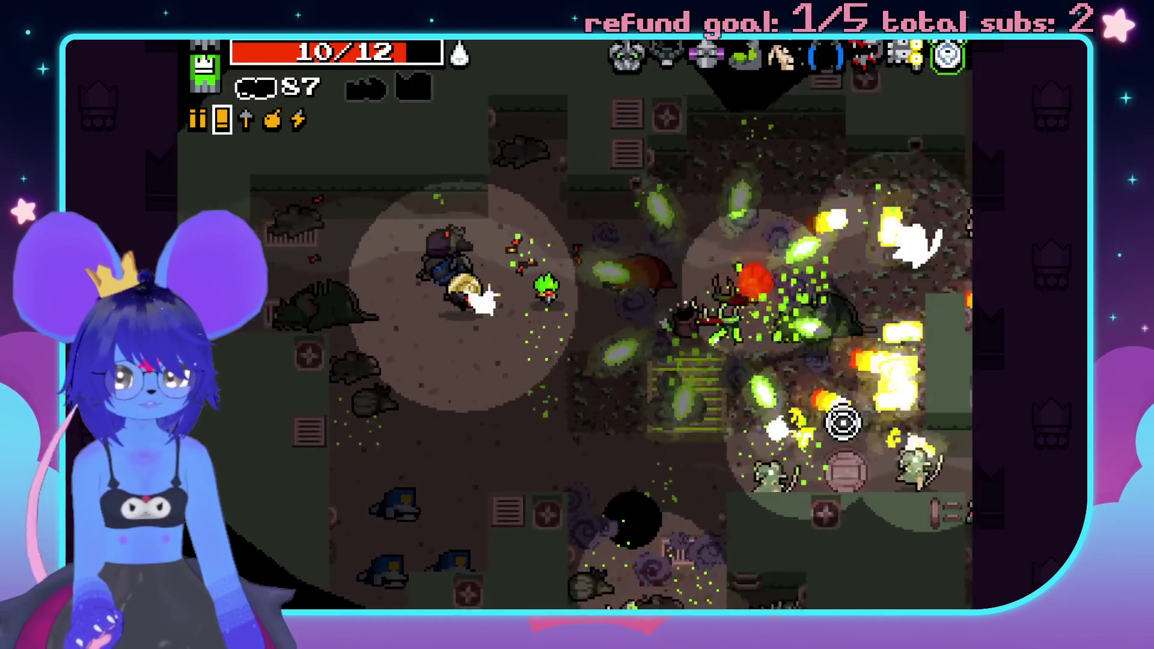
- Shoot the sewer enemies ahead and collect the shell pickups
{"action": "left_click", "coordinate": [721, 499]}
{"action": "left_click", "coordinate": [654, 188]}
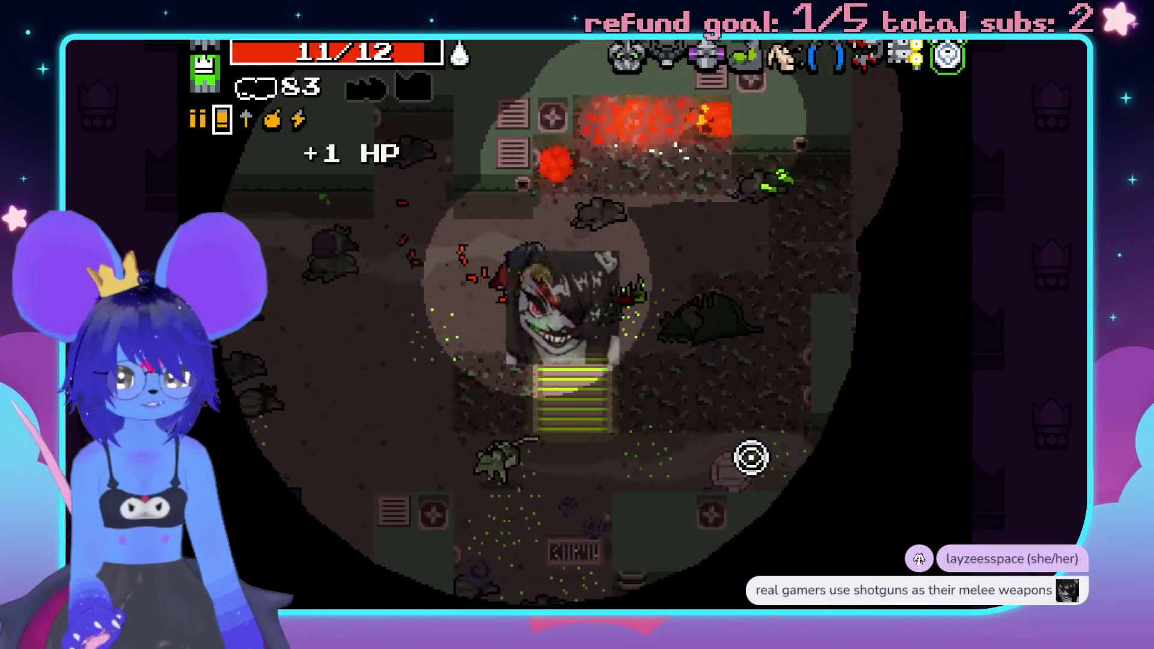
{"action": "left_click", "coordinate": [670, 517]}
{"action": "left_click", "coordinate": [738, 423]}
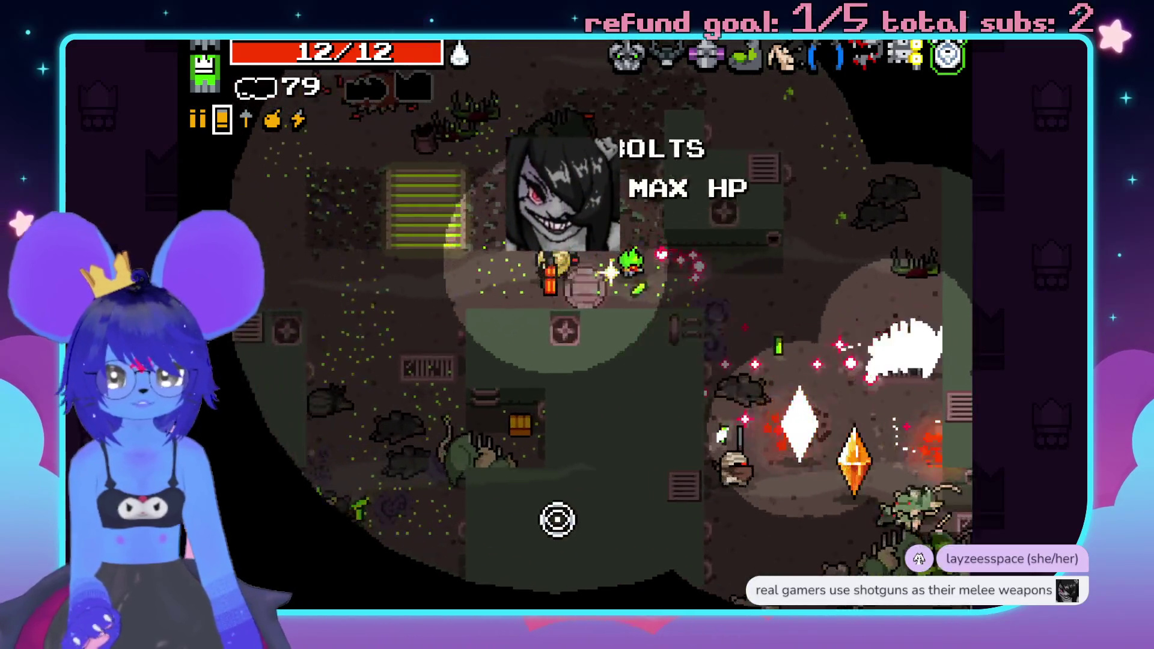
{"action": "left_click", "coordinate": [631, 557]}
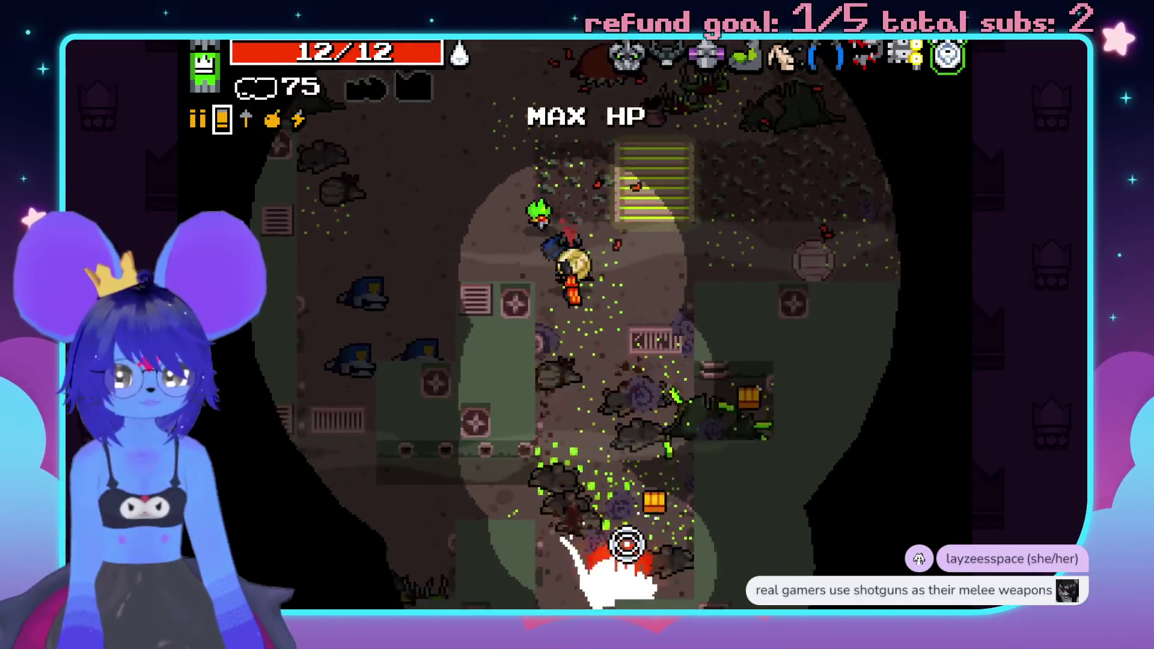
{"action": "key", "text": "w"}
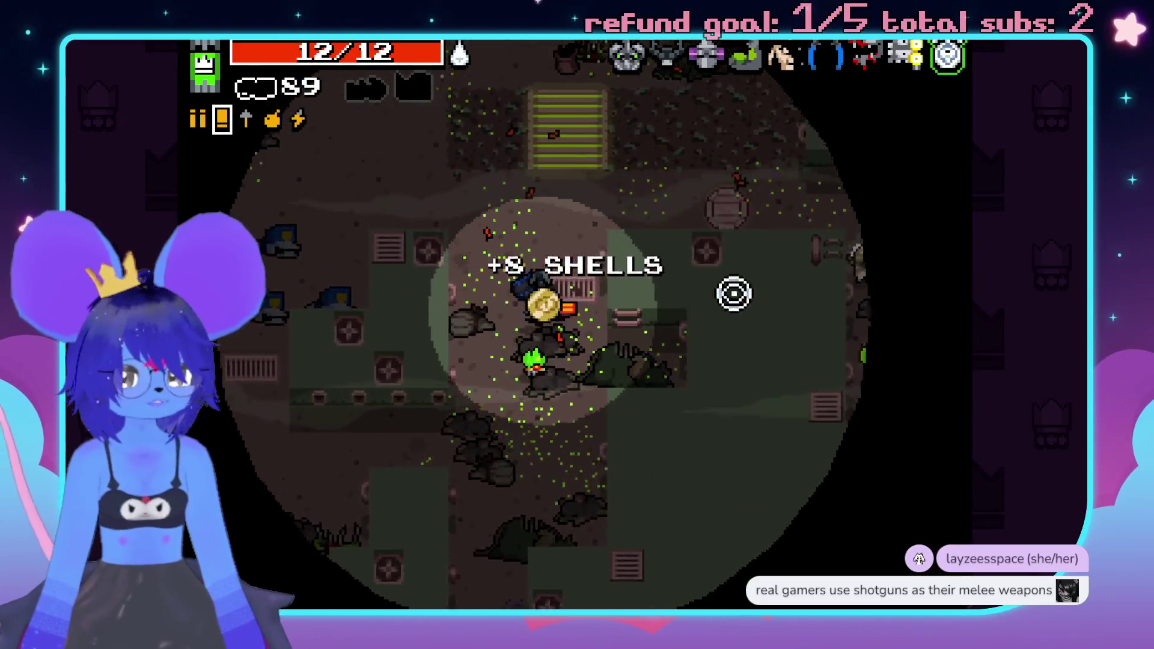
{"action": "left_click", "coordinate": [799, 408]}
{"action": "left_click", "coordinate": [757, 479]}
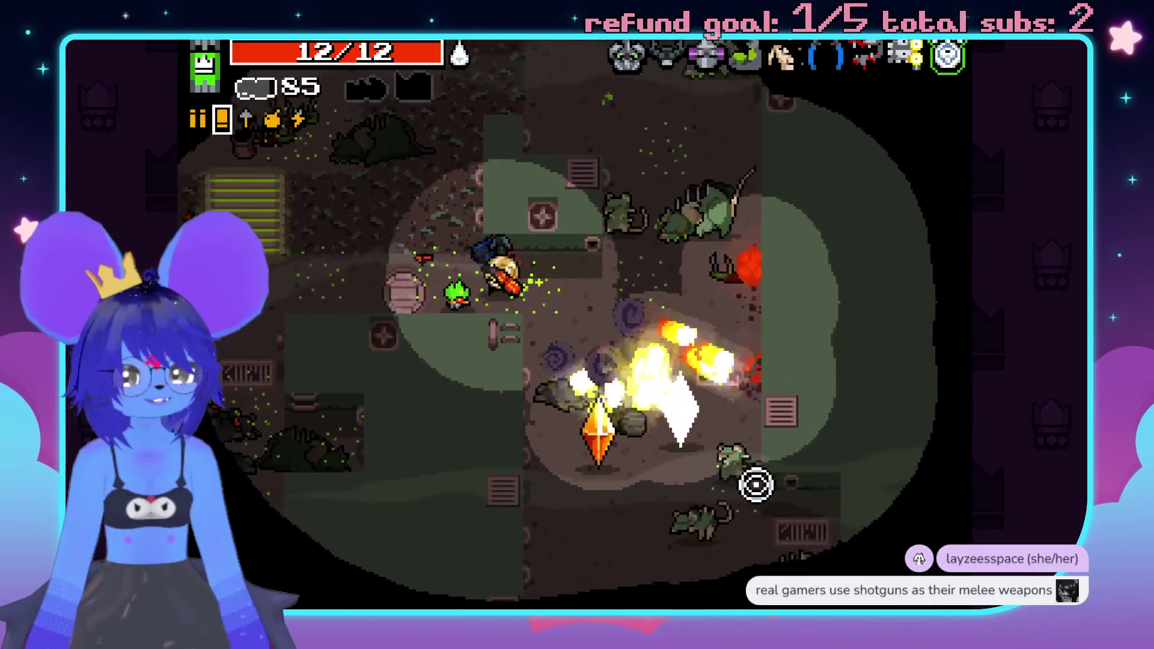
{"action": "left_click", "coordinate": [778, 467]}
{"action": "left_click", "coordinate": [765, 429]}
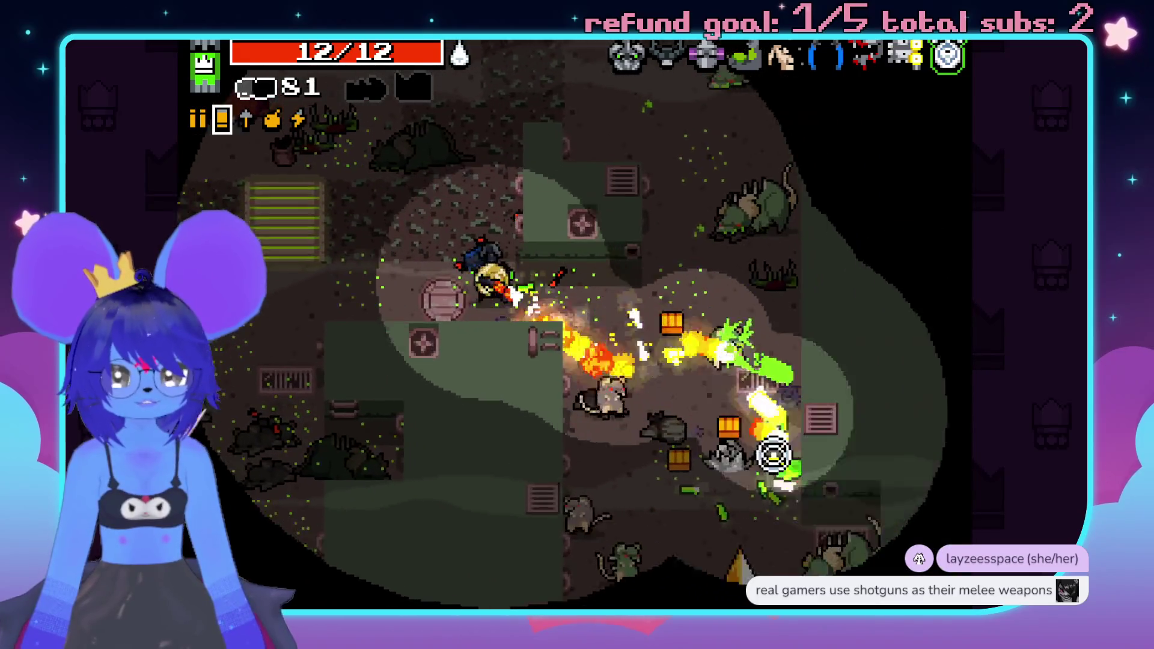
{"action": "left_click", "coordinate": [712, 562]}
- Clear the enemies to the upper left, then pause and open Settings > Audio
{"action": "left_click", "coordinate": [459, 227]}
{"action": "left_click", "coordinate": [484, 175]}
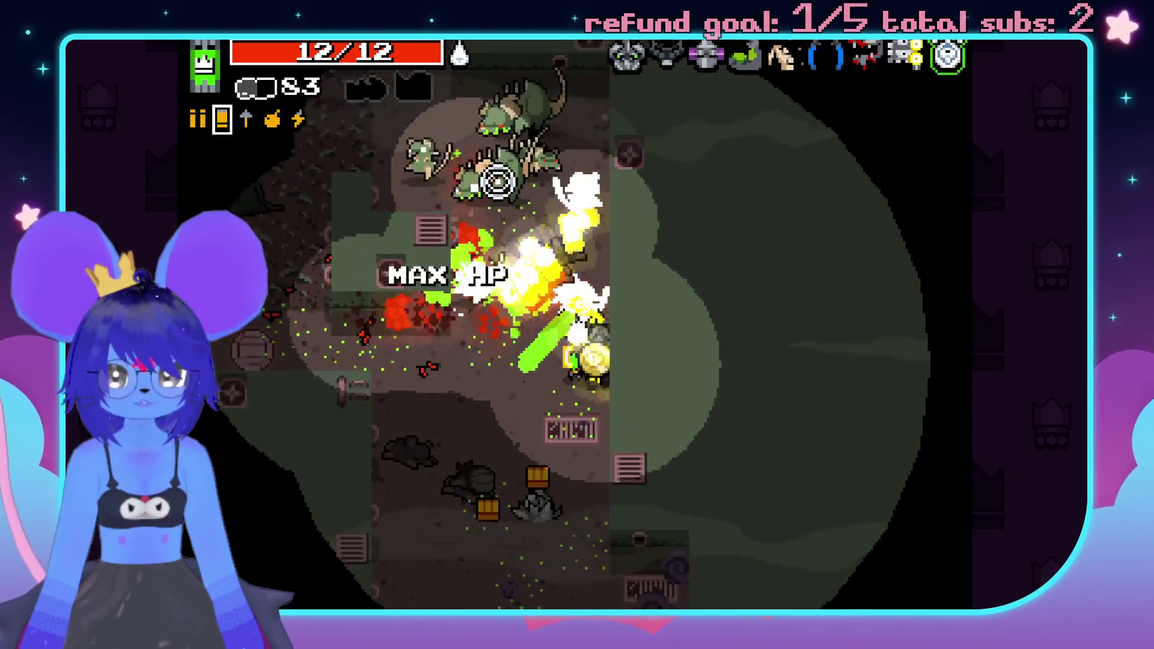
{"action": "left_click", "coordinate": [527, 239]}
{"action": "left_click", "coordinate": [507, 291]}
{"action": "left_click", "coordinate": [497, 312]}
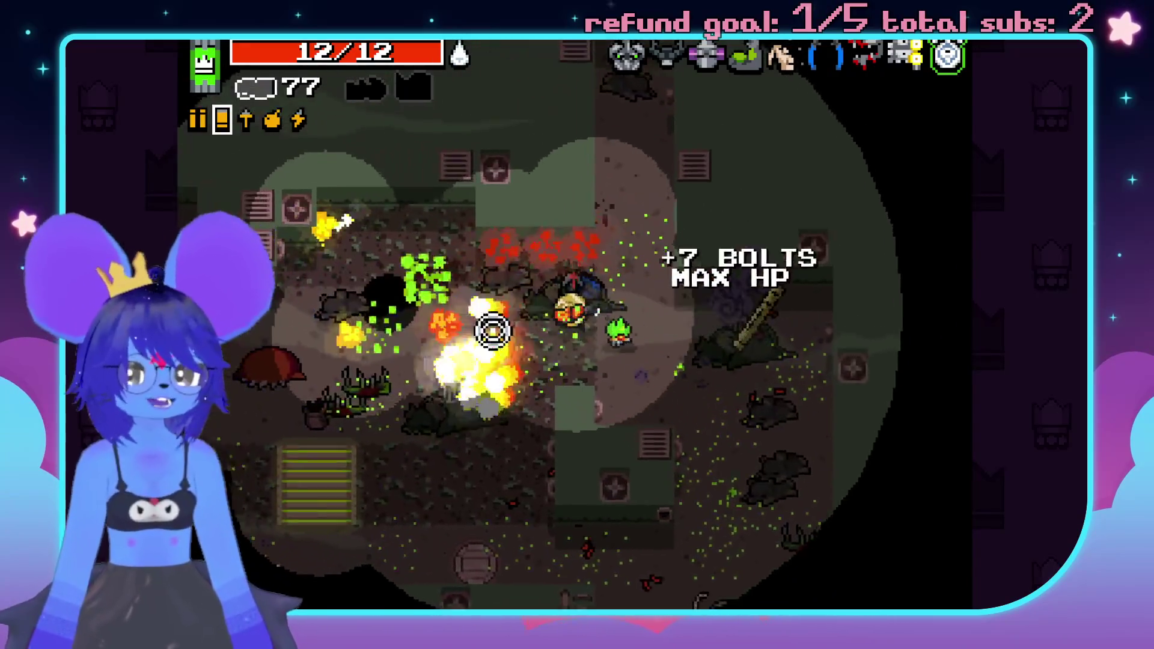
{"action": "key", "text": "a"}
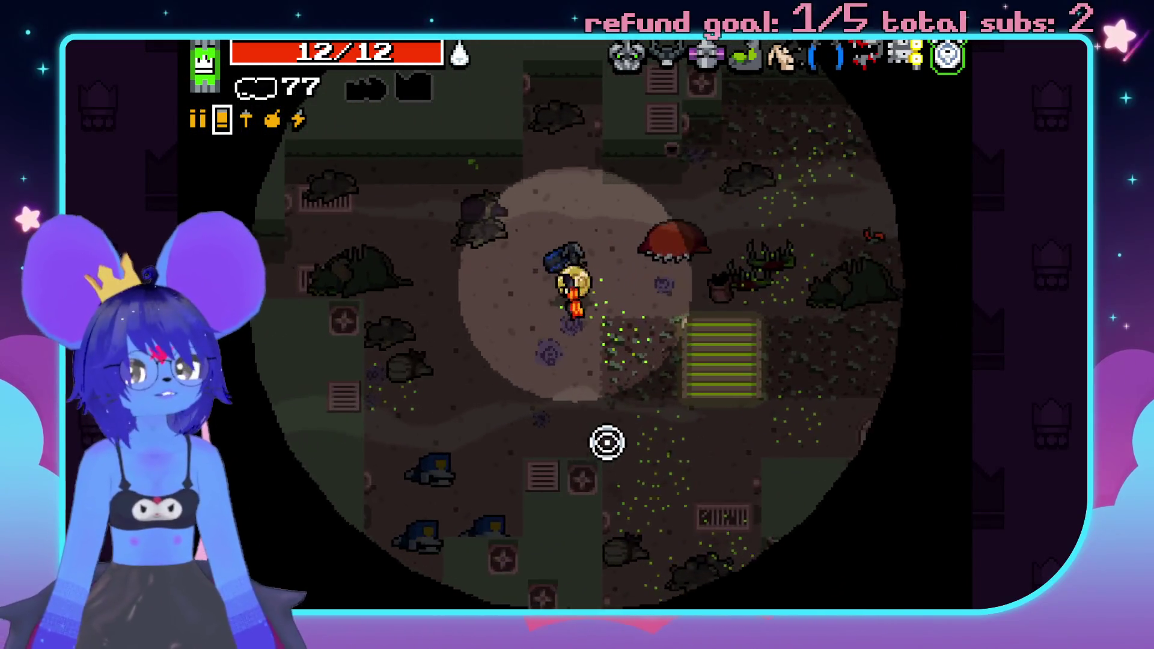
{"action": "key", "text": "Escape"}
{"action": "left_click", "coordinate": [741, 453]}
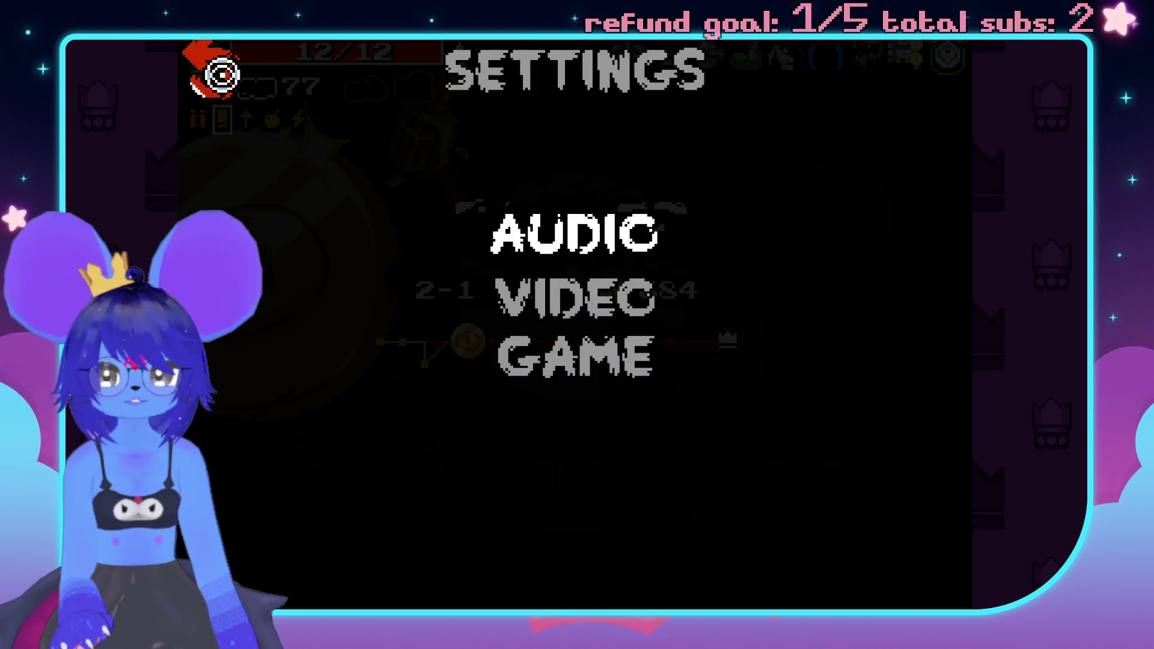
- Close Settings, resume the run, and fire at the sewer enemies below
{"action": "key", "text": "Escape"}
{"action": "left_click", "coordinate": [756, 530]}
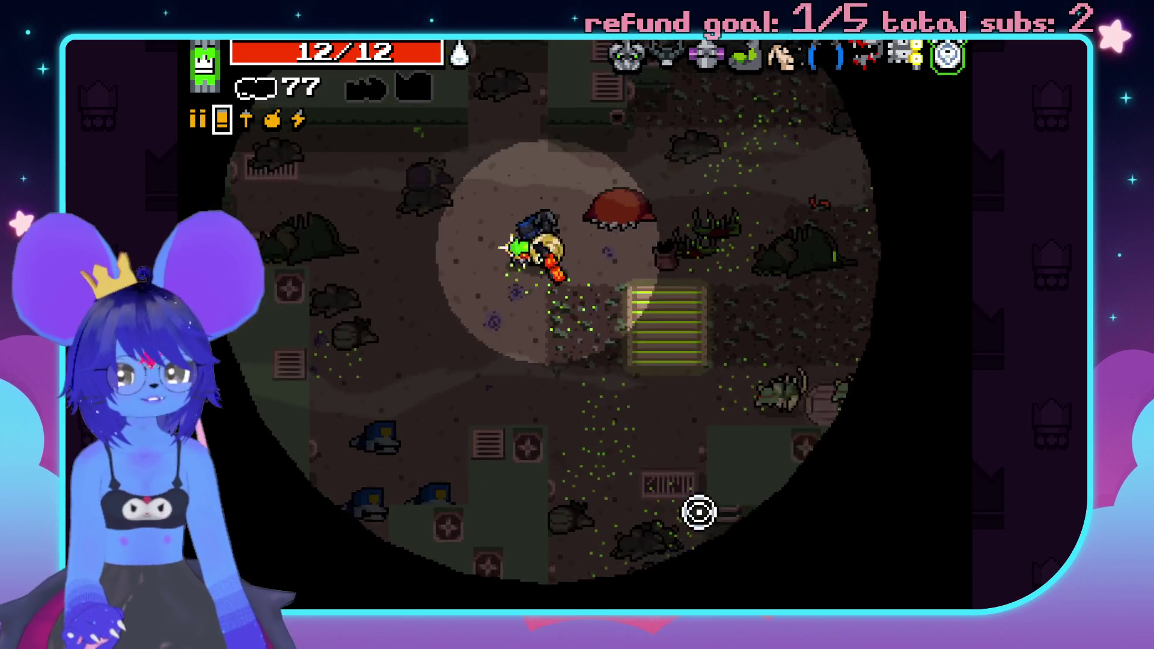
{"action": "left_click", "coordinate": [677, 541]}
{"action": "left_click", "coordinate": [646, 438]}
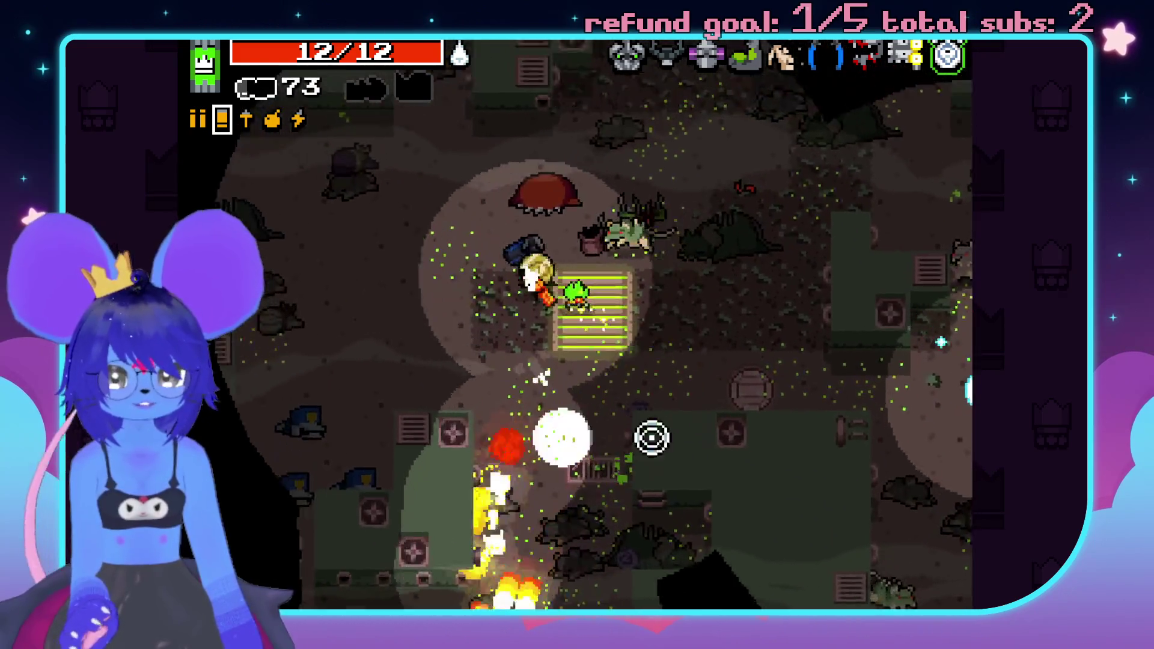
{"action": "left_click", "coordinate": [740, 456]}
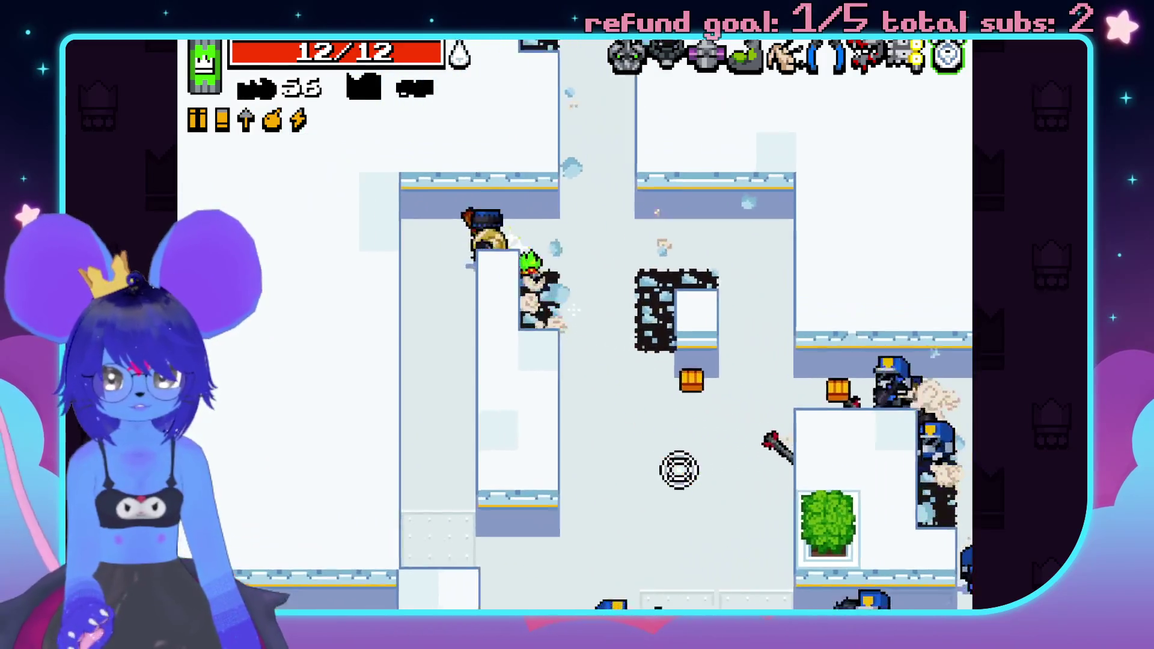
- Move down the corridor and fire at the police squad
{"action": "key", "text": "s"}
{"action": "key", "text": "d"}
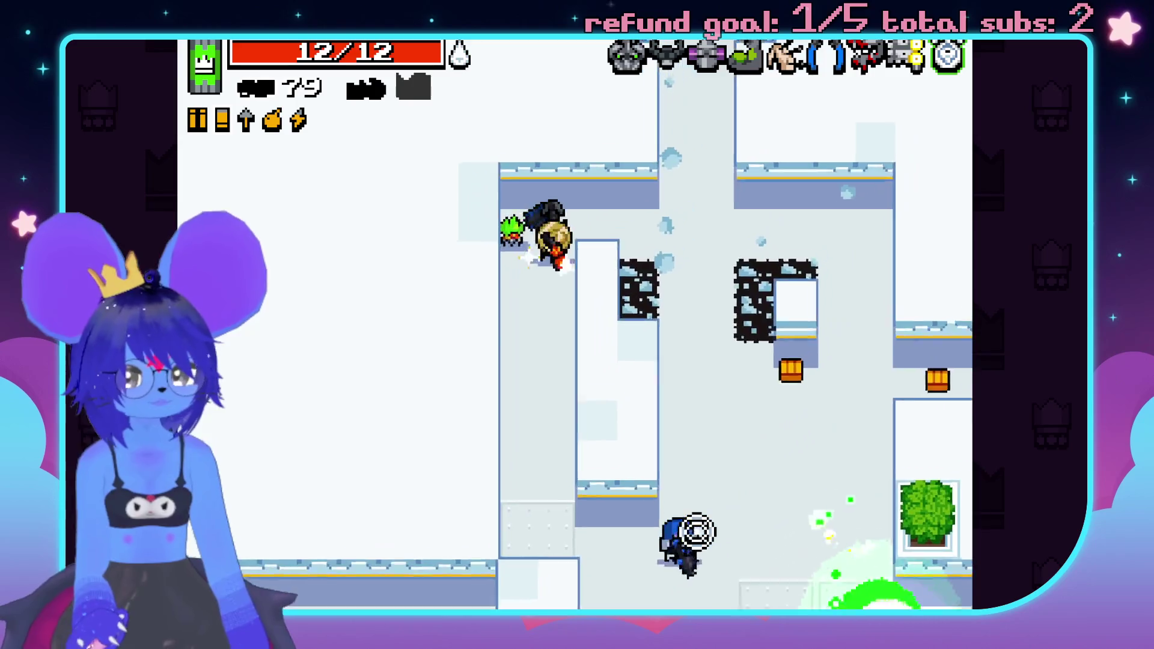
{"action": "key", "text": "d"}
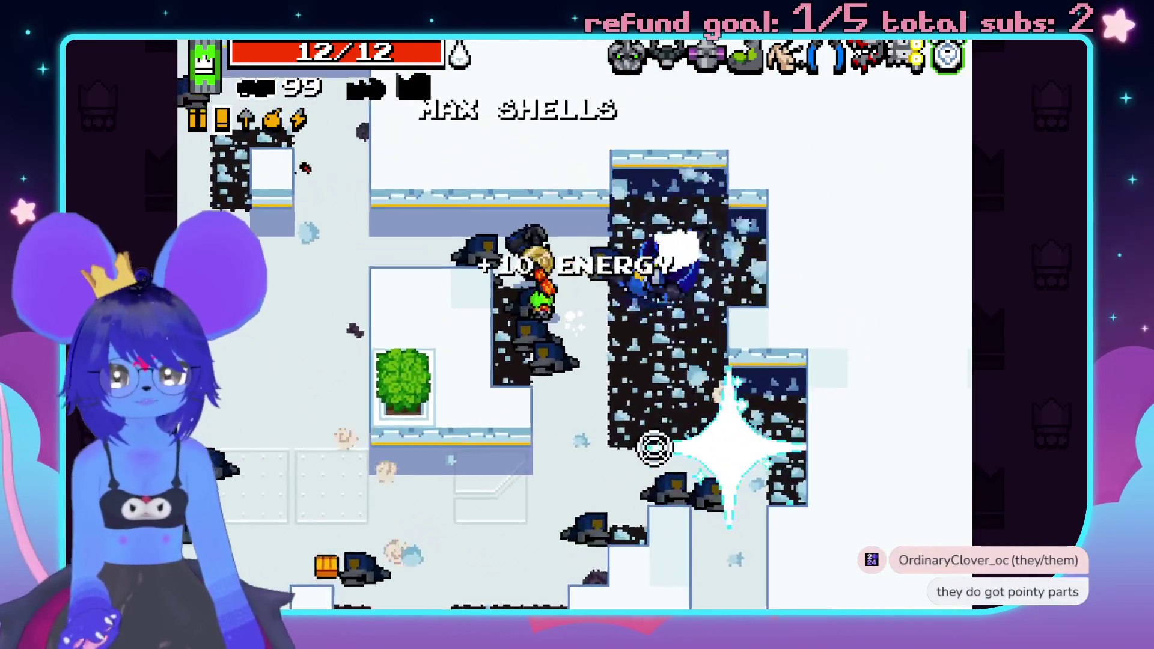
{"action": "key", "text": "d"}
{"action": "key", "text": "s"}
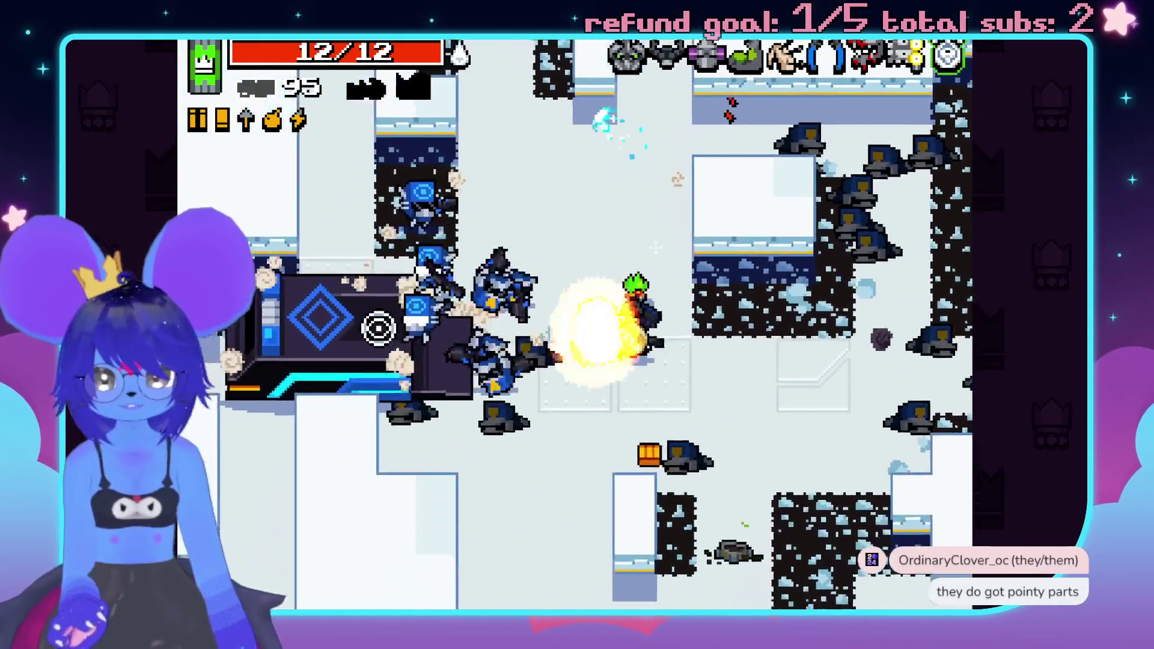
{"action": "left_click", "coordinate": [420, 213]}
{"action": "left_click", "coordinate": [678, 516]}
{"action": "key", "text": "w"}
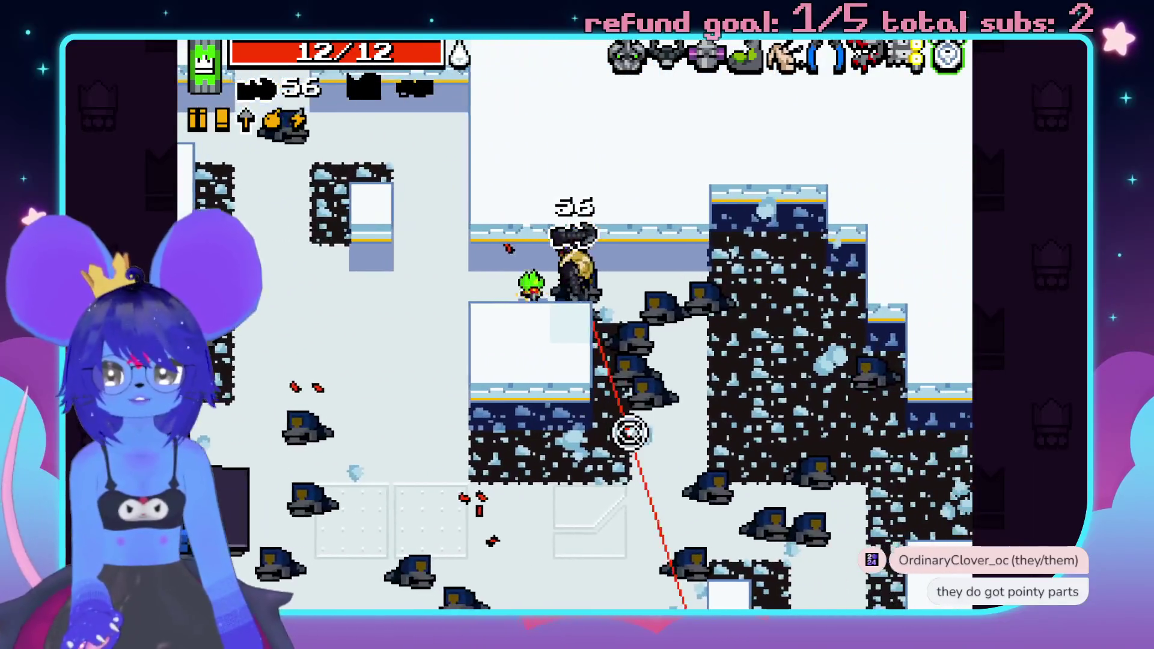
- Collect the bolts pickup, open the ammo chest, and head left toward the red chest
{"action": "key", "text": "s"}
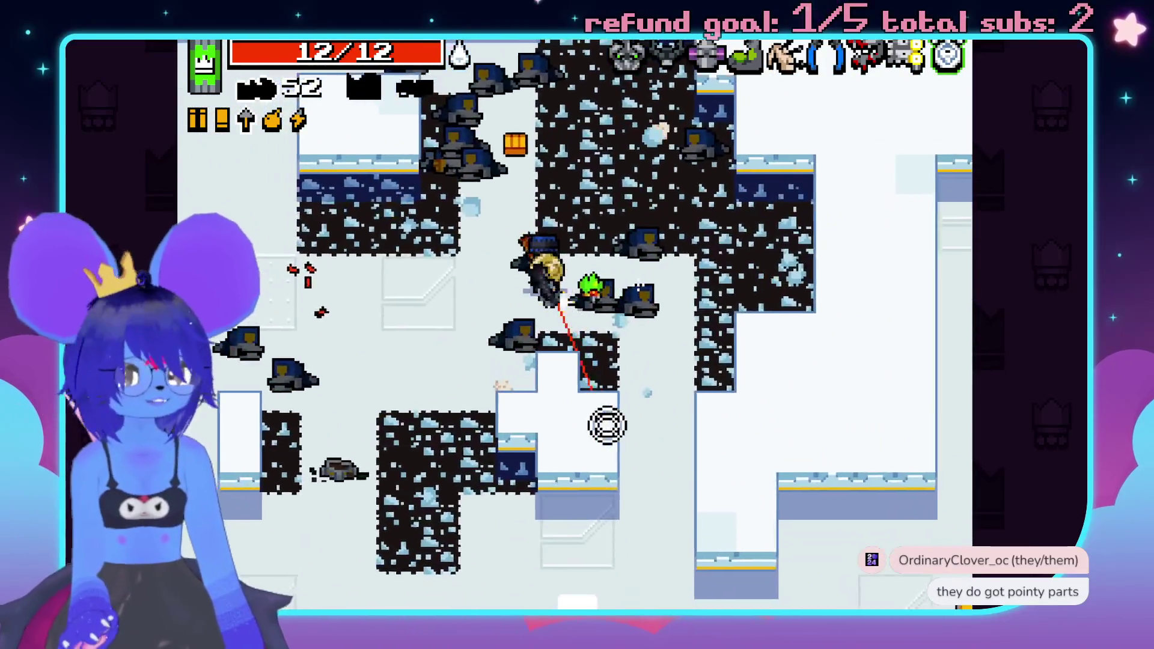
{"action": "key", "text": "s"}
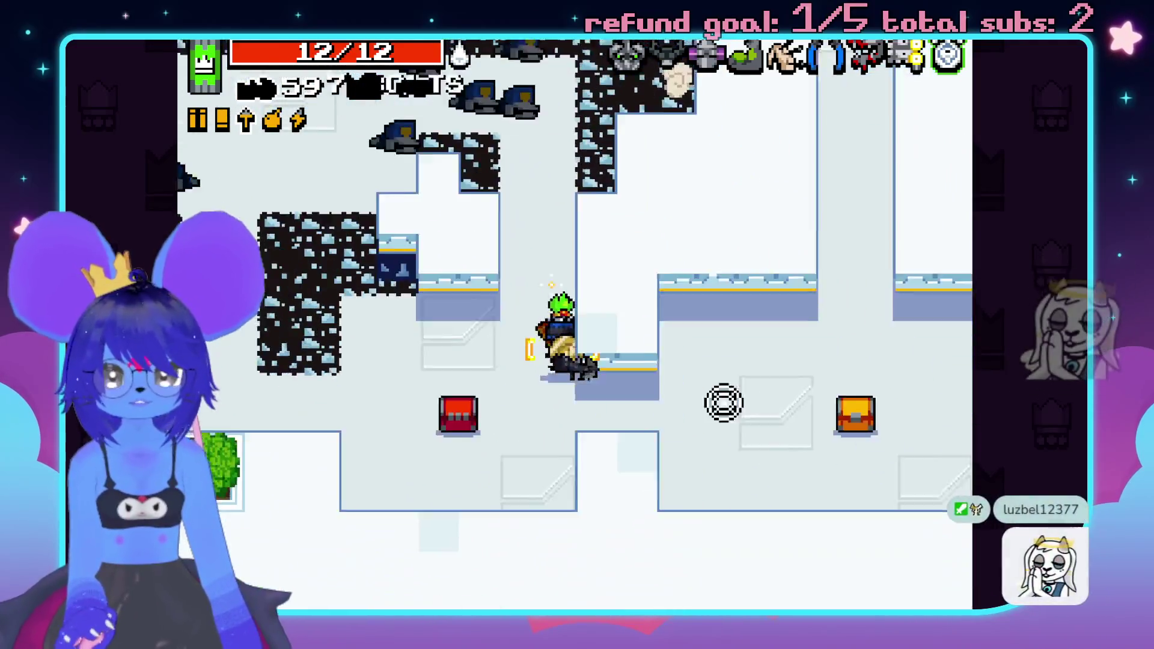
{"action": "key", "text": "d"}
{"action": "key", "text": "w"}
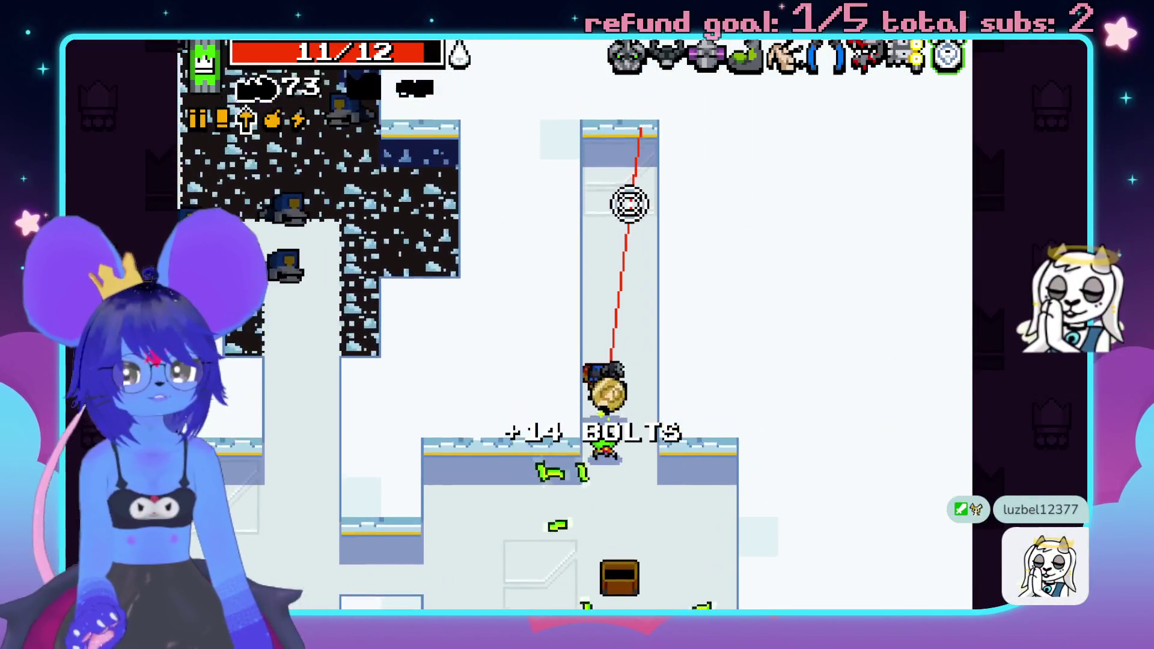
{"action": "key", "text": "a"}
{"action": "key", "text": "a"}
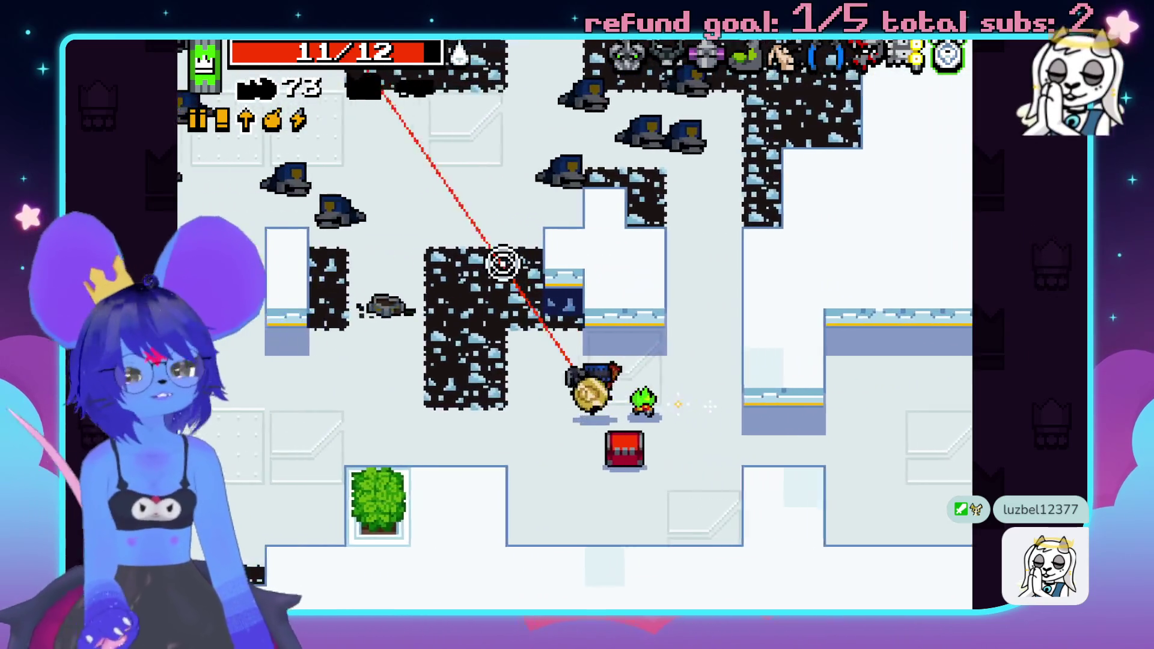
{"action": "key", "text": "a"}
{"action": "key", "text": "space"}
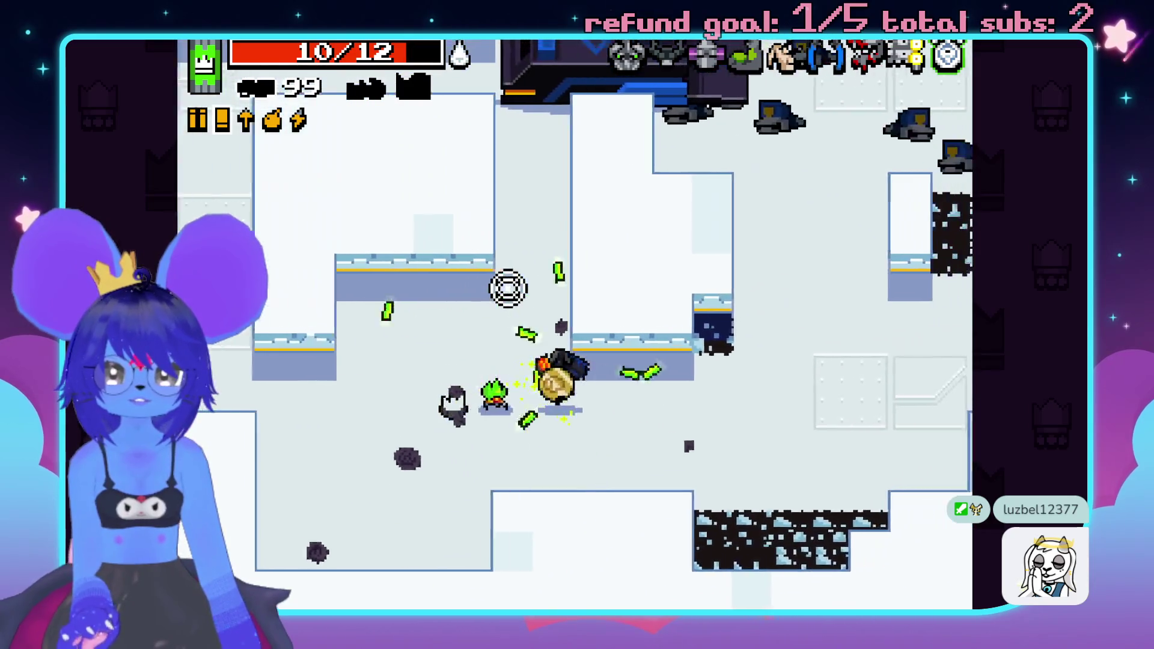
- Fire explosive shots at the advancing police, then switch to the laser-sighted weapon
{"action": "key", "text": "w"}
{"action": "left_click", "coordinate": [370, 290]}
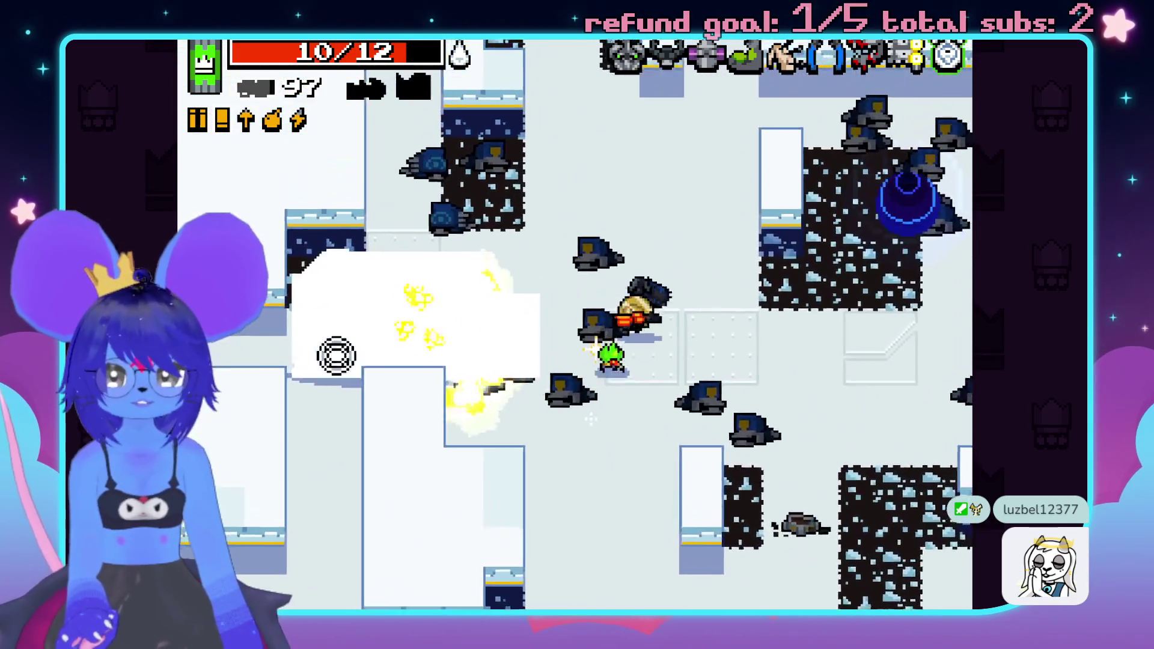
{"action": "key", "text": "w"}
{"action": "left_click", "coordinate": [399, 438]}
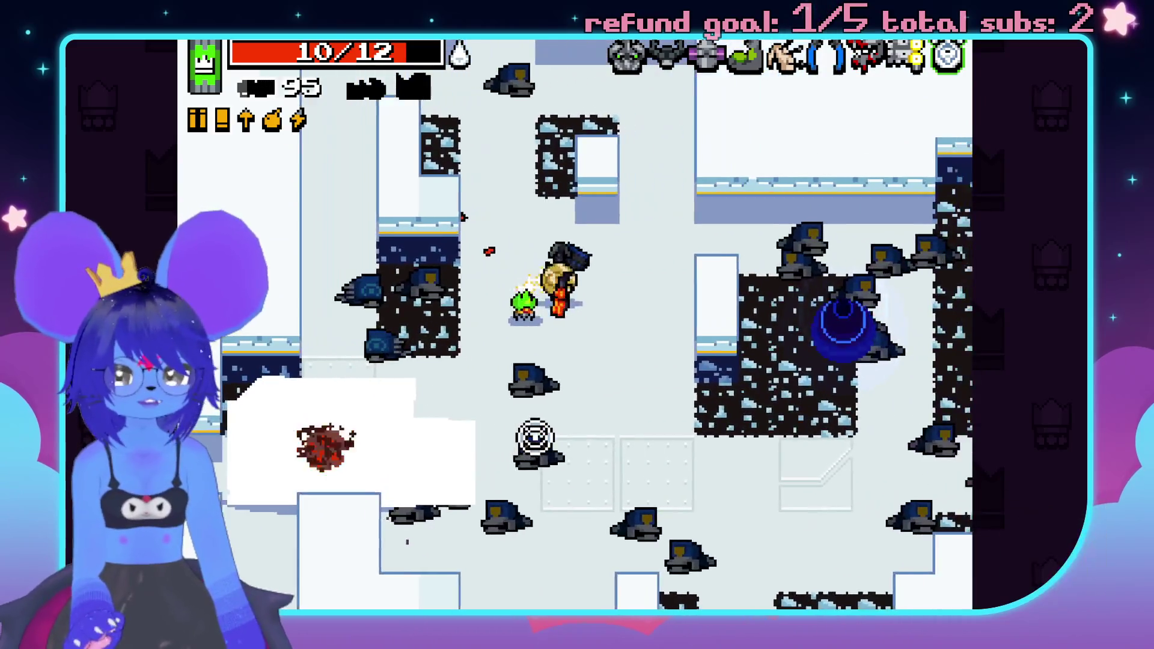
{"action": "left_click", "coordinate": [442, 361]}
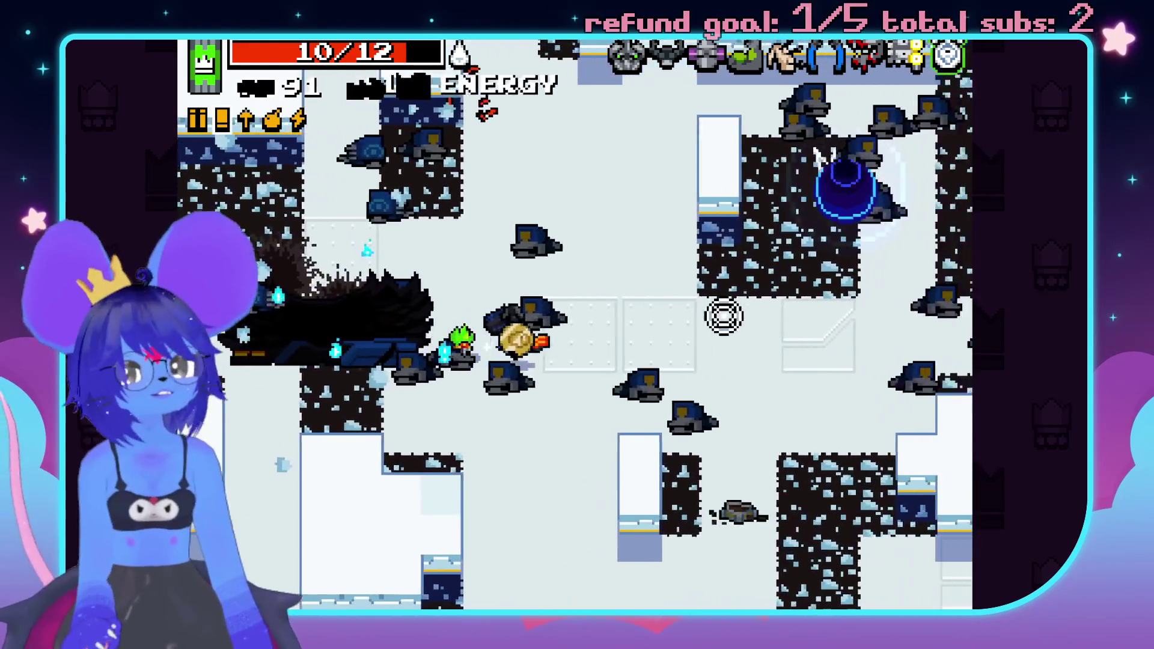
{"action": "key", "text": "space"}
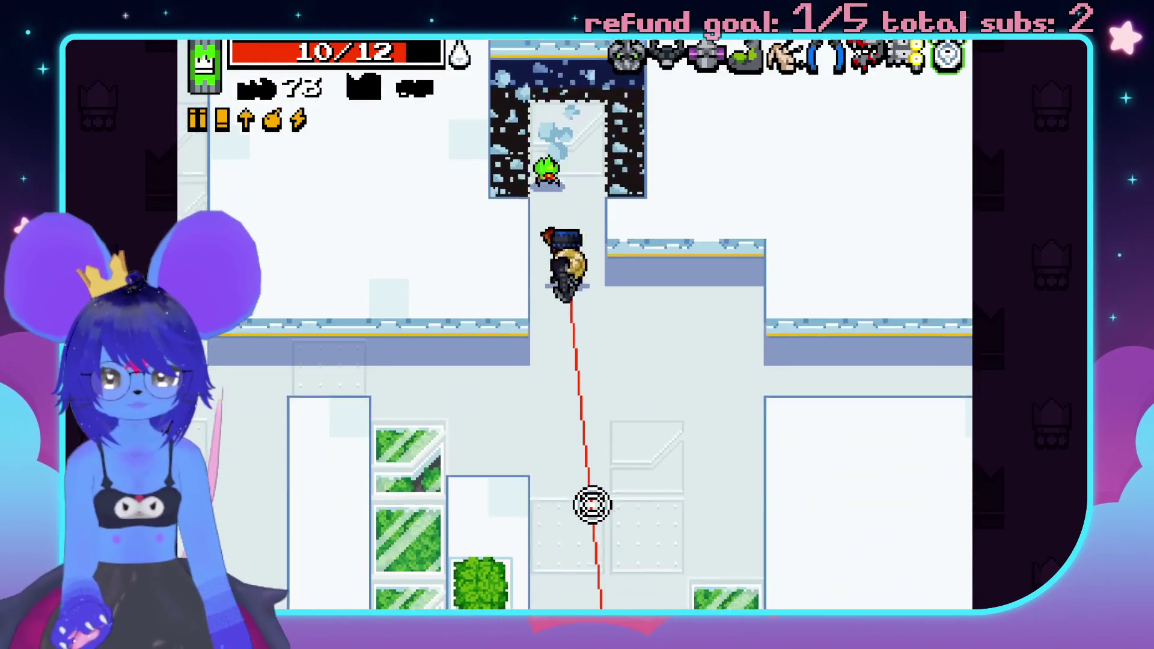
- Fire bolts at the approaching enemies while moving around the room
{"action": "key", "text": "a"}
{"action": "key", "text": "s"}
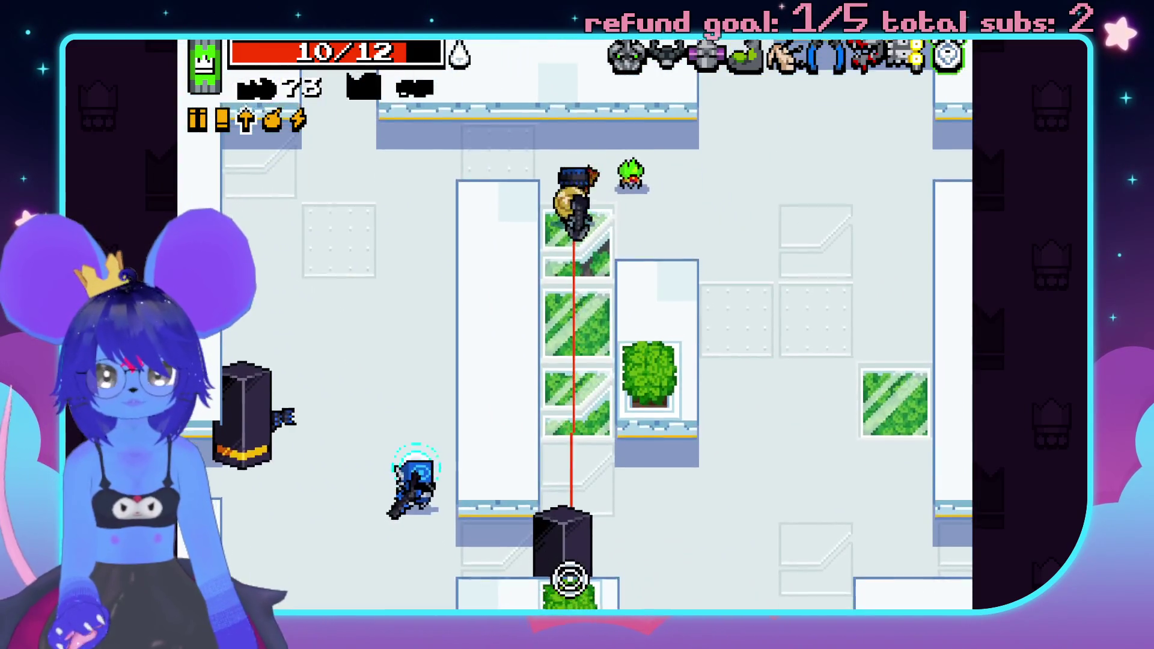
{"action": "key", "text": "w"}
{"action": "left_click_drag", "start_coordinate": [667, 559], "coordinate": [469, 554]}
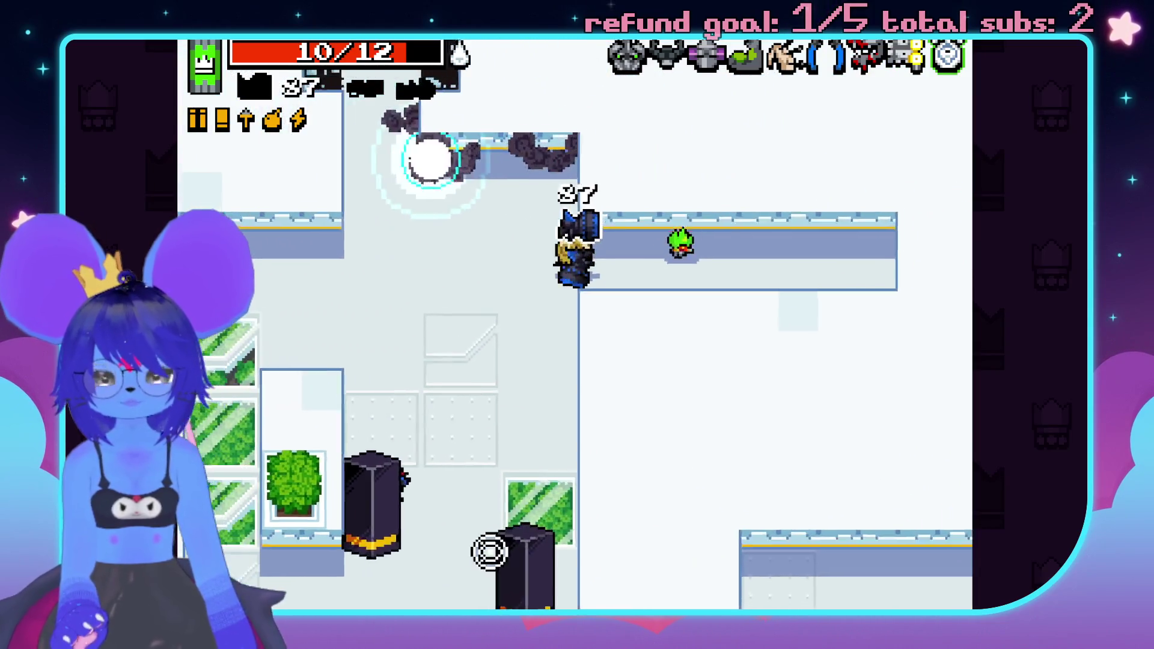
{"action": "key", "text": "a"}
{"action": "key", "text": "s"}
- Keep fighting until death at HQ2 L1 with 740 kills, then return to the main menu
{"action": "key", "text": "w"}
{"action": "key", "text": "d"}
{"action": "left_click_drag", "start_coordinate": [783, 366], "coordinate": [738, 459]}
{"action": "key", "text": "w"}
{"action": "key", "text": "s"}
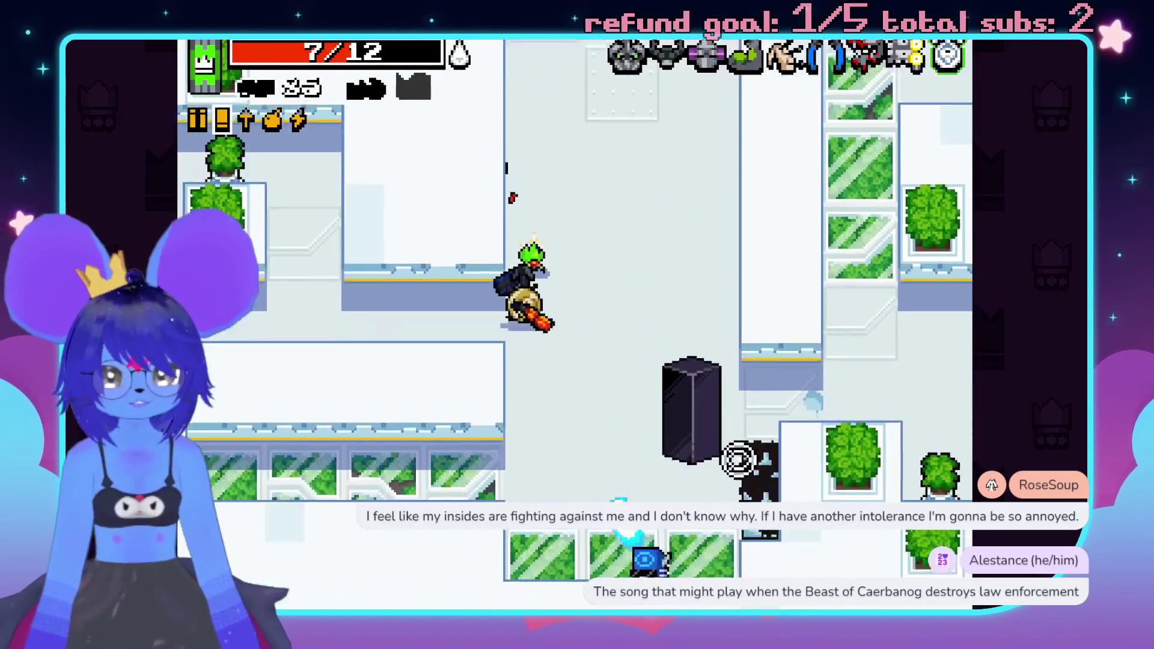
{"action": "left_click", "coordinate": [738, 459]}
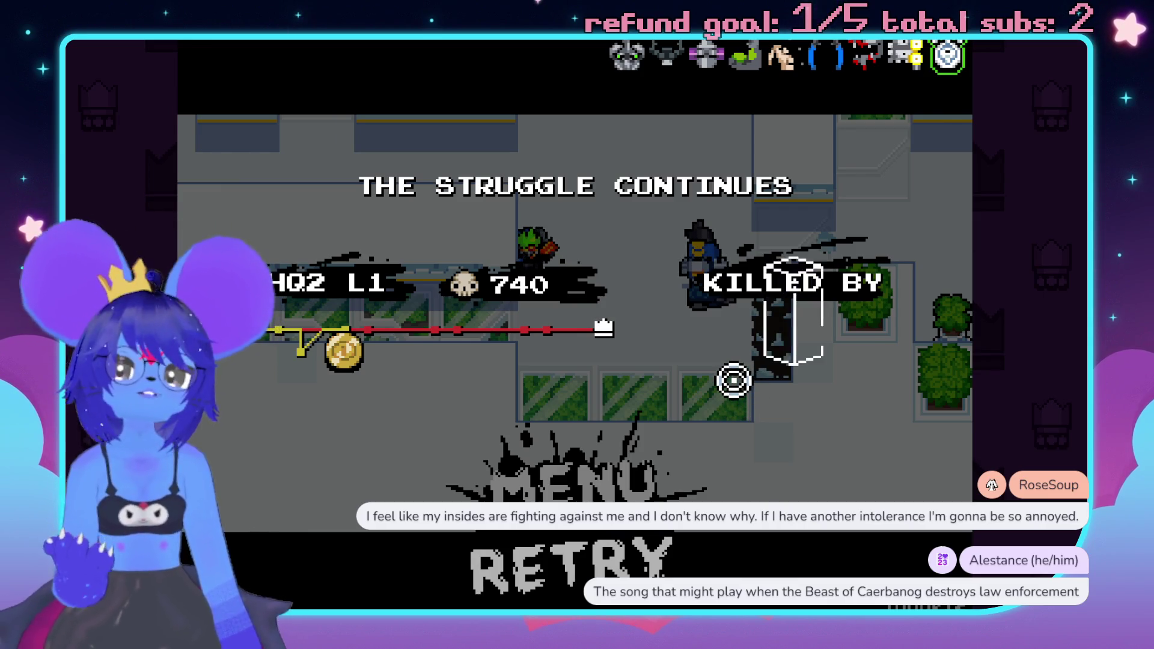
{"action": "left_click", "coordinate": [582, 496]}
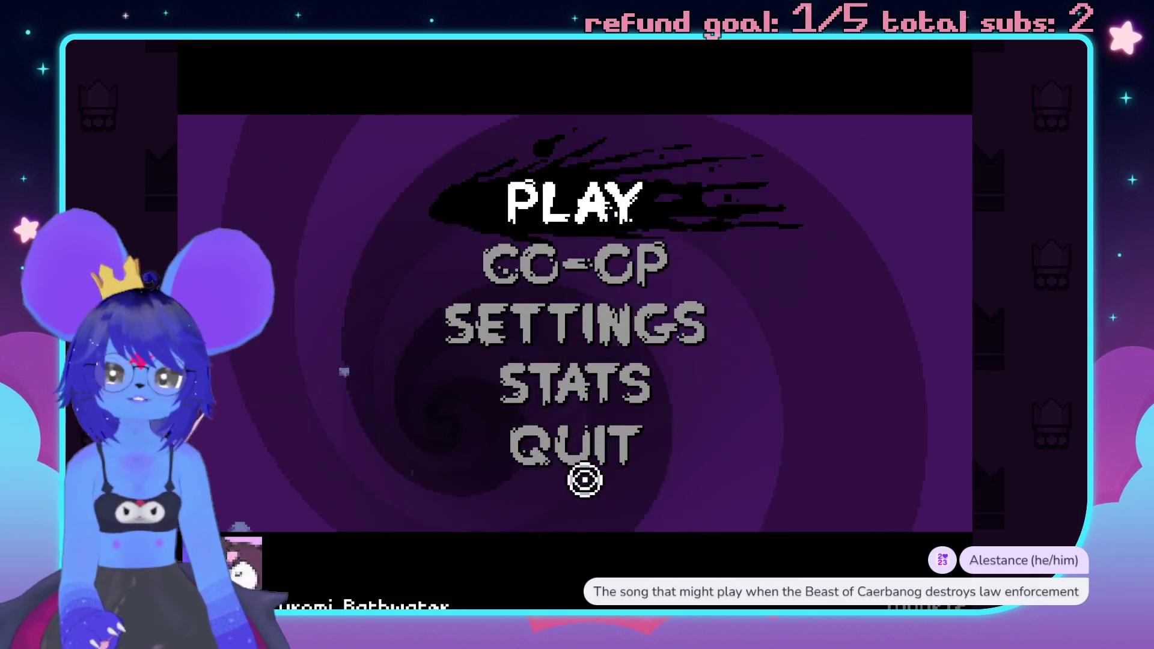
- Quit Nuclear Throne, save the RPG Maker MV project changes, and switch to the bathtub sprite
{"action": "left_click", "coordinate": [574, 441]}
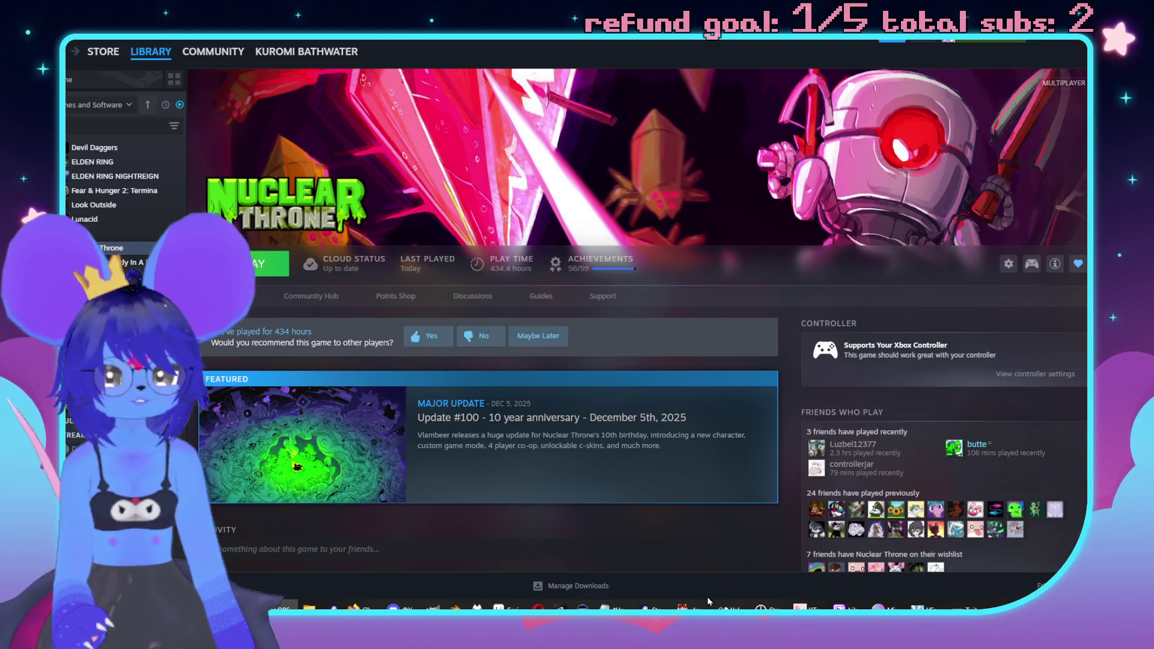
{"action": "left_click", "coordinate": [688, 608]}
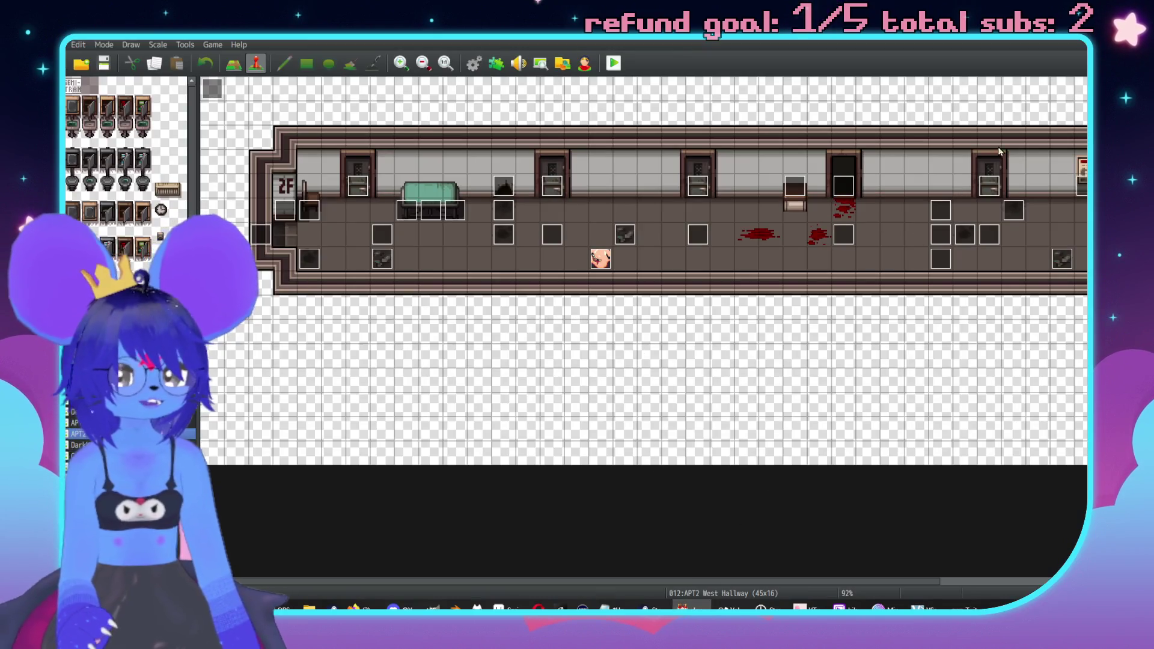
{"action": "key", "text": "alt+F4"}
{"action": "left_click", "coordinate": [520, 334]}
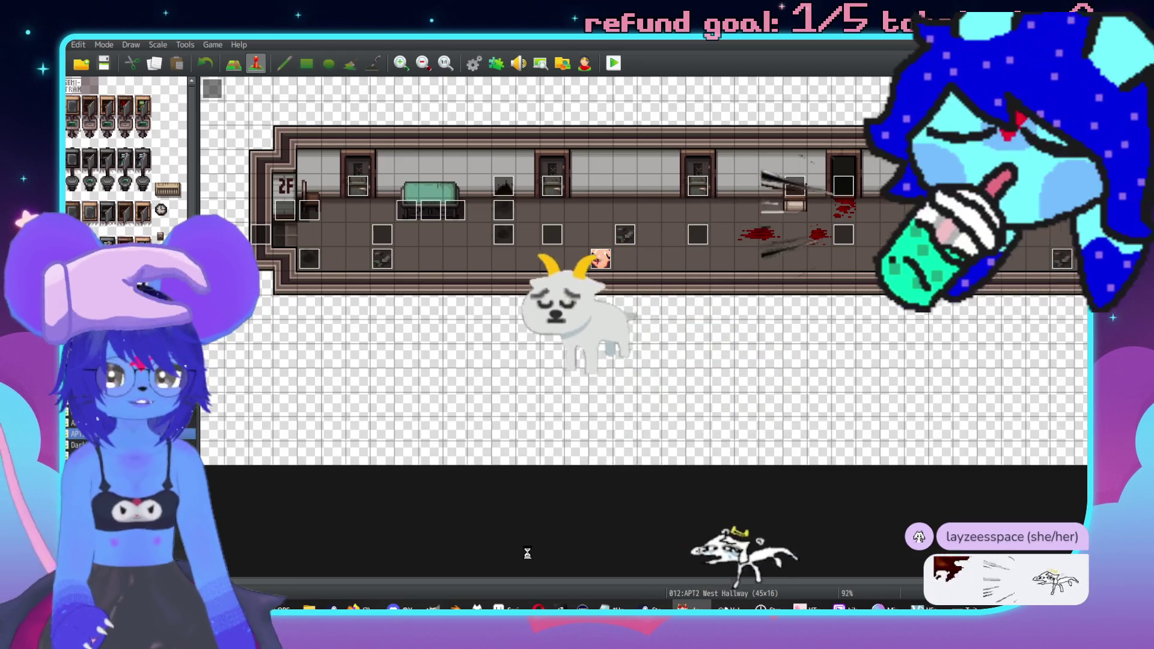
{"action": "key", "text": "alt+Tab"}
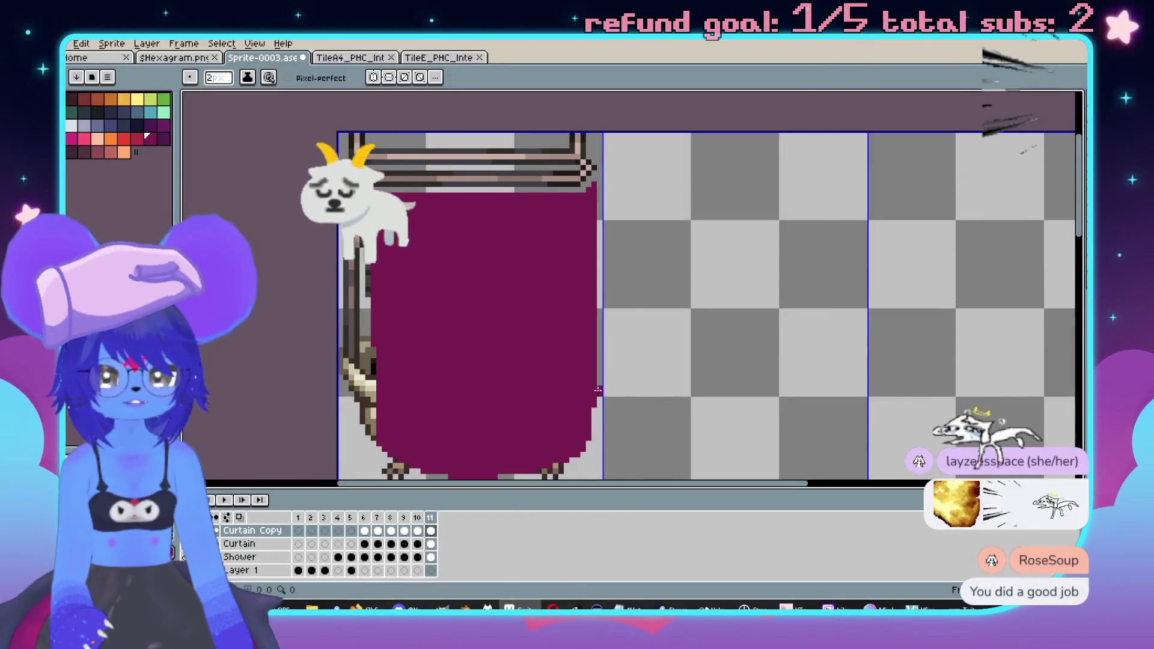
- Play the curtain animation, then erase frame 10's curtain into a narrower diagonal drape
{"action": "scroll", "scroll_direction": "down", "scroll_amount": 3}
{"action": "key", "text": "Return"}
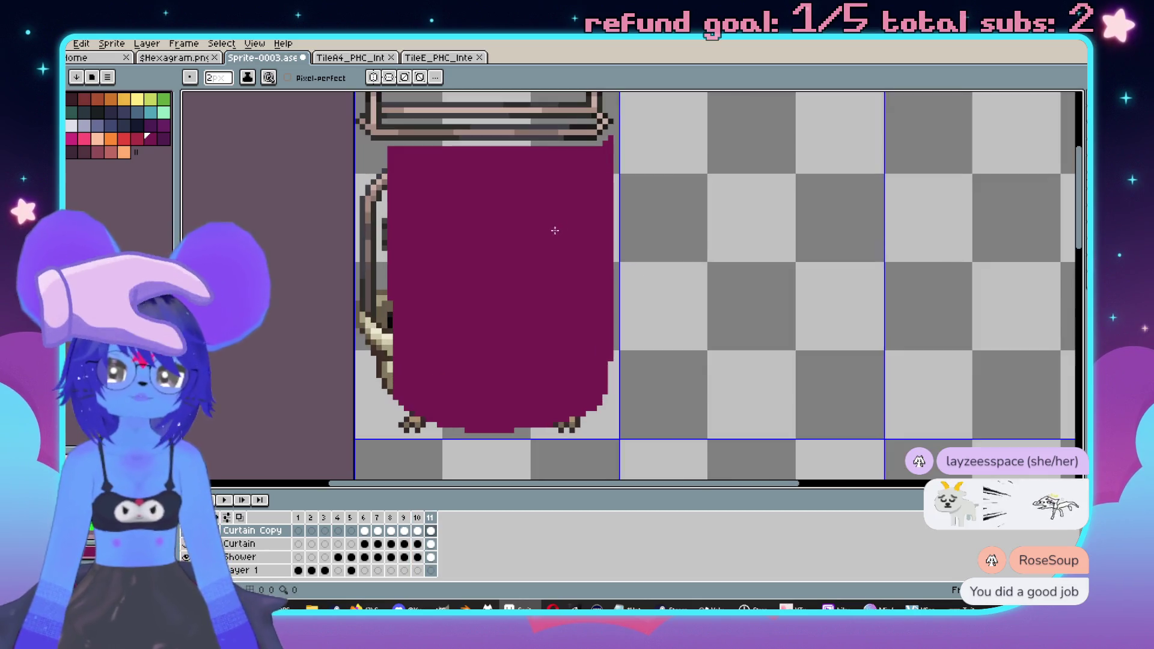
{"action": "scroll", "scroll_direction": "up", "scroll_amount": 3}
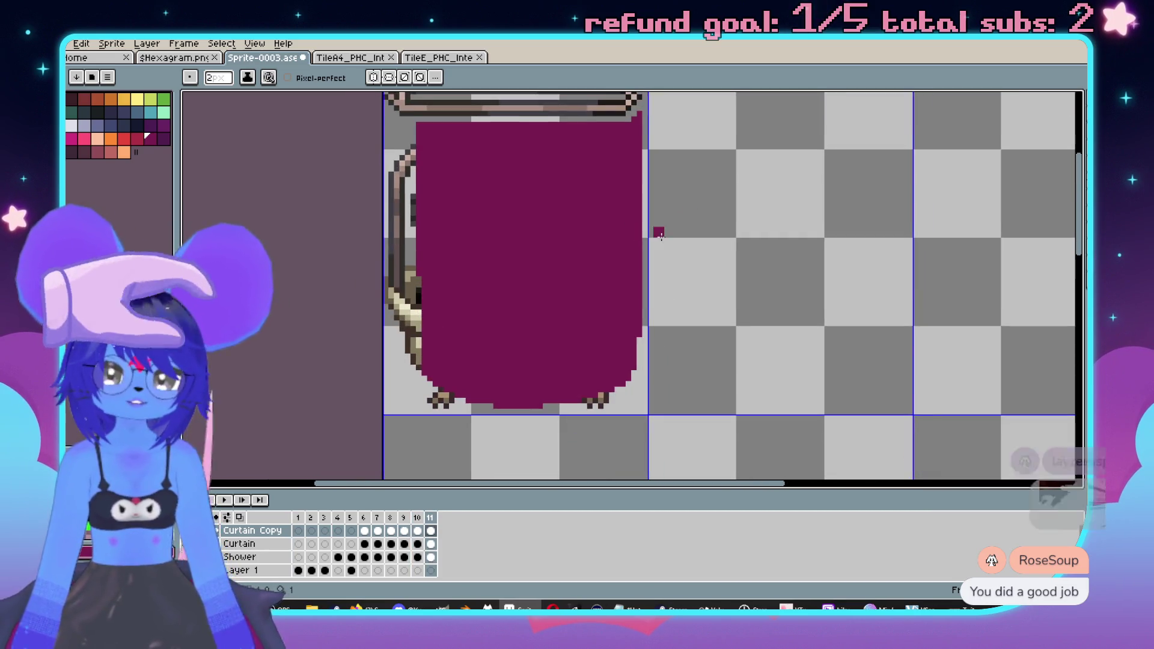
{"action": "key", "text": "e"}
{"action": "left_click_drag", "start_coordinate": [550, 247], "coordinate": [462, 376]}
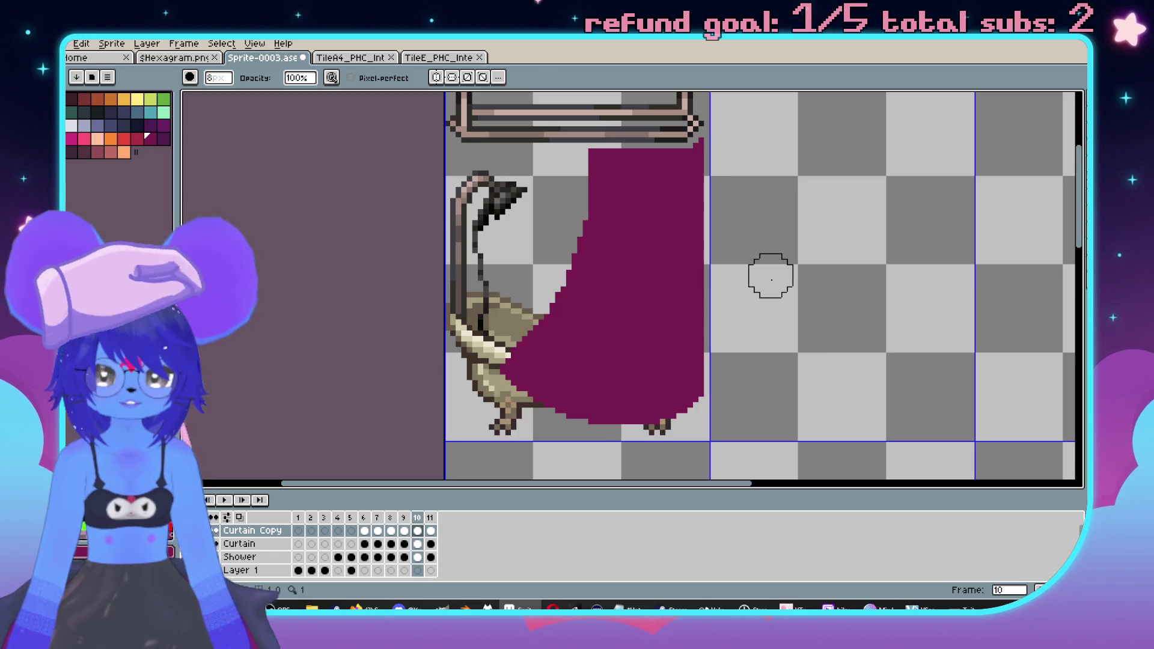
- Step back and forth through frames 8 to 10, ending on frame 7
{"action": "key", "text": "period"}
{"action": "key", "text": "comma"}
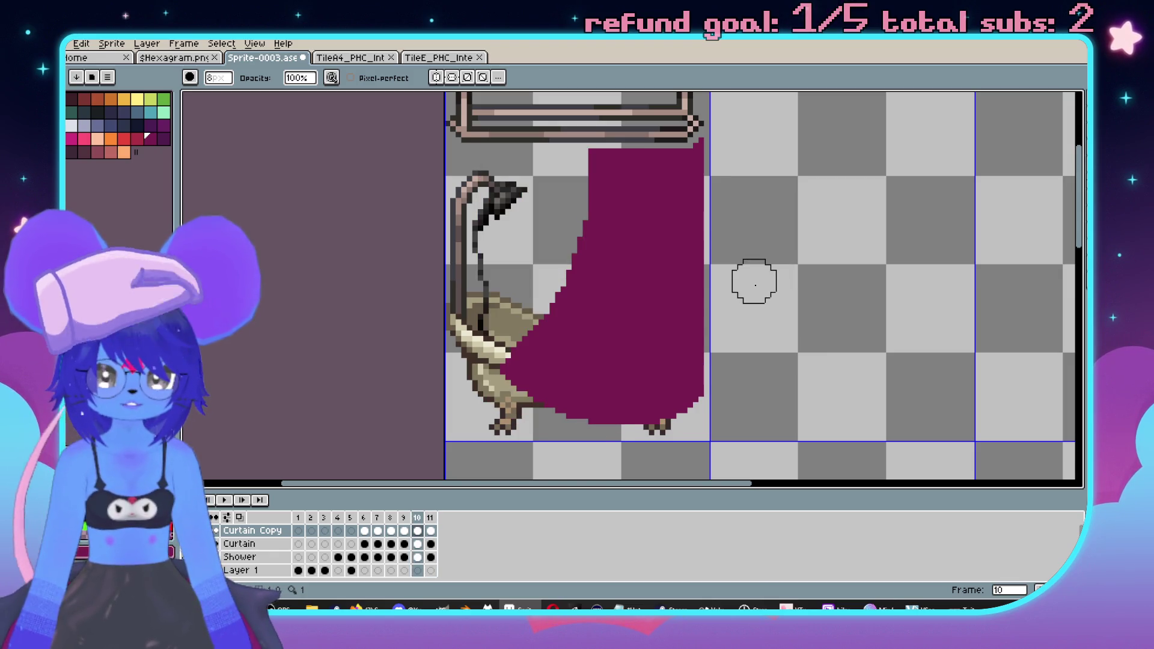
{"action": "key", "text": "comma"}
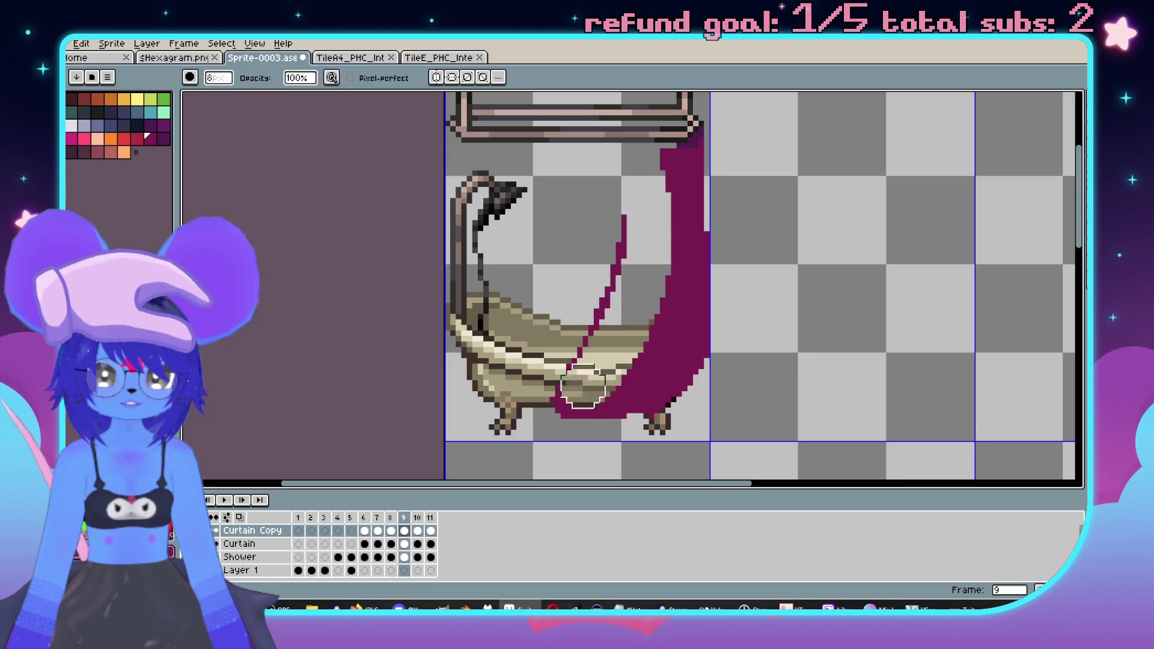
{"action": "key", "text": "period"}
{"action": "key", "text": "comma"}
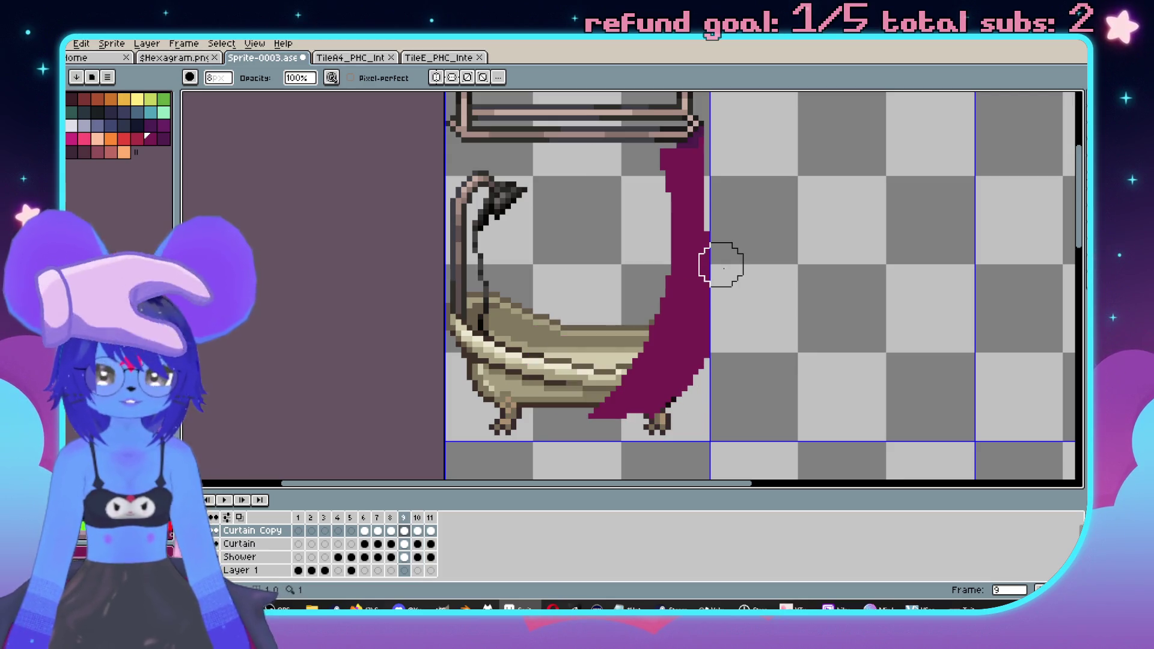
{"action": "key", "text": "comma"}
{"action": "key", "text": "period"}
{"action": "key", "text": "comma"}
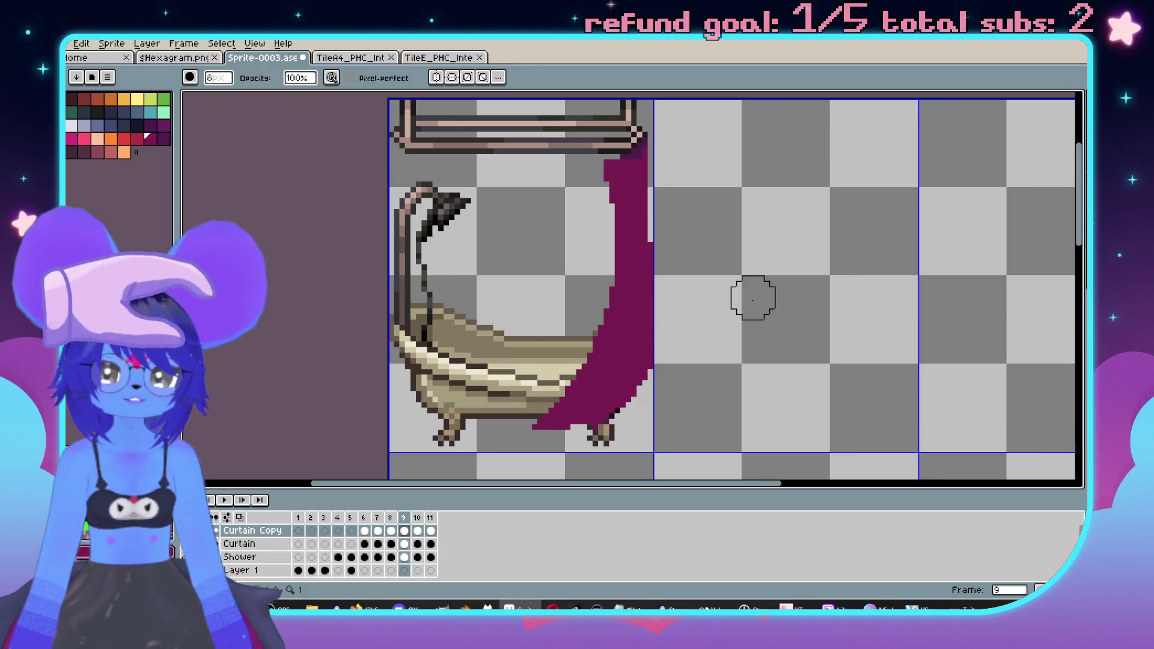
{"action": "key", "text": "period"}
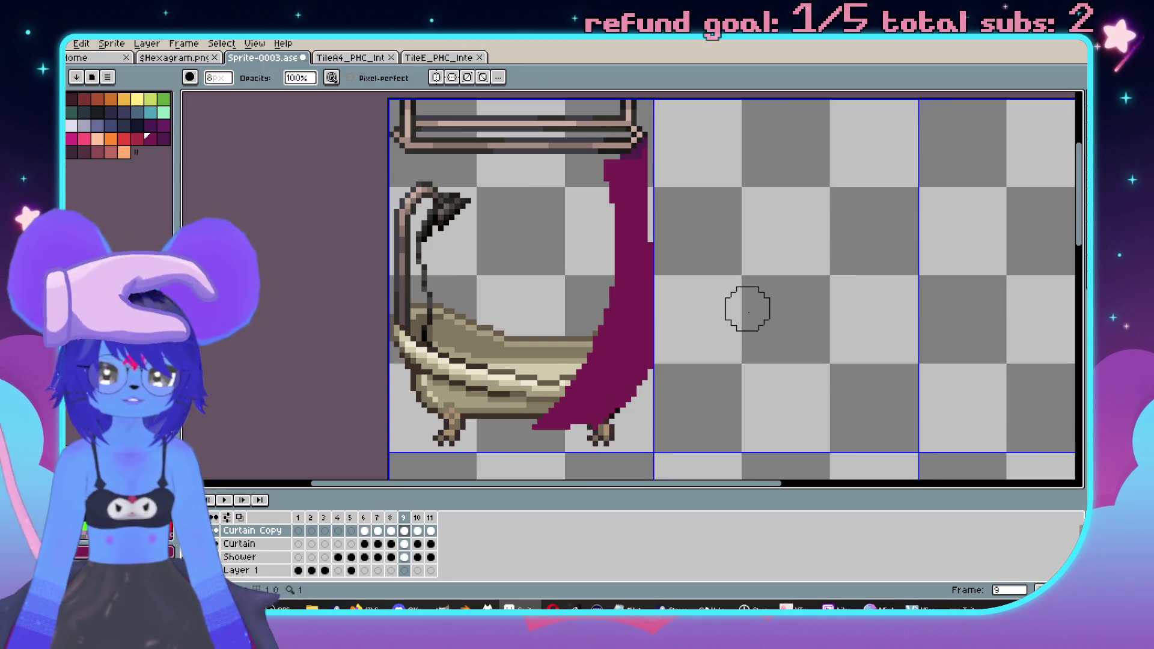
{"action": "key", "text": "comma"}
{"action": "key", "text": "comma"}
{"action": "key", "text": "comma"}
{"action": "key", "text": "period"}
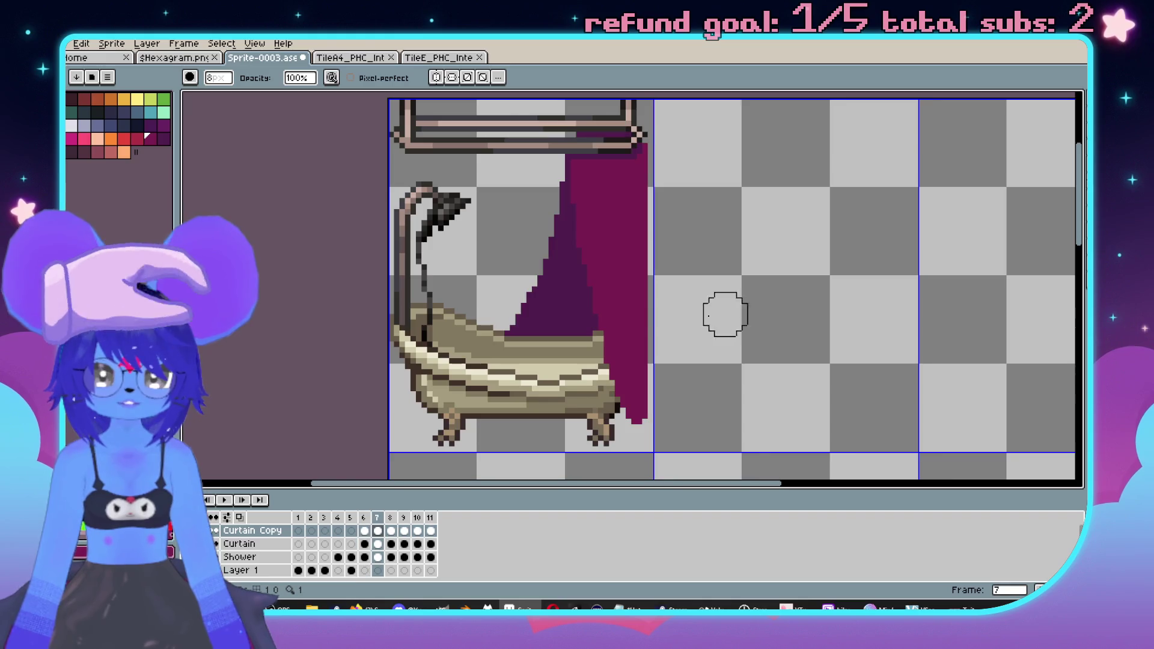
- Erase most of frame 7's purple curtain and select the Curtain layer's frame 7 cel
{"action": "scroll", "scroll_direction": "up", "scroll_amount": 3}
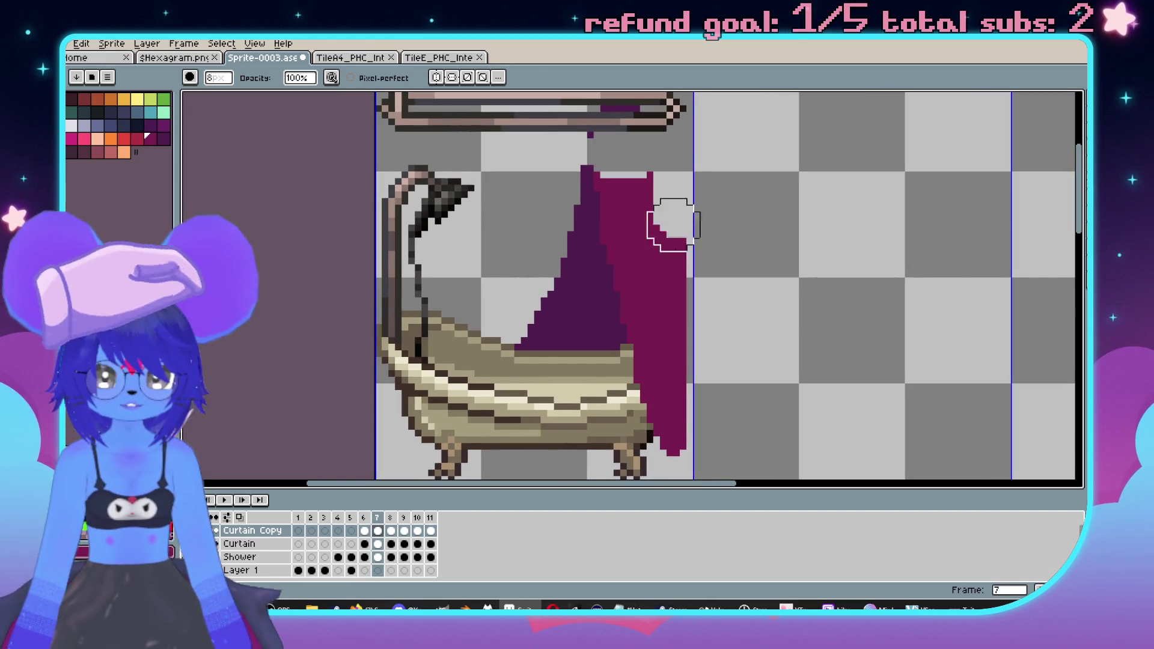
{"action": "left_click_drag", "start_coordinate": [680, 205], "coordinate": [596, 224]}
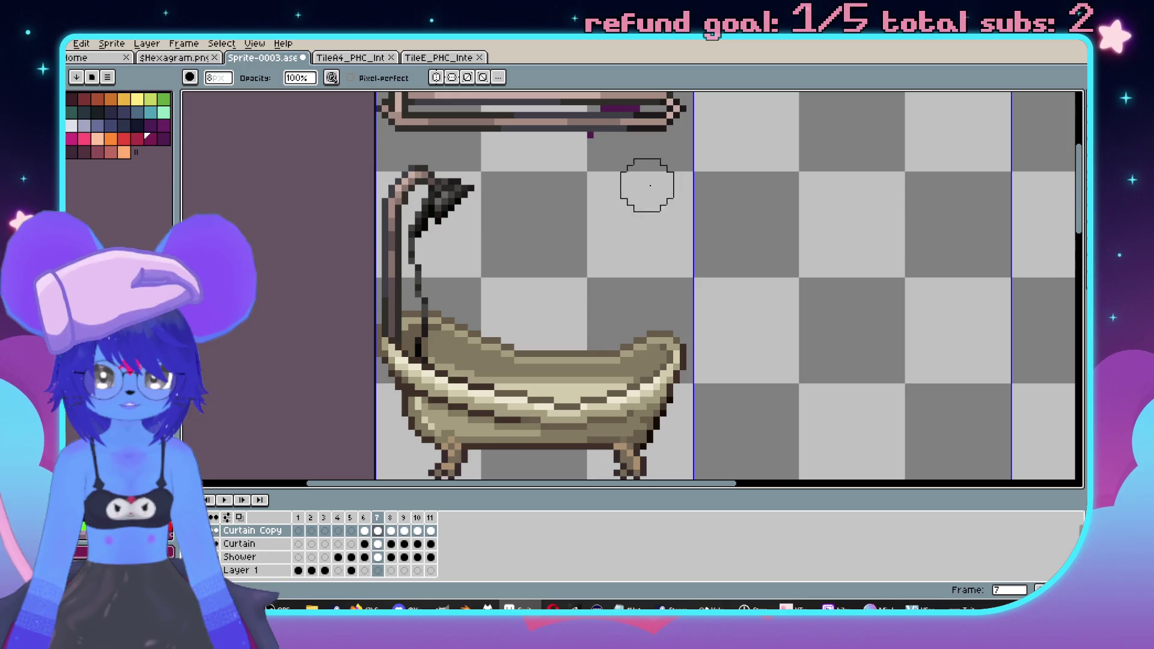
{"action": "scroll", "scroll_direction": "up", "scroll_amount": 3}
{"action": "key", "text": "i"}
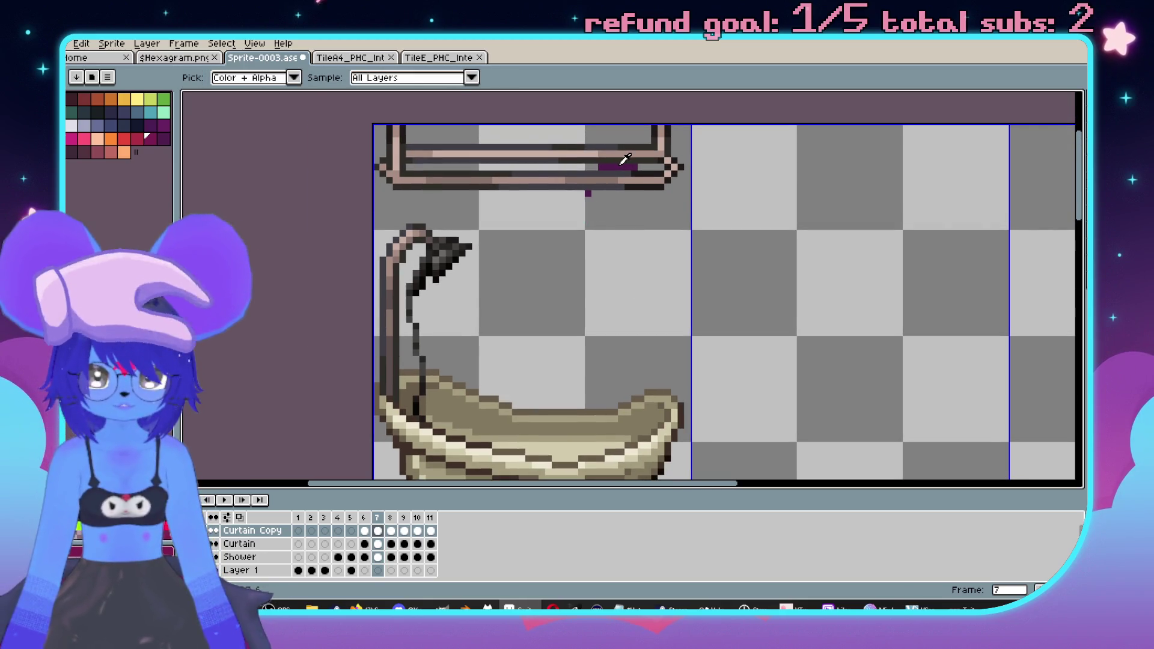
{"action": "left_click", "coordinate": [381, 545]}
- Select the Curtain Copy cel and move to frame 7 with the Pencil active
{"action": "key", "text": "w"}
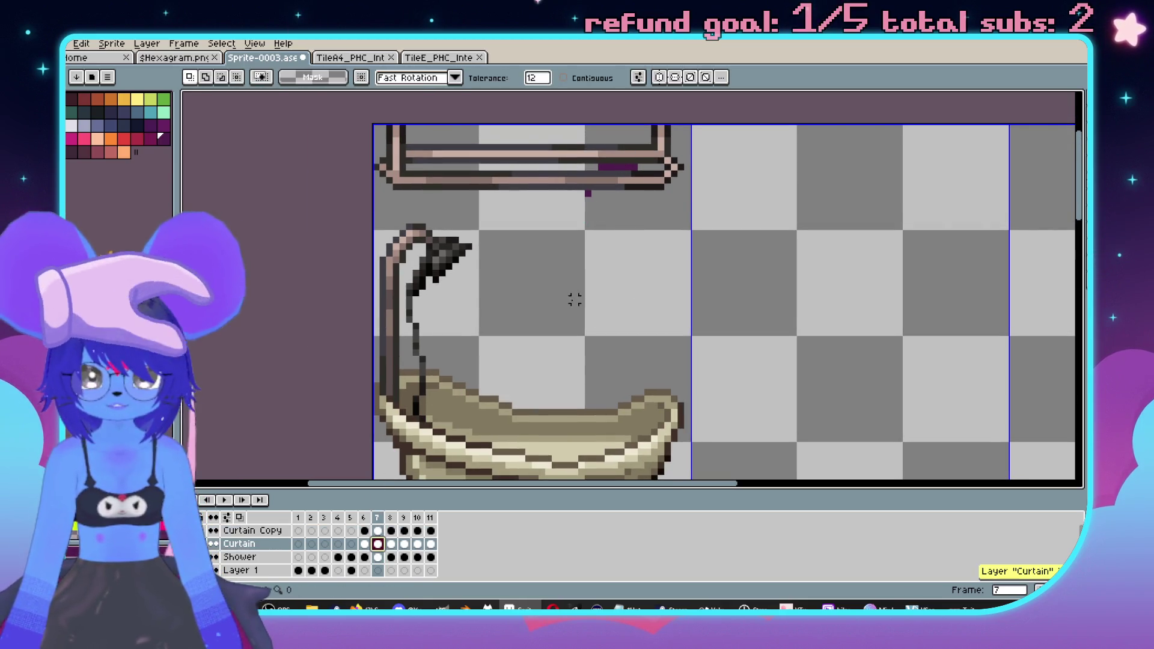
{"action": "scroll", "scroll_direction": "left", "scroll_amount": 3}
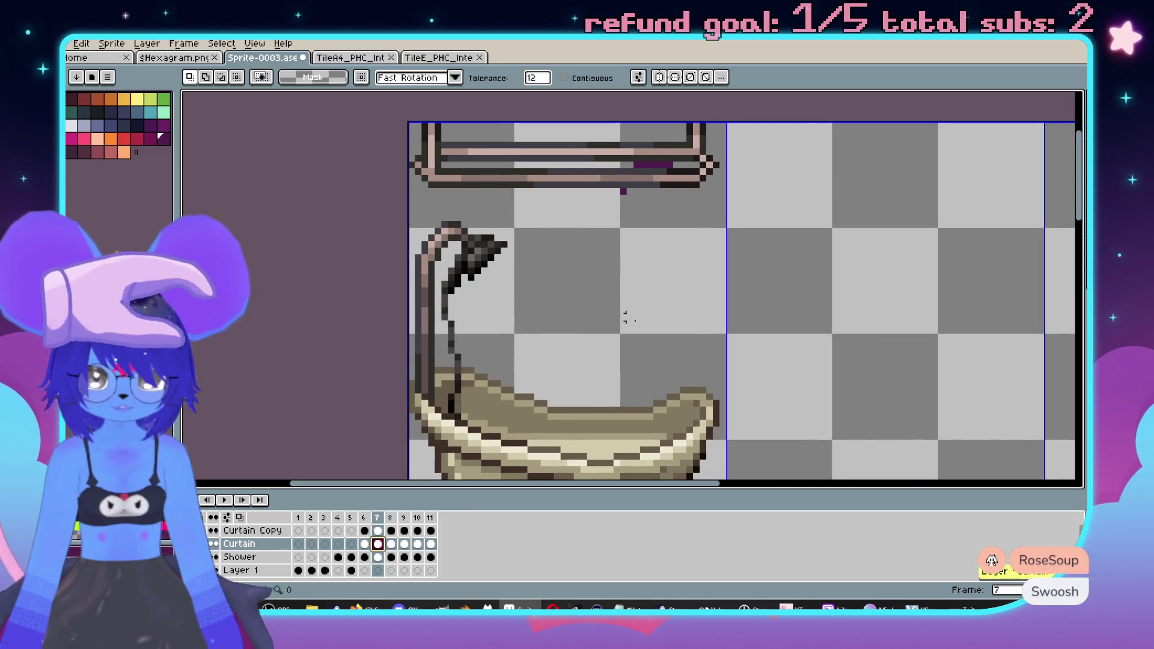
{"action": "scroll", "scroll_direction": "down", "scroll_amount": 3}
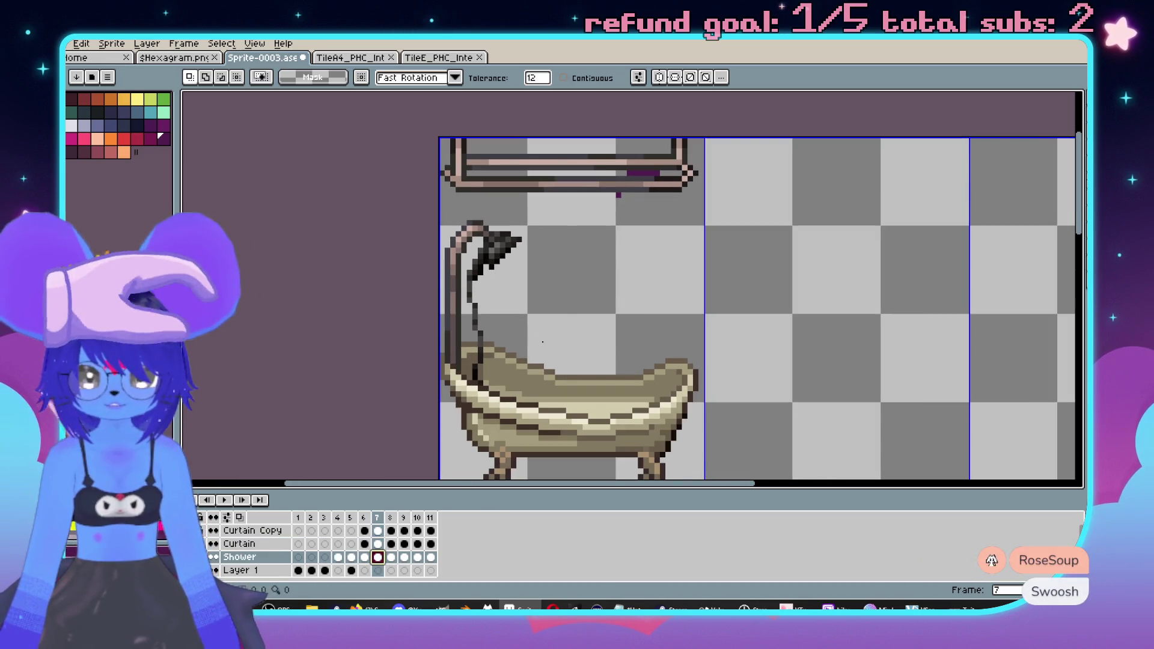
{"action": "left_click", "coordinate": [364, 531]}
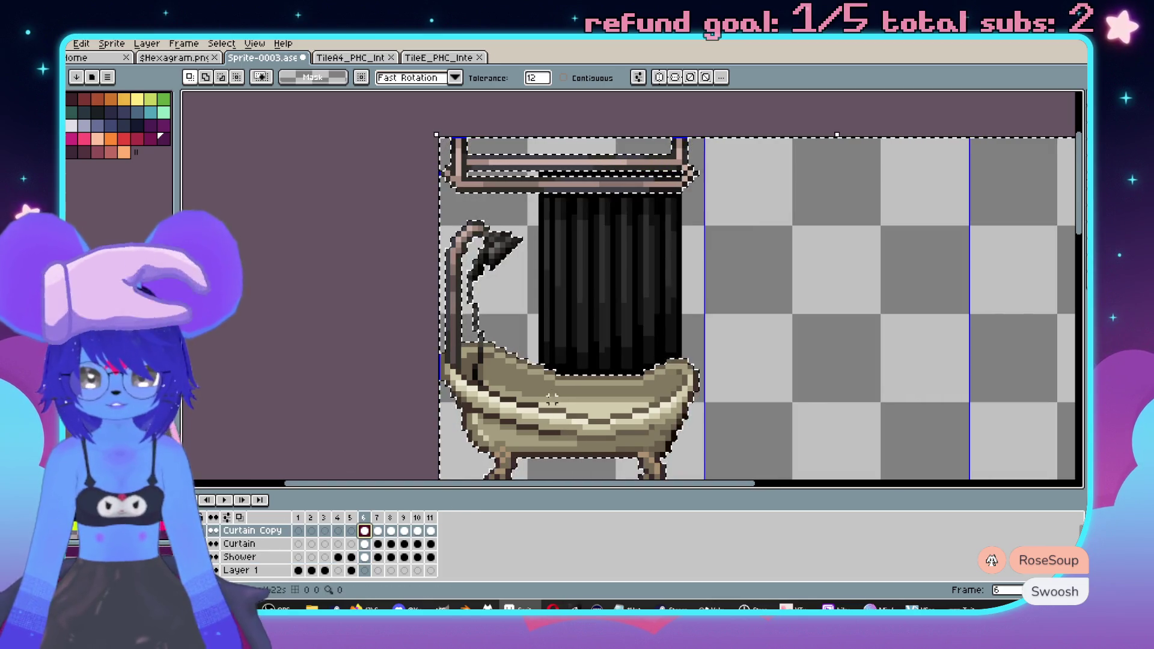
{"action": "scroll", "scroll_direction": "left", "scroll_amount": 3}
{"action": "key", "text": "b"}
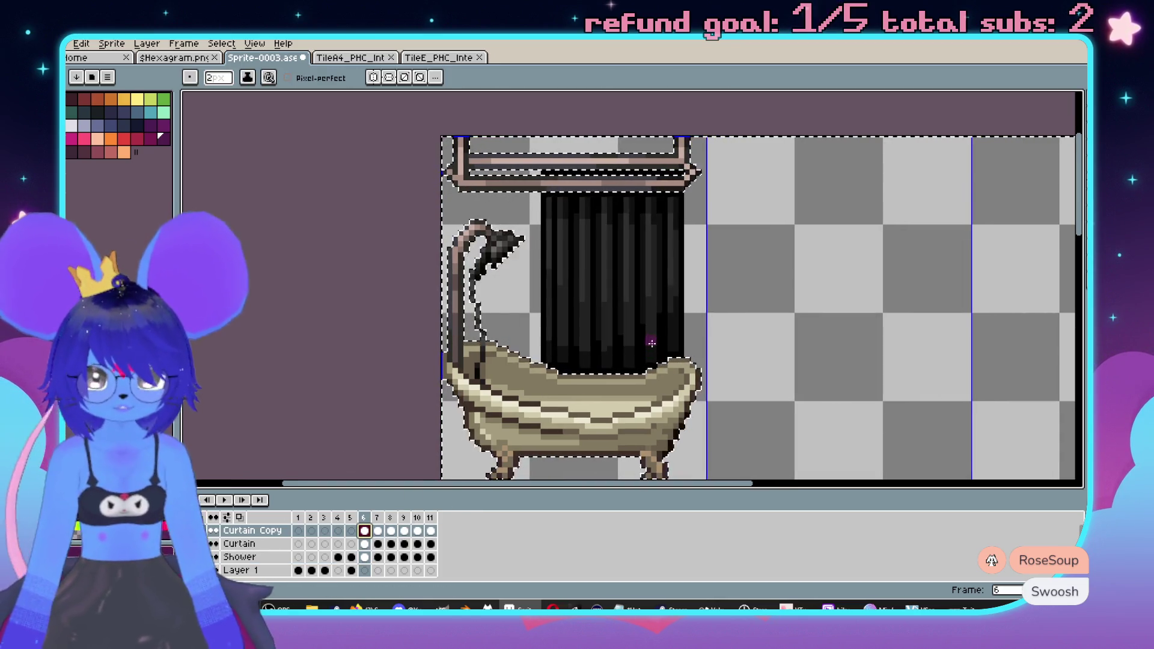
{"action": "key", "text": "Right"}
- Paint a thick, solid purple curtain from the rod down to the tub on frame 7
{"action": "left_click", "coordinate": [553, 169]}
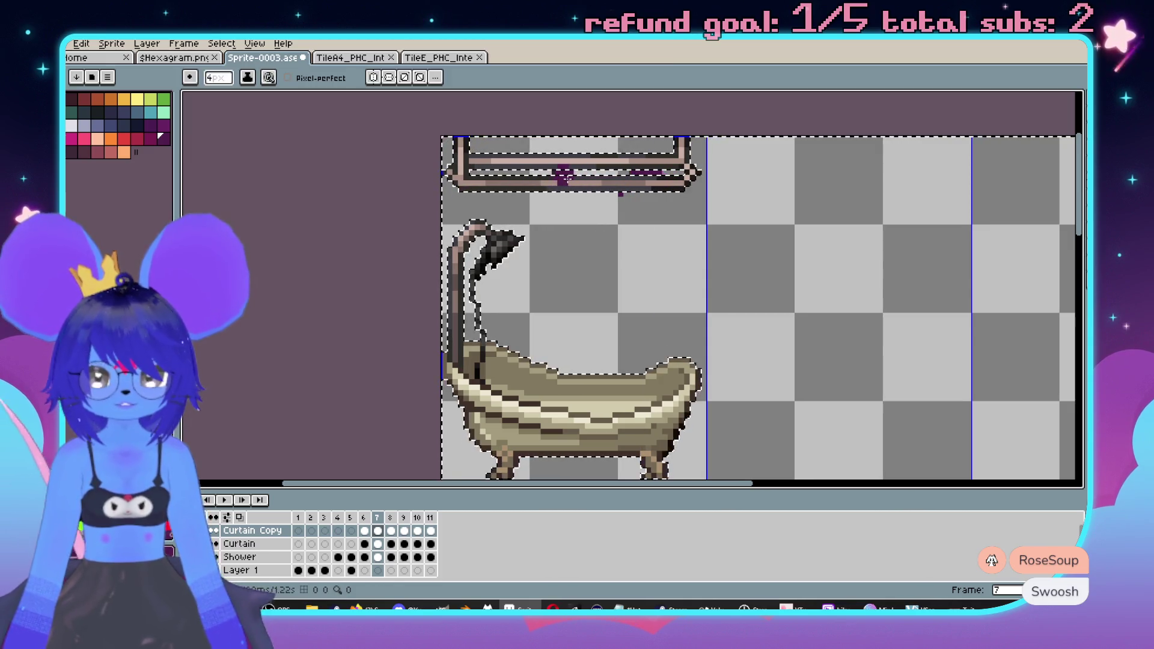
{"action": "key", "text": "ctrl+z"}
{"action": "left_click_drag", "start_coordinate": [565, 199], "coordinate": [583, 205]}
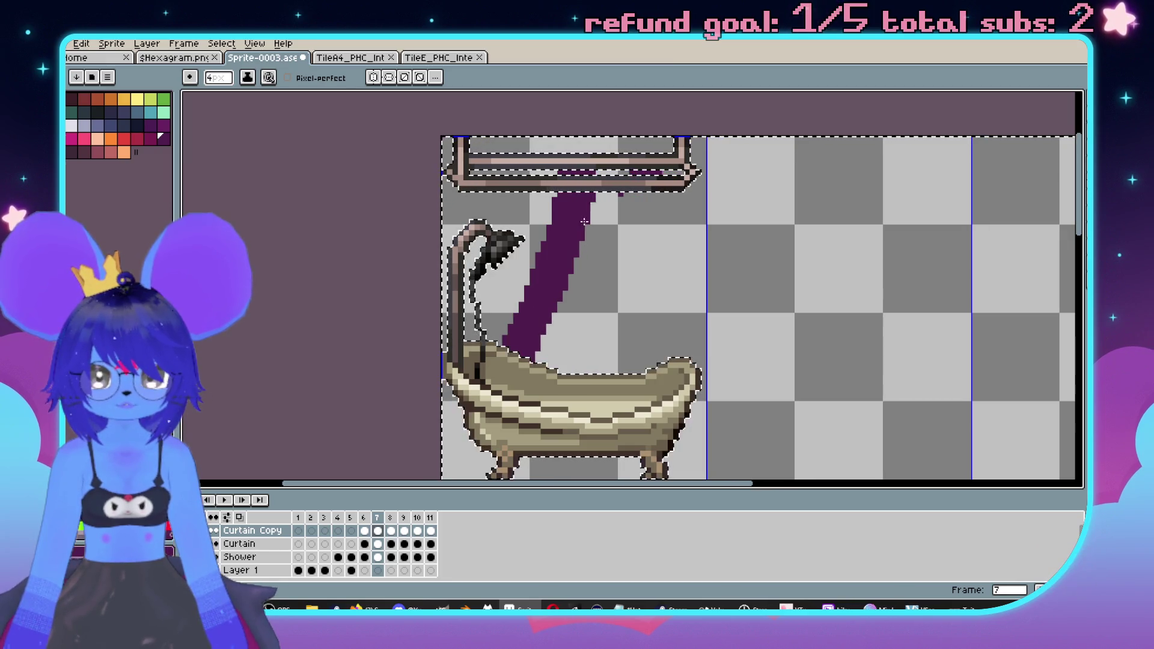
{"action": "left_click_drag", "start_coordinate": [564, 317], "coordinate": [608, 166]}
{"action": "left_click_drag", "start_coordinate": [574, 343], "coordinate": [625, 370]}
{"action": "left_click", "coordinate": [667, 197]}
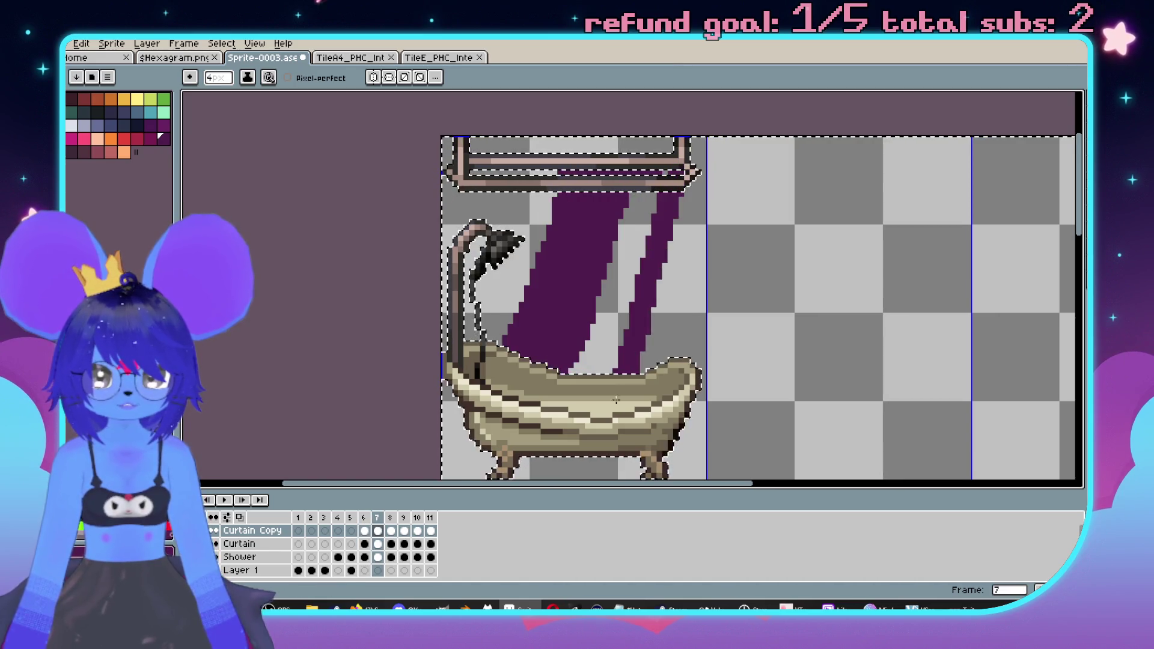
{"action": "left_click_drag", "start_coordinate": [649, 251], "coordinate": [593, 374]}
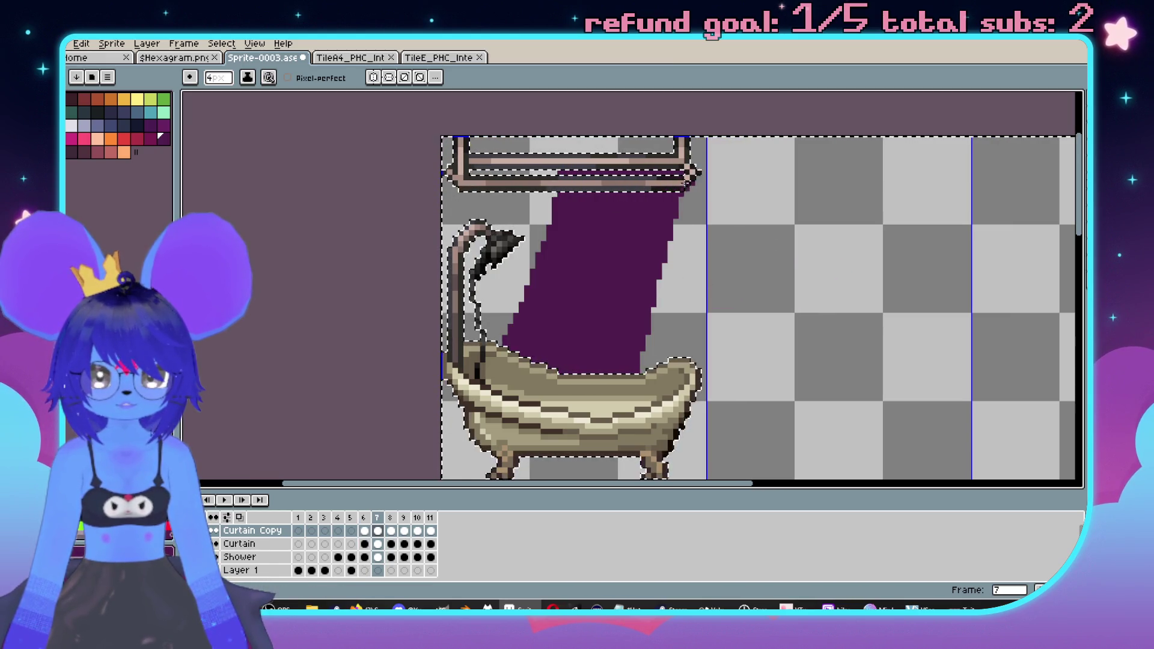
- Flip between frames 6 and 7 to compare the new curtain
{"action": "scroll", "scroll_direction": "down", "scroll_amount": 3}
{"action": "key", "text": "Left"}
{"action": "scroll", "scroll_direction": "up", "scroll_amount": 3}
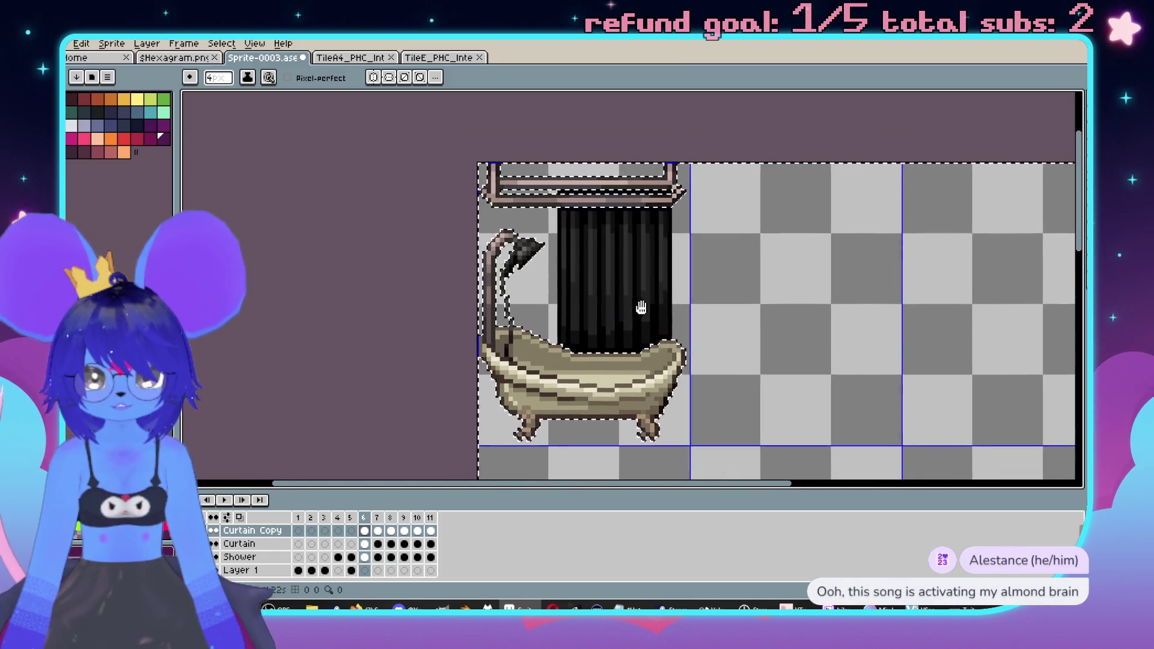
{"action": "scroll", "scroll_direction": "up", "scroll_amount": 3}
{"action": "key", "text": "Right"}
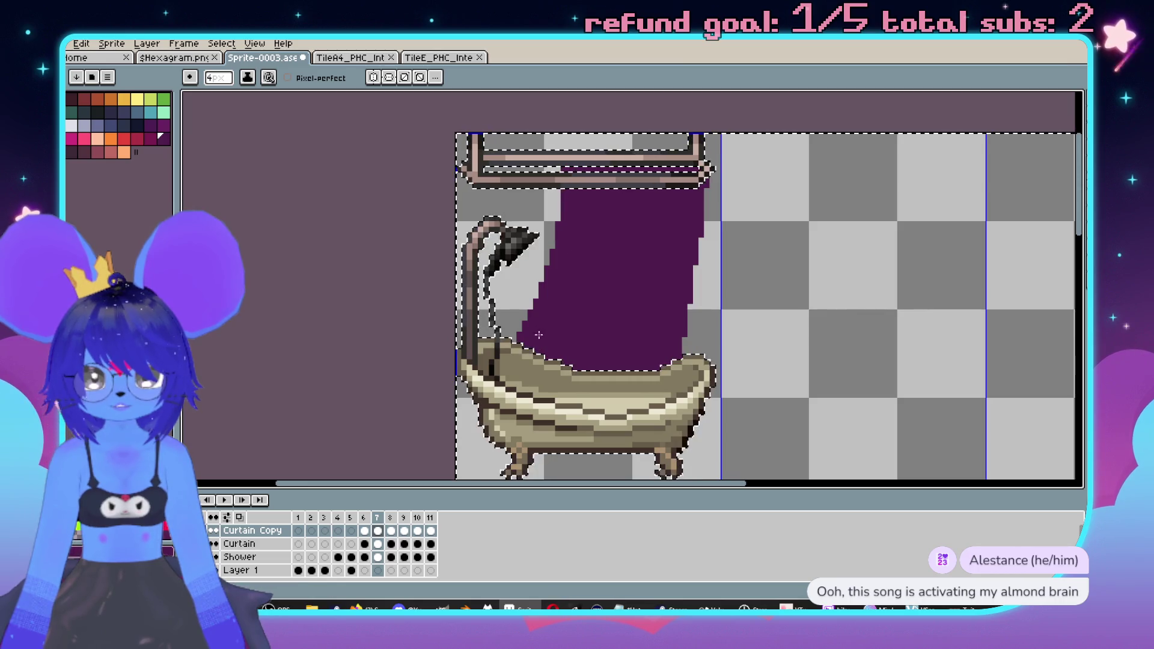
{"action": "key", "text": "Left"}
{"action": "key", "text": "Right"}
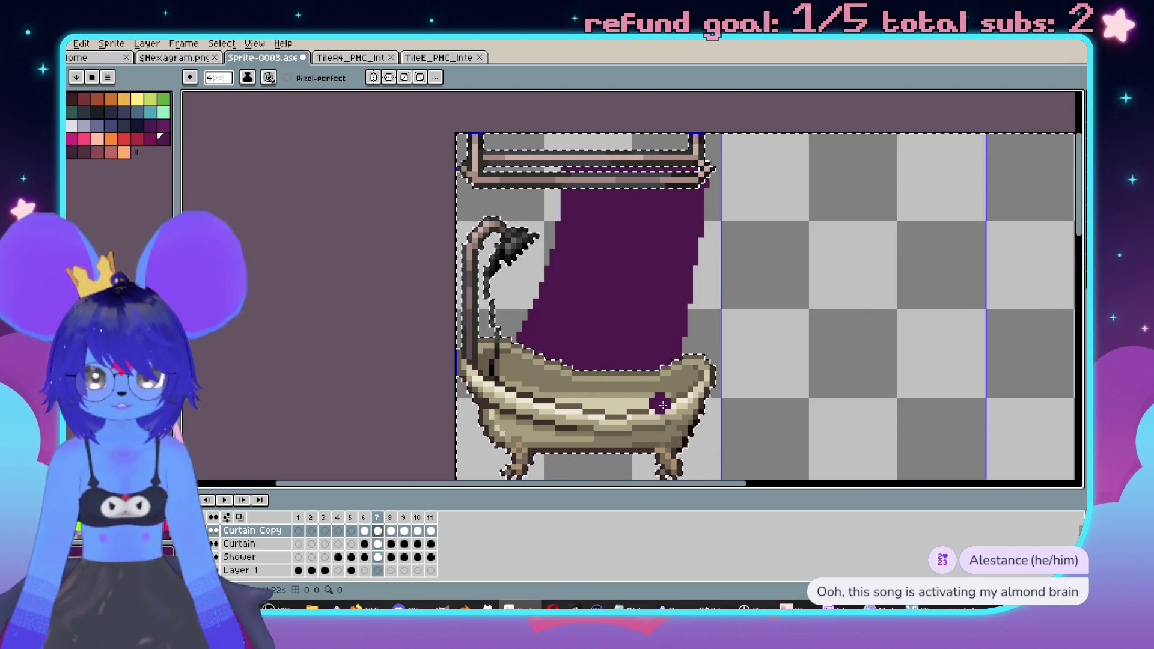
- Step through frames 6, 7 and 8 to check the curtain's motion
{"action": "key", "text": "Right"}
{"action": "key", "text": "Left"}
{"action": "key", "text": "Left"}
{"action": "key", "text": "Right"}
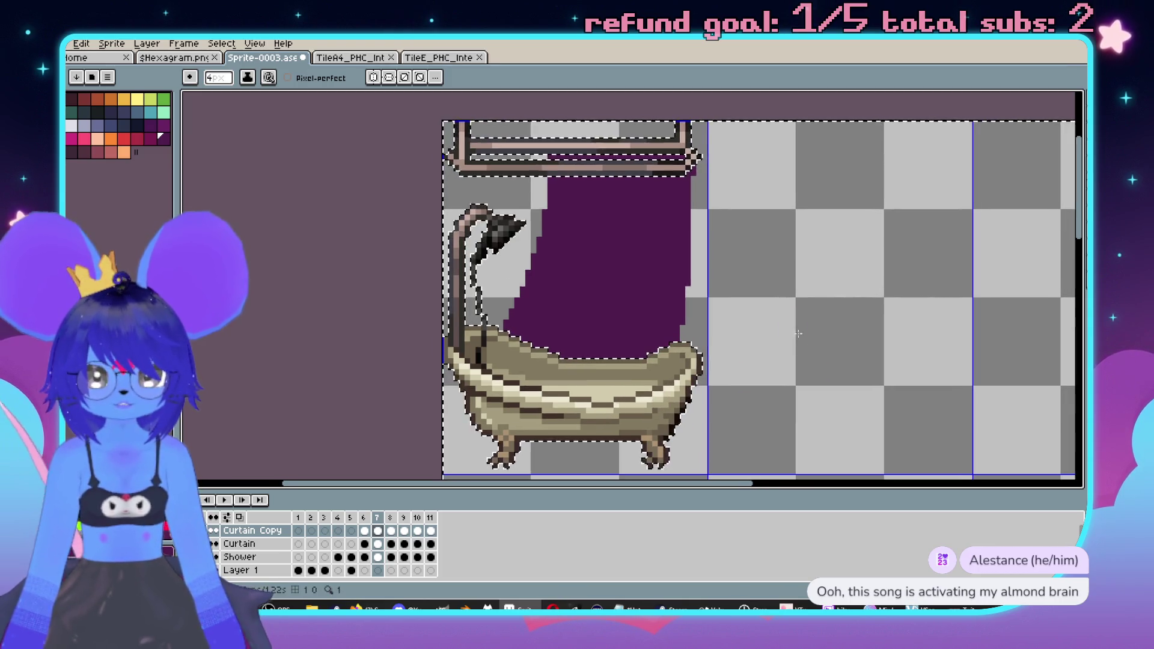
{"action": "scroll", "scroll_direction": "down", "scroll_amount": 3}
{"action": "key", "text": "Left"}
{"action": "key", "text": "Right"}
{"action": "key", "text": "Right"}
{"action": "scroll", "scroll_direction": "up", "scroll_amount": 3}
{"action": "key", "text": "Left"}
{"action": "key", "text": "Right"}
{"action": "key", "text": "Right"}
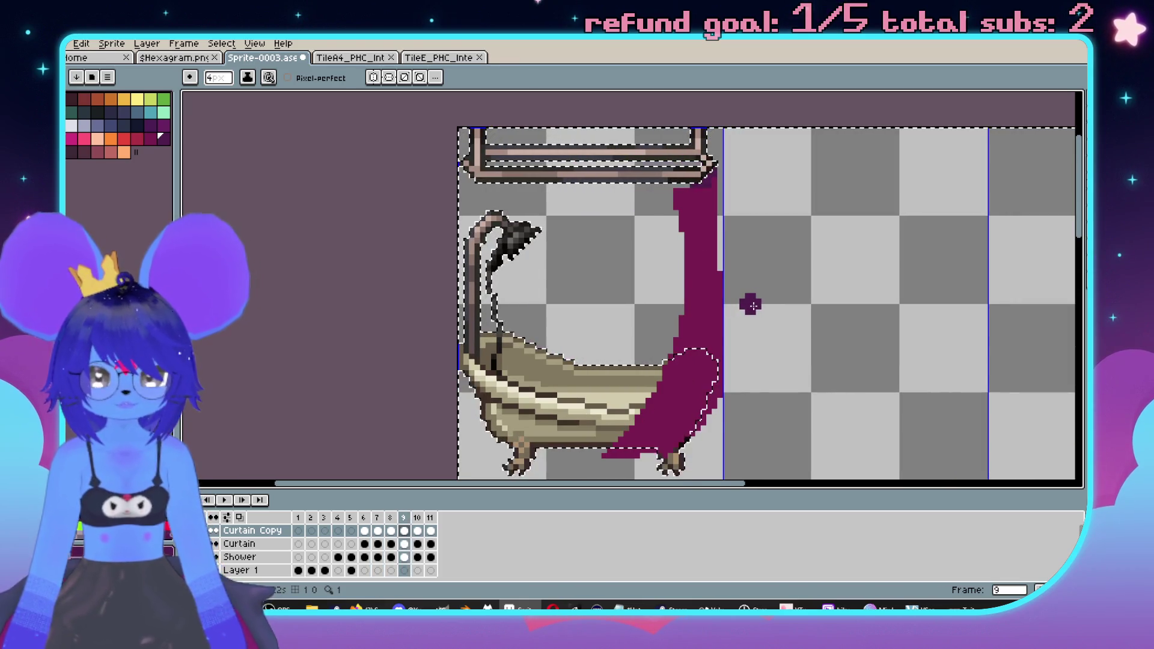